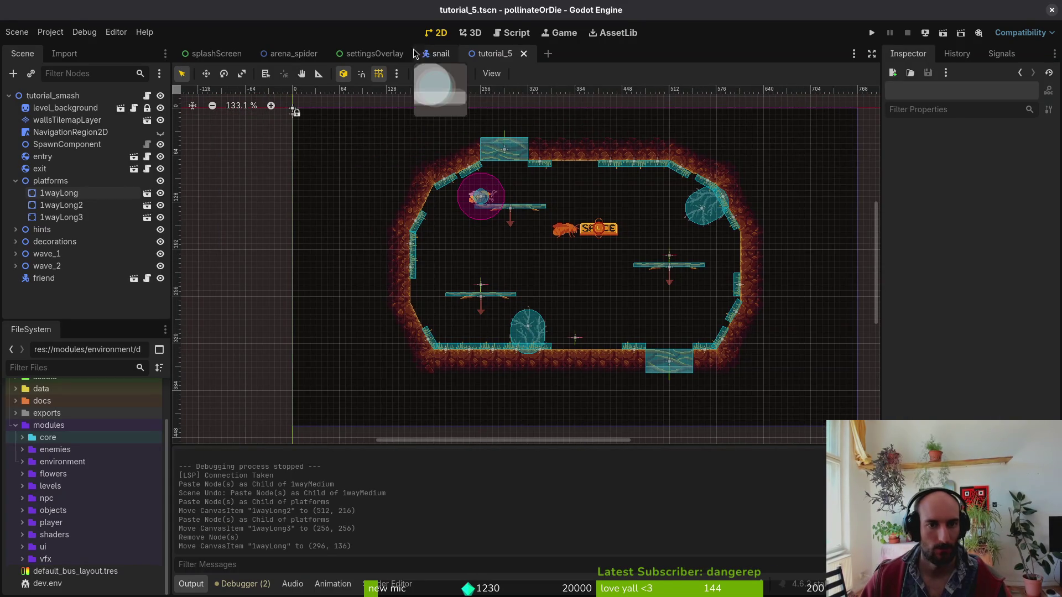
# Step: Switch to the snail scene and collapse its armorVfxHurtbox, finiteStateMachine and areas branches
pyautogui.click(441, 53)
pyautogui.click(22, 181)
pyautogui.click(16, 205)
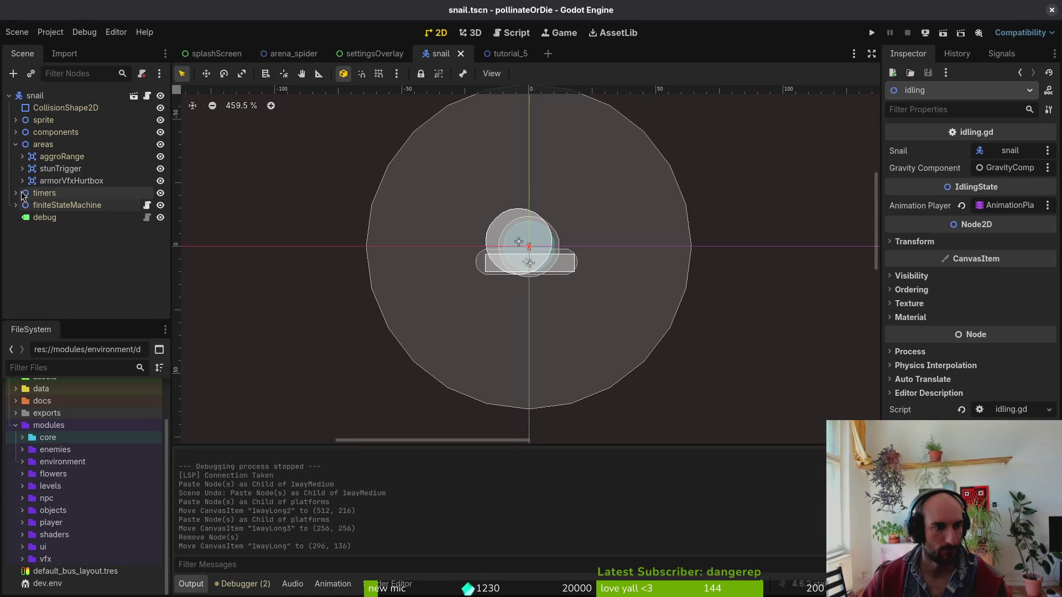
pyautogui.click(15, 144)
pyautogui.click(34, 96)
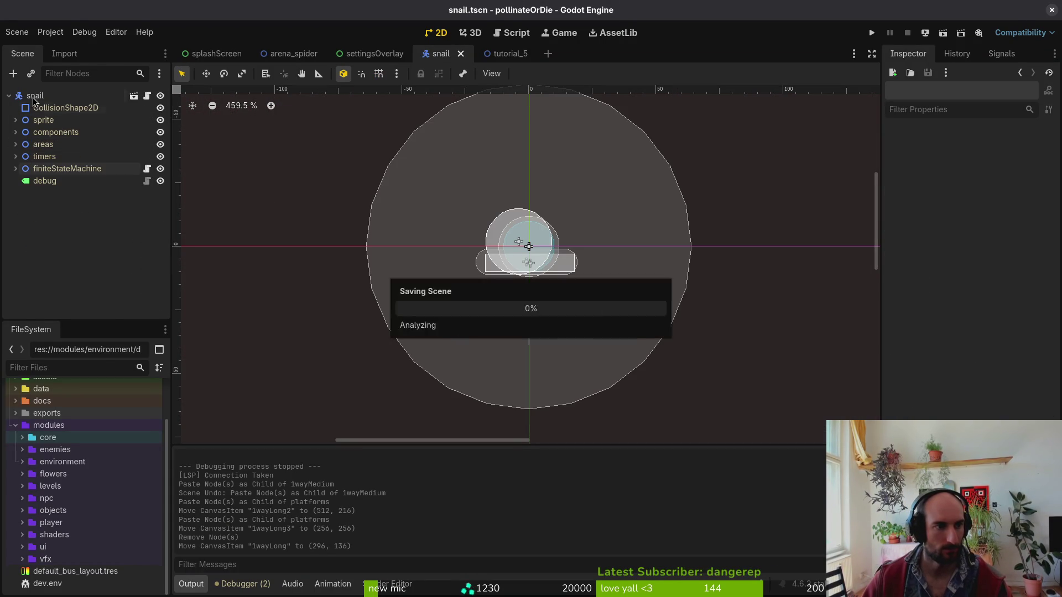
pyautogui.hotkey('ctrl', 'a')
pyautogui.press('Escape')
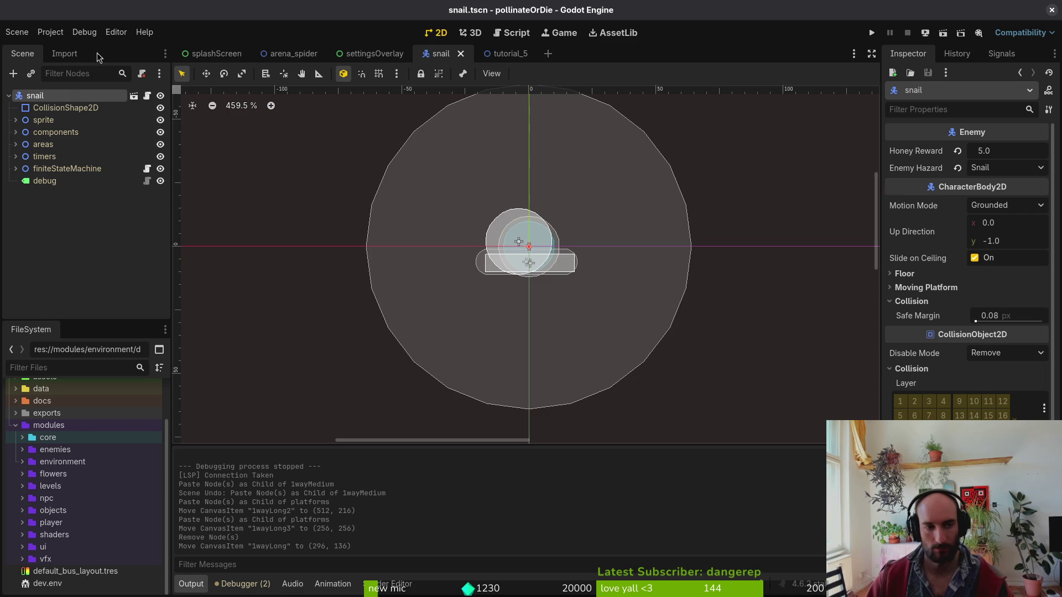
# Step: Create a new scene with a 2D root node renamed ledgeCheck
pyautogui.click(16, 32)
pyautogui.click(34, 44)
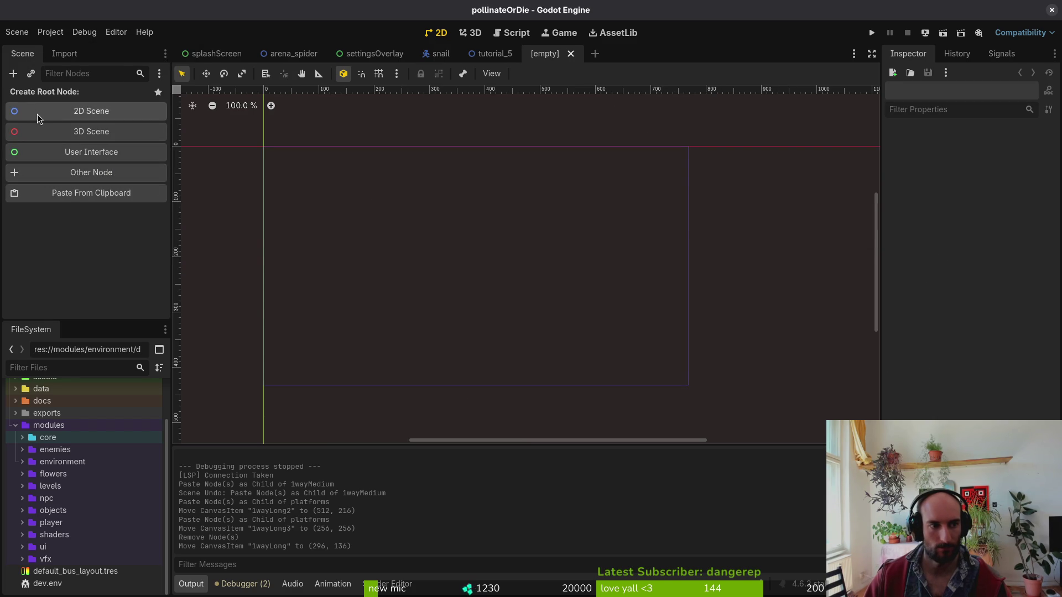
pyautogui.click(39, 114)
pyautogui.press('F2')
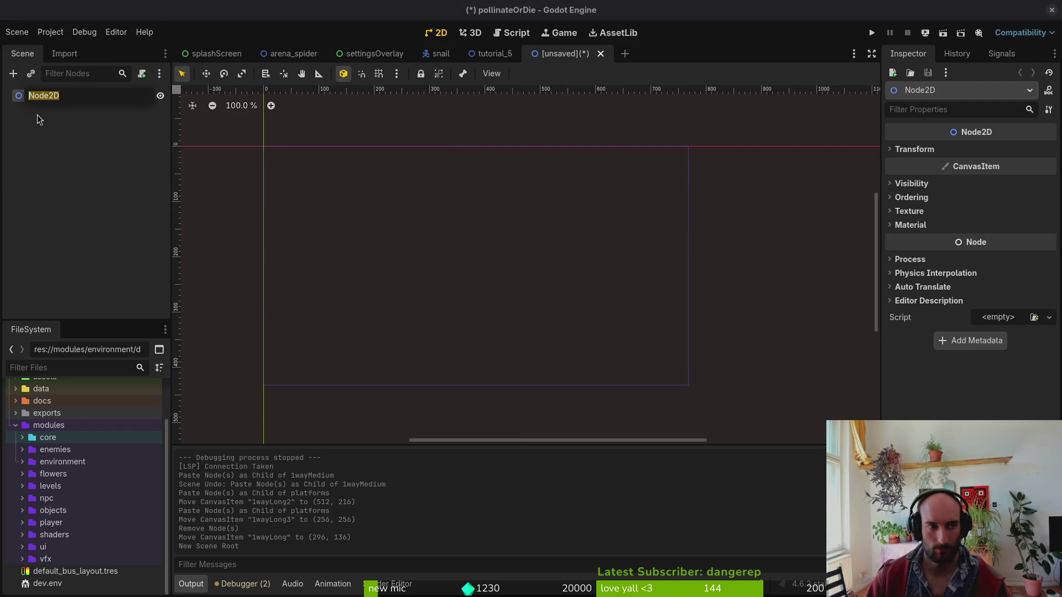
pyautogui.write('ledgeCheck')
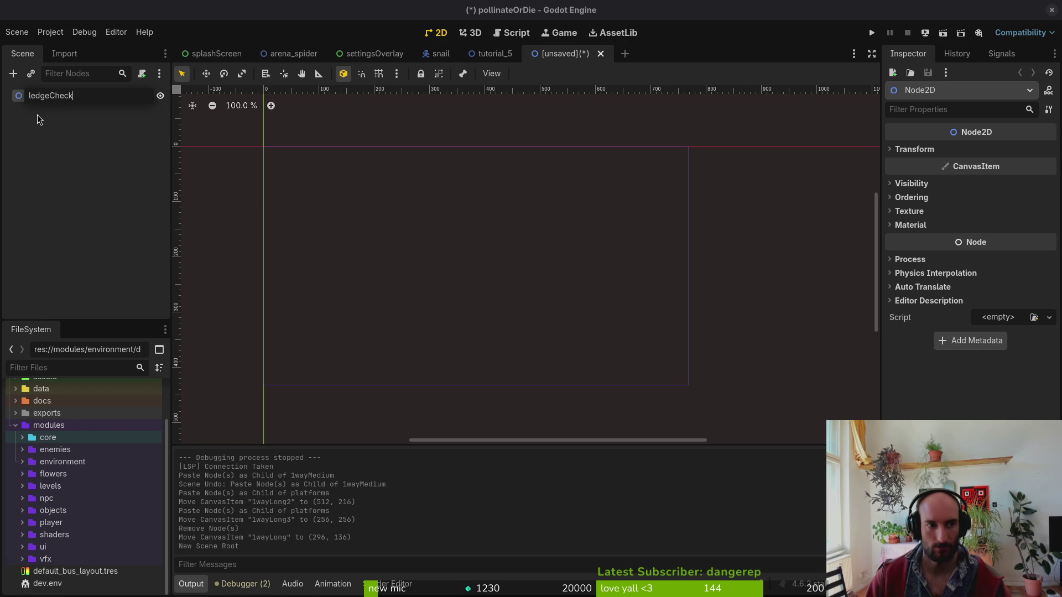
pyautogui.press('Return')
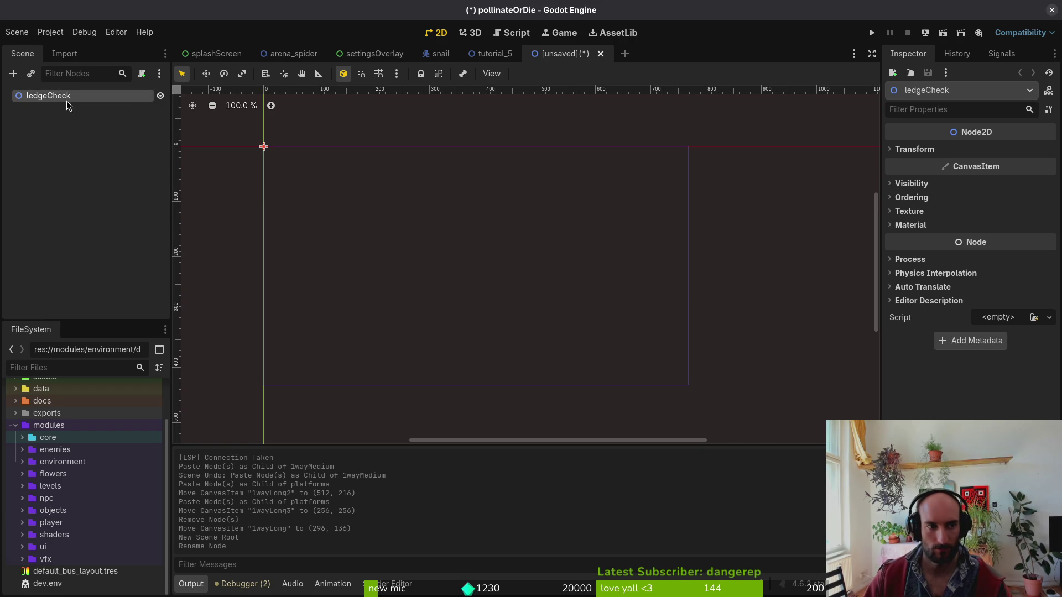
pyautogui.hotkey('ctrl', 'a')
# Step: Add a RayCast2D child under ledgeCheck and try renaming the root node
pyautogui.write('rayca')
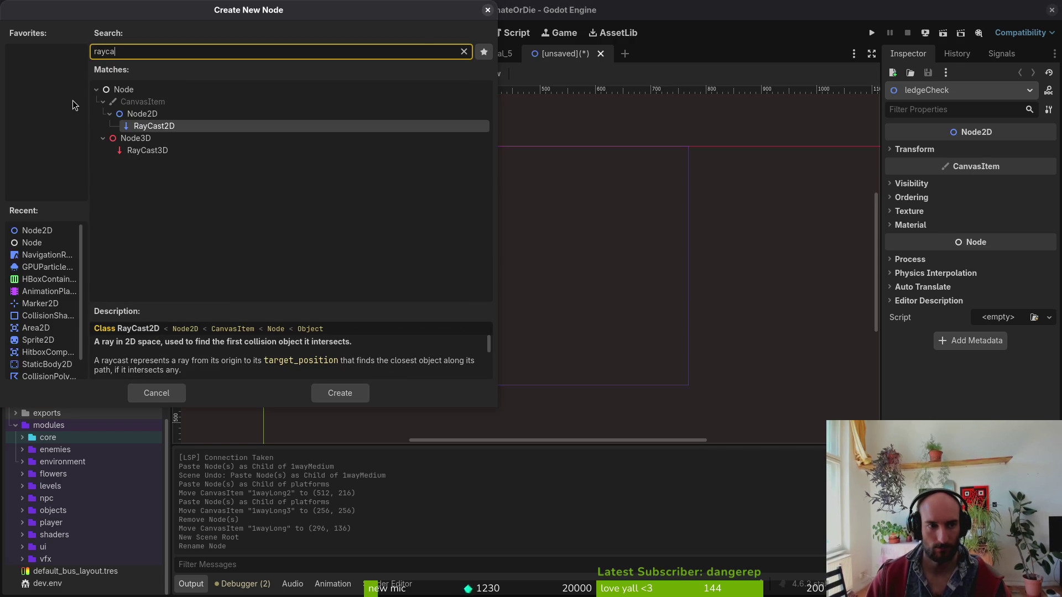
pyautogui.press('Return')
pyautogui.moveTo(48, 111); pyautogui.dragTo(57, 105)
pyautogui.click(49, 96)
pyautogui.doubleClick(48, 96)
pyautogui.rightClick(45, 99)
pyautogui.click(83, 151)
pyautogui.rightClick(44, 98)
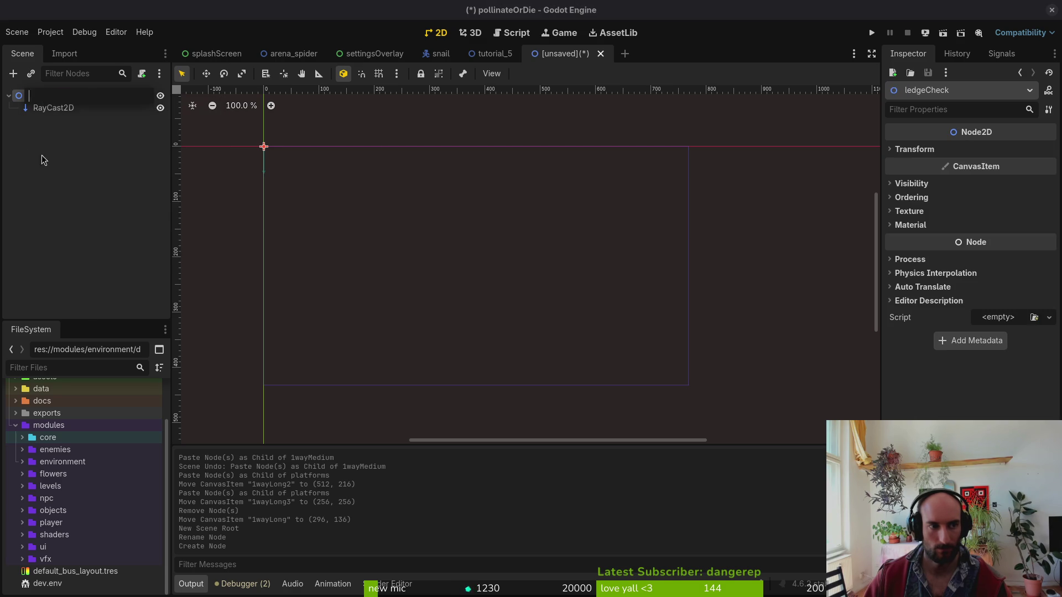
pyautogui.click(50, 165)
# Step: Change the root's type to RayCast2D, delete the extra child ray, and rename it ledgeCheck
pyautogui.rightClick(46, 97)
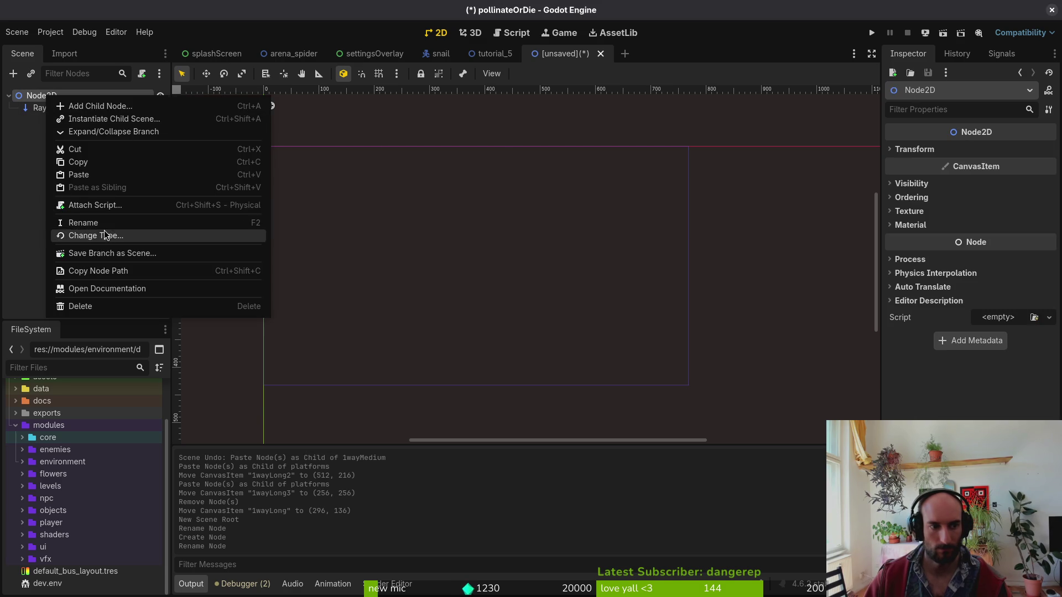
pyautogui.press('Escape')
pyautogui.rightClick(41, 96)
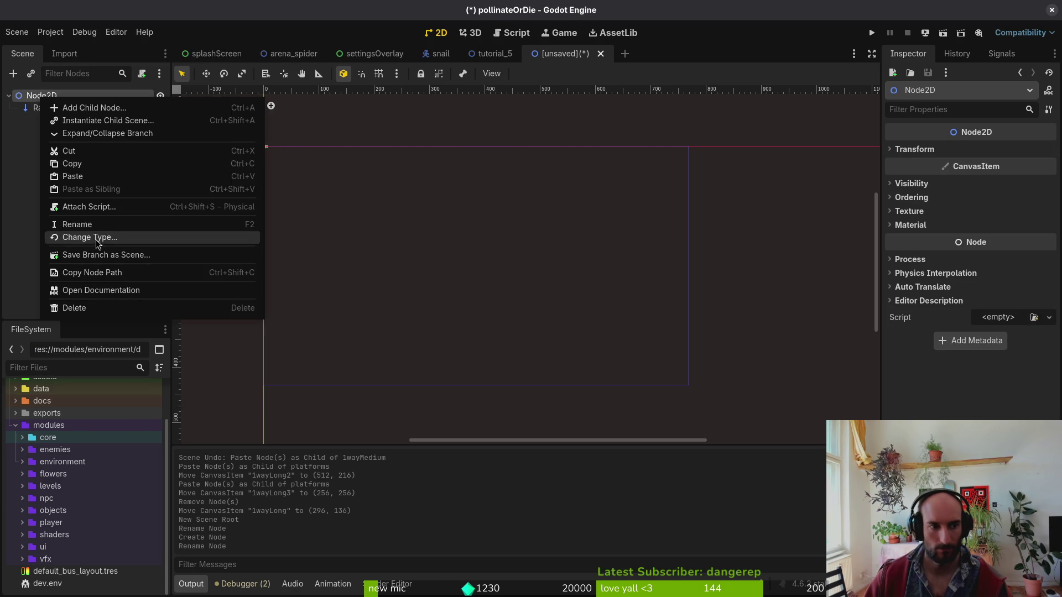
pyautogui.click(97, 242)
pyautogui.write('ray')
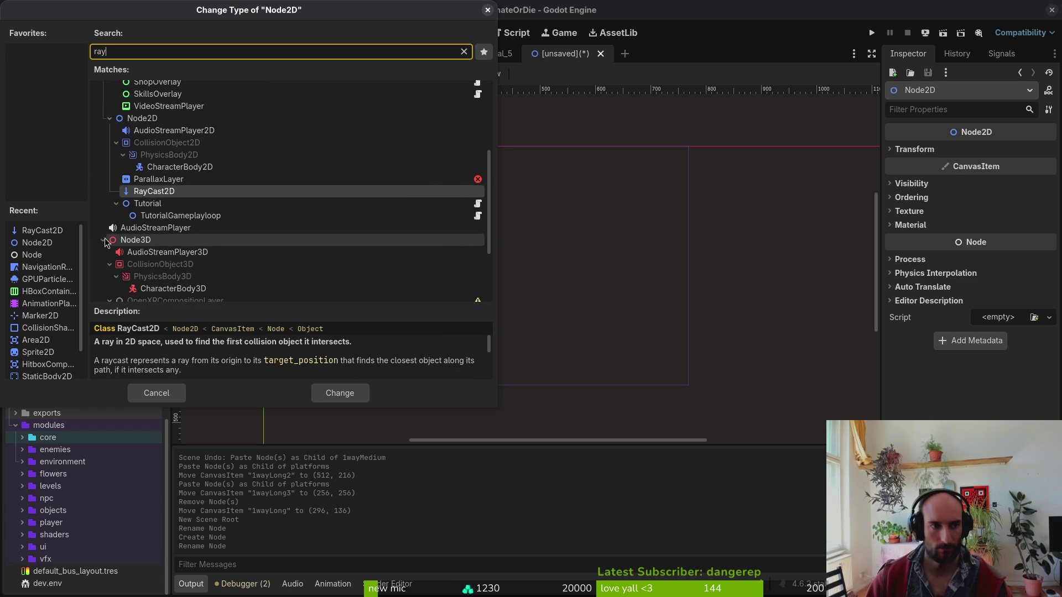
pyautogui.press('Return')
pyautogui.press('Delete')
pyautogui.press('Return')
pyautogui.press('F2')
pyautogui.write('le')
pyautogui.write('ck')
pyautogui.press('Return')
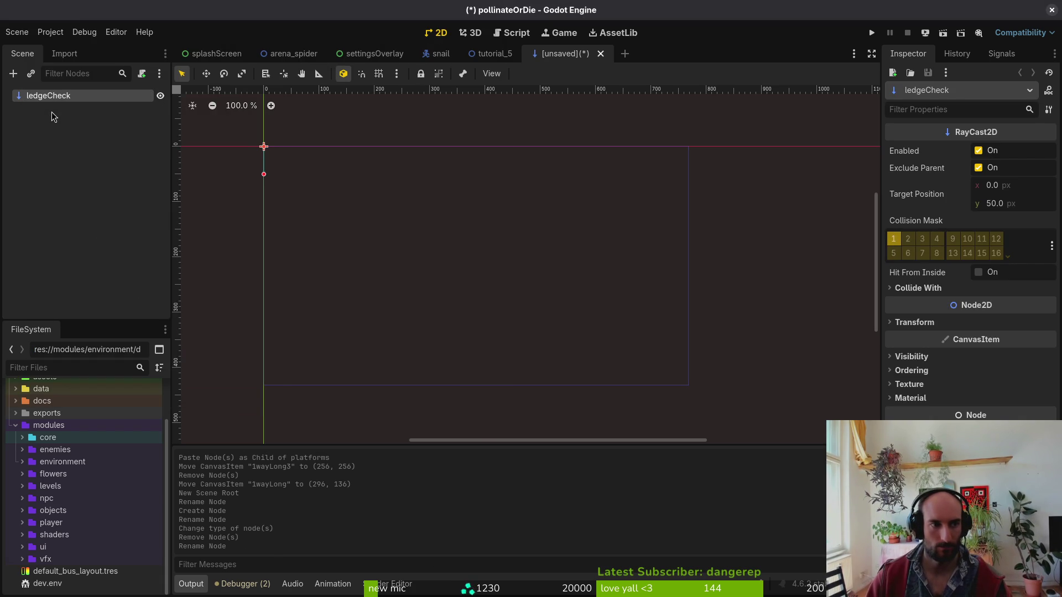
# Step: Set the ray's Target Position y to 10 px
pyautogui.scroll(5, 671, 277)
pyautogui.scroll(3, 519, 246)
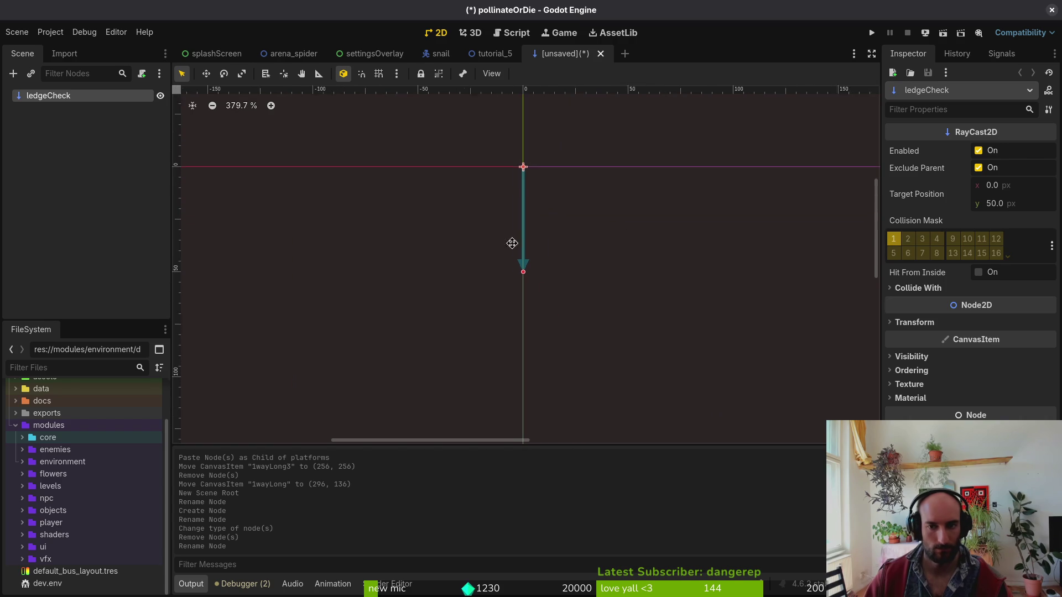
pyautogui.click(1023, 205)
pyautogui.press('Return')
pyautogui.hotkey('ctrl', 's')
pyautogui.press('Escape')
# Step: Recentre the view on the ray and back out of the save dialog without saving
pyautogui.scroll(3, 518, 205)
pyautogui.moveTo(518, 206); pyautogui.dragTo(547, 372)
pyautogui.scroll(2, 587, 352)
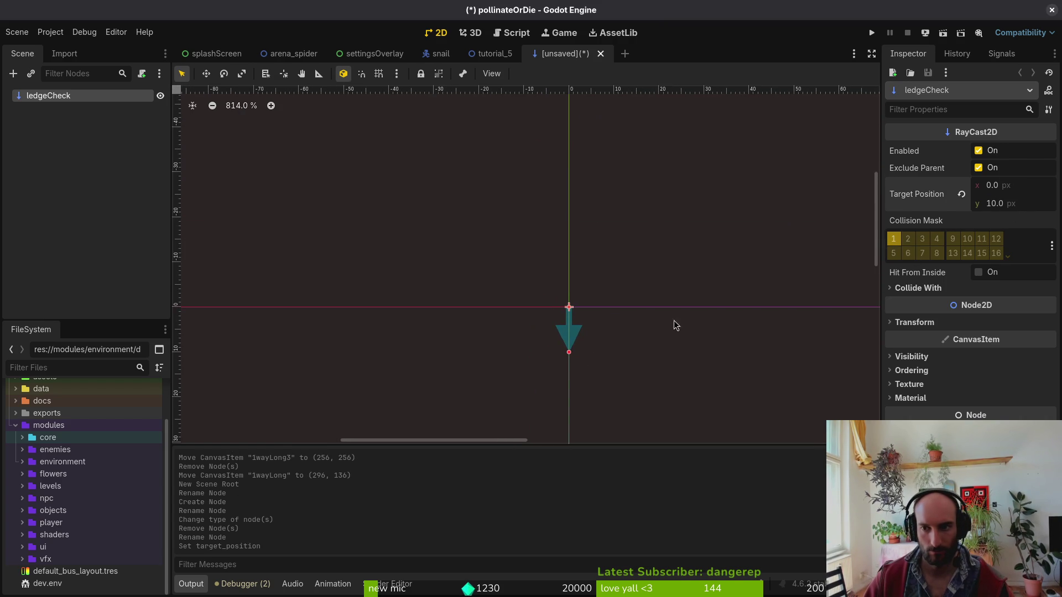
pyautogui.moveTo(705, 331); pyautogui.dragTo(663, 247)
pyautogui.hotkey('ctrl', 's')
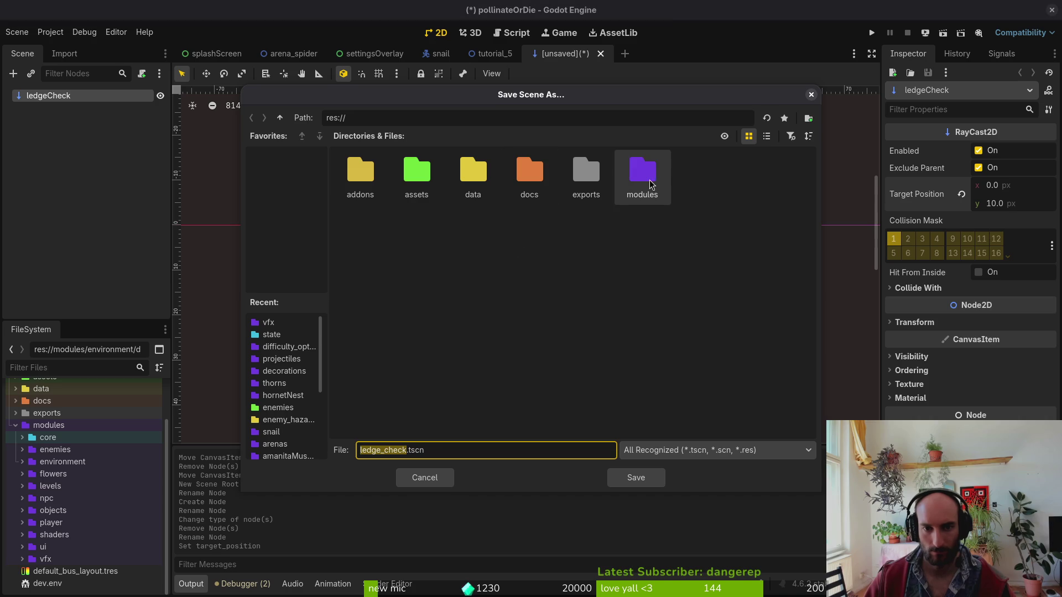
pyautogui.doubleClick(641, 172)
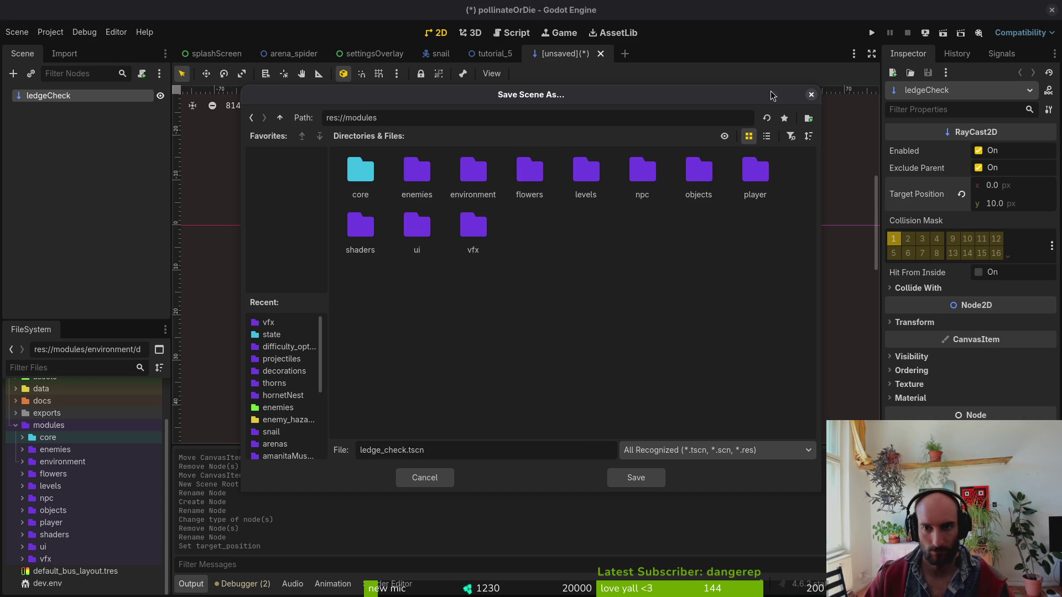
pyautogui.click(813, 96)
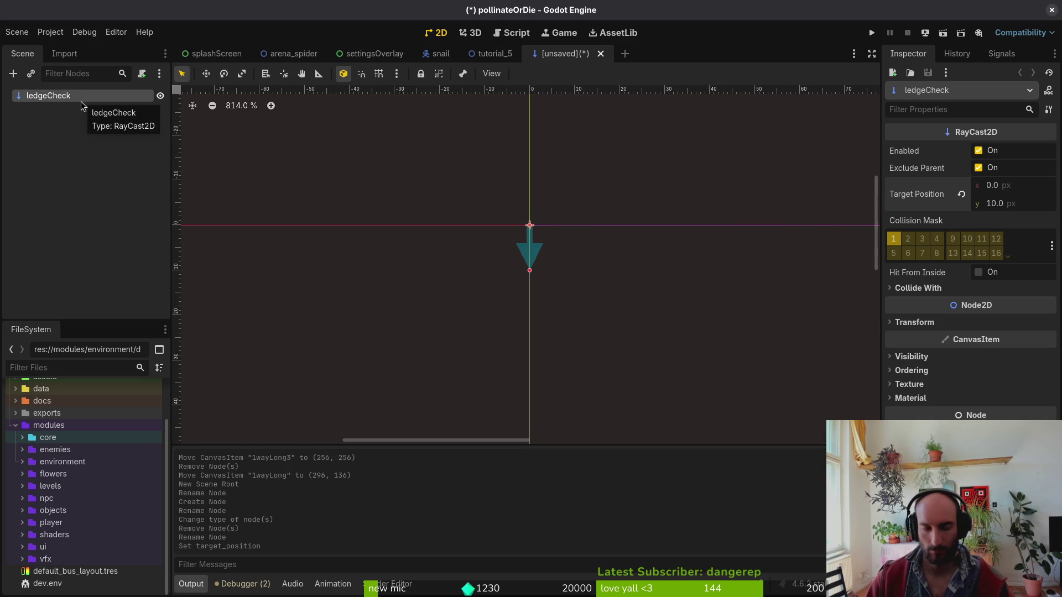
# Step: Rename the root node to ledgeCheckComponent
pyautogui.doubleClick(80, 100)
pyautogui.press('Home')
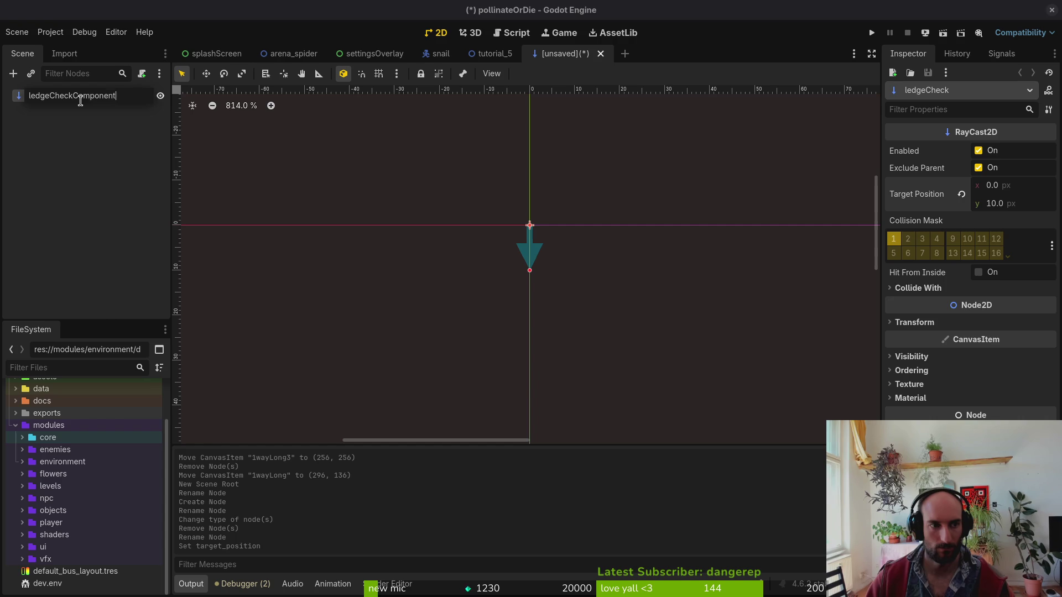
pyautogui.press('Return')
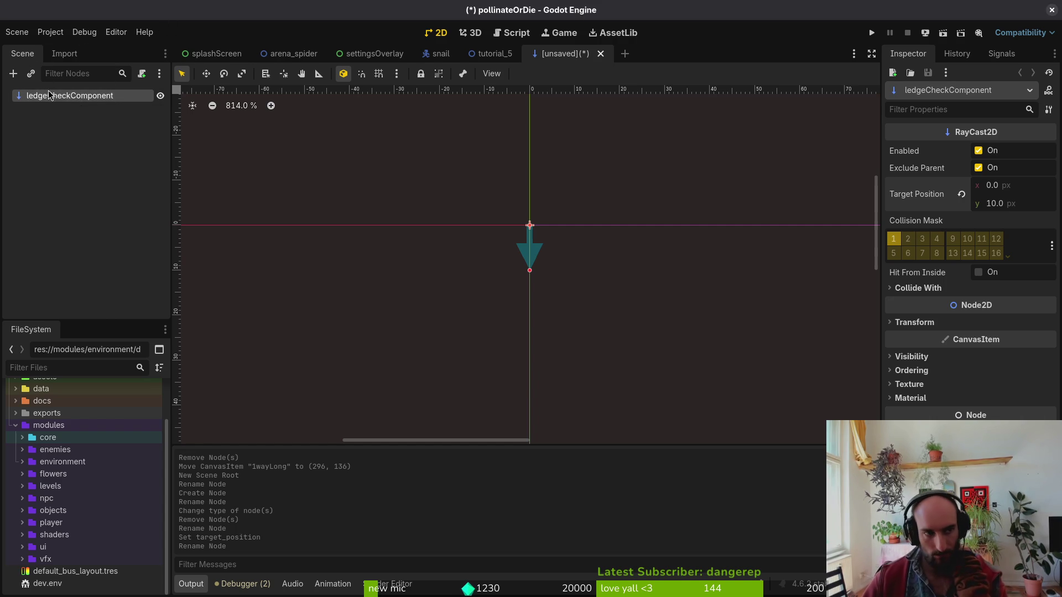
pyautogui.rightClick(119, 95)
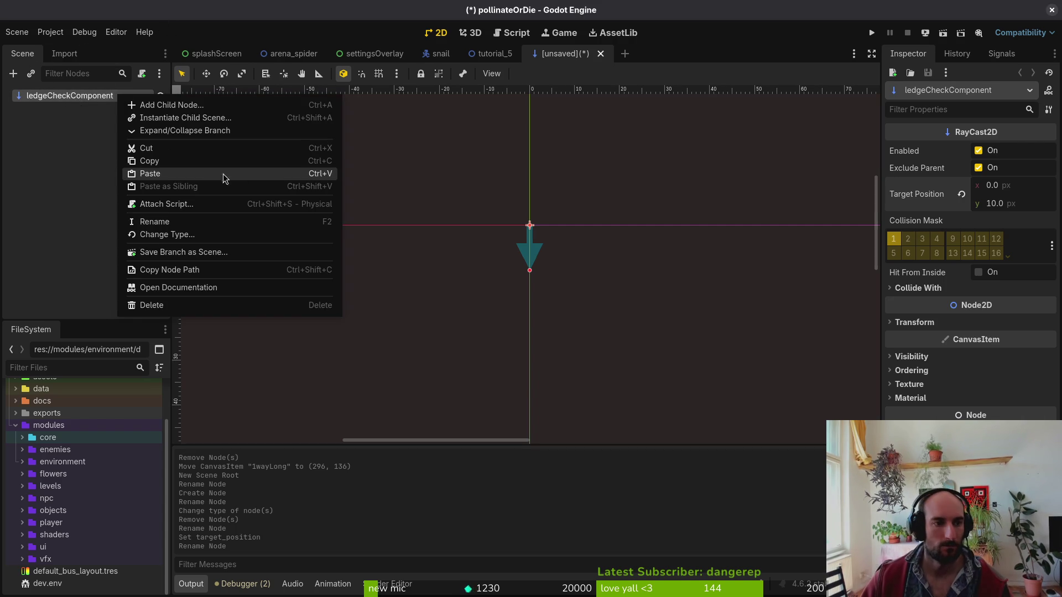
pyautogui.click(59, 99)
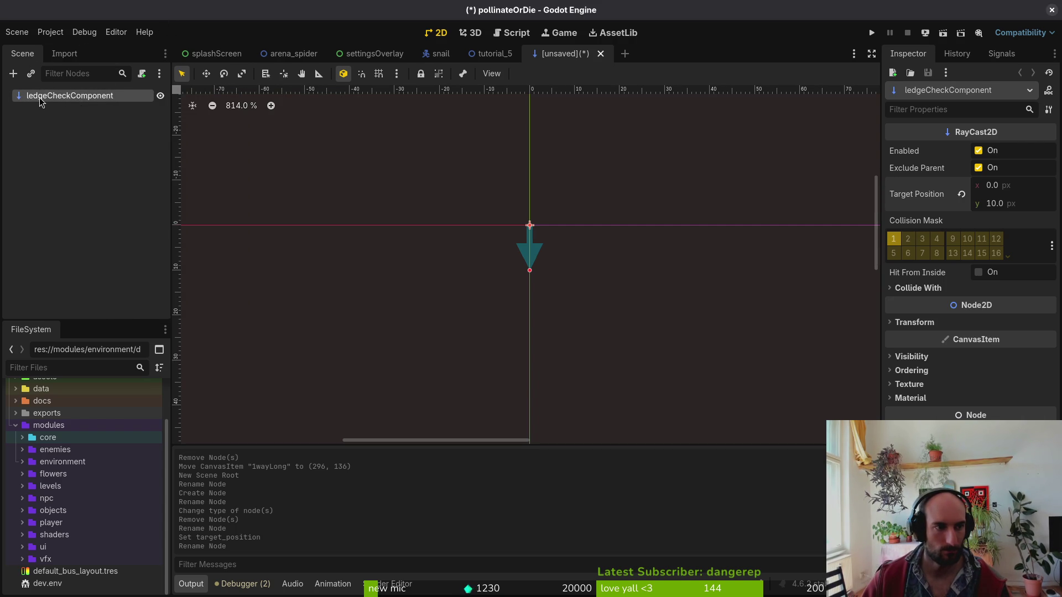
# Step: Browse the save dialog to res://modules/core/components
pyautogui.hotkey('ctrl', 's')
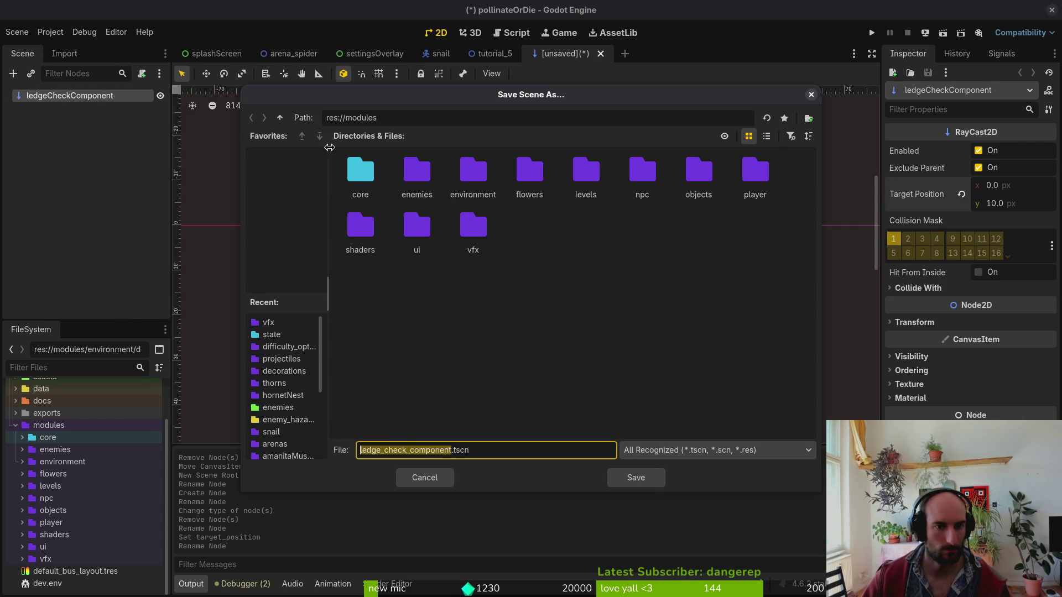
pyautogui.click(280, 117)
pyautogui.doubleClick(642, 172)
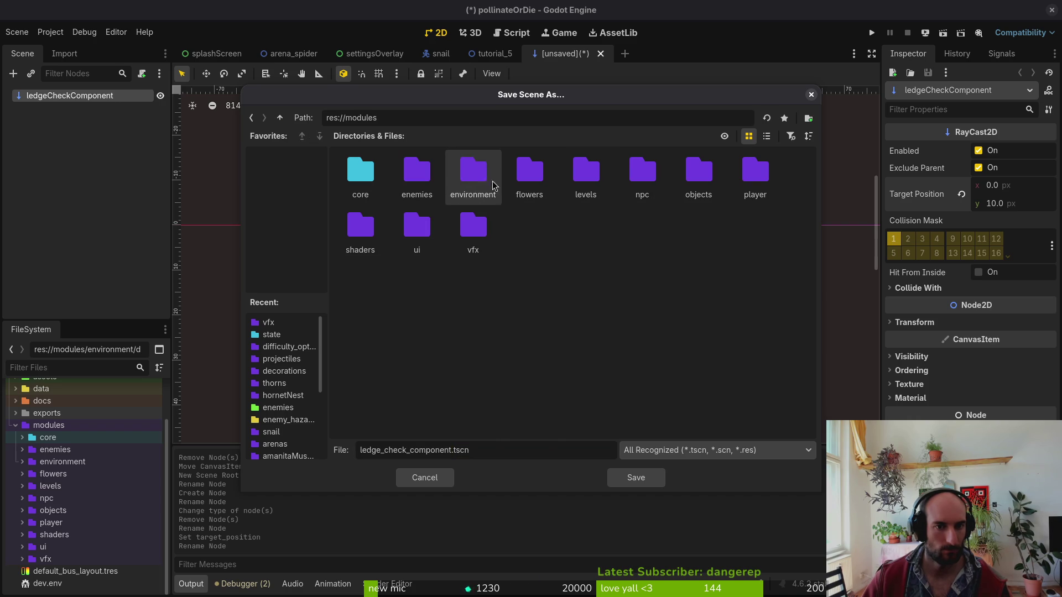
pyautogui.doubleClick(369, 171)
pyautogui.doubleClick(369, 172)
# Step: Create a ledgecheck_component folder there and save the scene as ledge_check_component.tscn
pyautogui.rightClick(596, 195)
pyautogui.click(709, 205)
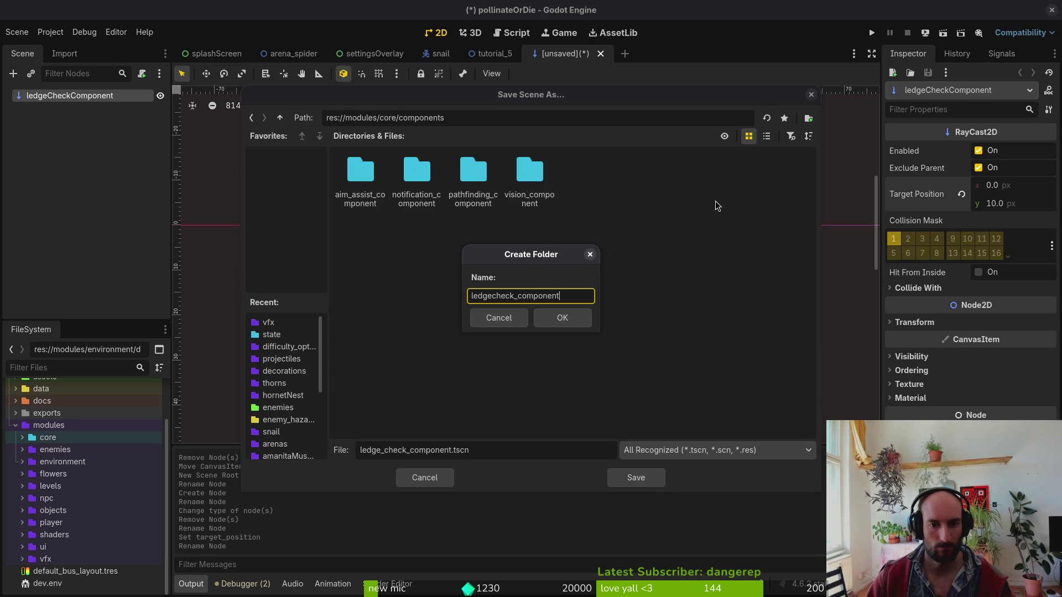
pyautogui.press('Return')
pyautogui.click(635, 479)
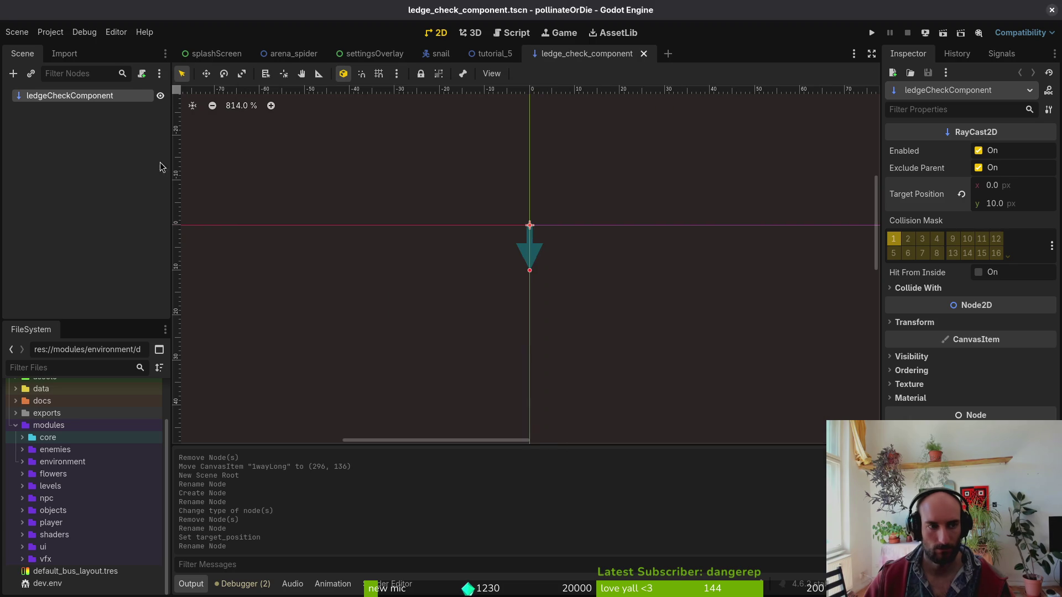
# Step: Attach a new ledge_check_component.gd script to the root with default settings and save
pyautogui.click(142, 73)
pyautogui.click(583, 386)
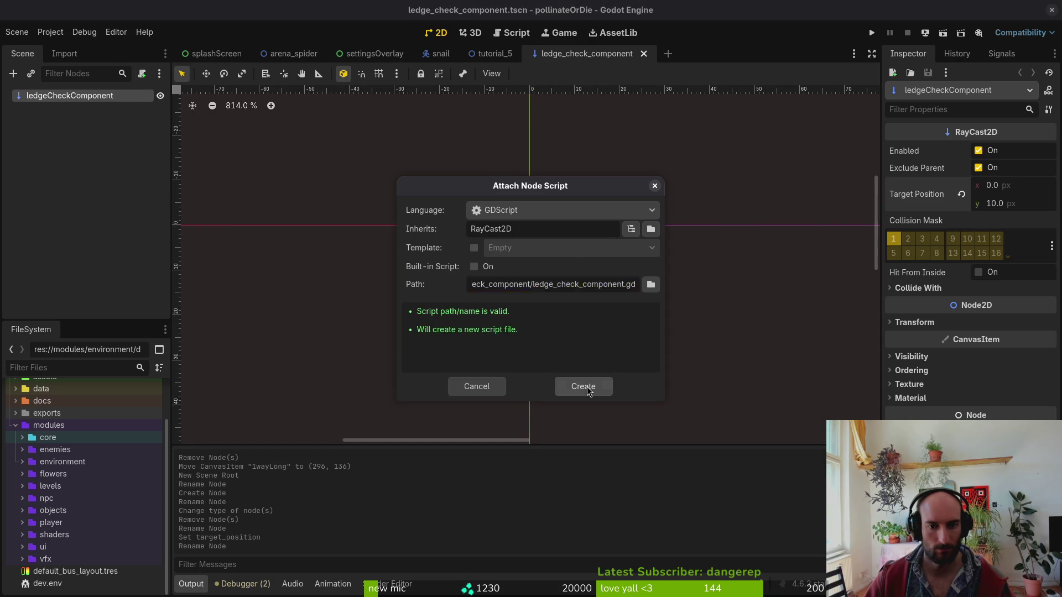
pyautogui.hotkey('ctrl', 's')
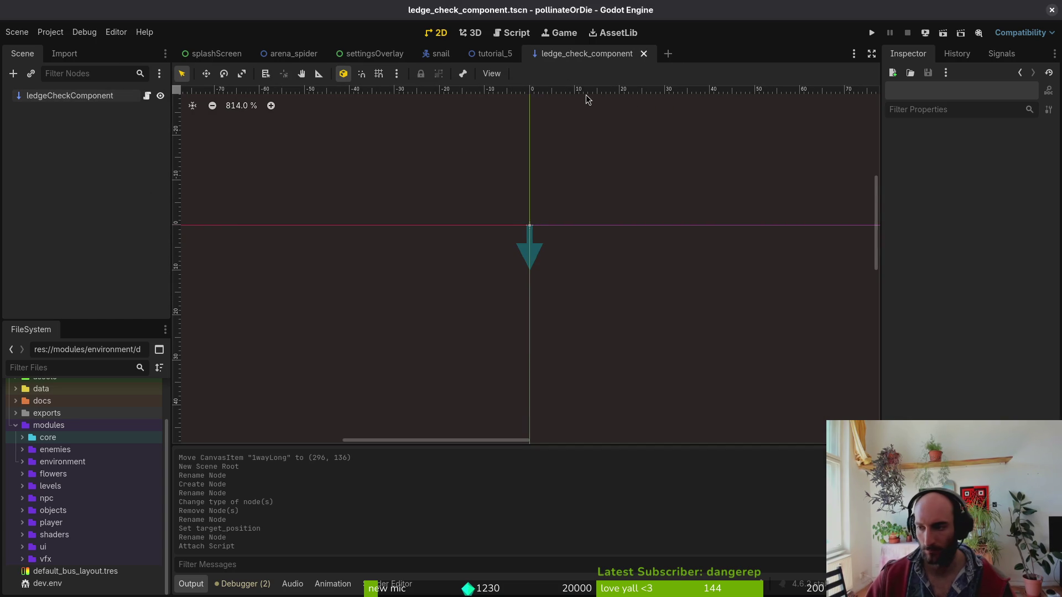
pyautogui.hotkey('alt', 'Tab')
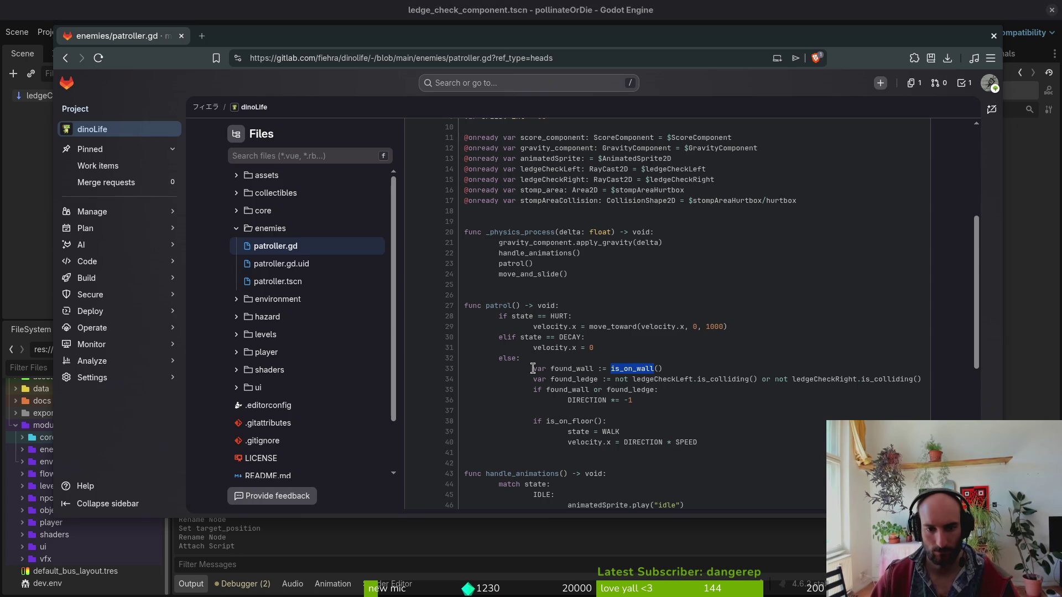
# Step: Review the ledgeCheckLeft and ledgeCheckRight declarations on lines 14–15 of patroller.gd
pyautogui.moveTo(729, 180); pyautogui.dragTo(722, 166)
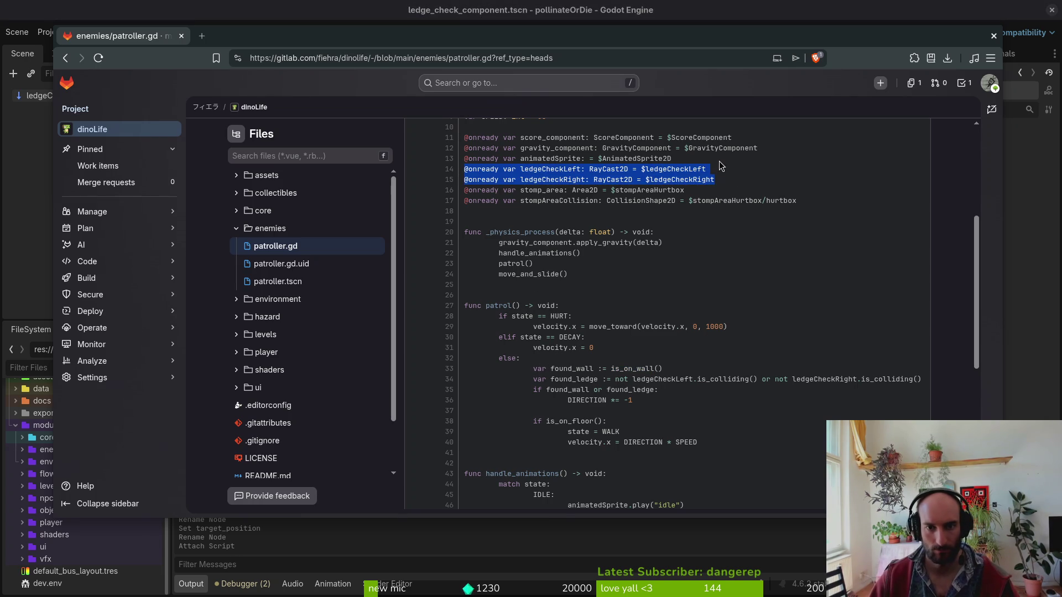
pyautogui.click(568, 169)
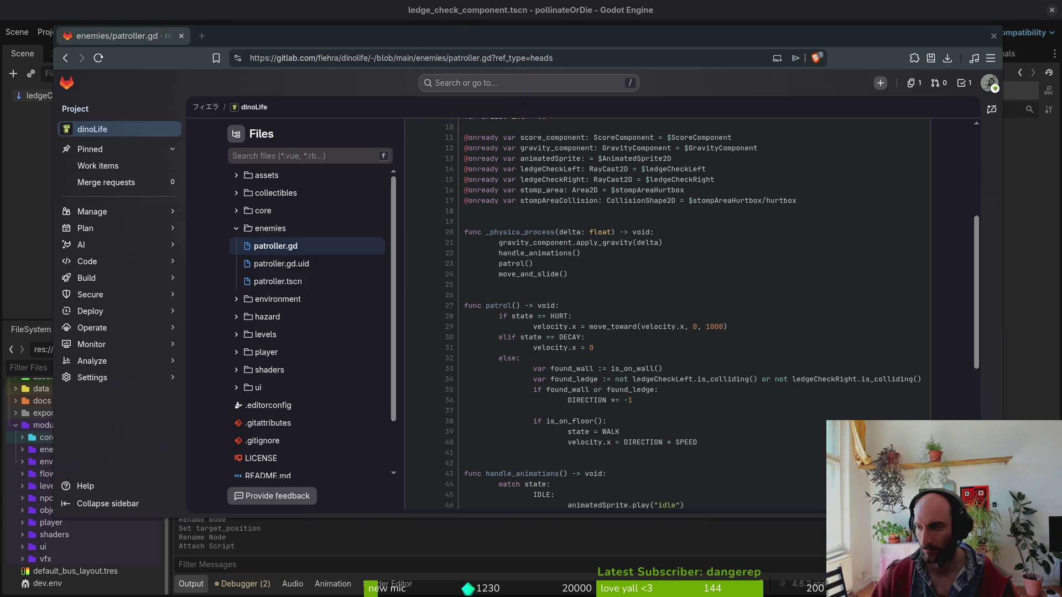
pyautogui.hotkey('alt', 'Tab')
# Step: Find and open ledge_check_component.gd, adding a blank line below extends RayCast2D
pyautogui.press('space')
pyautogui.press('f')
pyautogui.press('f')
pyautogui.write('ledge')
pyautogui.press('Return')
pyautogui.press('o')
pyautogui.press('Return')
pyautogui.press('Return')
pyautogui.press('Escape')
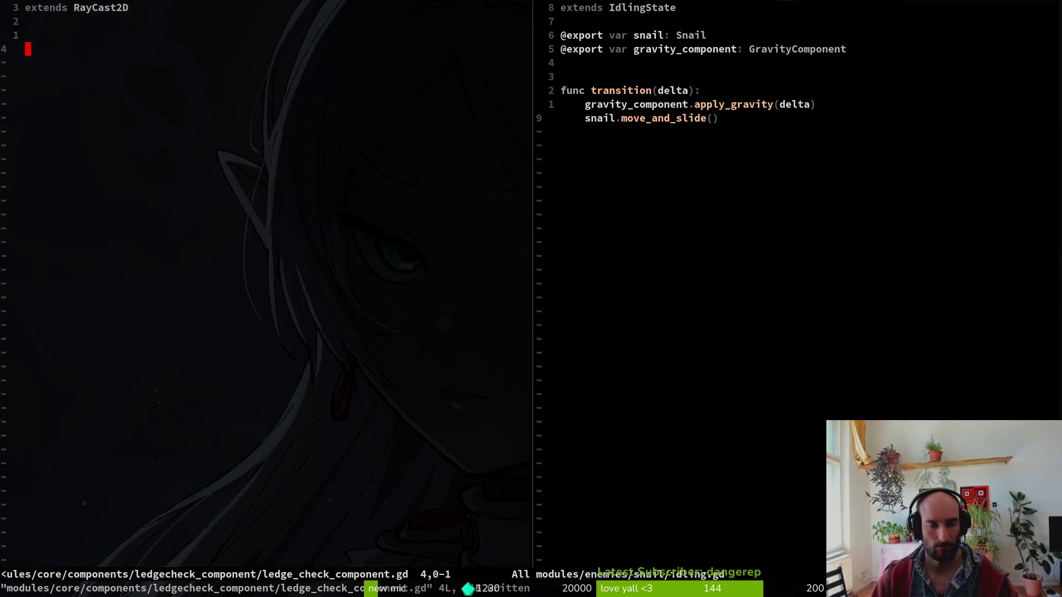
# Step: Paste the patroller's _physics_process and patrol code, empty _physics_process, and save
pyautogui.hotkey('alt', 'Tab')
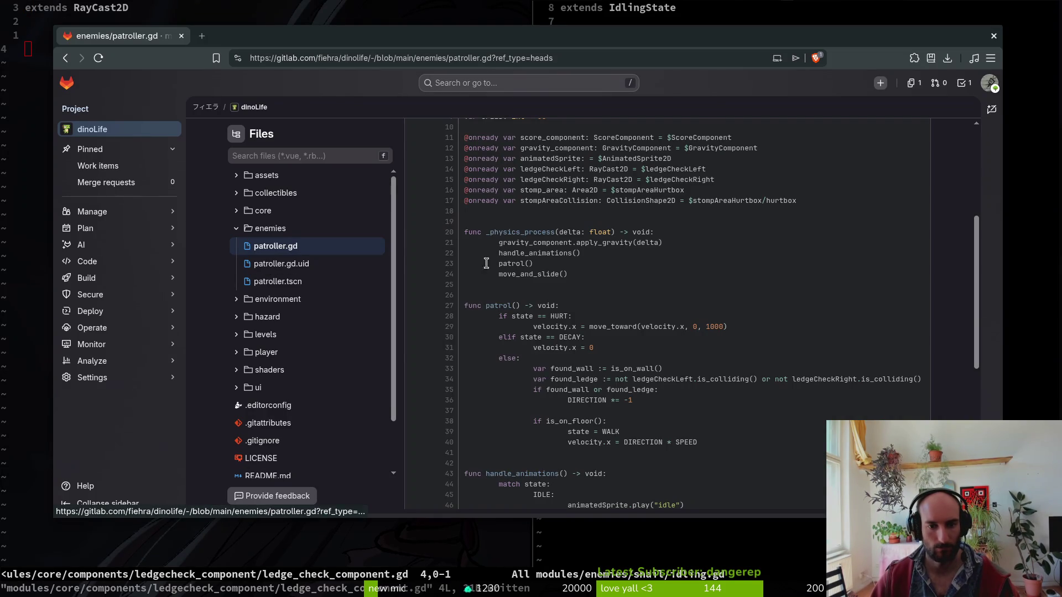
pyautogui.hotkey('alt', 'Tab')
pyautogui.hotkey('alt', 'Tab')
pyautogui.moveTo(480, 223)
pyautogui.mouseDown()
pyautogui.moveTo(687, 438)
pyautogui.moveTo(744, 458)
pyautogui.mouseUp()
pyautogui.hotkey('alt', 'Tab')
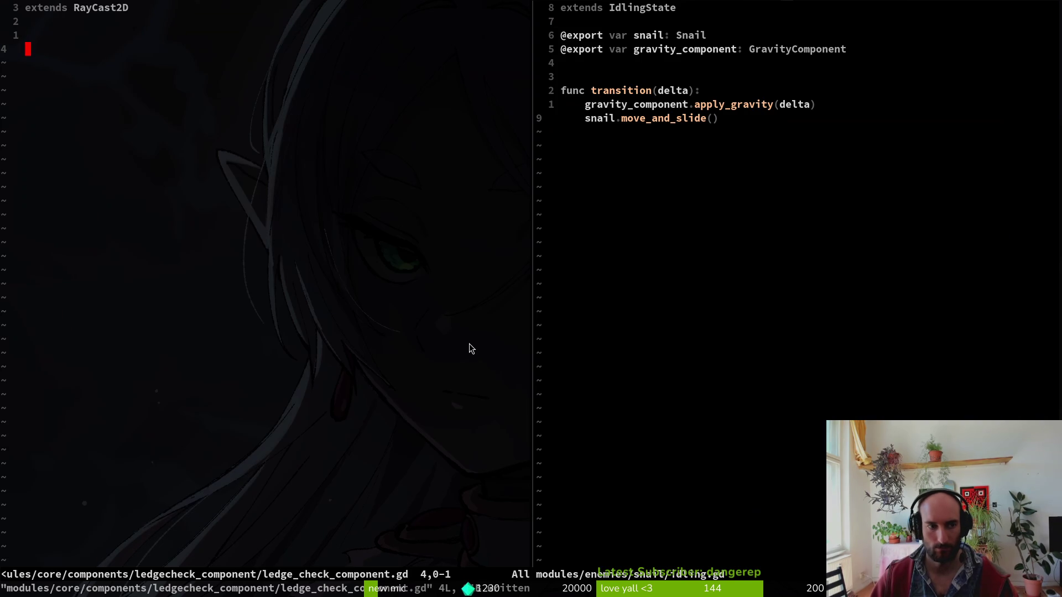
pyautogui.press('p')
pyautogui.press('j')
pyautogui.hotkey('shift', 'v')
pyautogui.press('j')
pyautogui.press('j')
pyautogui.press('d')
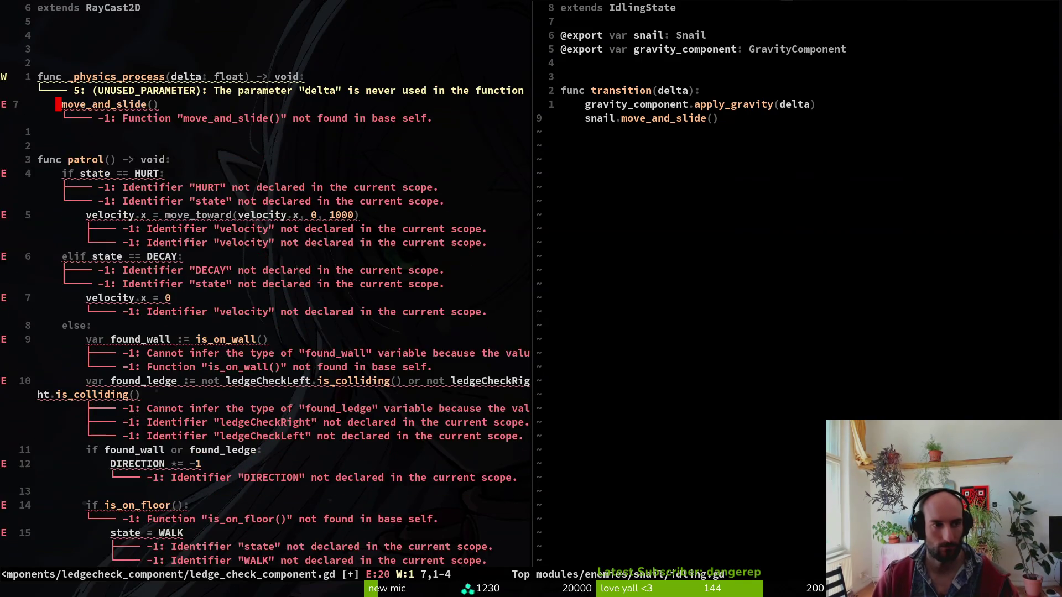
pyautogui.press('d')
pyautogui.press('d')
pyautogui.hotkey('ctrl', 's')
# Step: Review the found_wall and found_ledge lines and close the idling.gd split with :wq
pyautogui.press('j')
pyautogui.press('j')
pyautogui.press('j')
pyautogui.press('k')
pyautogui.press('k')
pyautogui.press('k')
pyautogui.press('k')
pyautogui.press('k')
pyautogui.press('j')
pyautogui.press('j')
pyautogui.press('j')
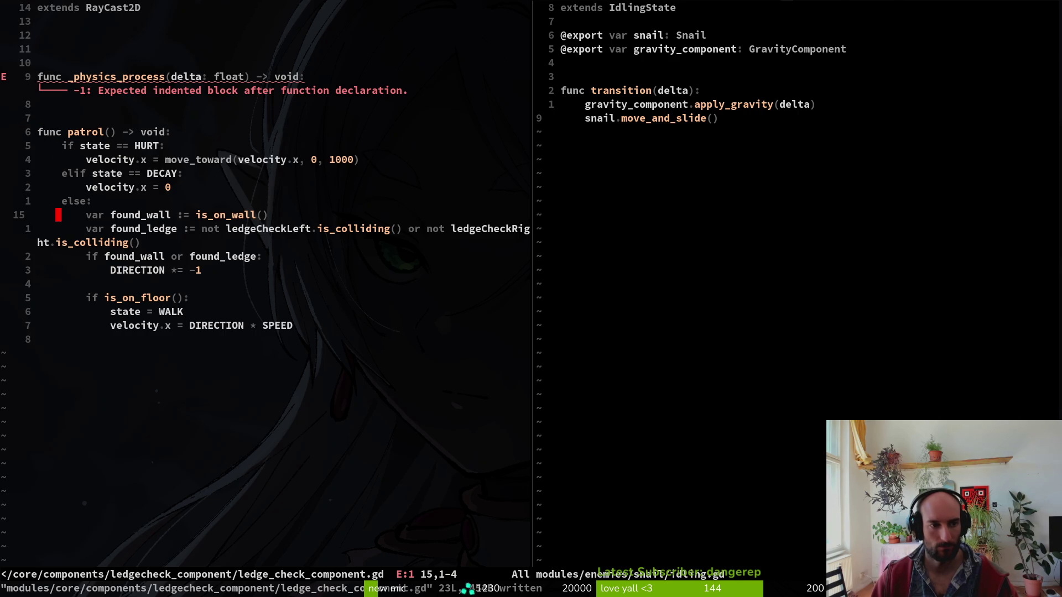
pyautogui.press('k')
pyautogui.press('k')
pyautogui.press('k')
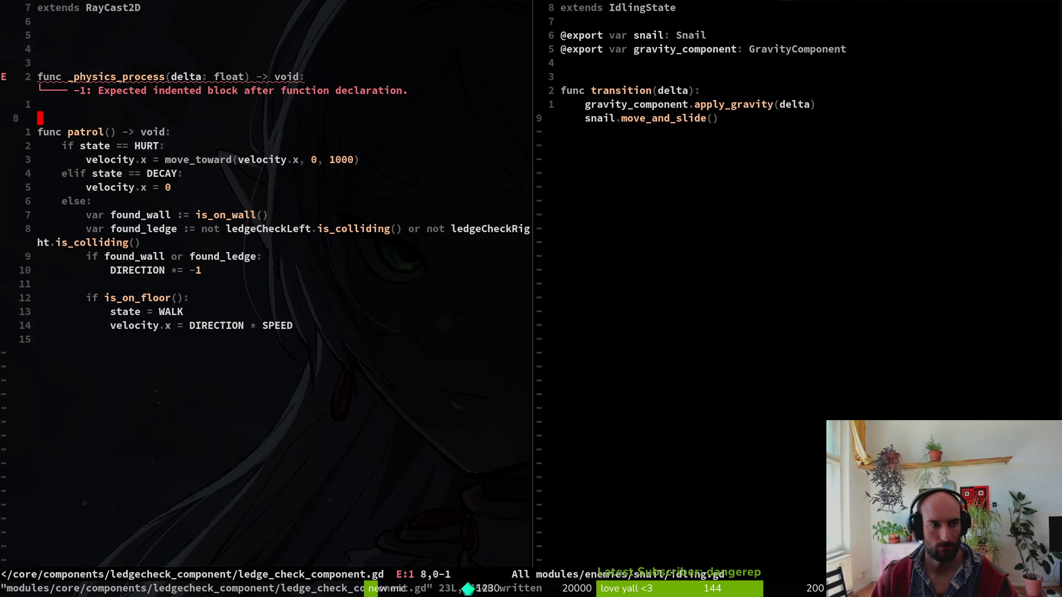
pyautogui.press('j')
pyautogui.press('j')
pyautogui.press('j')
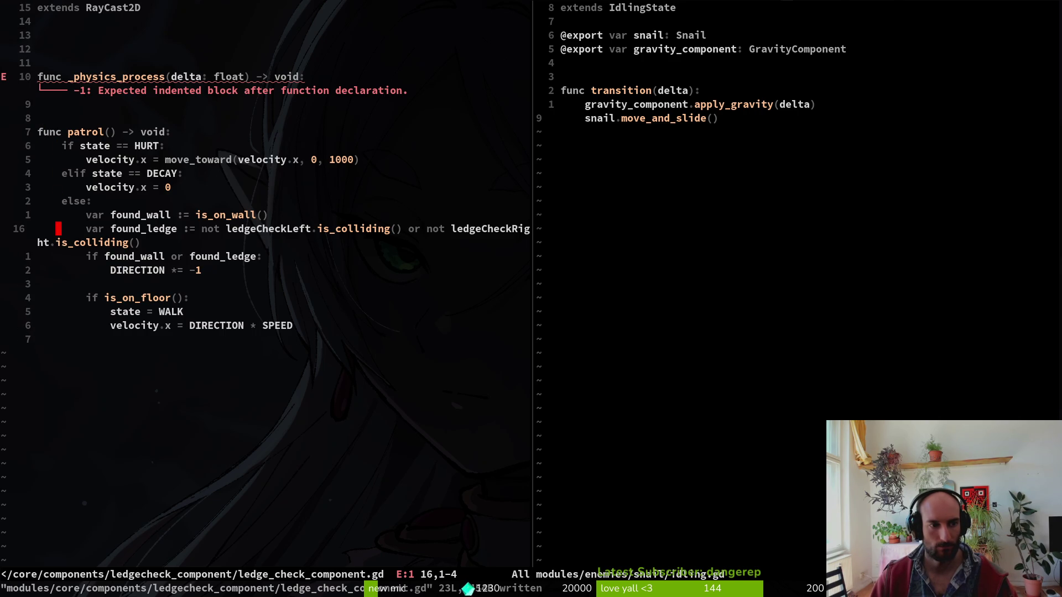
pyautogui.hotkey('ctrl', 'w')
pyautogui.write('l:wq')
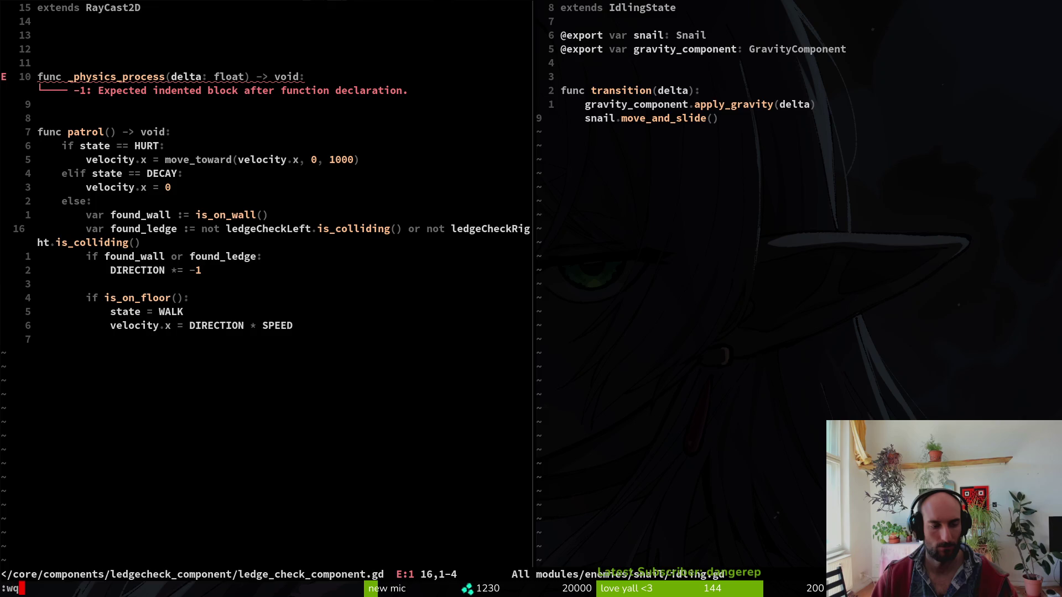
pyautogui.press('Return')
pyautogui.press('j')
pyautogui.press('j')
pyautogui.press('k')
pyautogui.press('k')
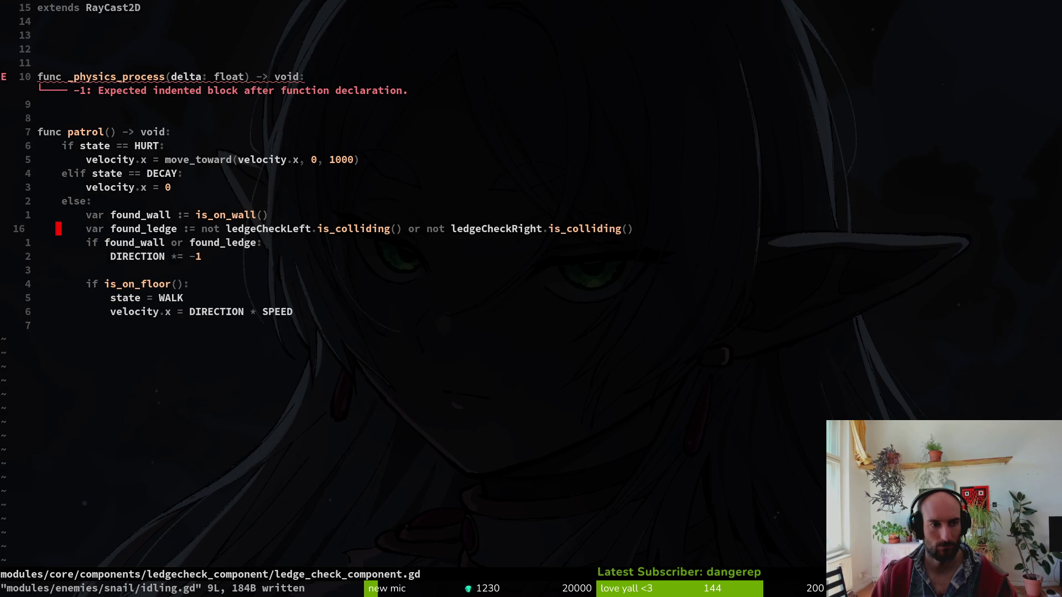
pyautogui.press('{')
pyautogui.press('{')
# Step: Add a check_for_ledge() call inside _physics_process and save
pyautogui.press('o')
pyautogui.press('Escape')
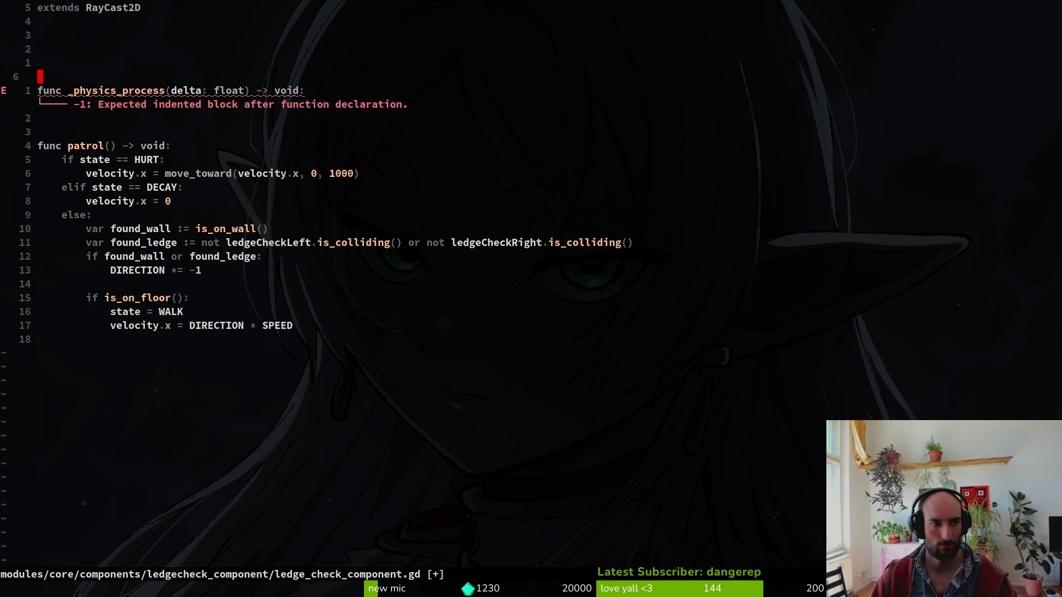
pyautogui.press('d')
pyautogui.press('d')
pyautogui.press('o')
pyautogui.press('Tab')
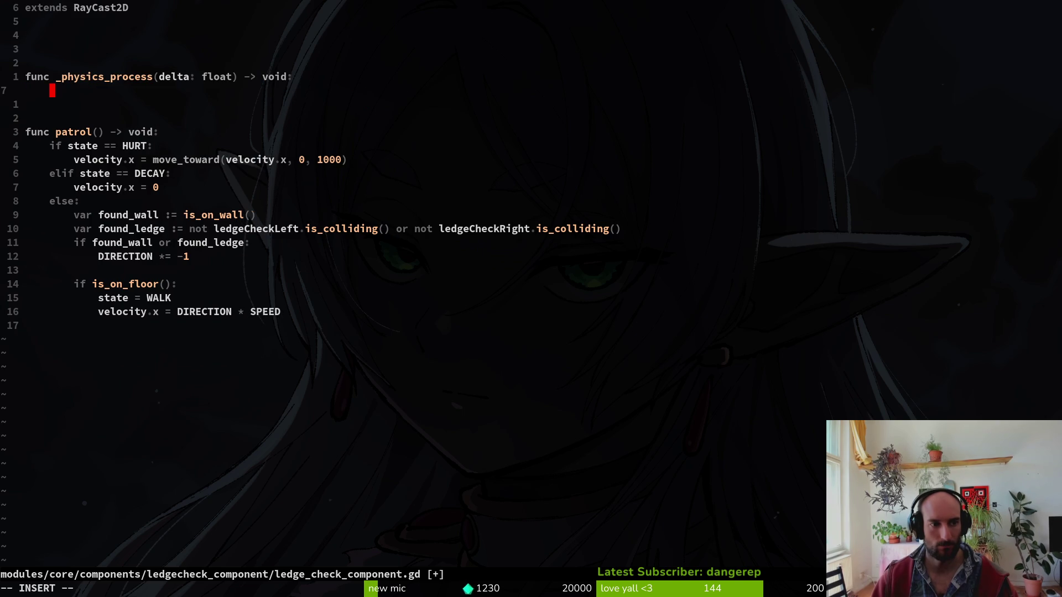
pyautogui.write('var')
pyautogui.press('BackSpace')
pyautogui.press('BackSpace')
pyautogui.press('BackSpace')
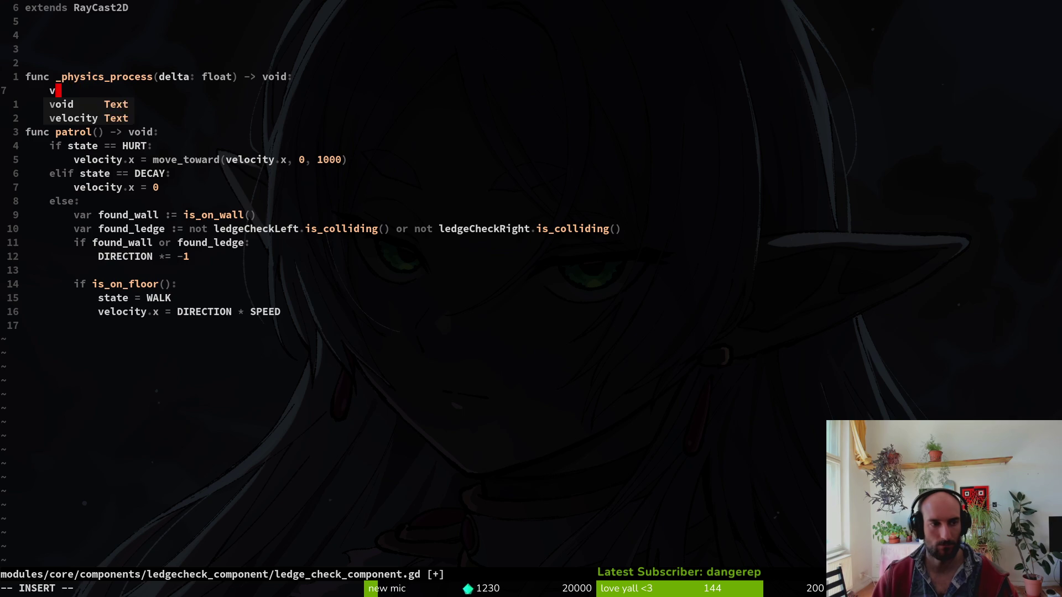
pyautogui.press('Escape')
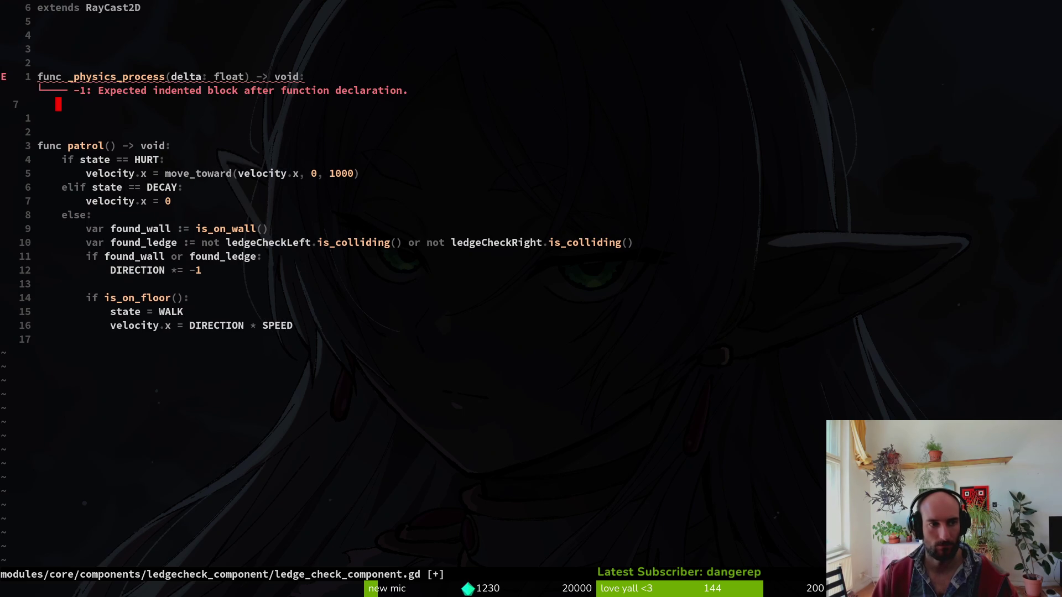
pyautogui.press('O')
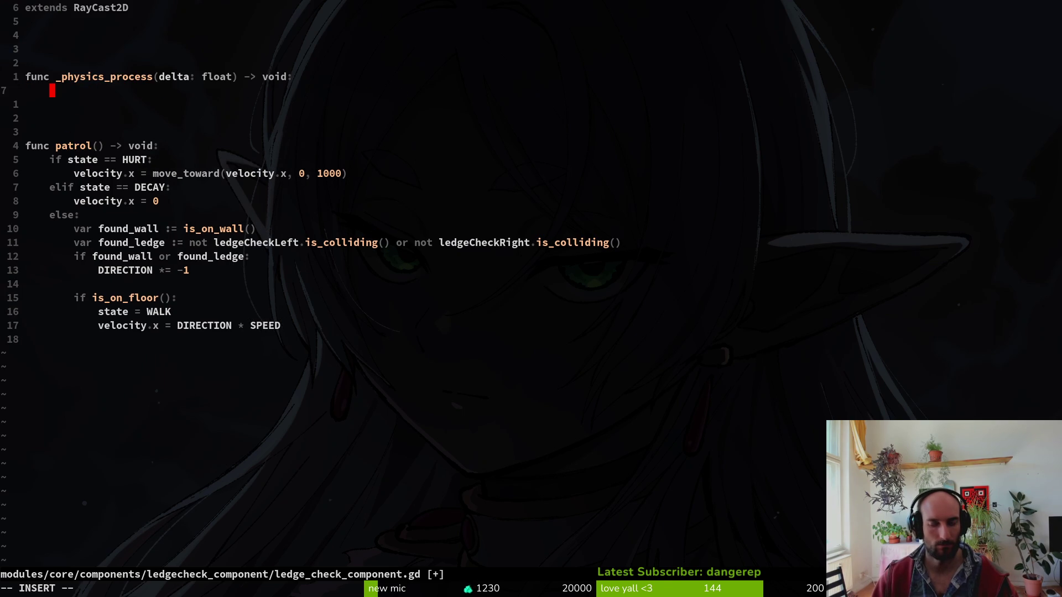
pyautogui.write('check')
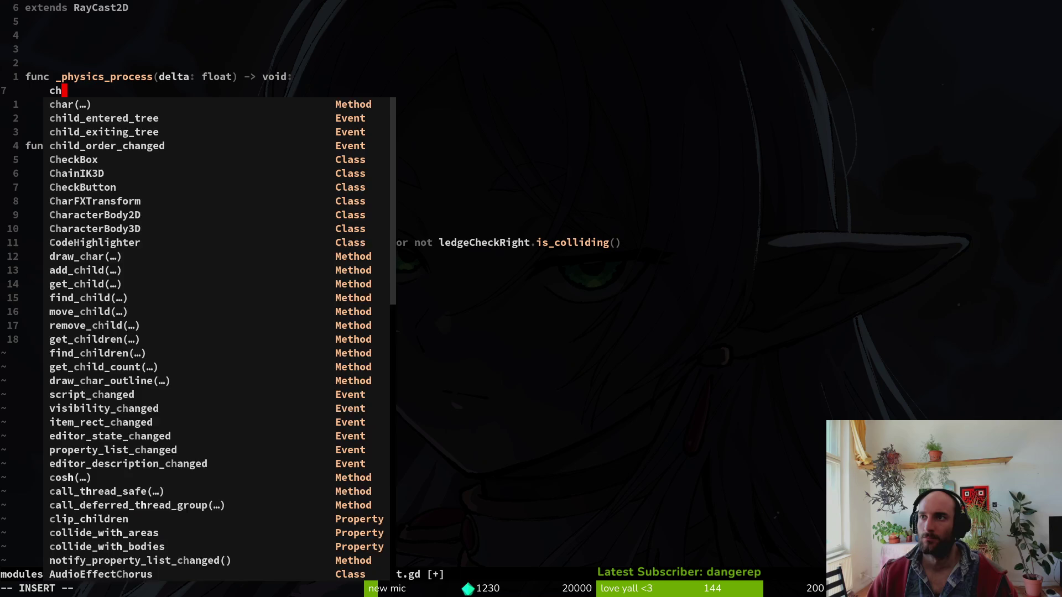
pyautogui.write('_for_ledge()')
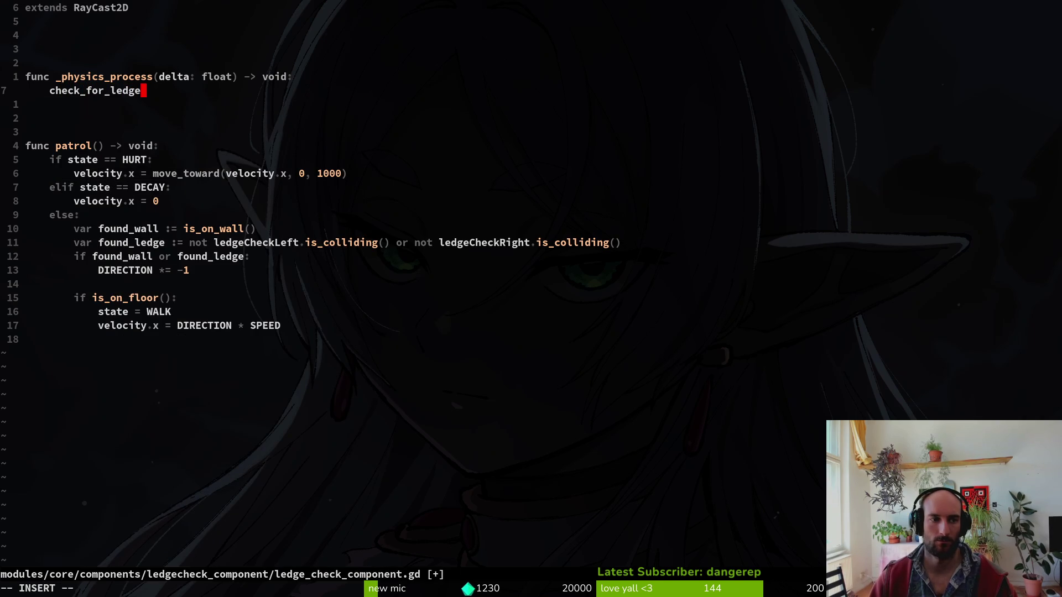
pyautogui.press('Escape')
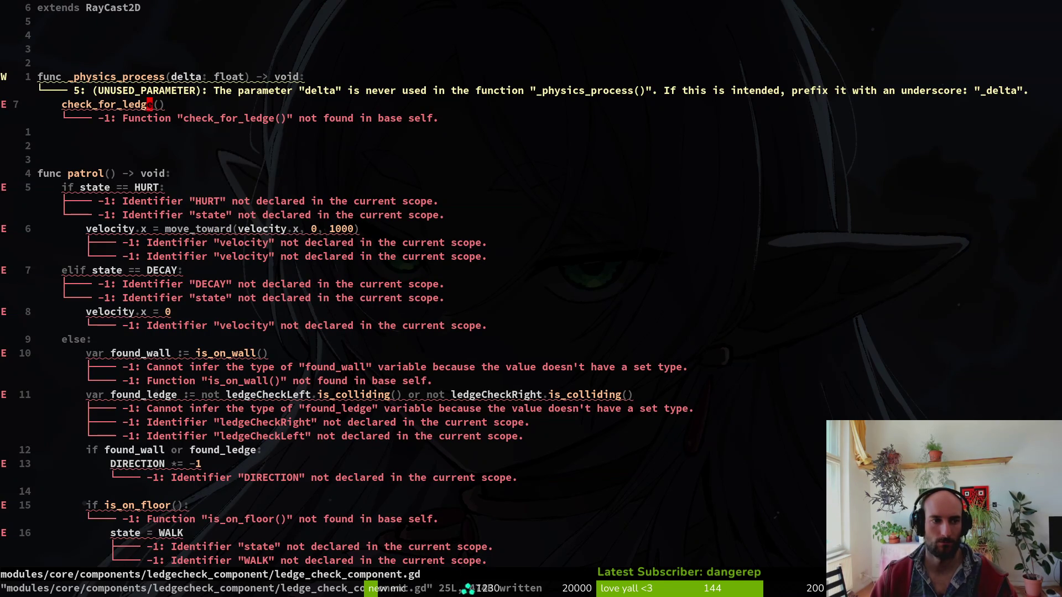
# Step: Rename func patrol to check_for_ledge
pyautogui.click(64, 104)
pyautogui.press('y')
pyautogui.press('i')
pyautogui.press('w')
pyautogui.press('j')
pyautogui.press('j')
pyautogui.press('j')
pyautogui.press('w')
pyautogui.press('c')
pyautogui.press('i')
pyautogui.press('w')
pyautogui.hotkey('ctrl', 'r')
pyautogui.press('0')
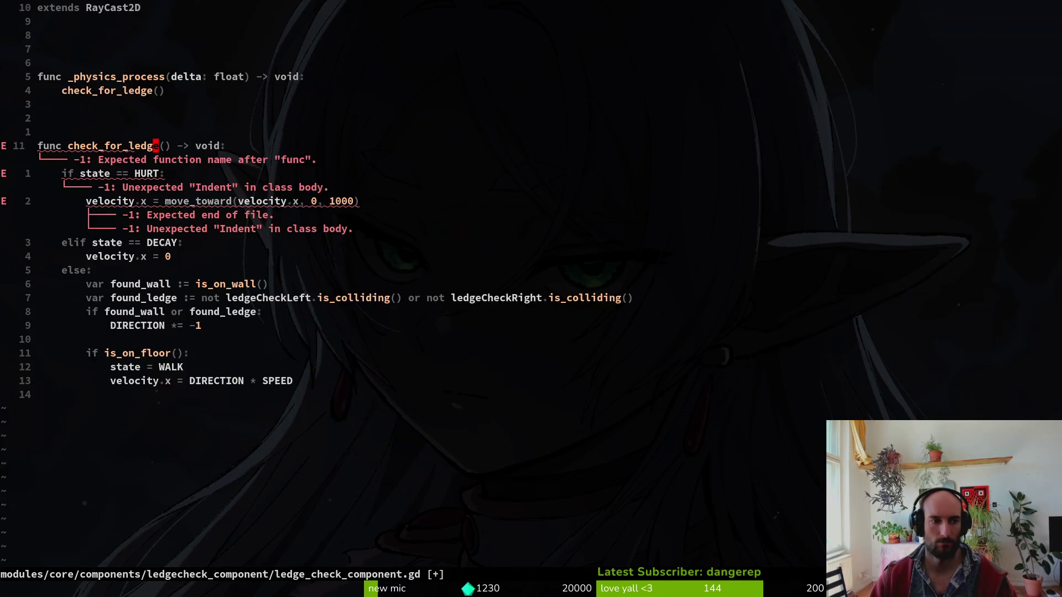
pyautogui.press('Escape')
# Step: Rename the delta parameter to _delta, then select the state block from the HURT line
pyautogui.press('j')
pyautogui.press('V')
pyautogui.press('j')
pyautogui.press('j')
pyautogui.press('j')
pyautogui.press('Escape')
pyautogui.press('k')
pyautogui.press('k')
pyautogui.press('k')
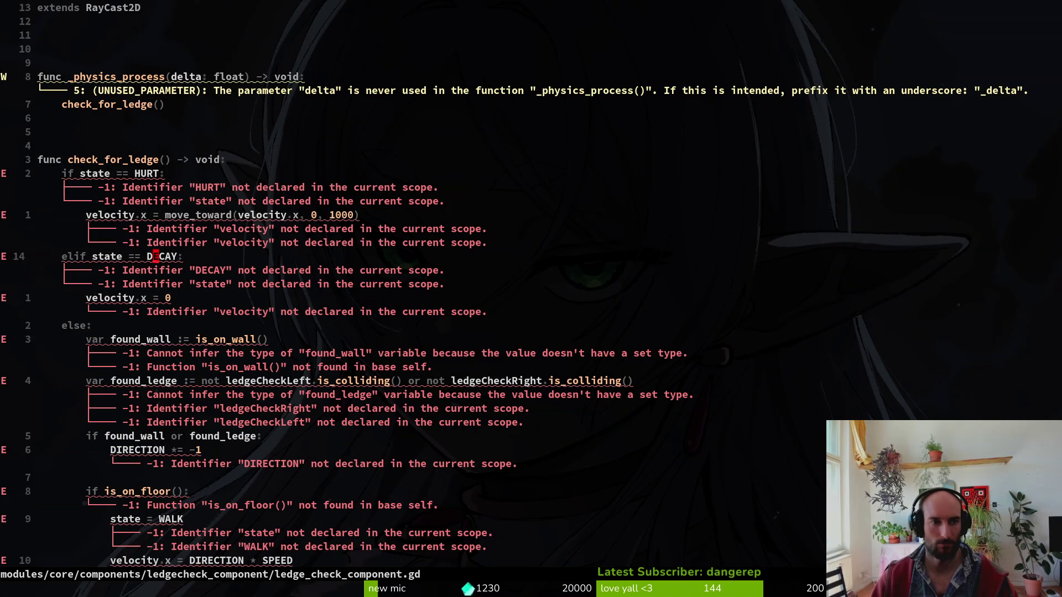
pyautogui.press('k')
pyautogui.press('k')
pyautogui.press('k')
pyautogui.press('w')
pyautogui.press('w')
pyautogui.write('ics_')
pyautogui.press('Escape')
pyautogui.press('j')
pyautogui.press('j')
pyautogui.press('j')
pyautogui.press('j')
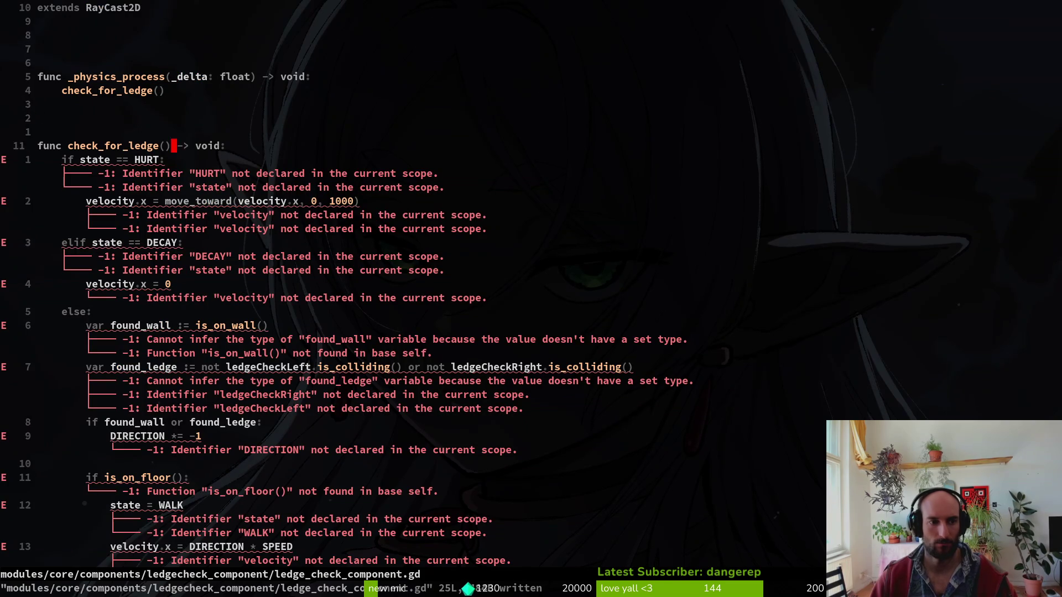
pyautogui.press('V')
pyautogui.press('j')
pyautogui.press('j')
pyautogui.press('j')
# Step: Dedent the ledge-check block and remove the colons from found_wall := and found_ledge :=
pyautogui.press('d')
pyautogui.press('b')
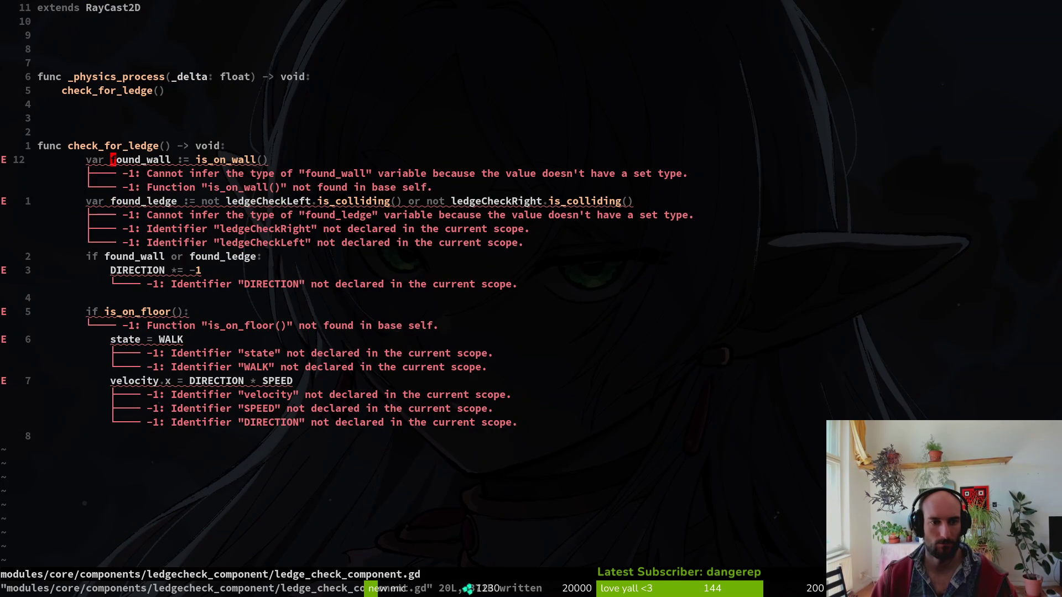
pyautogui.press('V')
pyautogui.press('j')
pyautogui.press('j')
pyautogui.press('j')
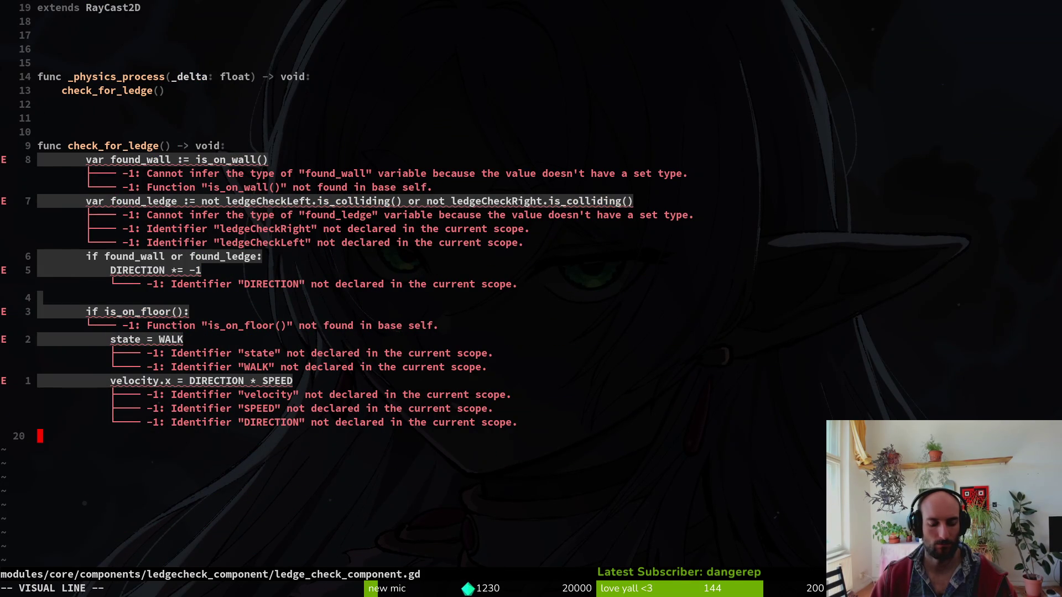
pyautogui.press('less')
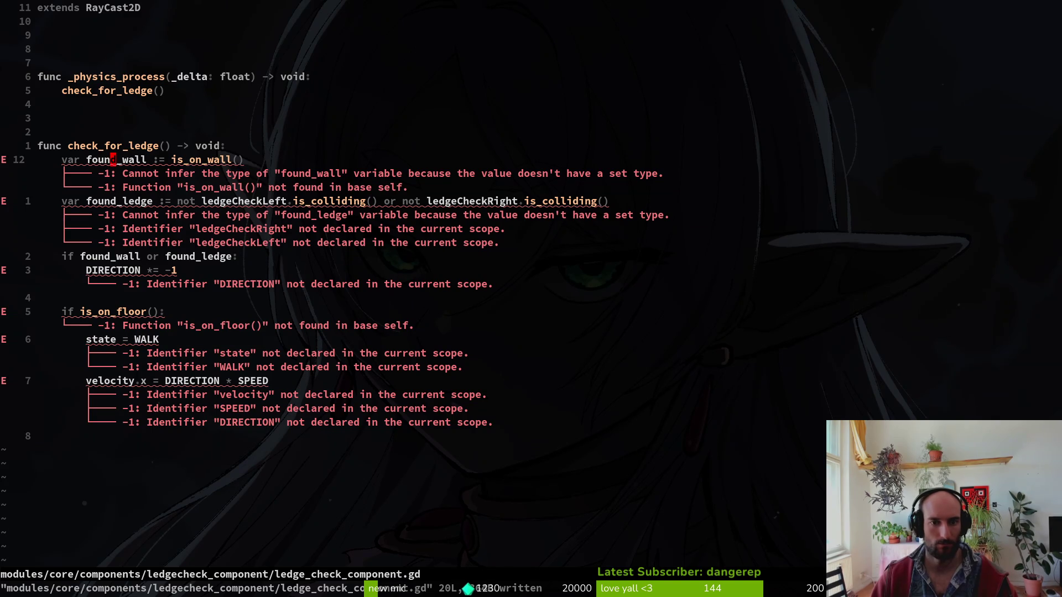
pyautogui.press('x')
pyautogui.press('j')
pyautogui.press('l')
pyautogui.press('x')
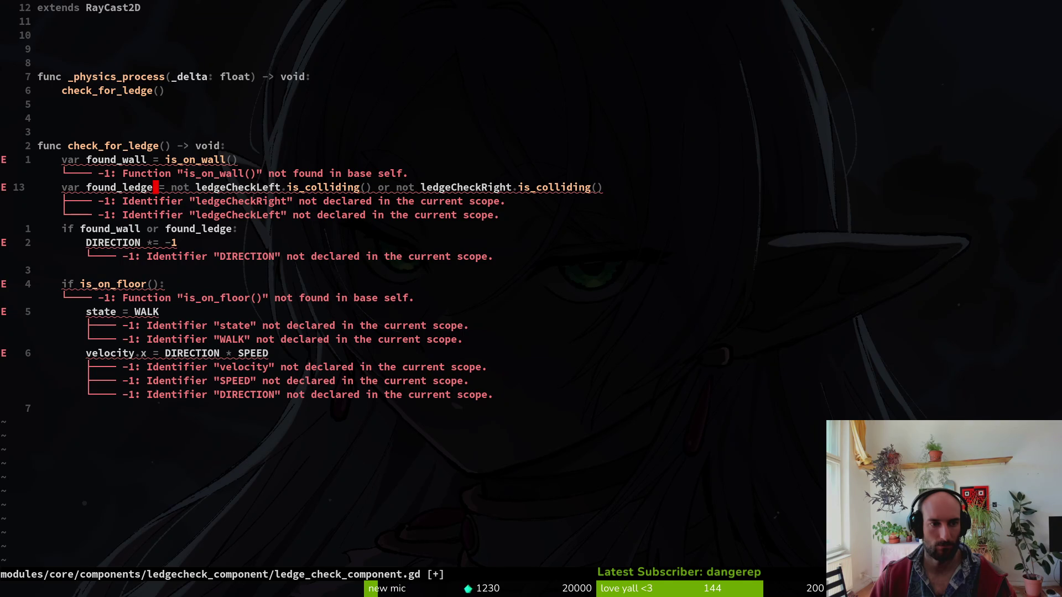
# Step: Replace ledgeCheckLeft with self in the found_ledge check
pyautogui.press('j')
pyautogui.press('k')
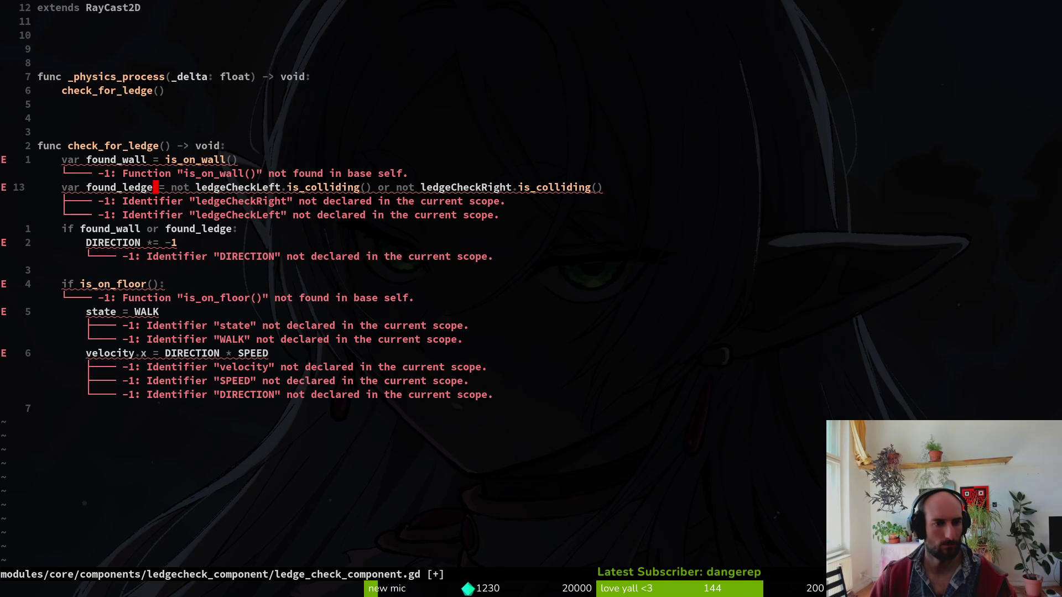
pyautogui.press('w')
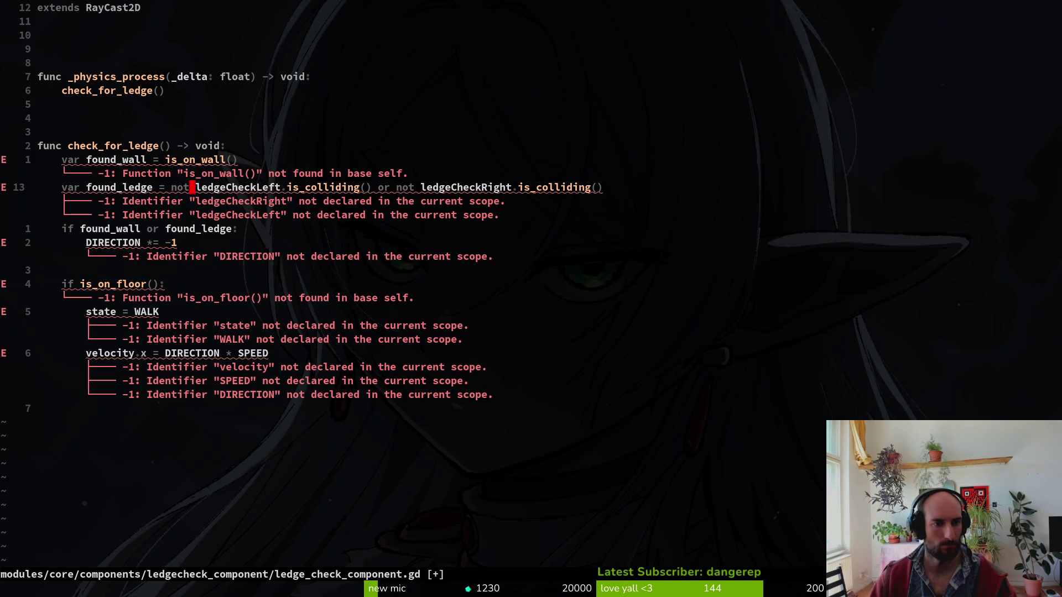
pyautogui.press('e')
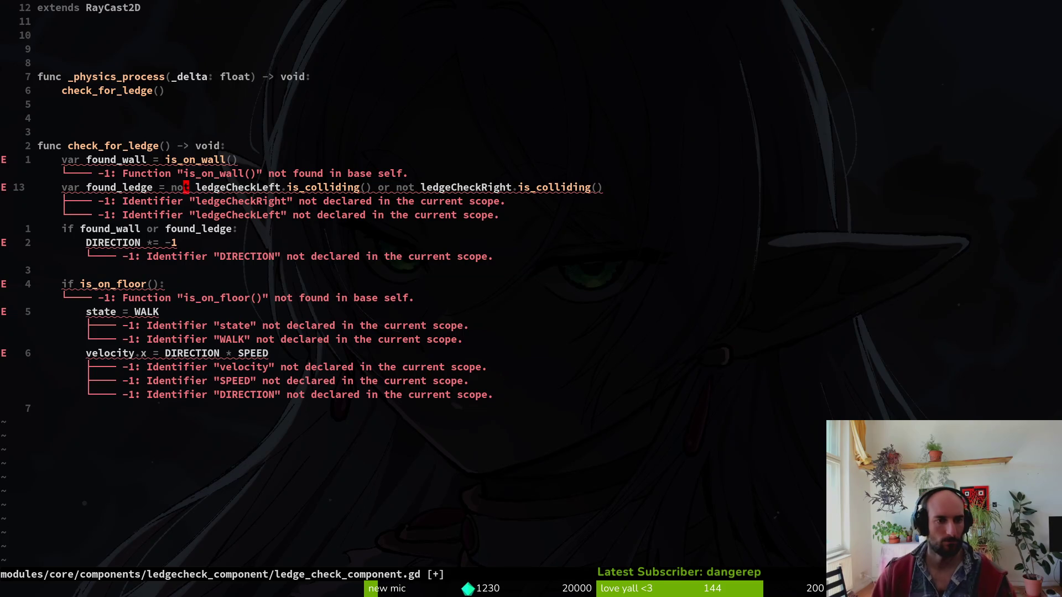
pyautogui.press('k')
pyautogui.press('k')
pyautogui.press('k')
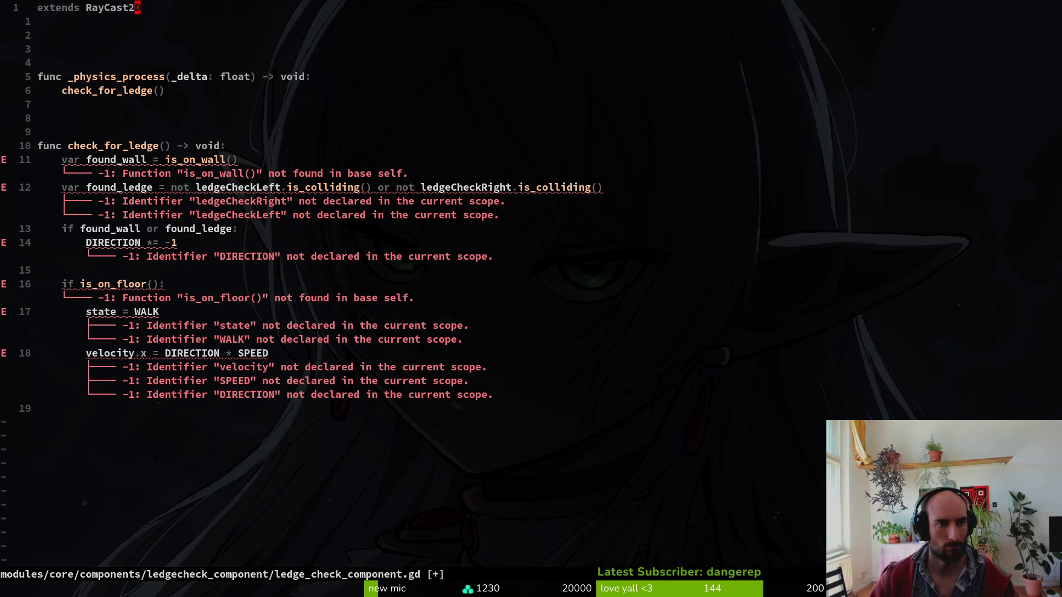
pyautogui.press('j')
pyautogui.press('j')
pyautogui.press('j')
pyautogui.write('w')
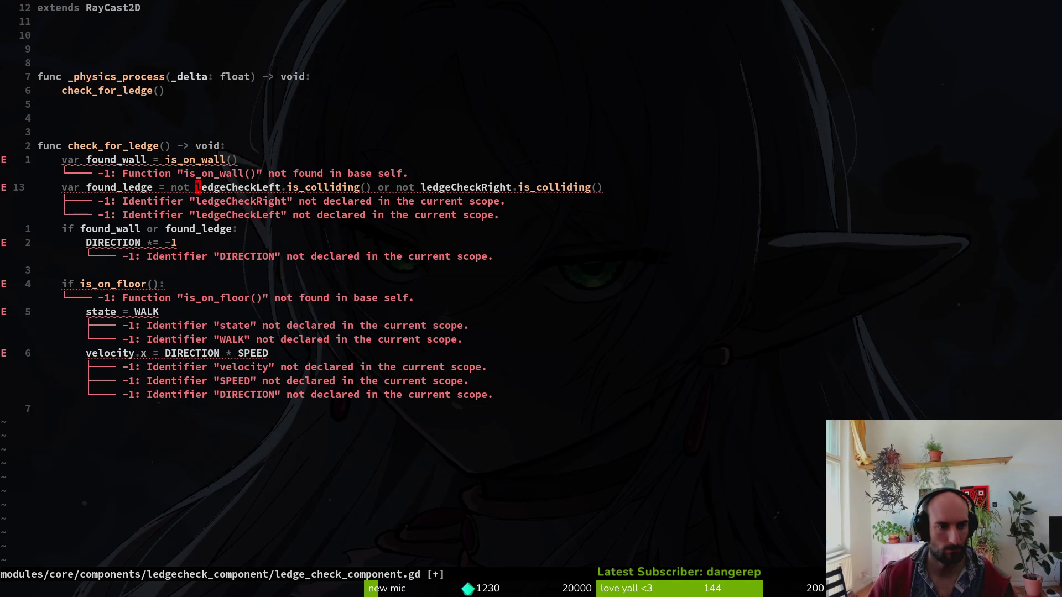
pyautogui.write('cwself')
pyautogui.press('Escape')
# Step: Delete the ledgeCheckRight condition so found_ledge reads not self.is_colliding(), and save
pyautogui.press('w')
pyautogui.press('w')
pyautogui.press('w')
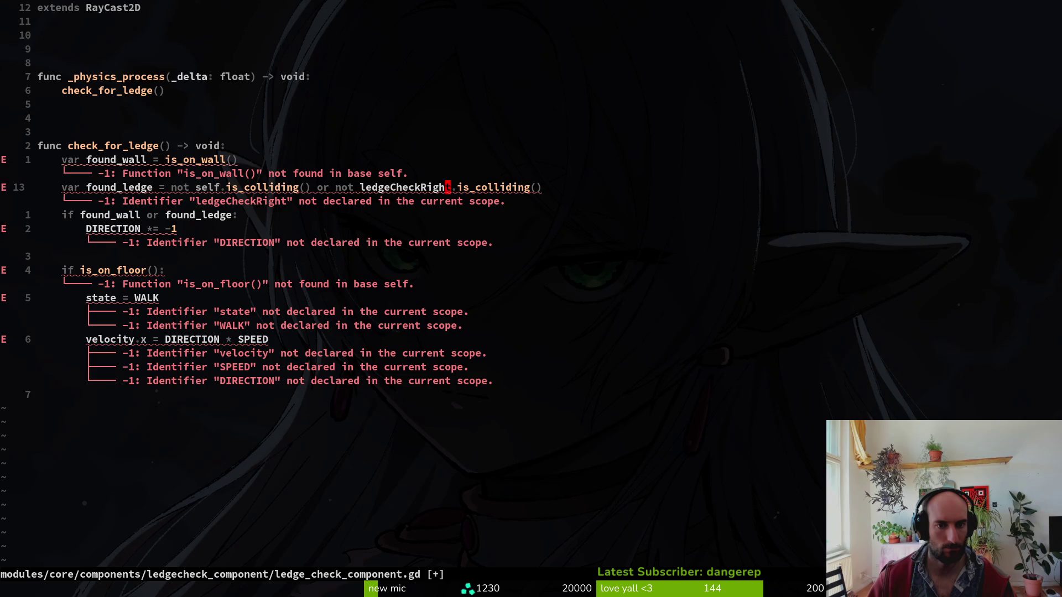
pyautogui.press('i')
pyautogui.hotkey('ctrl', 'w')
pyautogui.press('BackSpace')
pyautogui.press('Delete')
pyautogui.press('Delete')
pyautogui.press('Delete')
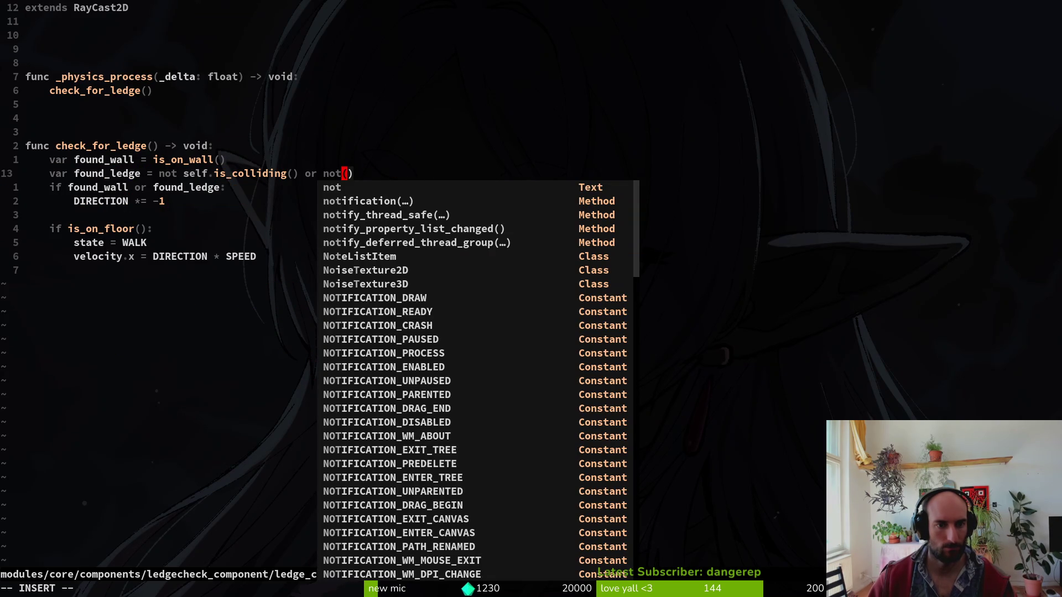
pyautogui.press('BackSpace')
pyautogui.press('BackSpace')
pyautogui.press('BackSpace')
pyautogui.press('Escape')
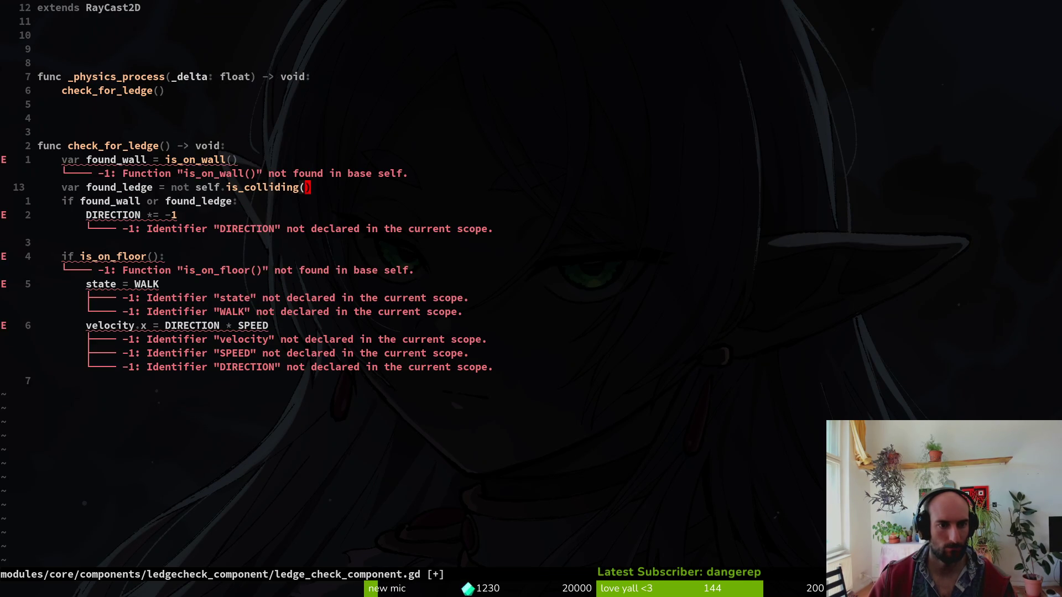
pyautogui.write(':w')
pyautogui.press('Return')
# Step: Prefix the is_on_wall() call with self
pyautogui.press('k')
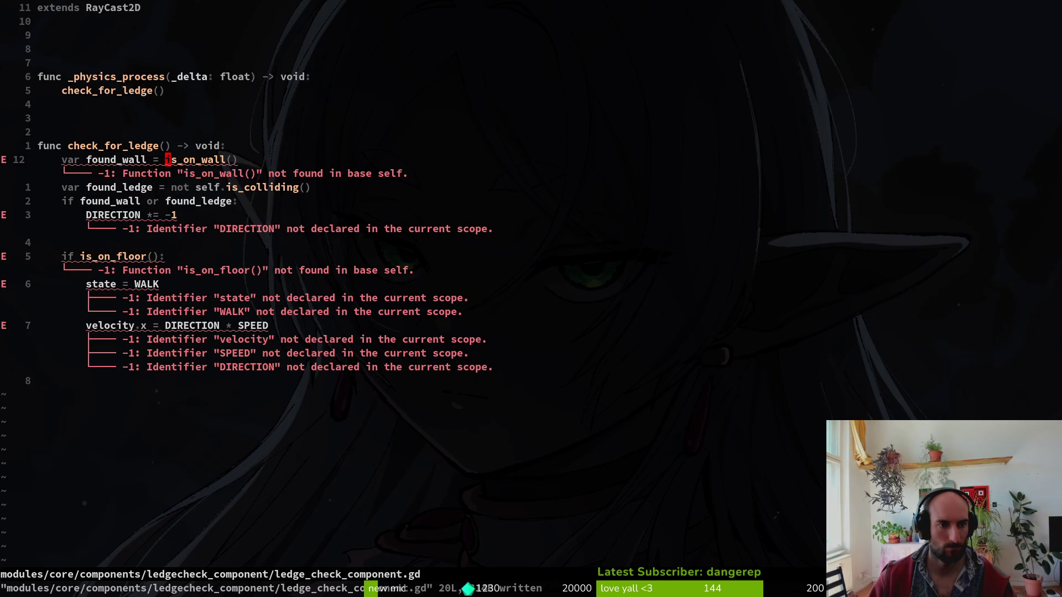
pyautogui.write('iself.')
pyautogui.press('Escape')
pyautogui.hotkey('alt', 'Tab')
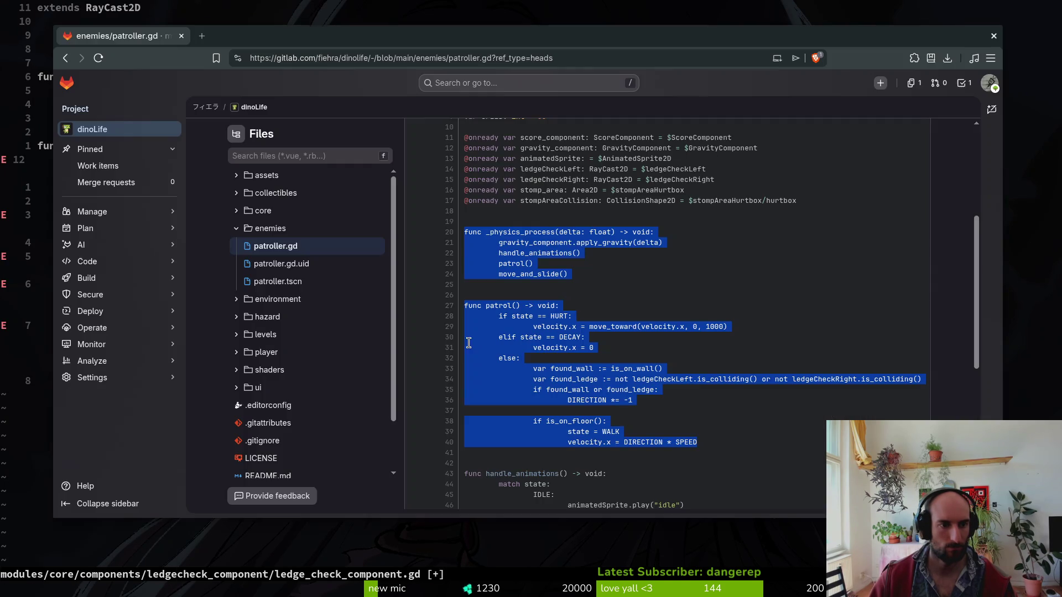
pyautogui.click(677, 358)
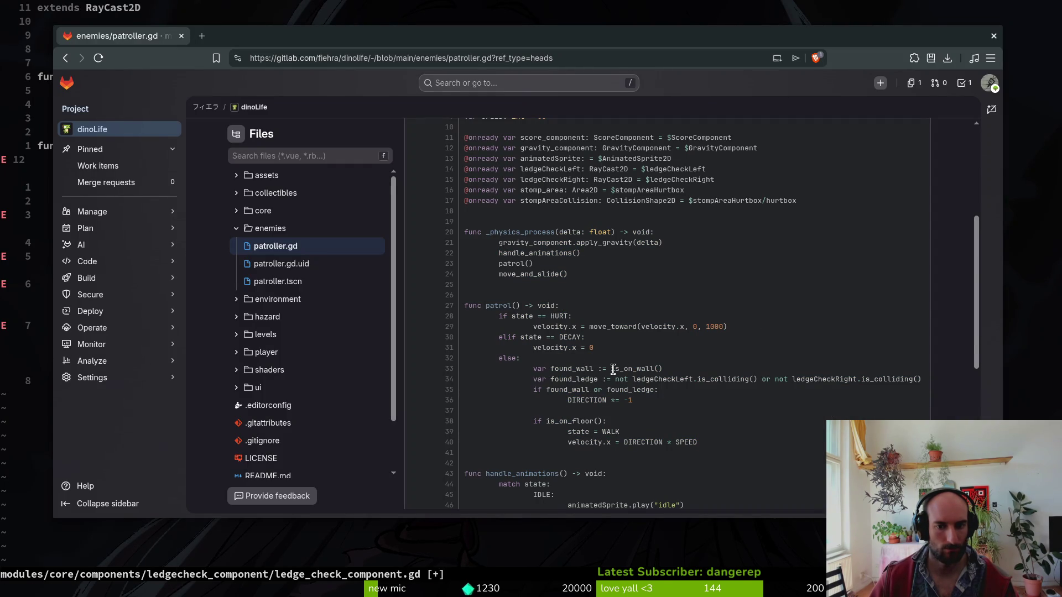
pyautogui.scroll(4, 649, 348)
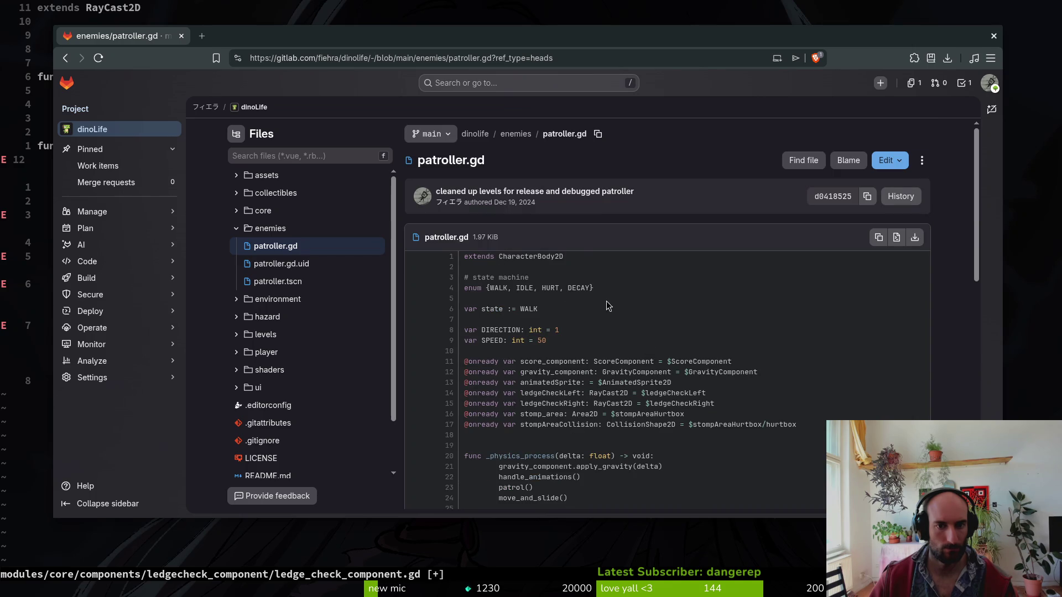
pyautogui.scroll(-5, 672, 344)
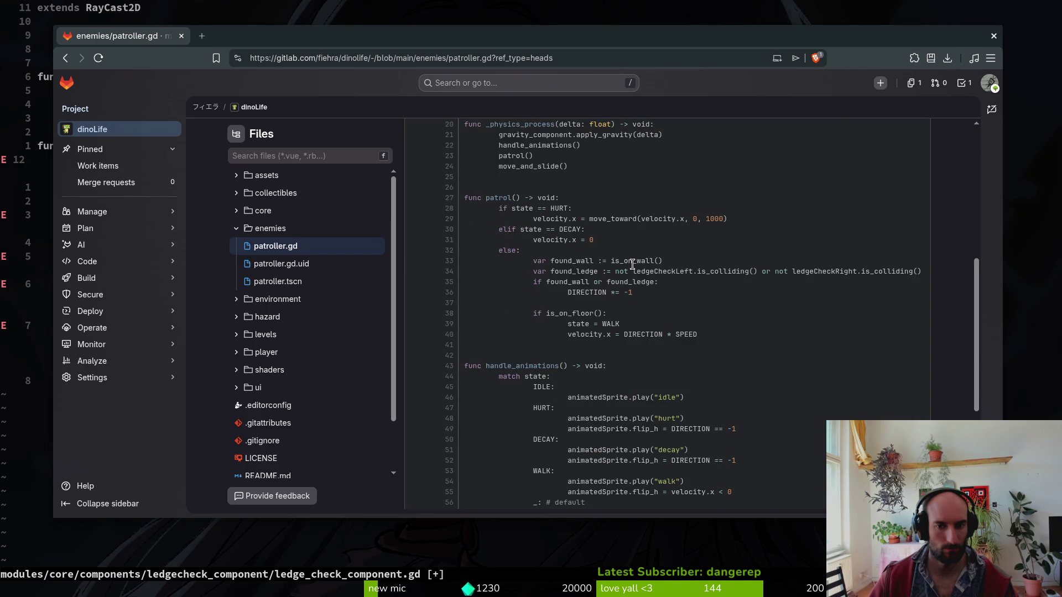
pyautogui.hotkey('alt', 'Tab')
pyautogui.click(65, 41)
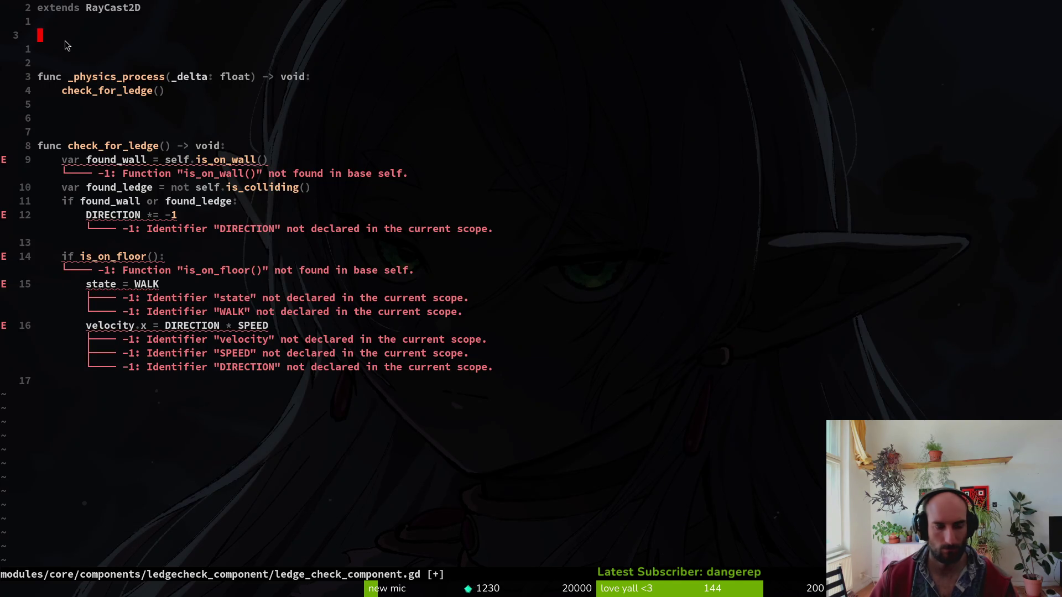
pyautogui.write('o@expor')
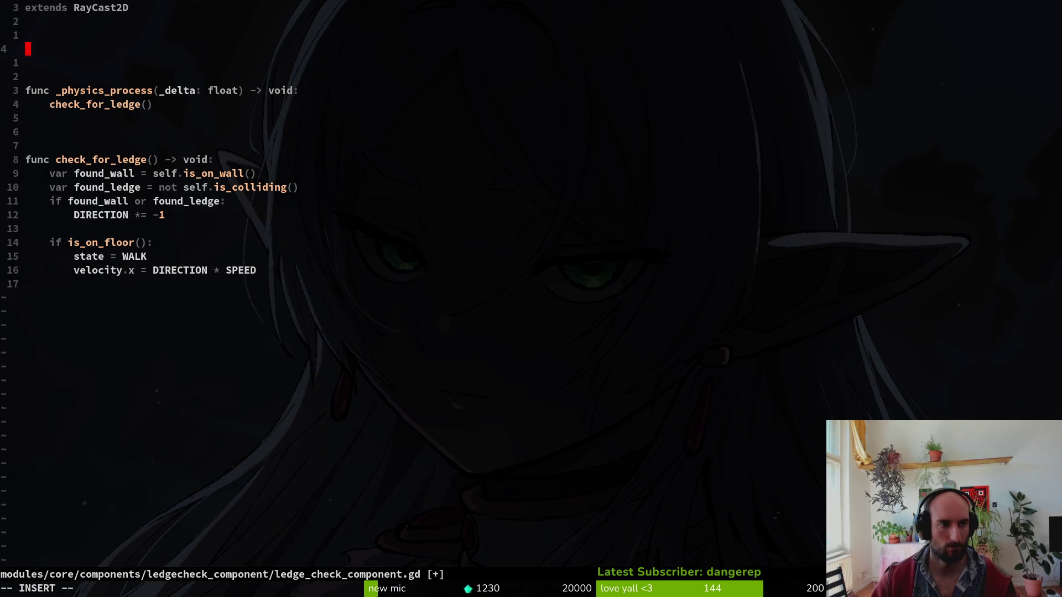
pyautogui.write('t var actor:')
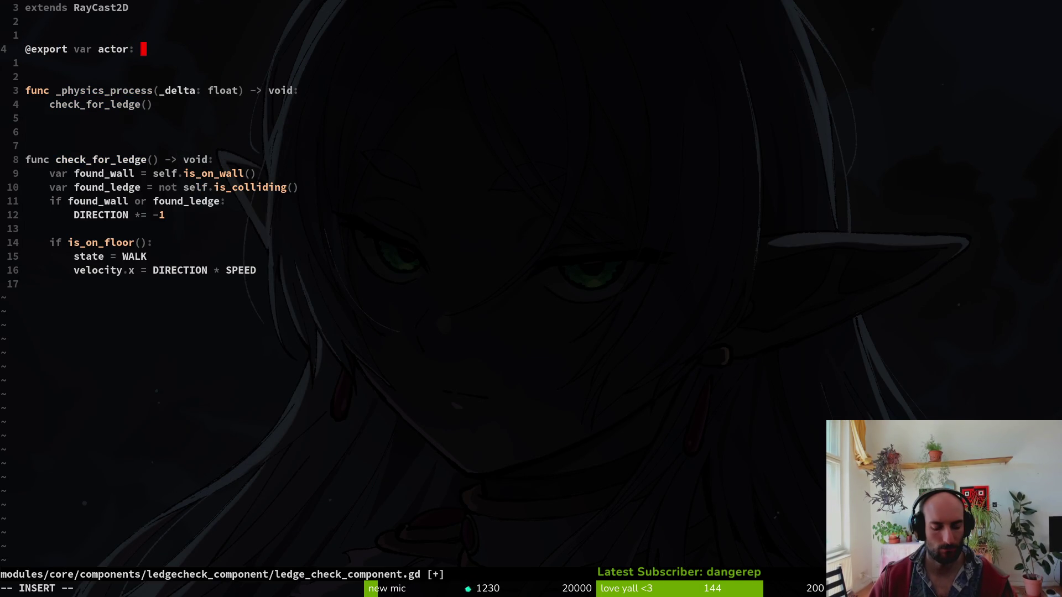
pyautogui.write(' Chara')
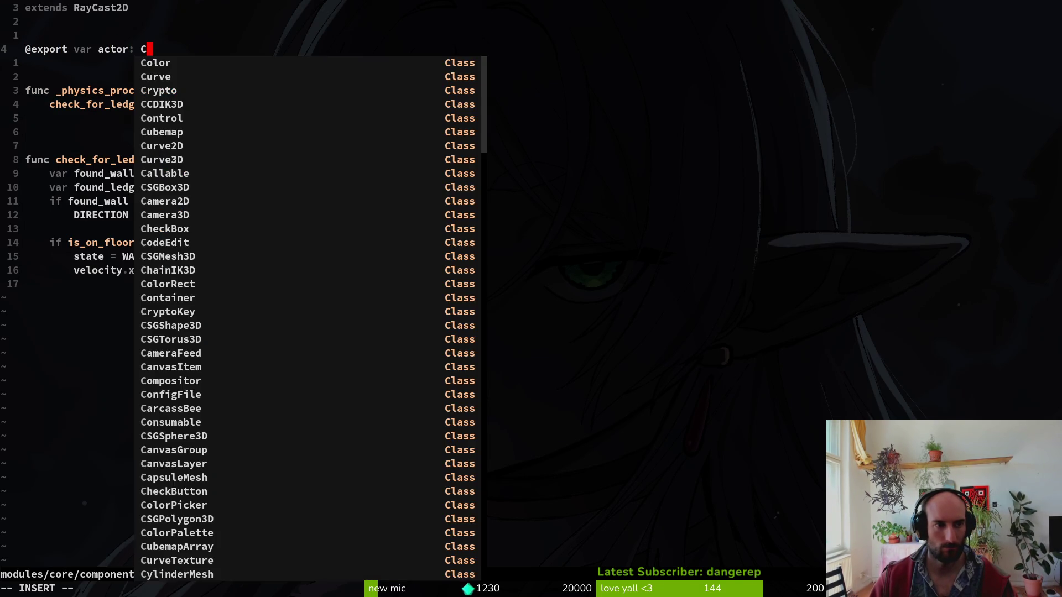
pyautogui.press('Return')
pyautogui.press('Escape')
# Step: Change self.is_on_wall() to actor.is_on_wall() in check_for_ledge and save
pyautogui.press('3')
pyautogui.press('j')
pyautogui.press('5')
pyautogui.press('j')
pyautogui.write('j')
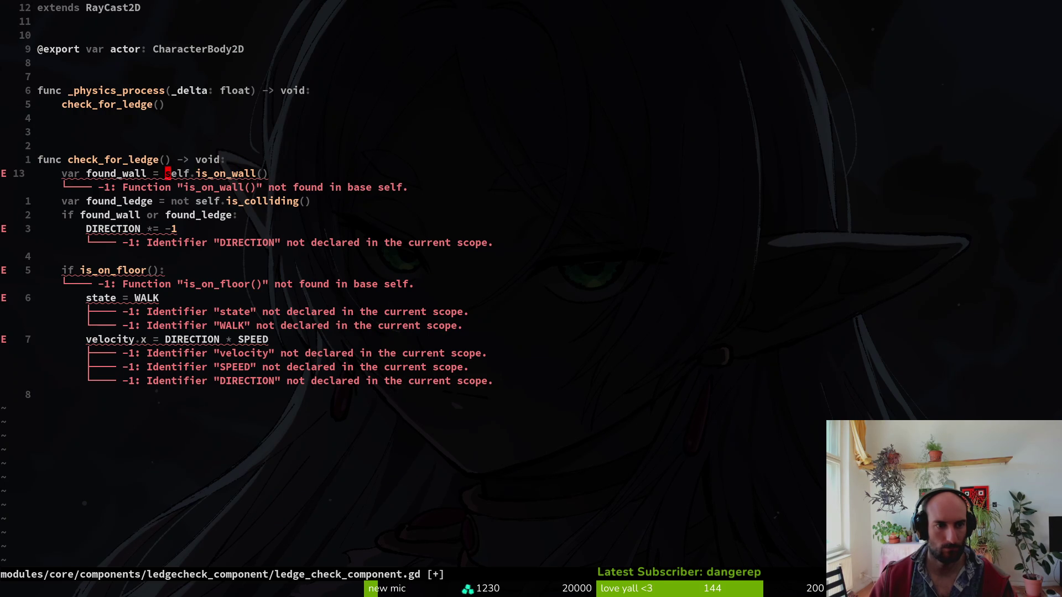
pyautogui.write('cwactor')
pyautogui.press('Escape')
pyautogui.write(':w :w')
# Step: Insert a blank line above the DIRECTION line
pyautogui.press('j')
pyautogui.press('j')
pyautogui.press('j')
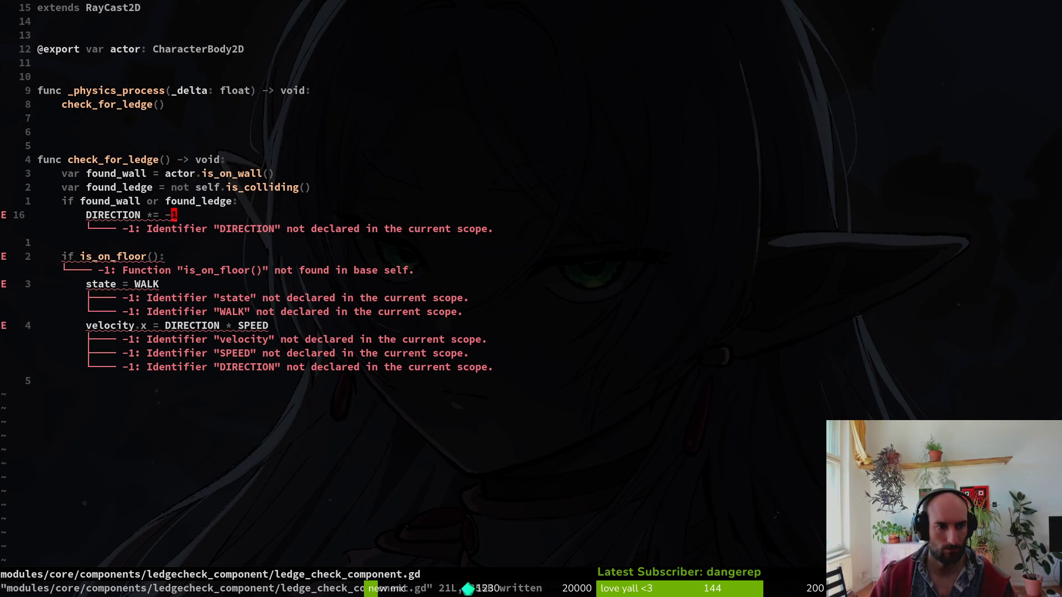
pyautogui.hotkey('shift', 'o')
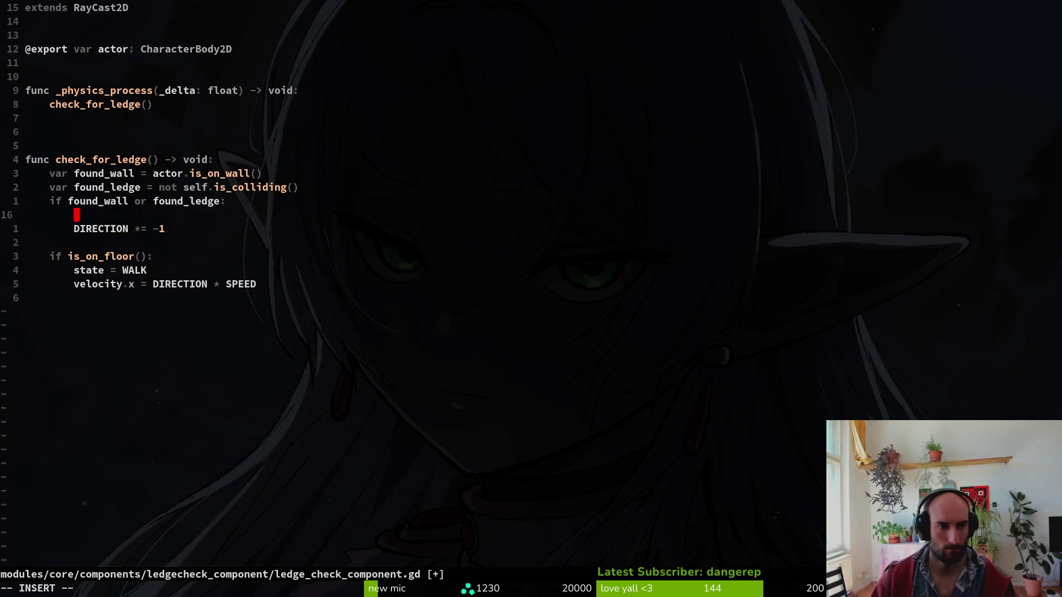
pyautogui.press('Escape')
pyautogui.press('space')
# Step: Look up the player signal declarations in signal.manager.gd via the file finder
pyautogui.press('f')
pyautogui.press('f')
pyautogui.write('signmana')
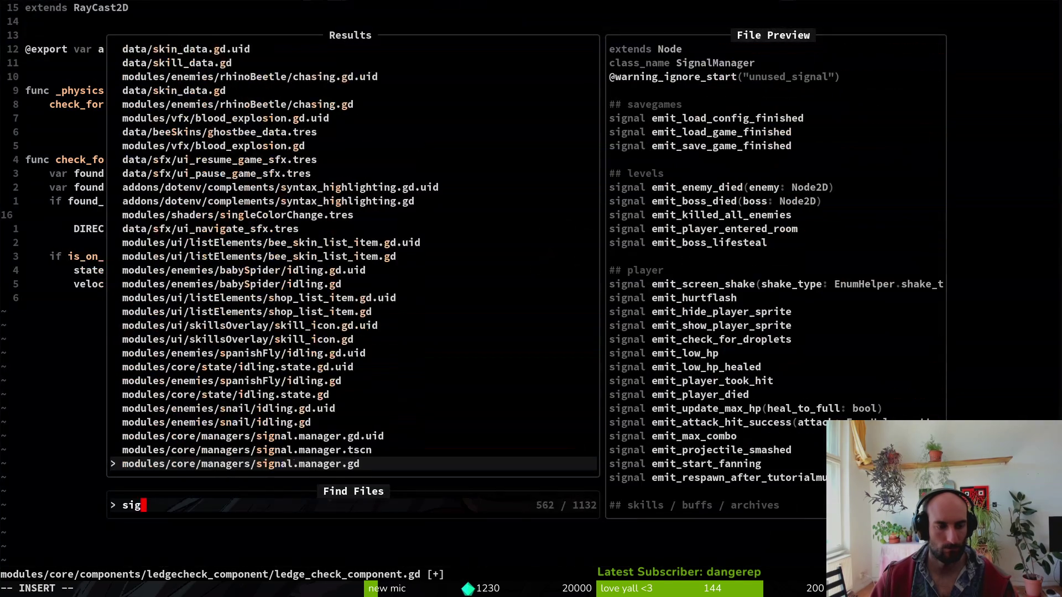
pyautogui.hotkey('ctrl', 'v')
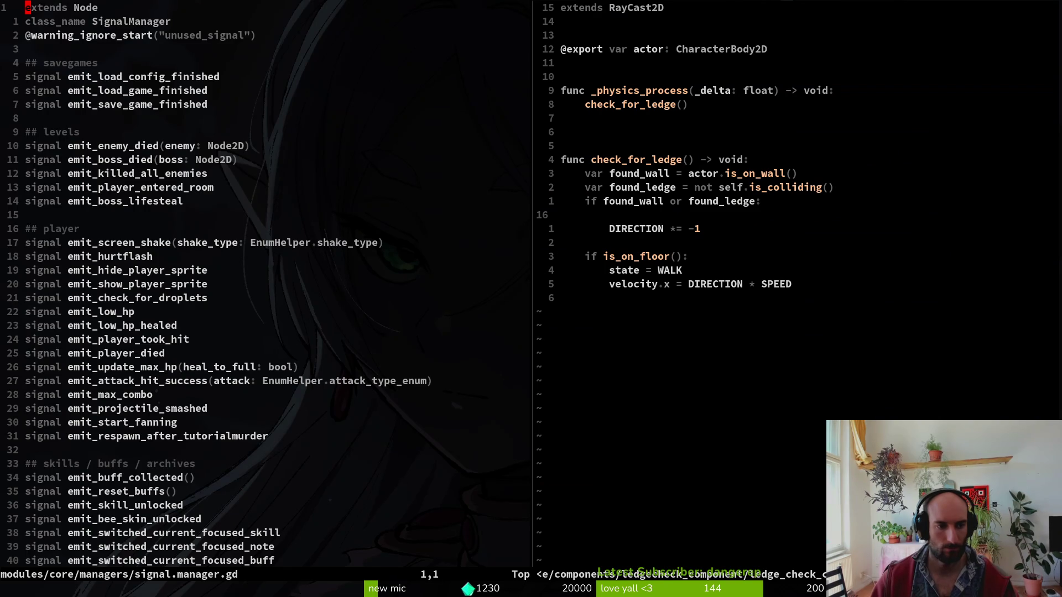
pyautogui.press('2')
pyautogui.press('9')
pyautogui.hotkey('shift', 'g')
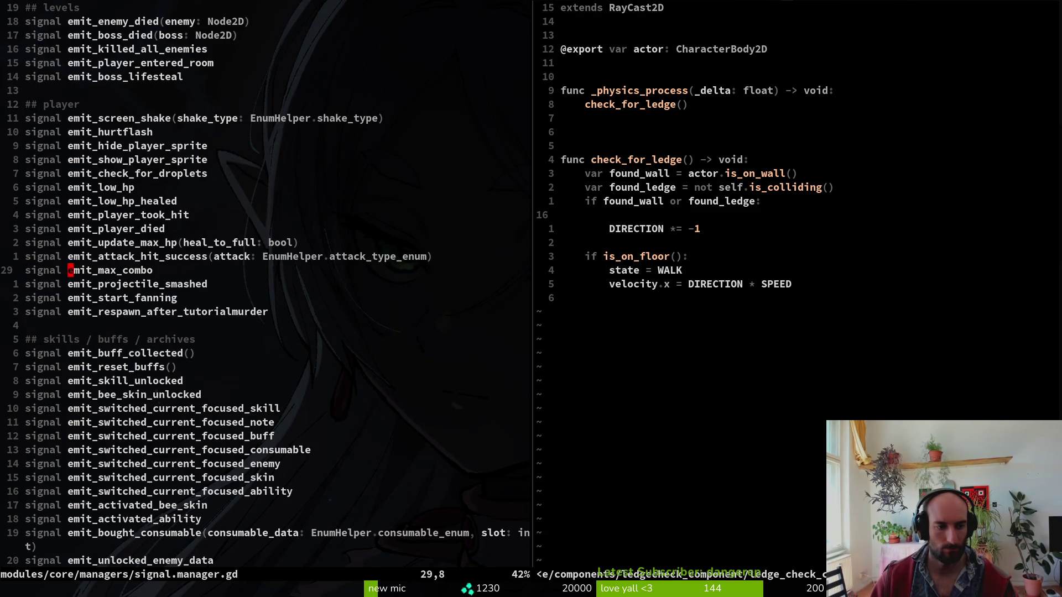
pyautogui.press('Return')
# Step: Declare a 'signal ledge_found' line above _physics_process
pyautogui.press('k')
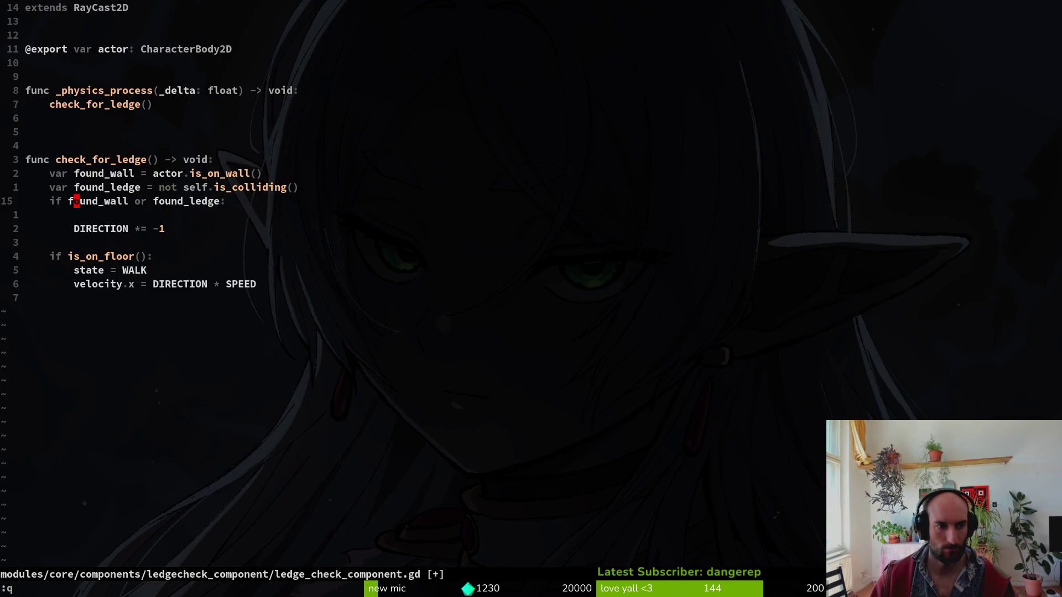
pyautogui.press('o')
pyautogui.press('Escape')
pyautogui.press('k')
pyautogui.press('8')
pyautogui.press('k')
pyautogui.press('k')
pyautogui.hotkey('shift', 'o')
pyautogui.write('signal ')
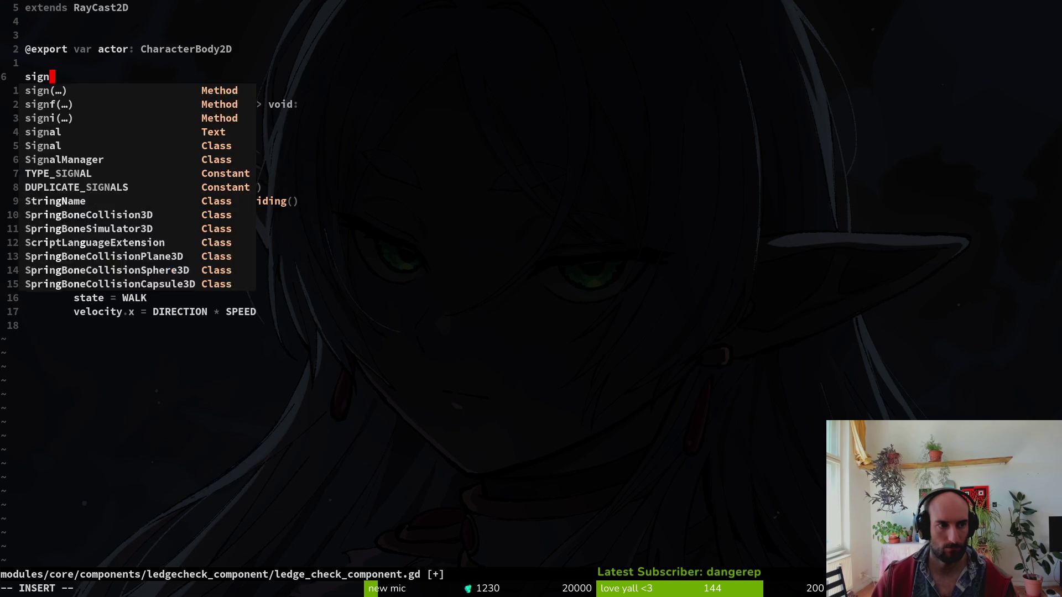
pyautogui.write('ledge_foun')
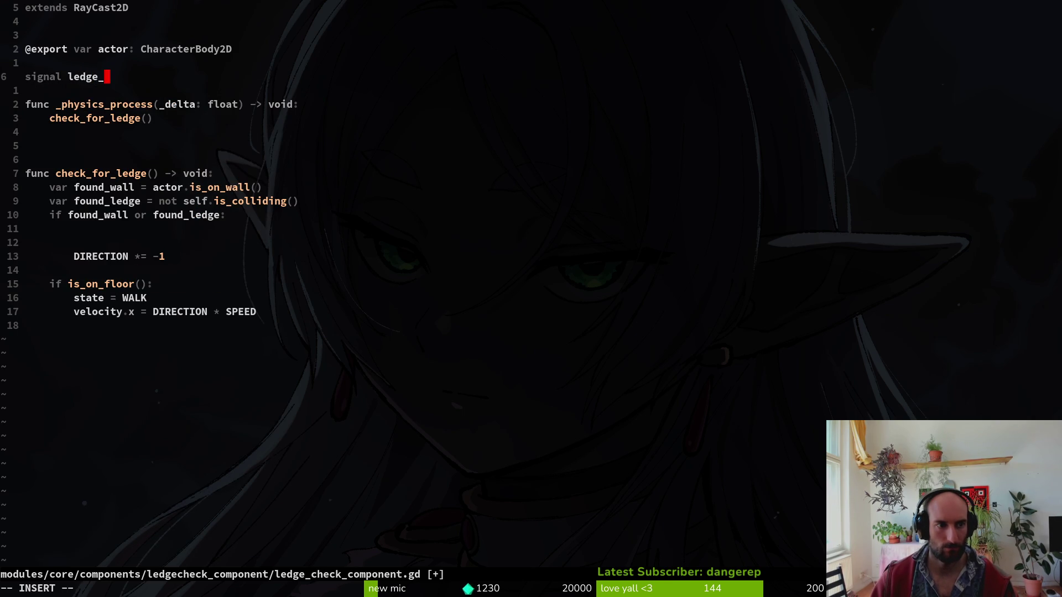
pyautogui.write('d:')
pyautogui.press('Escape')
# Step: Remove the blank line above the signal and the stray colon after ledge_found, saving
pyautogui.press('k')
pyautogui.press('d')
pyautogui.press('d')
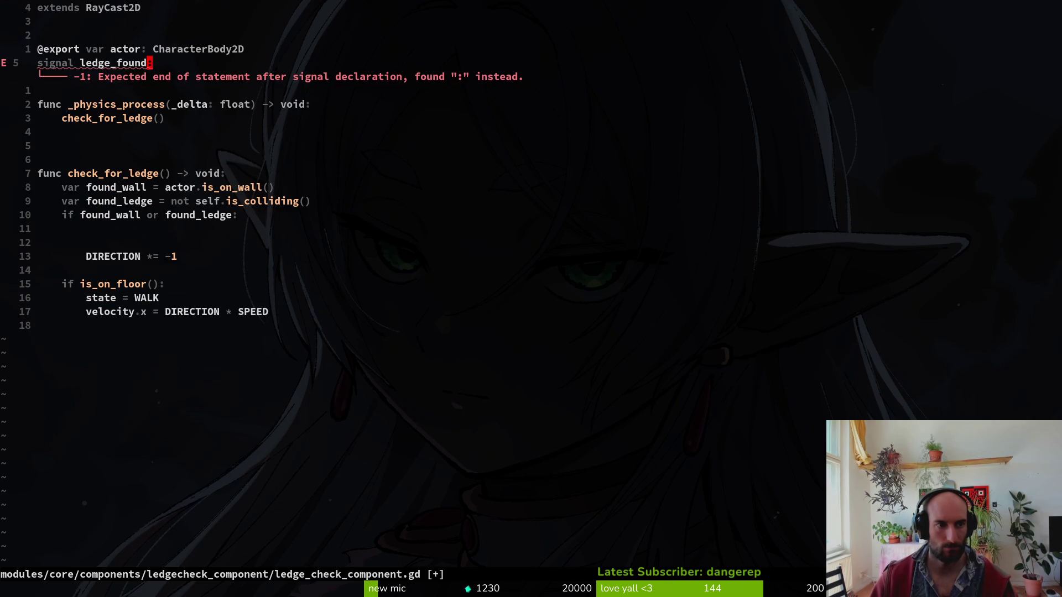
pyautogui.write(':w')
pyautogui.press('Return')
pyautogui.press('x')
# Step: Emit ledge_found.emit() inside the if block in place of the DIRECTION flip, and save
pyautogui.press('j')
pyautogui.press('j')
pyautogui.press('j')
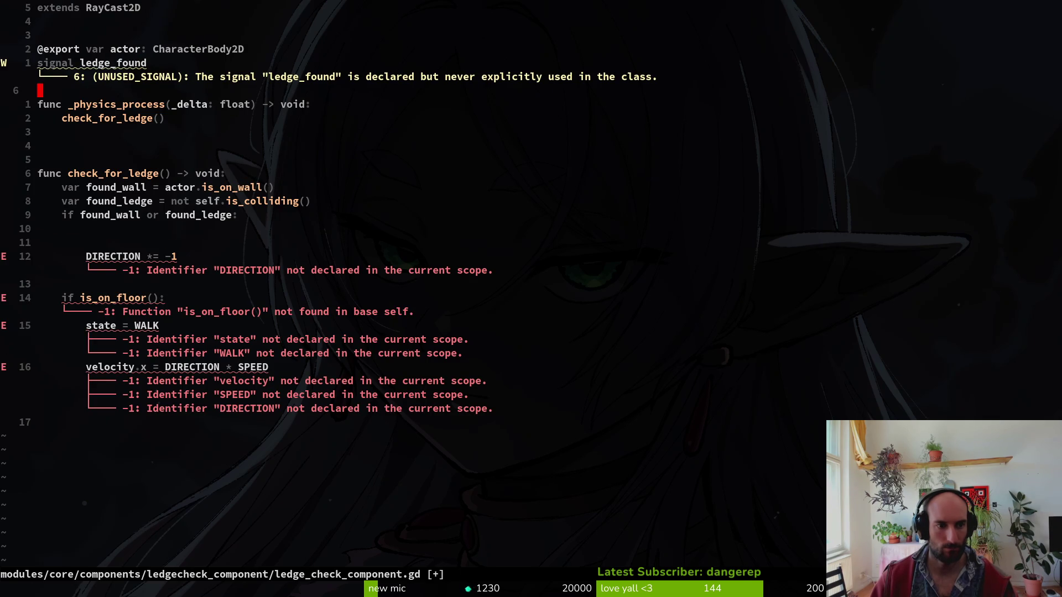
pyautogui.write('oledge_found.emit()')
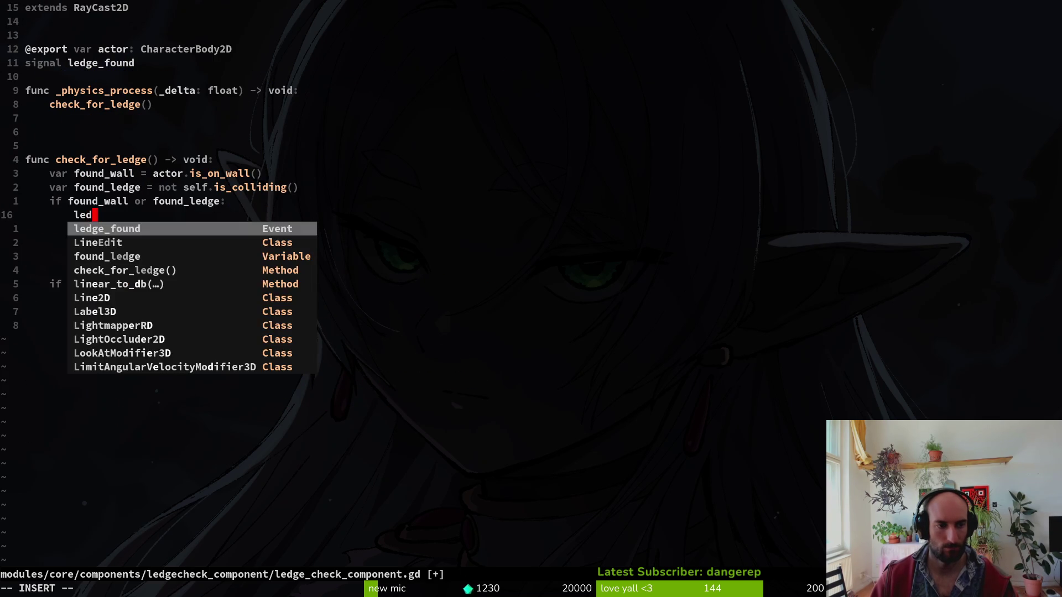
pyautogui.press('Escape')
pyautogui.press('j')
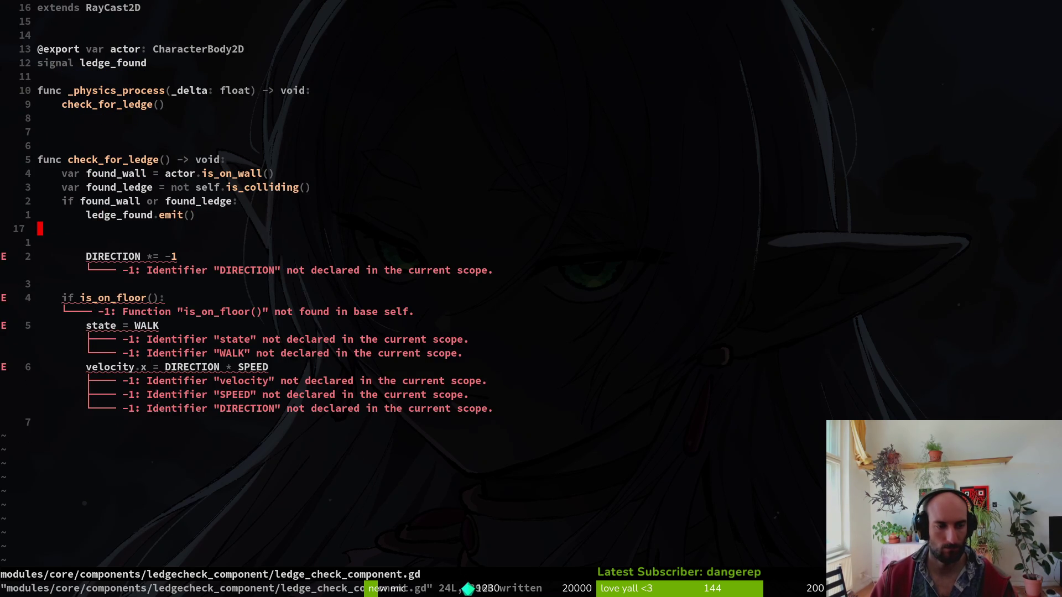
pyautogui.press('d')
pyautogui.press('d')
pyautogui.press('d')
pyautogui.write(':w')
pyautogui.press('Return')
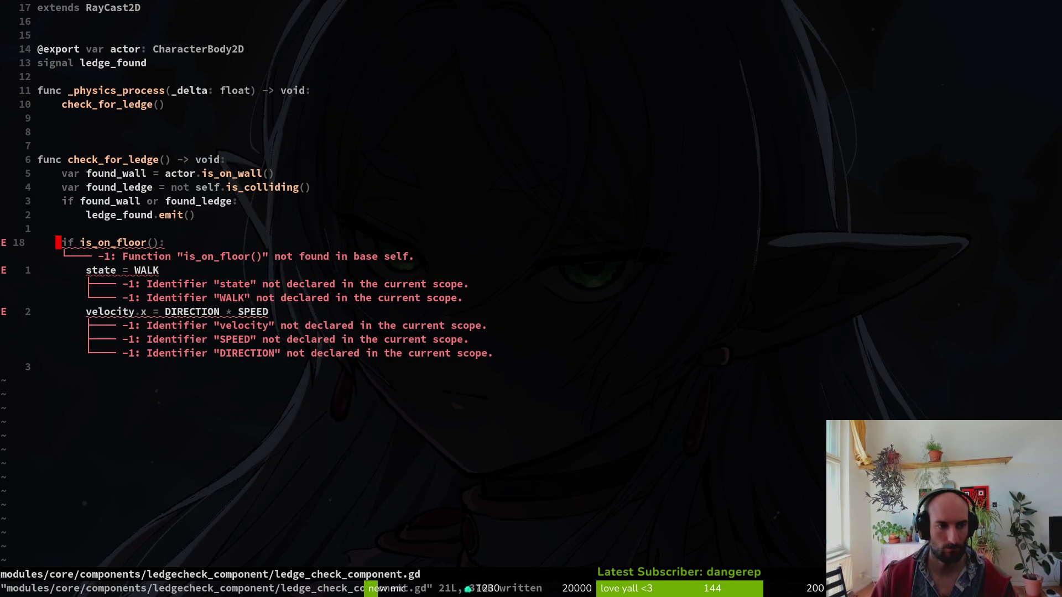
# Step: Delete the is_on_floor velocity block and save
pyautogui.hotkey('shift', 'v')
pyautogui.press('j')
pyautogui.press('j')
pyautogui.press('j')
pyautogui.write('d:w')
pyautogui.press('Return')
# Step: Tidy blank lines around the signal and below check_for_ledge(), save, and close the ledge check scene in Godot
pyautogui.press('k')
pyautogui.press('k')
pyautogui.press('k')
pyautogui.press('k')
pyautogui.press('k')
pyautogui.press('O')
pyautogui.press('Escape')
pyautogui.write(':w')
pyautogui.press('Return')
pyautogui.press('k')
pyautogui.press('k')
pyautogui.press('k')
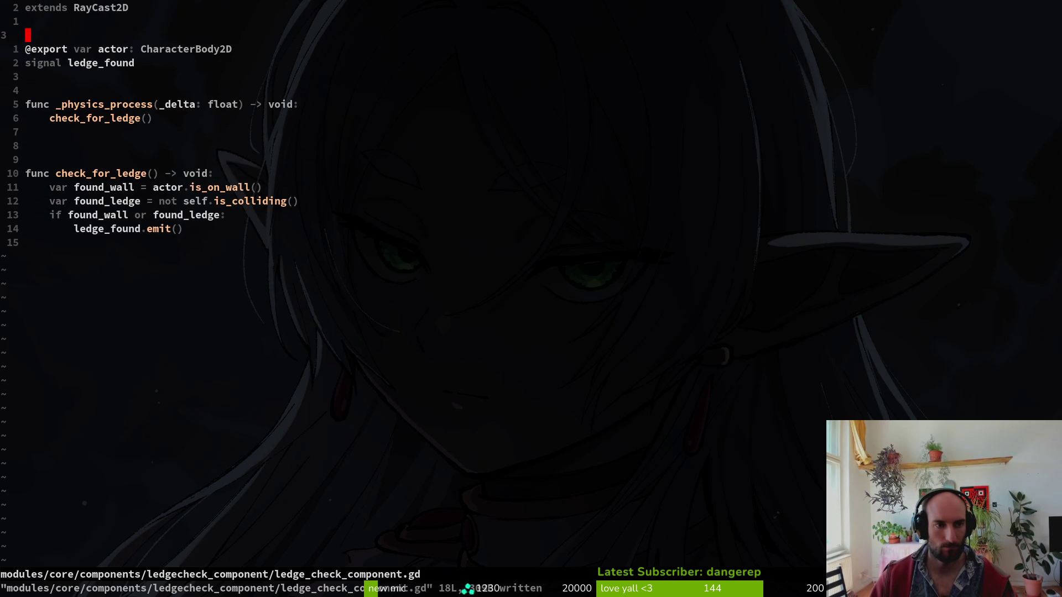
pyautogui.press('j')
pyautogui.press('j')
pyautogui.press('j')
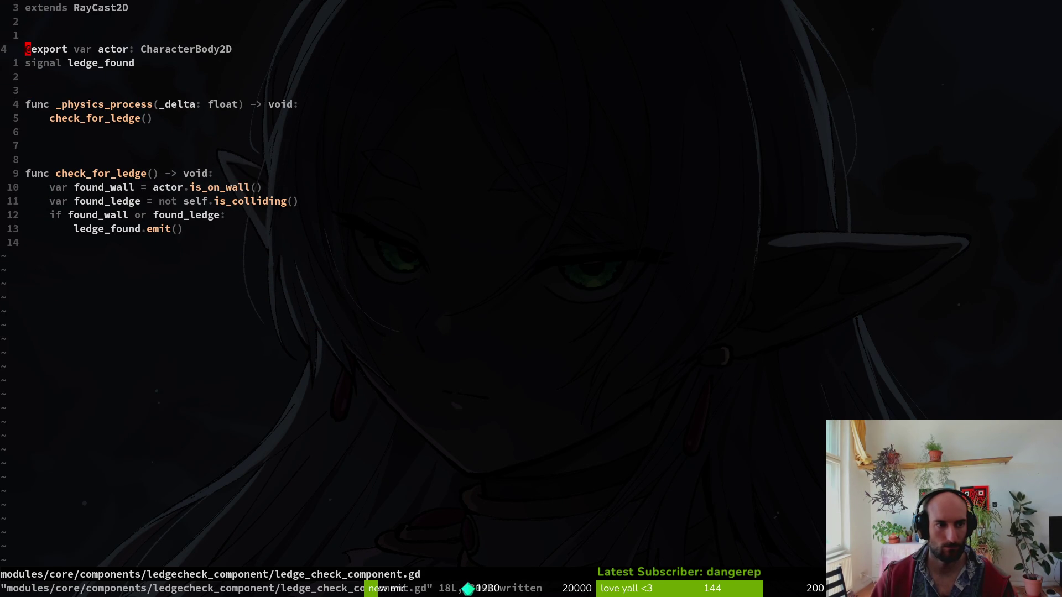
pyautogui.press('d')
pyautogui.press('d')
pyautogui.write(':w')
pyautogui.press('Return')
pyautogui.press('j')
pyautogui.press('j')
pyautogui.press('j')
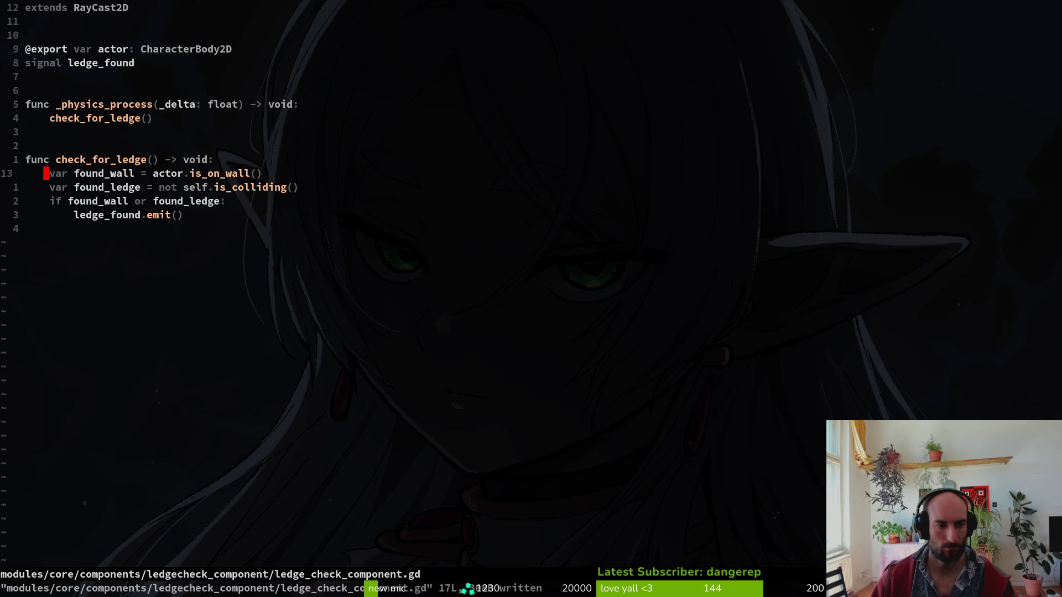
pyautogui.hotkey('alt', 'Tab')
pyautogui.hotkey('alt', 'Tab')
pyautogui.hotkey('alt', 'Tab')
pyautogui.hotkey('ctrl', 'shift', 'w')
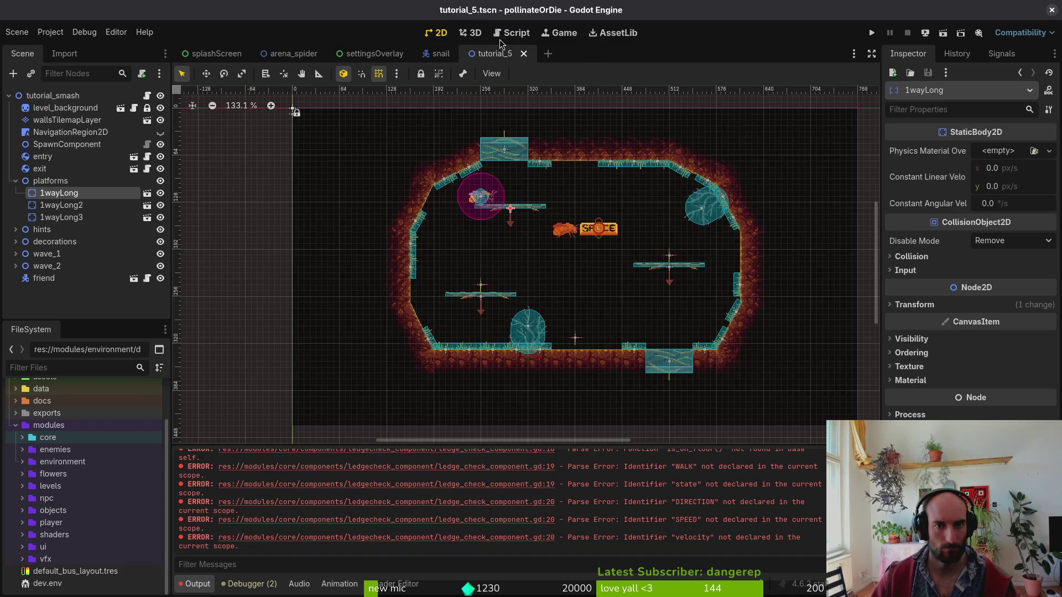
# Step: Switch to the snail scene and locate ledge_check_component.tscn in the core/ledgecheck_component folder
pyautogui.click(441, 53)
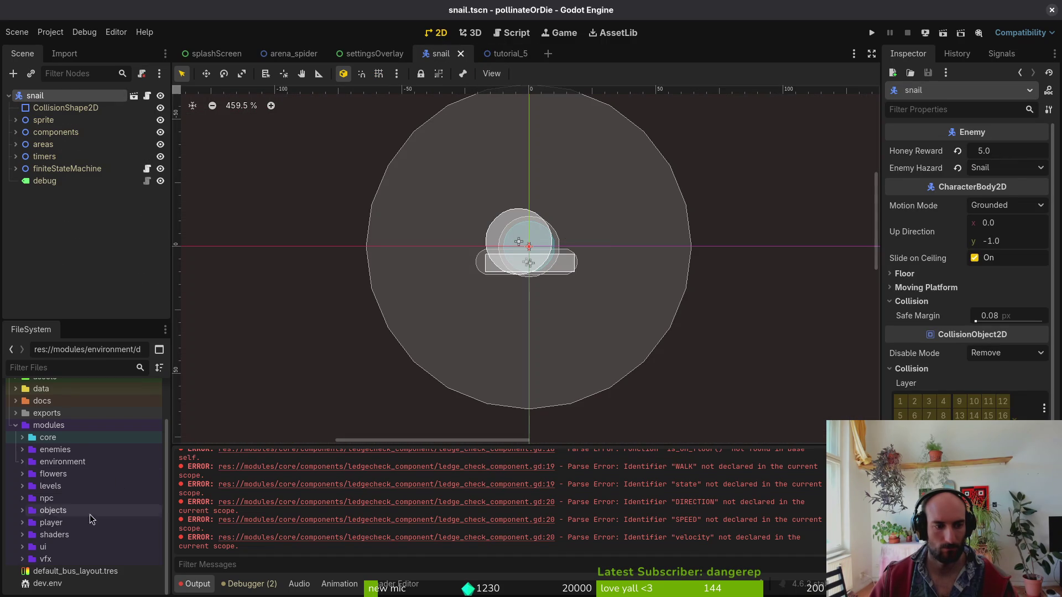
pyautogui.click(22, 438)
pyautogui.click(36, 510)
pyautogui.click(35, 474)
# Step: Add two ledge_check_component.tscn instances under components and move the second to (17, 1)
pyautogui.moveTo(103, 498)
pyautogui.mouseDown()
pyautogui.moveTo(225, 276)
pyautogui.moveTo(60, 130)
pyautogui.moveTo(68, 137)
pyautogui.mouseUp()
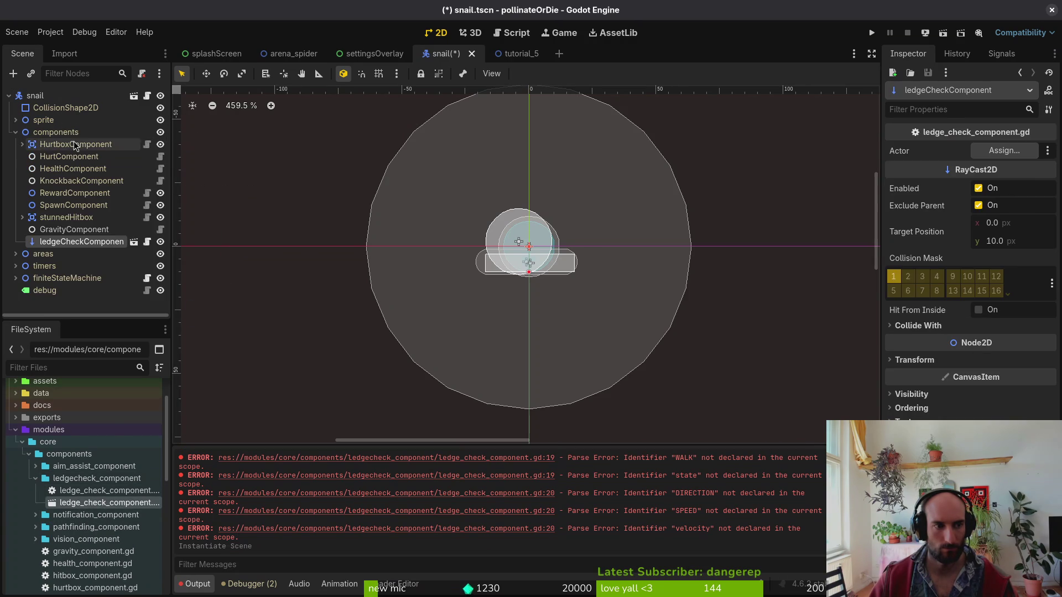
pyautogui.moveTo(96, 502); pyautogui.dragTo(69, 133)
pyautogui.scroll(9, 571, 264)
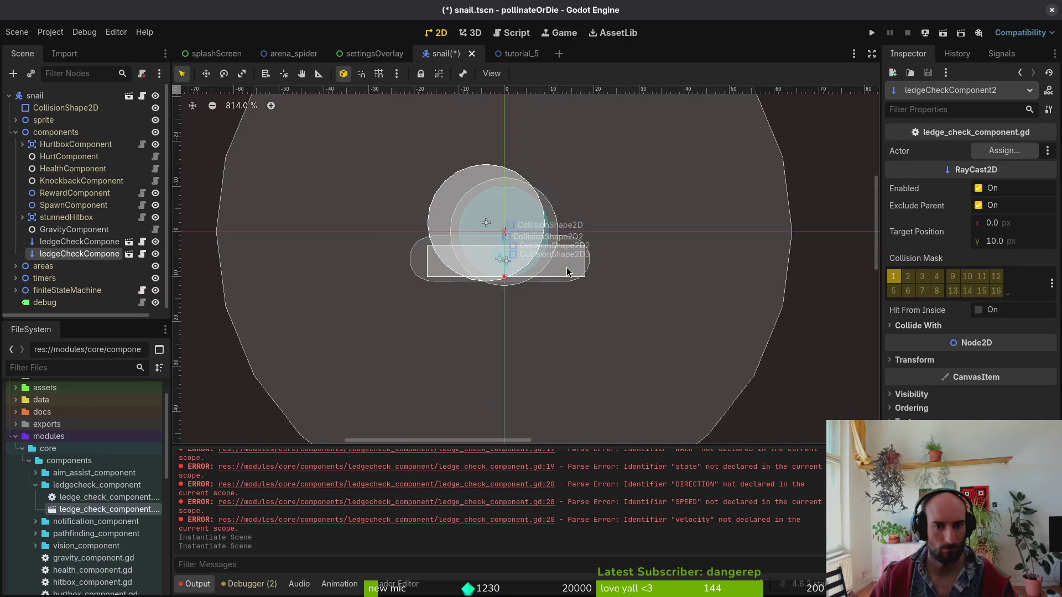
pyautogui.moveTo(496, 227)
pyautogui.mouseDown()
pyautogui.moveTo(486, 220)
pyautogui.moveTo(593, 233)
pyautogui.mouseUp()
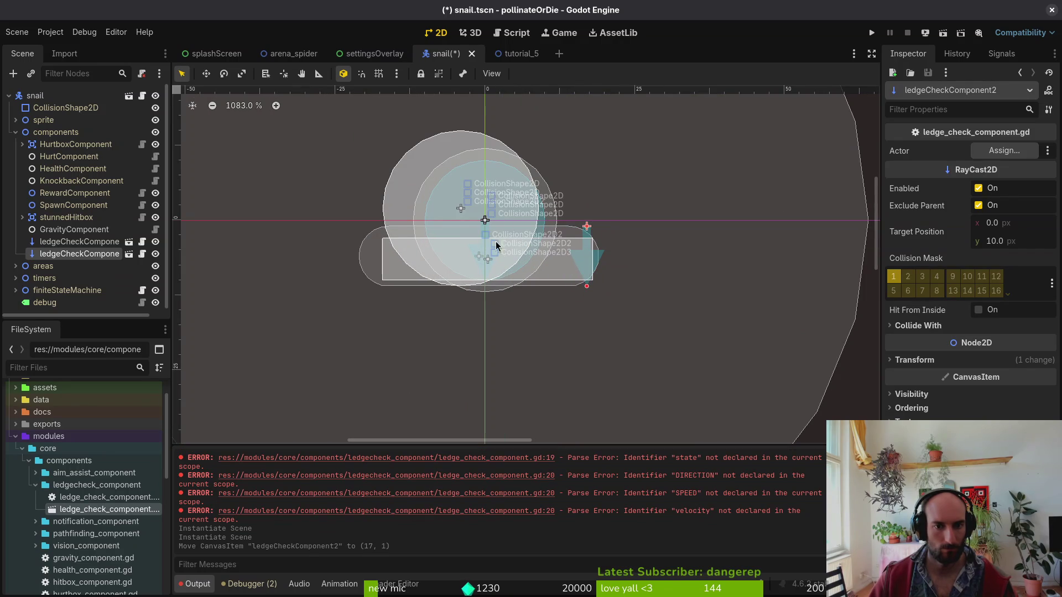
# Step: Drag the first ledge check component to the snail's left edge and show its Transform values
pyautogui.click(74, 230)
pyautogui.click(78, 243)
pyautogui.moveTo(481, 237)
pyautogui.mouseDown()
pyautogui.moveTo(360, 237)
pyautogui.moveTo(374, 237)
pyautogui.mouseUp()
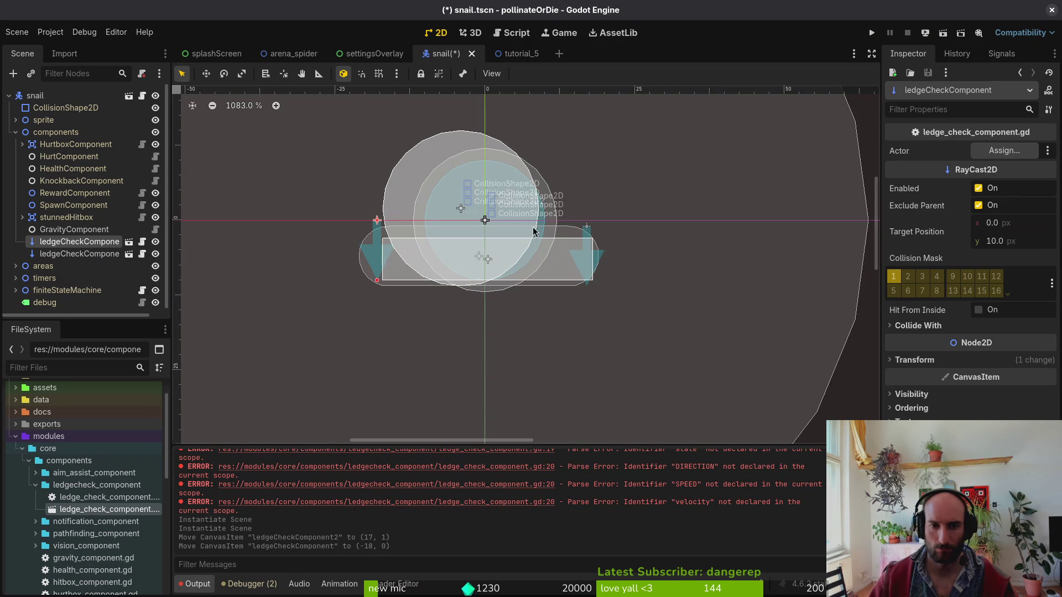
pyautogui.scroll(3, 411, 235)
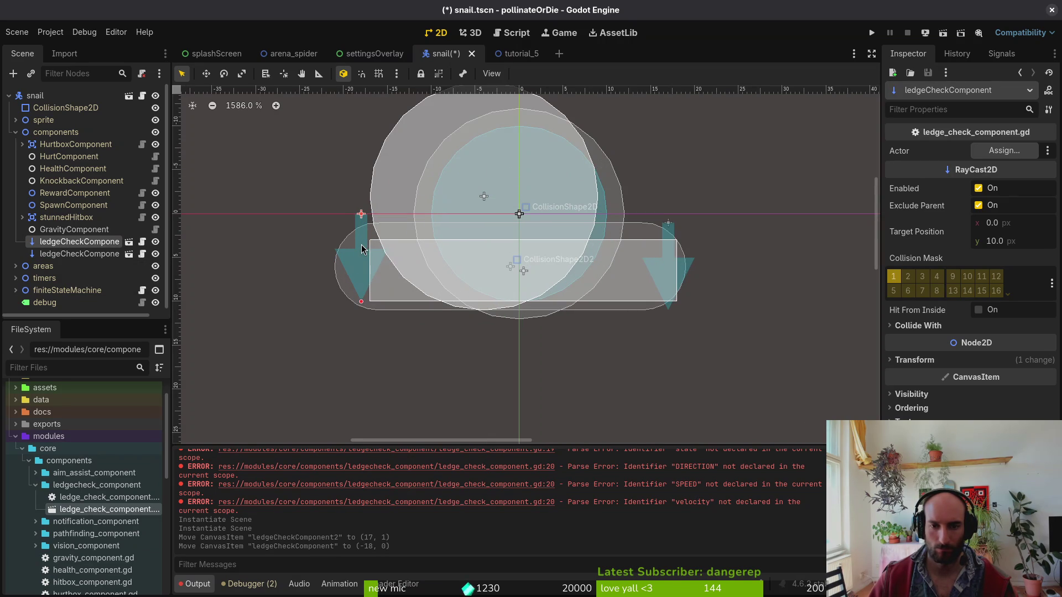
pyautogui.click(928, 363)
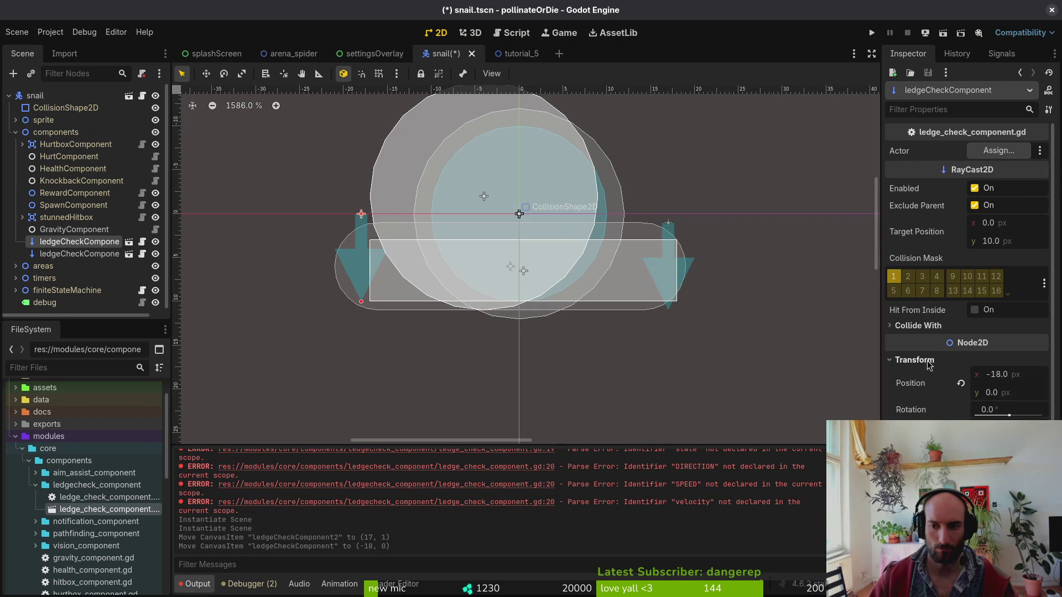
# Step: Compare with the right ledge check's position, nudge the left one to x -17, and save the scene
pyautogui.click(668, 227)
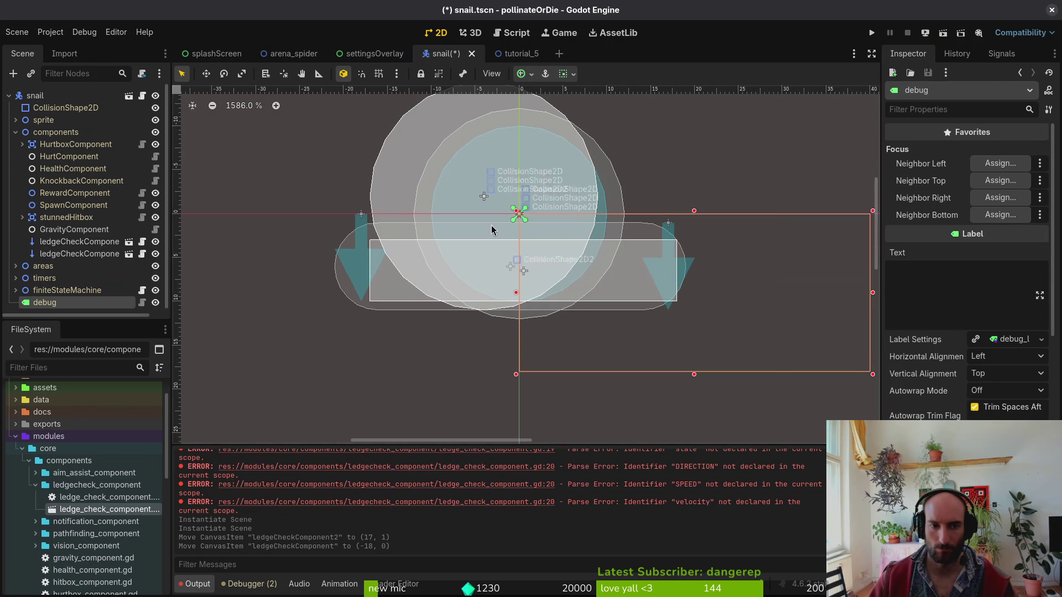
pyautogui.click(79, 253)
pyautogui.click(908, 360)
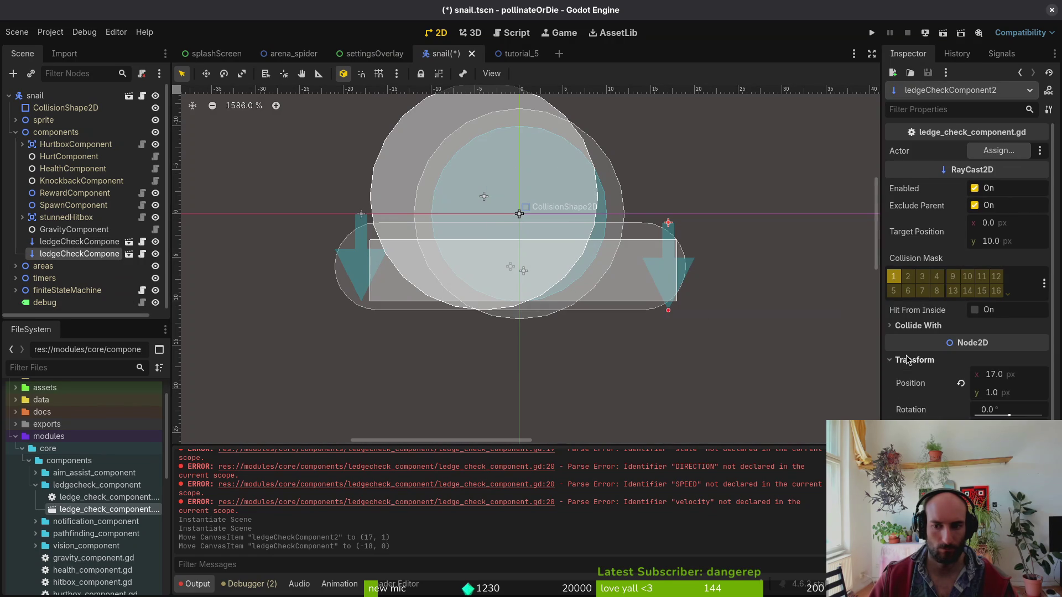
pyautogui.click(910, 362)
pyautogui.click(357, 221)
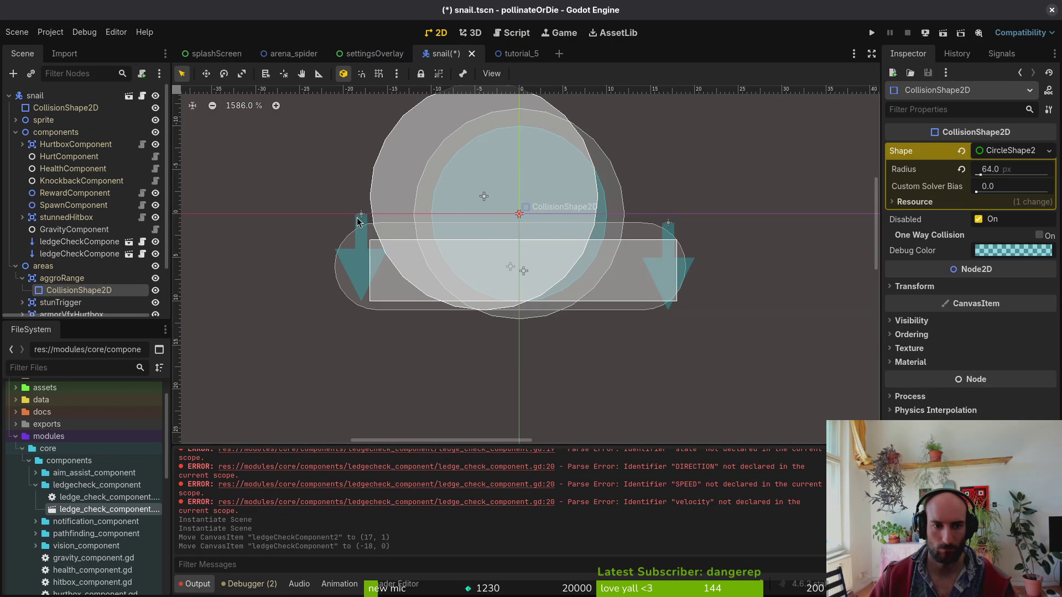
pyautogui.click(360, 224)
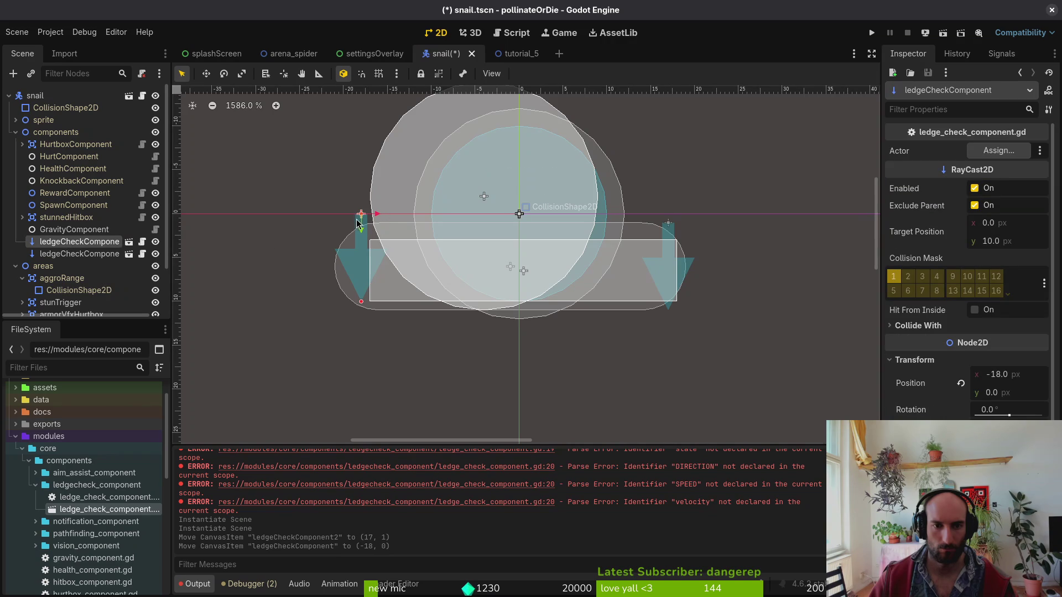
pyautogui.moveTo(360, 224); pyautogui.dragTo(369, 223)
pyautogui.hotkey('ctrl', 's')
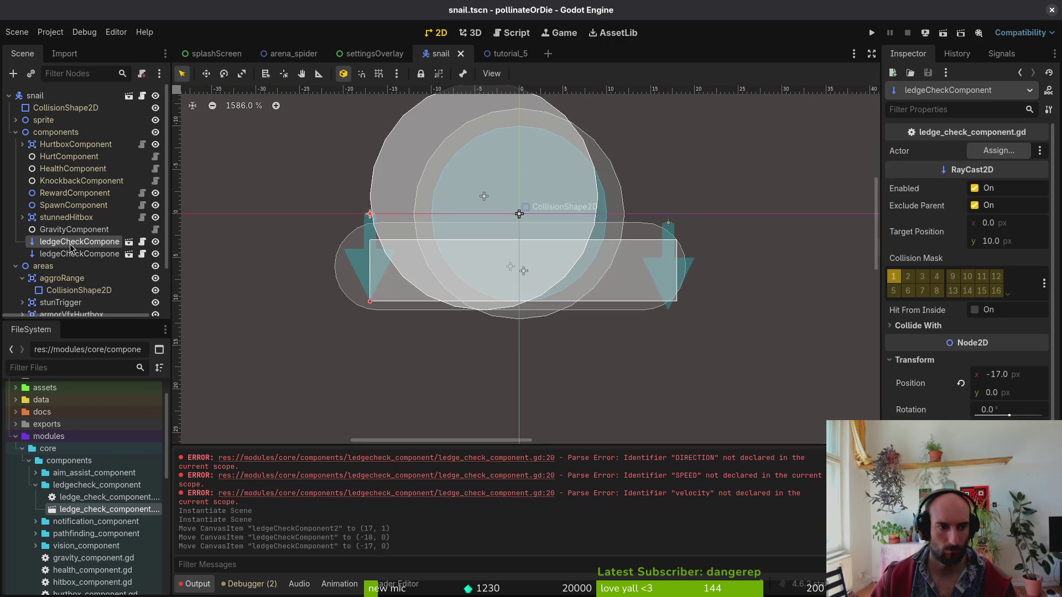
# Step: Start renaming the first ledge check component to 'left' twice, cancelling both times
pyautogui.doubleClick(71, 246)
pyautogui.write('left')
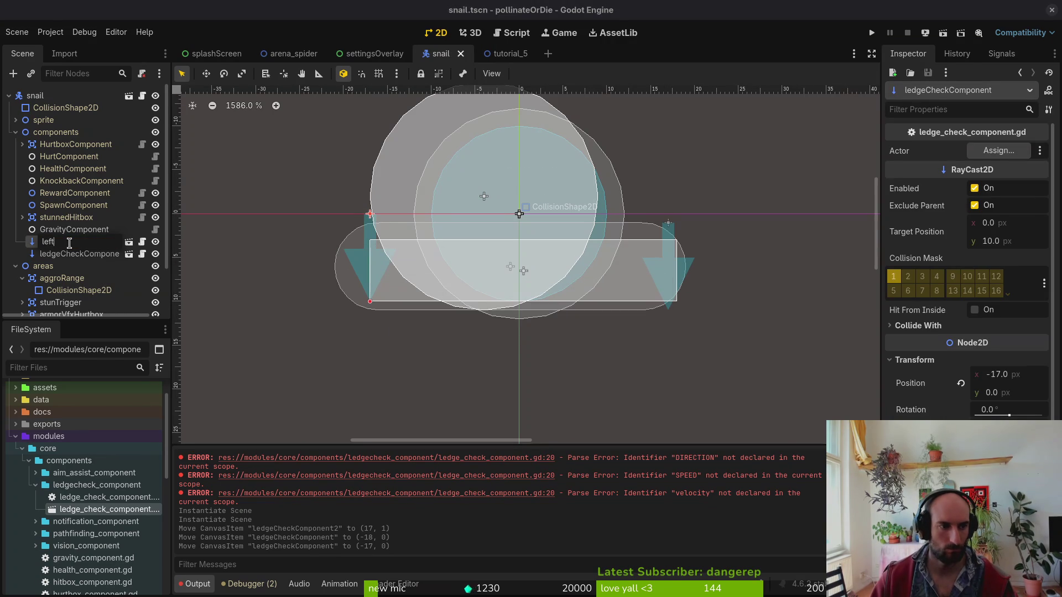
pyautogui.press('Escape')
pyautogui.doubleClick(69, 243)
pyautogui.write('lef')
pyautogui.press('Escape')
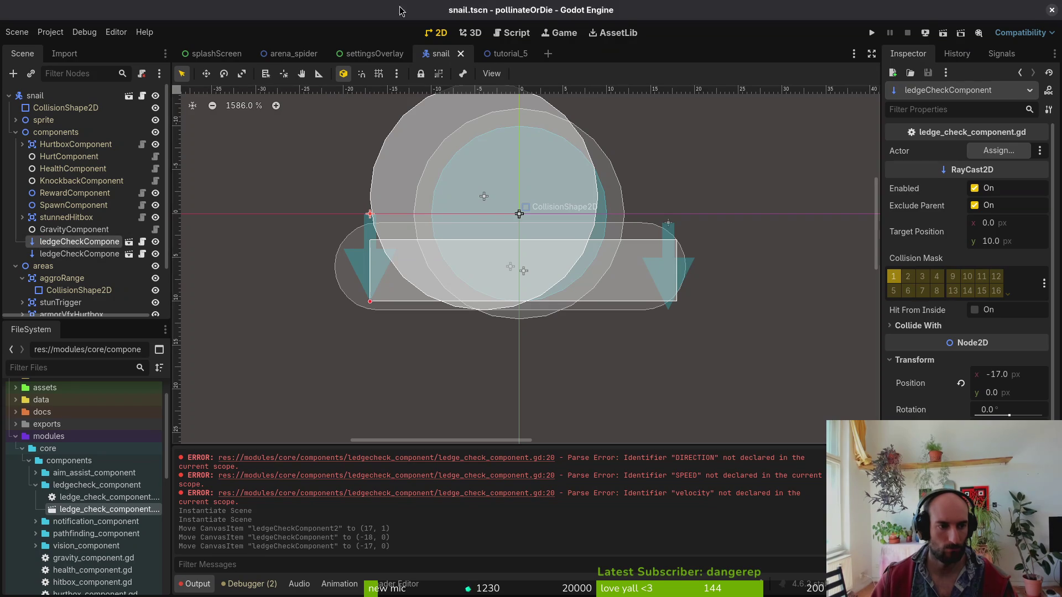
# Step: Delete the first (left) ledgeCheckComponent and confirm
pyautogui.click(70, 257)
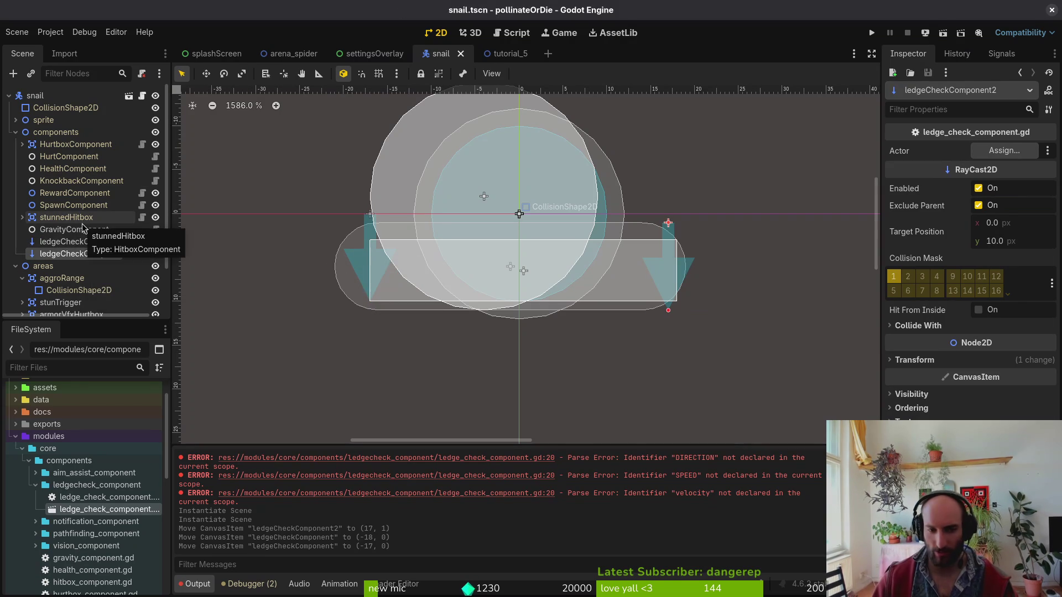
pyautogui.click(90, 242)
pyautogui.press('Delete')
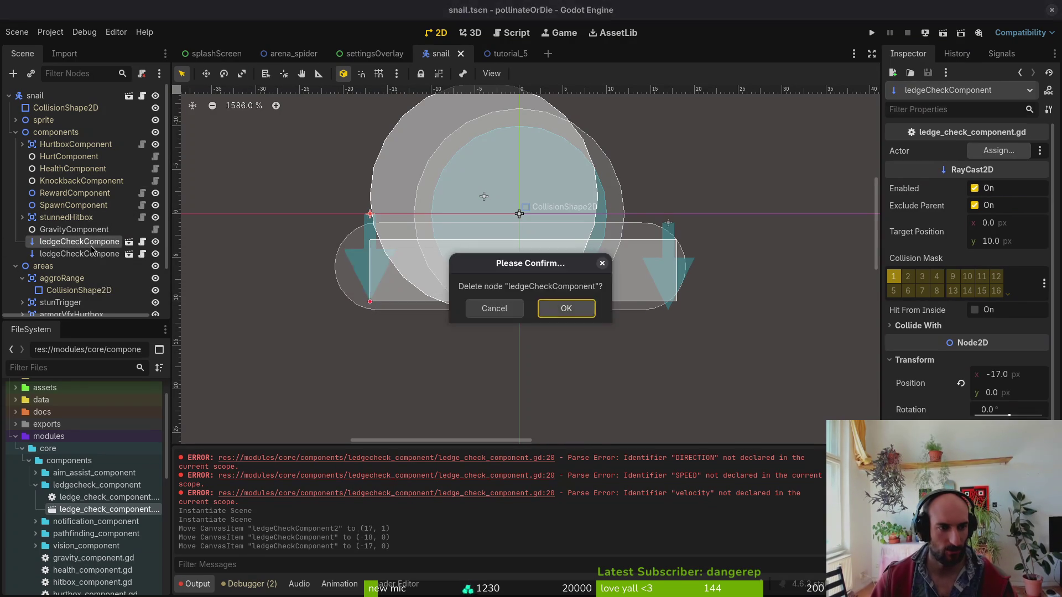
pyautogui.press('Return')
# Step: Collapse the components and areas groups, select the snail root, flip it and undo the flip
pyautogui.scroll(-5, 597, 275)
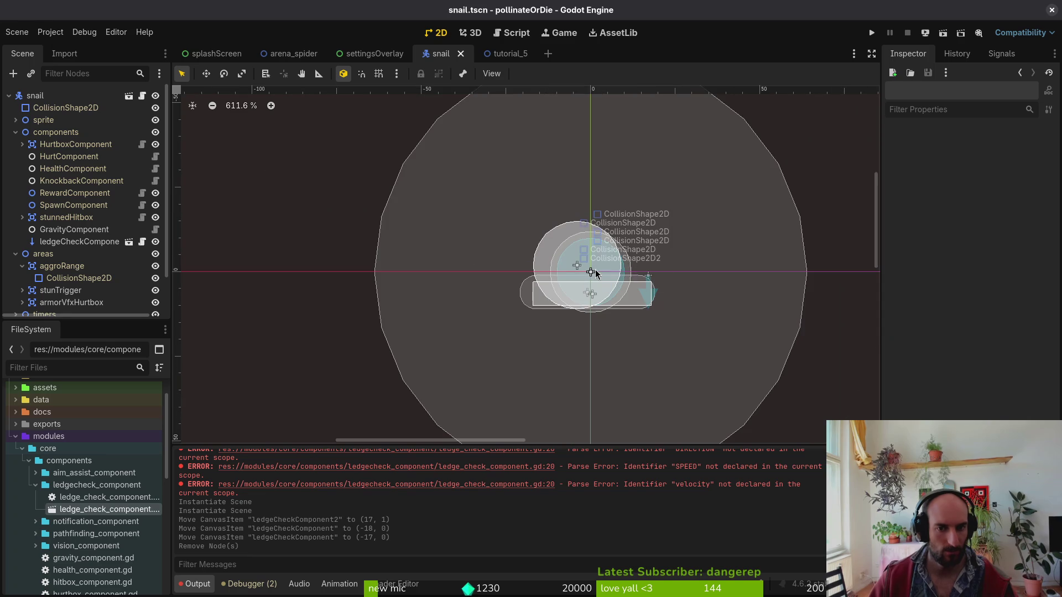
pyautogui.click(16, 132)
pyautogui.click(16, 144)
pyautogui.click(35, 96)
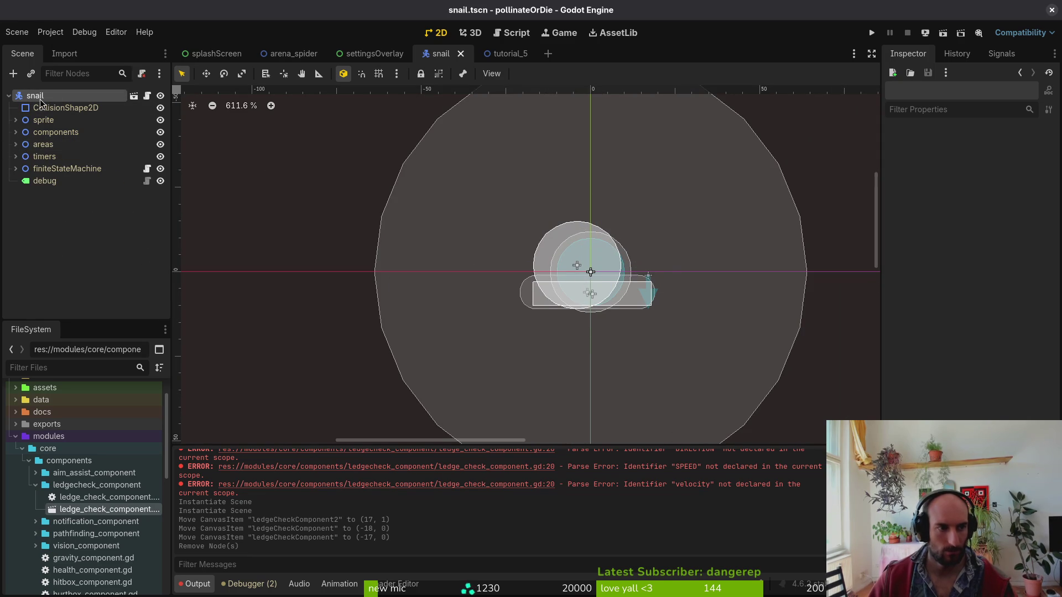
pyautogui.click(922, 369)
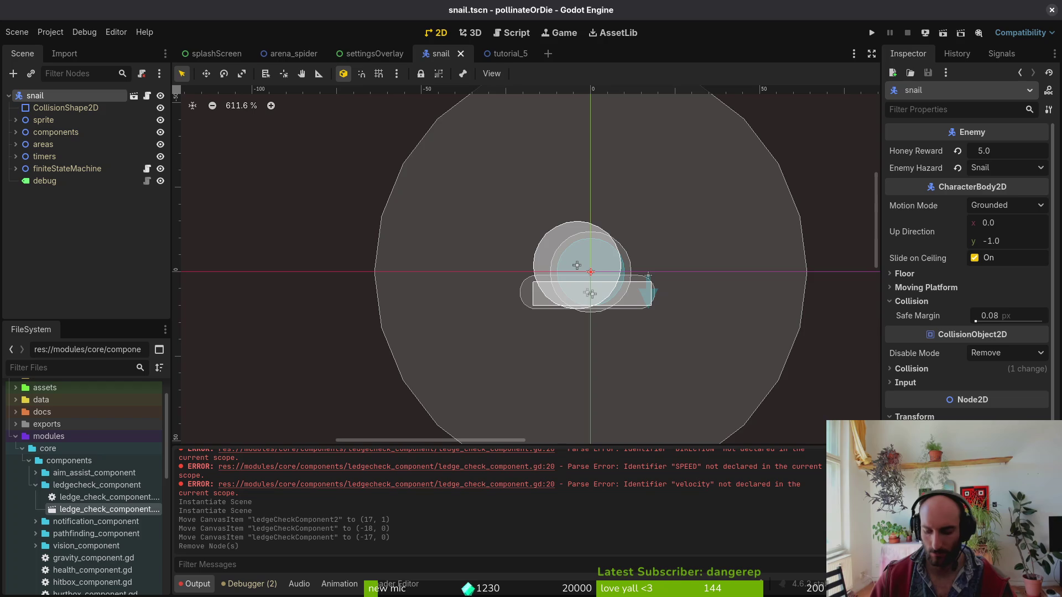
pyautogui.press('Return')
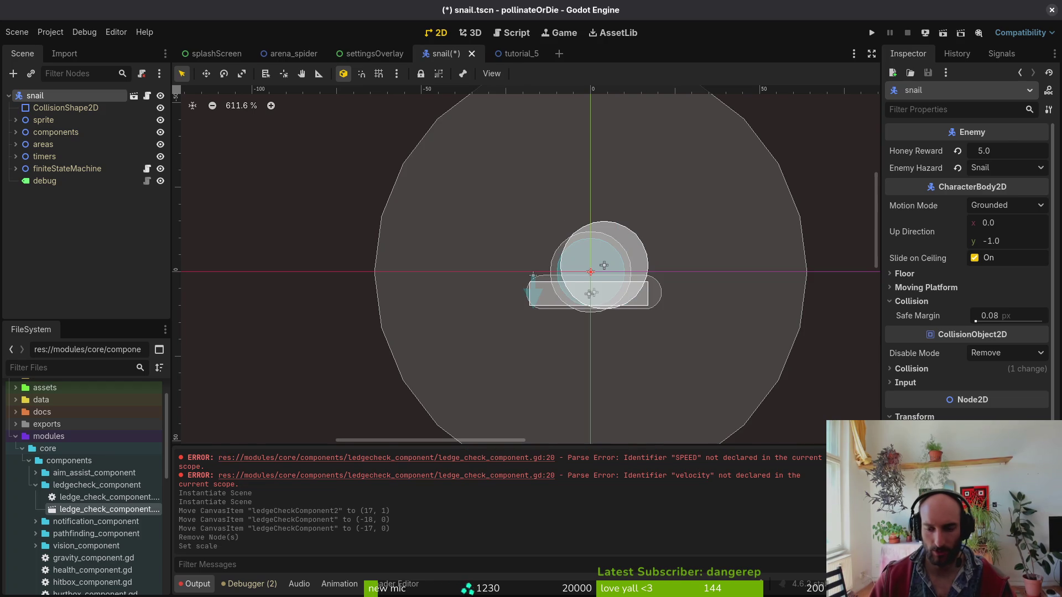
pyautogui.hotkey('ctrl', 'z')
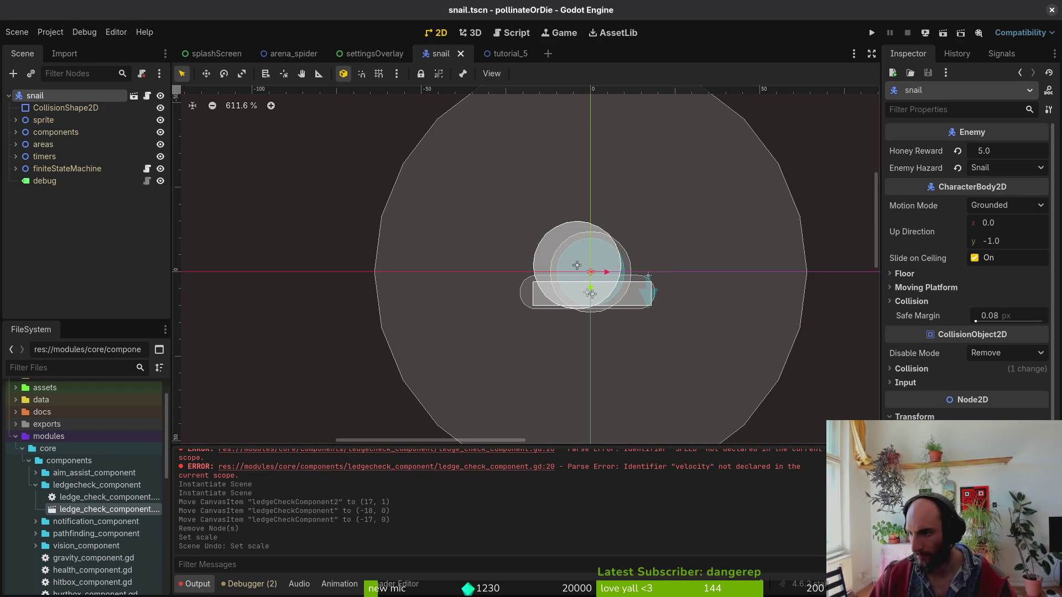
# Step: Return to Neovim and bring up the project file finder
pyautogui.hotkey('alt', 'Tab')
pyautogui.press('k')
pyautogui.press('space')
# Step: In snail.gd, try duplicating the direction_change_timer line as a ledge variable, then undo it
pyautogui.press('f')
pyautogui.press('f')
pyautogui.write('snai')
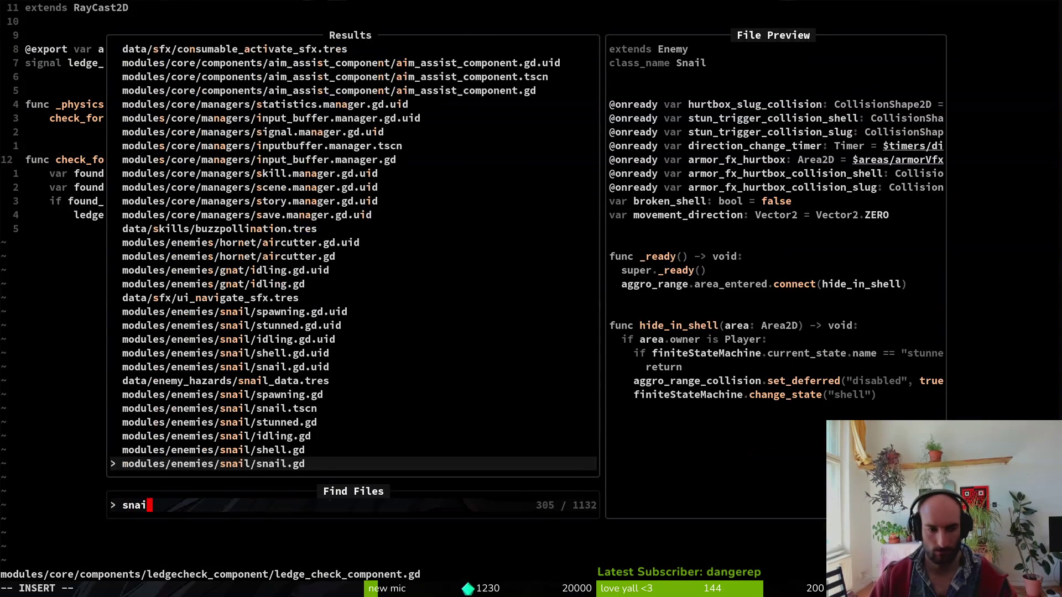
pyautogui.press('Return')
pyautogui.press('k')
pyautogui.press('7')
pyautogui.press('k')
pyautogui.press('k')
pyautogui.press('k')
pyautogui.press('k')
pyautogui.press('k')
pyautogui.press('k')
pyautogui.press('j')
pyautogui.press('j')
pyautogui.press('y')
pyautogui.press('y')
pyautogui.press('p')
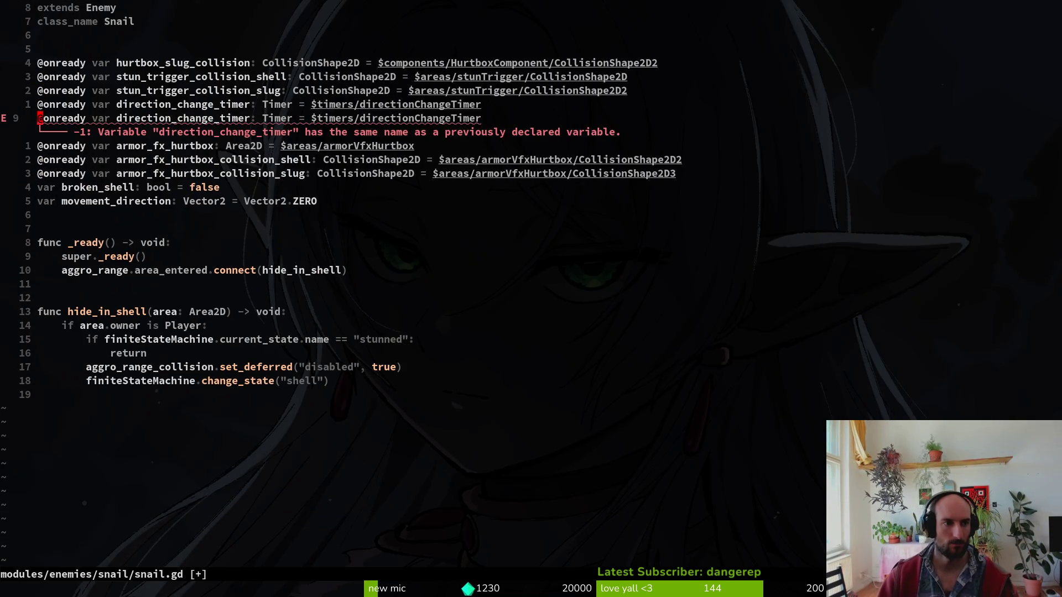
pyautogui.press('w')
pyautogui.press('w')
pyautogui.press('w')
pyautogui.write('ciwledge')
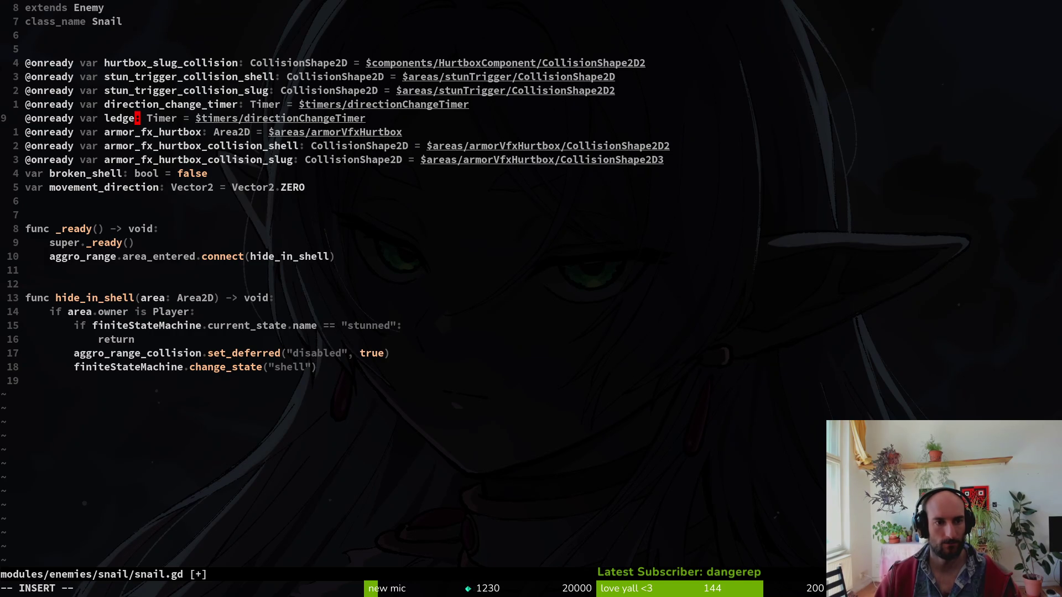
pyautogui.press('Escape')
pyautogui.press('u')
pyautogui.press('u')
# Step: In snail/idling.gd, copy the gravity_component export and rename the copy to ledgecheck_component
pyautogui.press('space')
pyautogui.press('f')
pyautogui.press('f')
pyautogui.write('dilings')
pyautogui.press('BackSpace')
pyautogui.press('BackSpace')
pyautogui.press('BackSpace')
pyautogui.write('snail/')
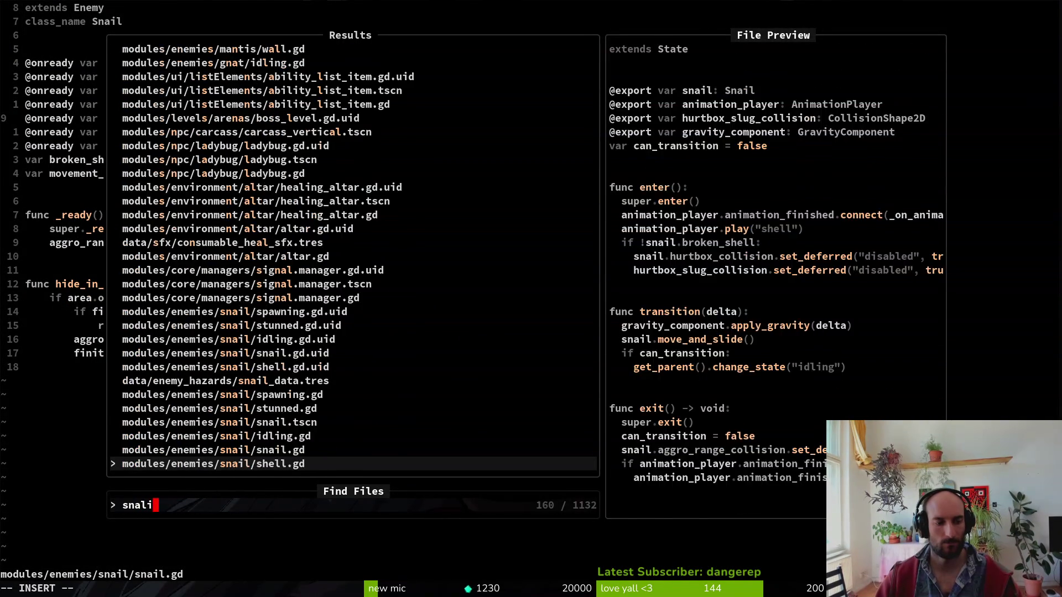
pyautogui.write('idl')
pyautogui.press('Return')
pyautogui.press('k')
pyautogui.press('k')
pyautogui.press('k')
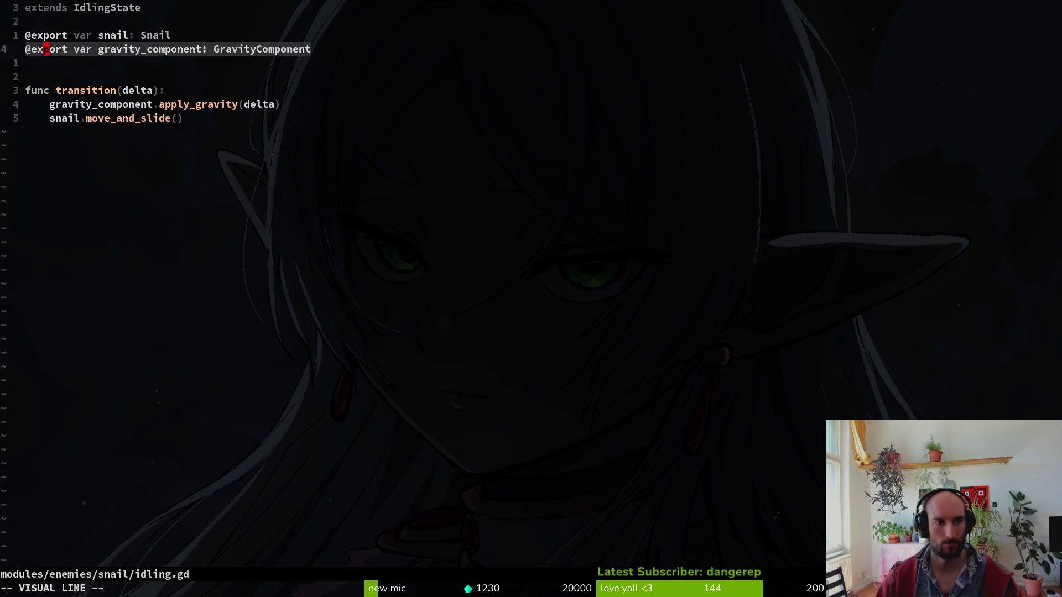
pyautogui.press('y')
pyautogui.press('y')
pyautogui.press('p')
pyautogui.press('c')
pyautogui.press('w')
pyautogui.press('Escape')
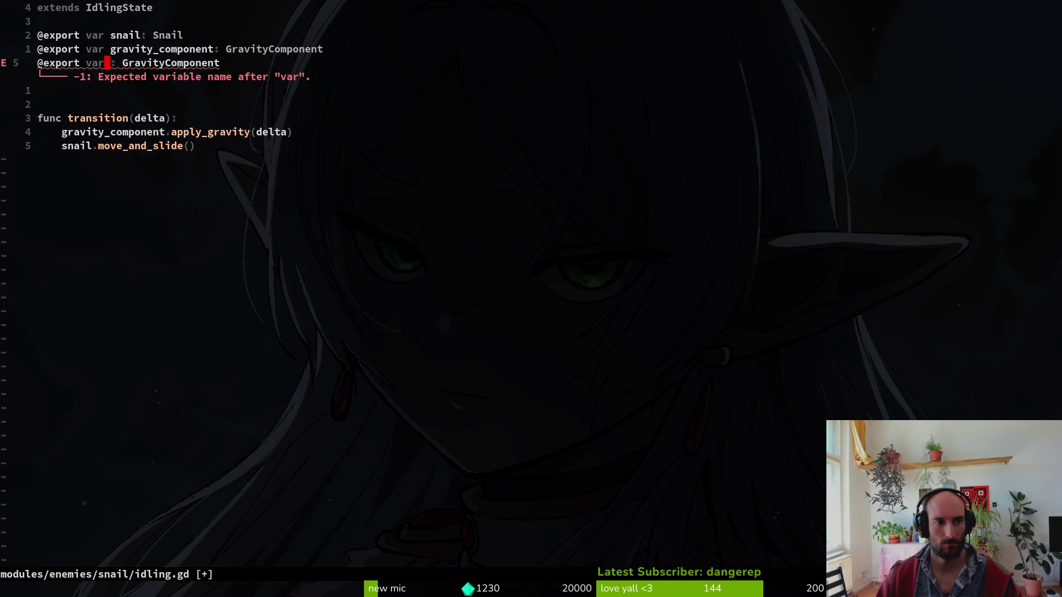
pyautogui.press('d')
pyautogui.press('d')
pyautogui.write('kwcwledgecheck')
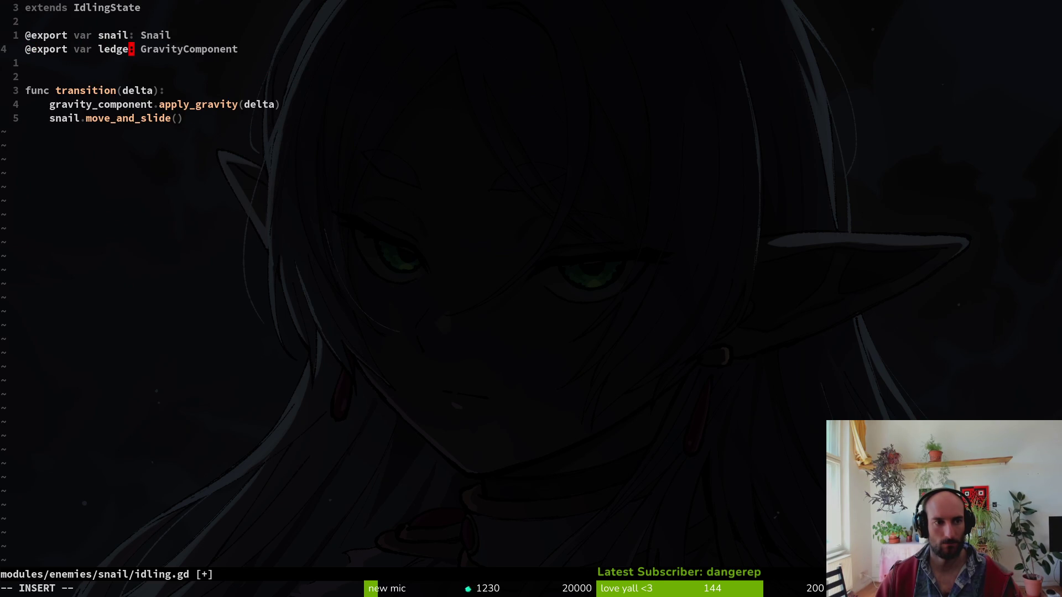
pyautogui.write('_component')
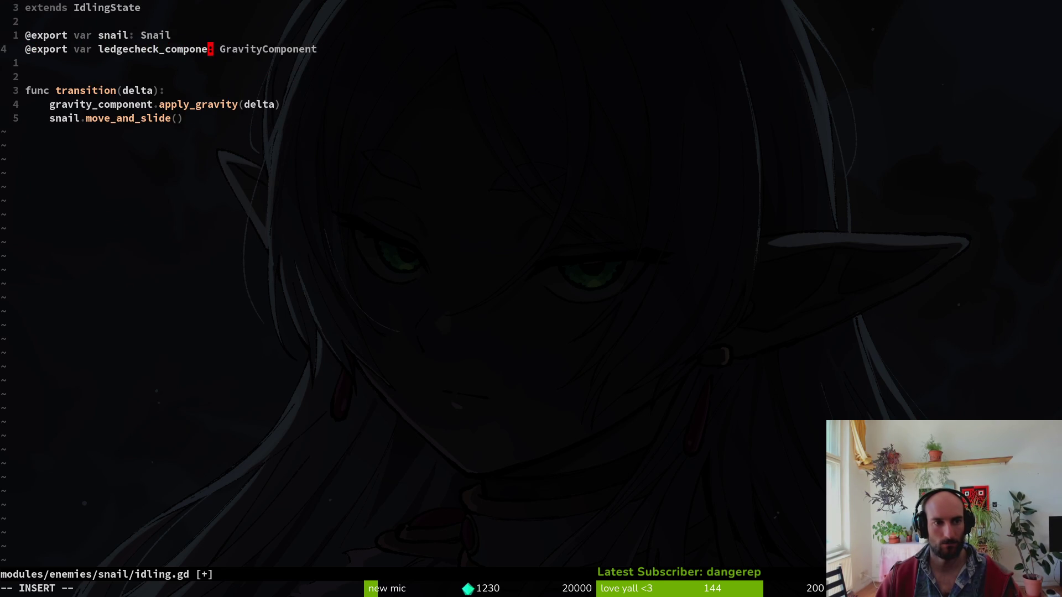
pyautogui.press('Escape')
# Step: In ledge_check_component.gd, begin a class_name LedgeCheckComponent line below extends RayCast2D
pyautogui.press('space')
pyautogui.press('f')
pyautogui.press('f')
pyautogui.write('ledge')
pyautogui.press('Return')
pyautogui.press('1')
pyautogui.press('1')
pyautogui.write('kiclass')
pyautogui.press('Tab')
pyautogui.write('Ledge')
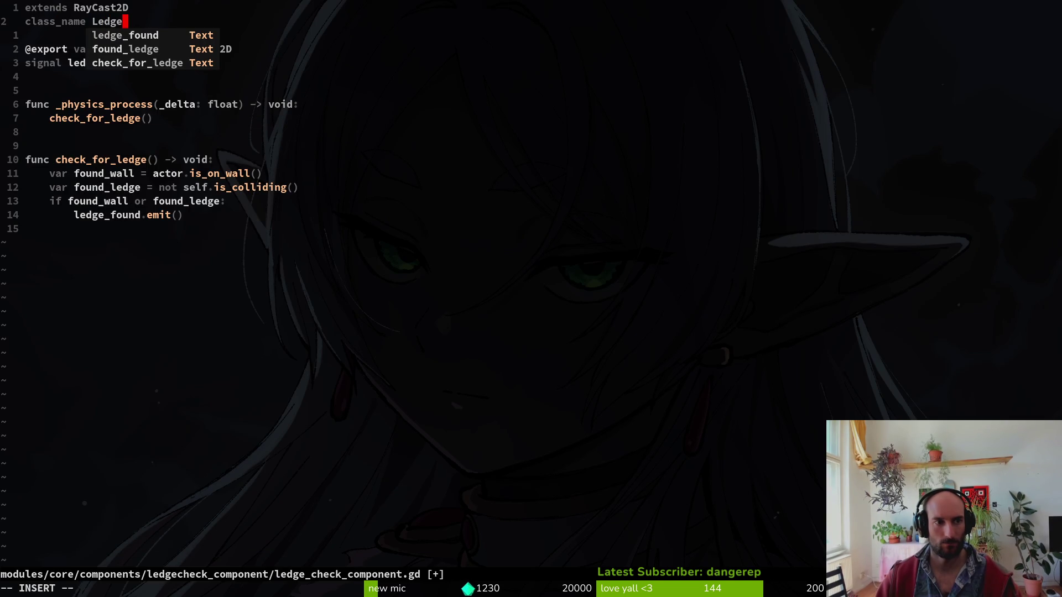
pyautogui.write('CheckCompo')
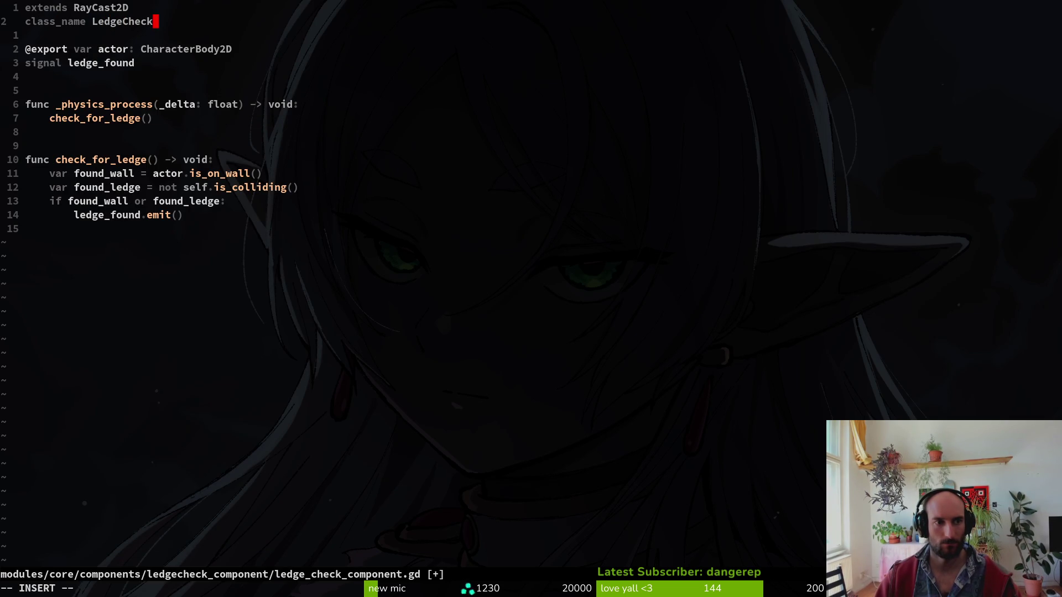
pyautogui.write('nent')
# Step: Finish the class_name LedgeCheckComponent line and save ledge_check_component.gd
pyautogui.press('Escape')
pyautogui.write(':w')
pyautogui.press('Return')
pyautogui.press('b')
# Step: In idling.gd, try changing the export's type to LedgeCheckComponent and save
pyautogui.hotkey('alt', 'Tab')
pyautogui.hotkey('alt', 'Tab')
pyautogui.hotkey('ctrl', '6')
pyautogui.press('h')
pyautogui.press('v')
pyautogui.press('e')
pyautogui.press('p')
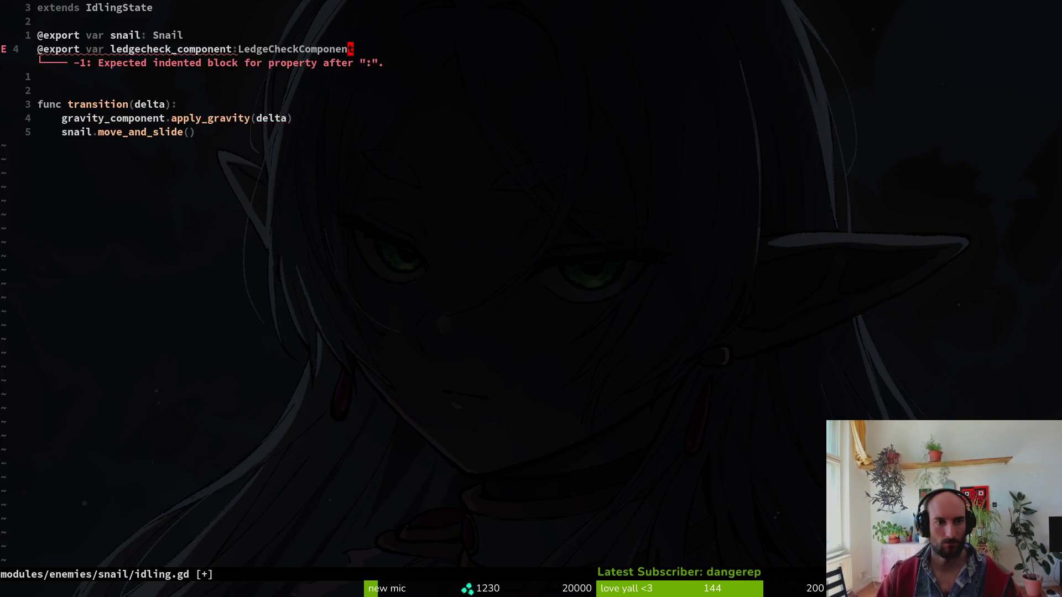
pyautogui.press('Escape')
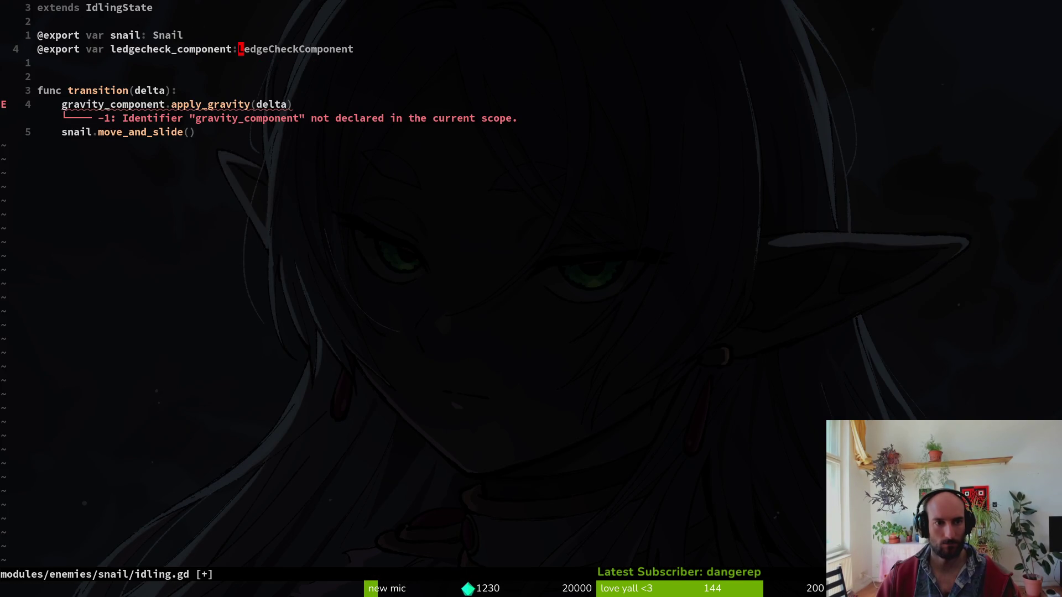
pyautogui.press('Escape')
pyautogui.write(':w')
pyautogui.press('Return')
pyautogui.press('j')
pyautogui.press('j')
pyautogui.press('j')
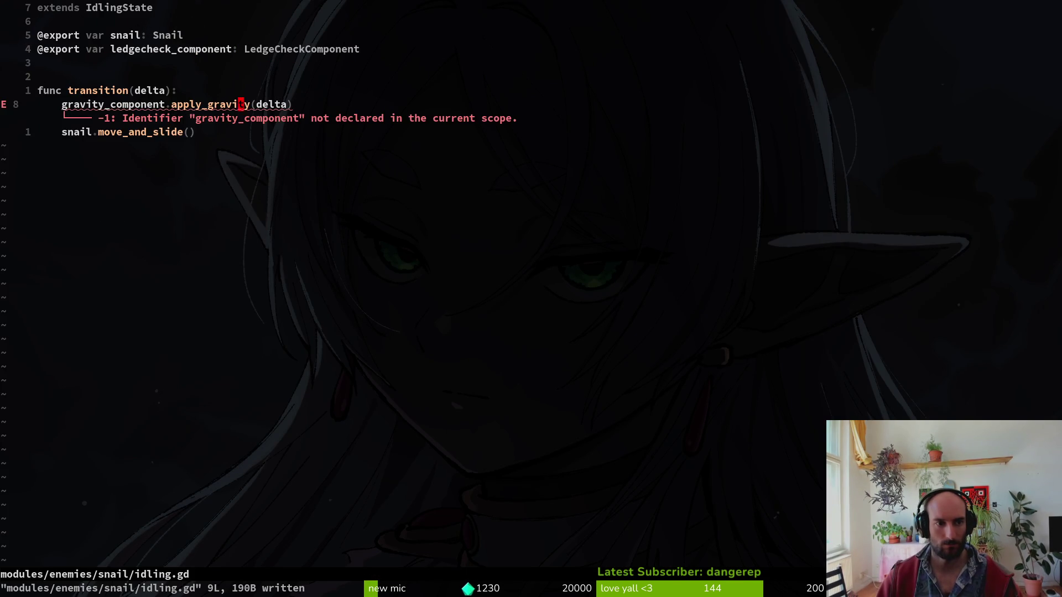
pyautogui.press('d')
pyautogui.press('d')
# Step: Undo, then re-duplicate the gravity_component export as ledgecheck_component and clear its GravityComponent type
pyautogui.press('u')
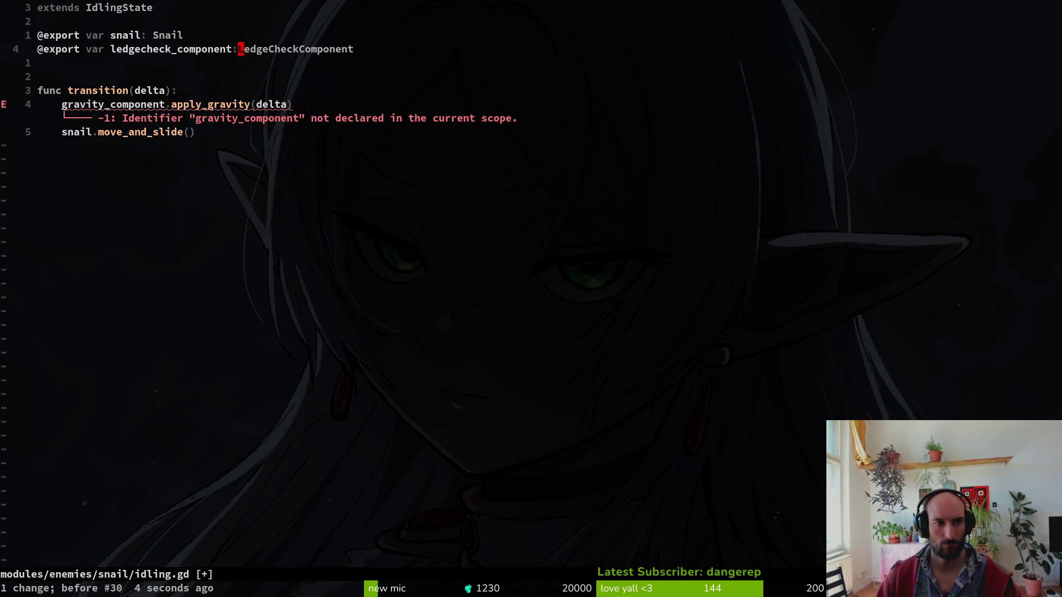
pyautogui.press('u')
pyautogui.press('u')
pyautogui.press('u')
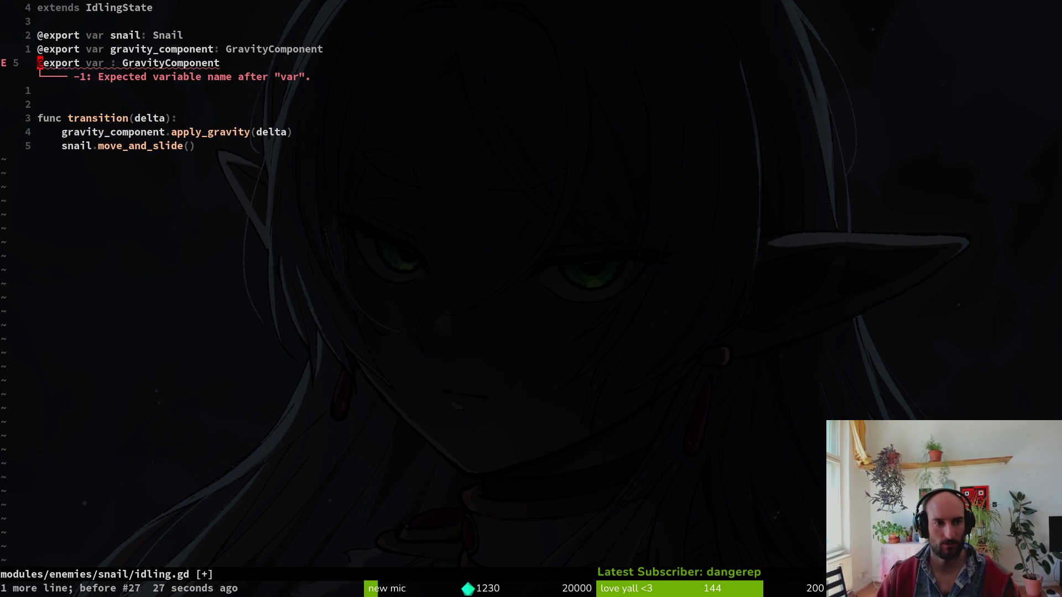
pyautogui.press('k')
pyautogui.press('y')
pyautogui.press('y')
pyautogui.press('p')
pyautogui.press('j')
pyautogui.press('d')
pyautogui.press('d')
pyautogui.write('kwwciwledgeche')
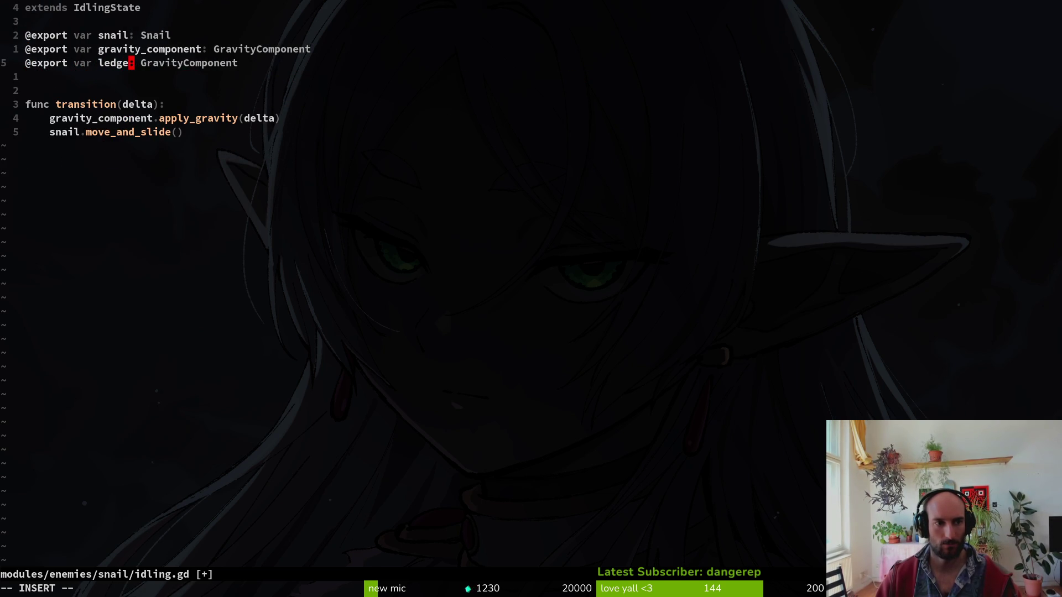
pyautogui.write('ck_component')
pyautogui.press('Escape')
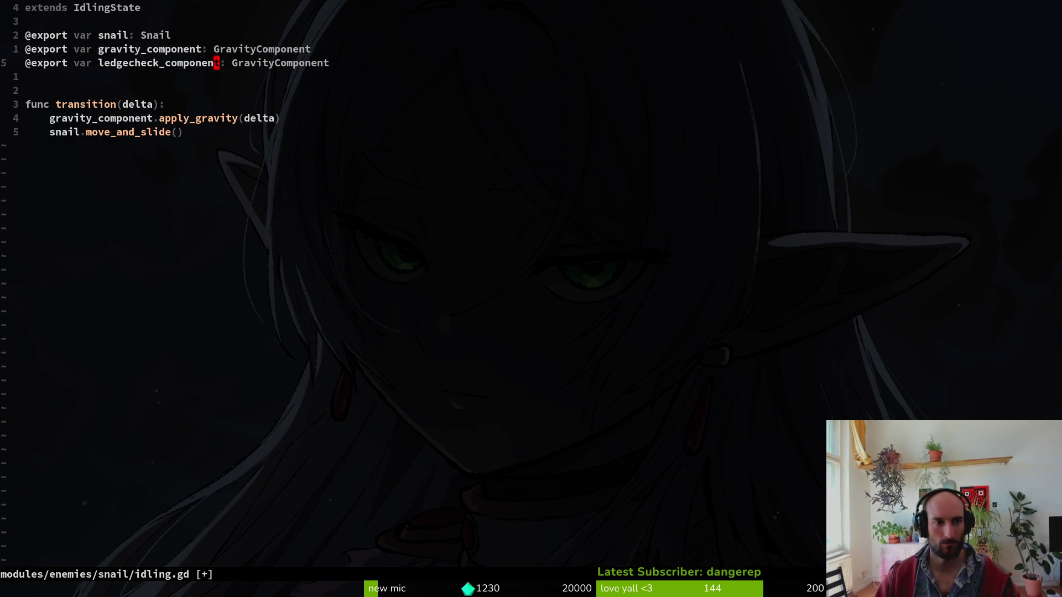
pyautogui.hotkey('shift', 'g')
pyautogui.press('k')
pyautogui.press('k')
pyautogui.press('k')
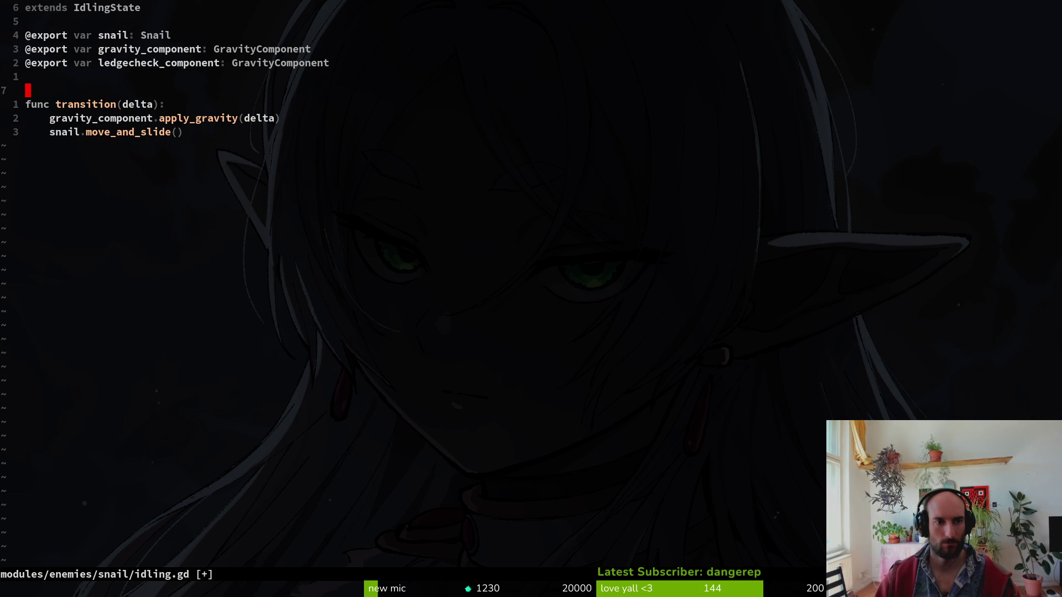
pyautogui.press('c')
pyautogui.press('w')
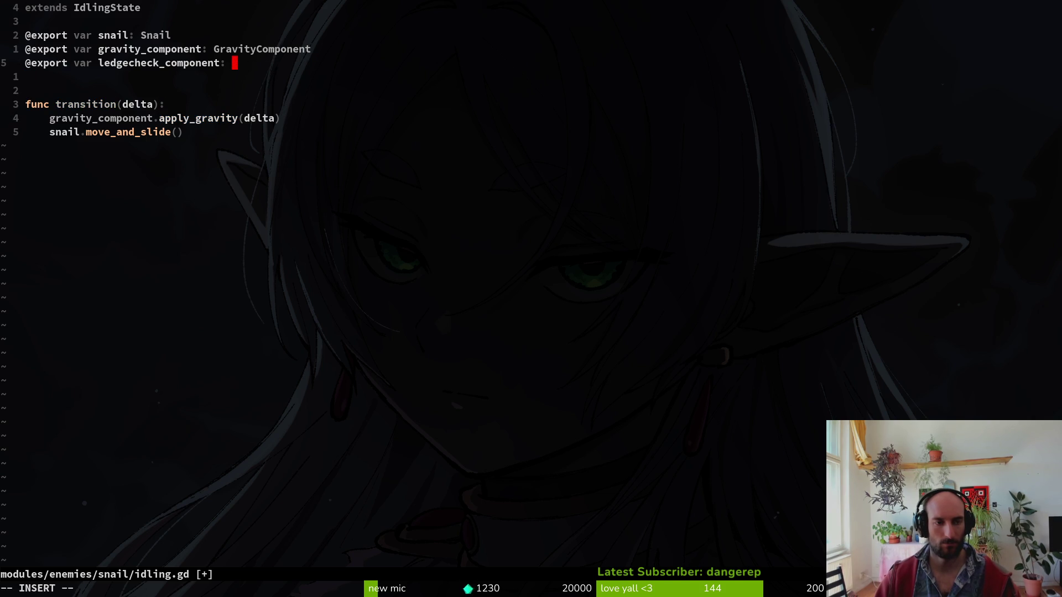
pyautogui.press('Escape')
# Step: Give the ledgecheck_component export the LedgeCheckComponent type and save idling.gd
pyautogui.hotkey('shift', 'g')
pyautogui.press('k')
pyautogui.press('k')
pyautogui.press('k')
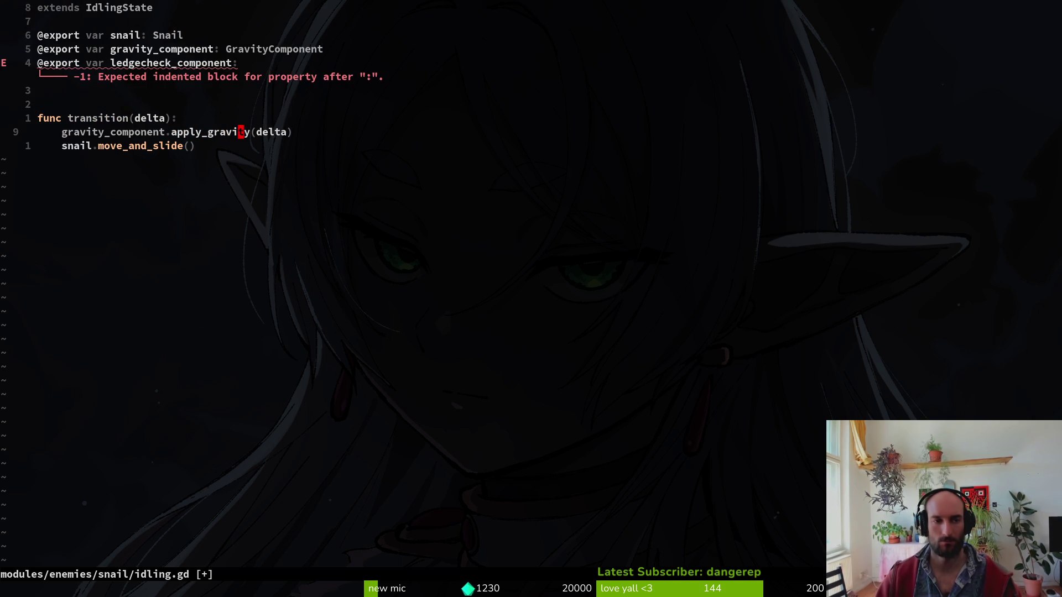
pyautogui.hotkey('shift', 'a')
pyautogui.write('Ledg')
pyautogui.press('Tab')
pyautogui.press('Escape')
pyautogui.write(':w')
pyautogui.press('Return')
pyautogui.press('j')
pyautogui.press('j')
pyautogui.press('j')
pyautogui.press('j')
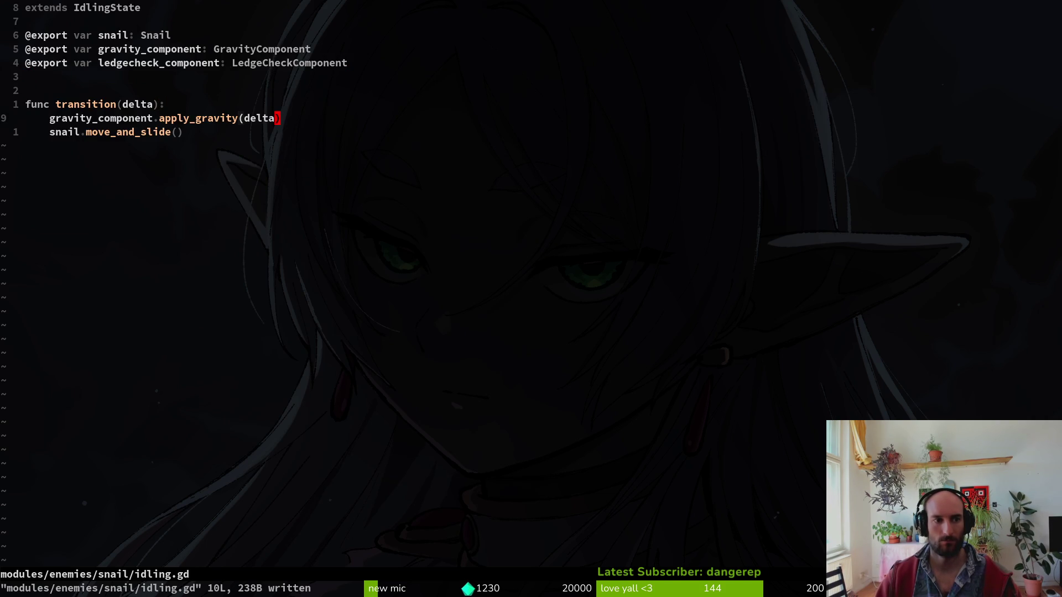
# Step: Delete the ledgecheck_component export line from idling.gd and save
pyautogui.press('k')
pyautogui.press('k')
pyautogui.press('k')
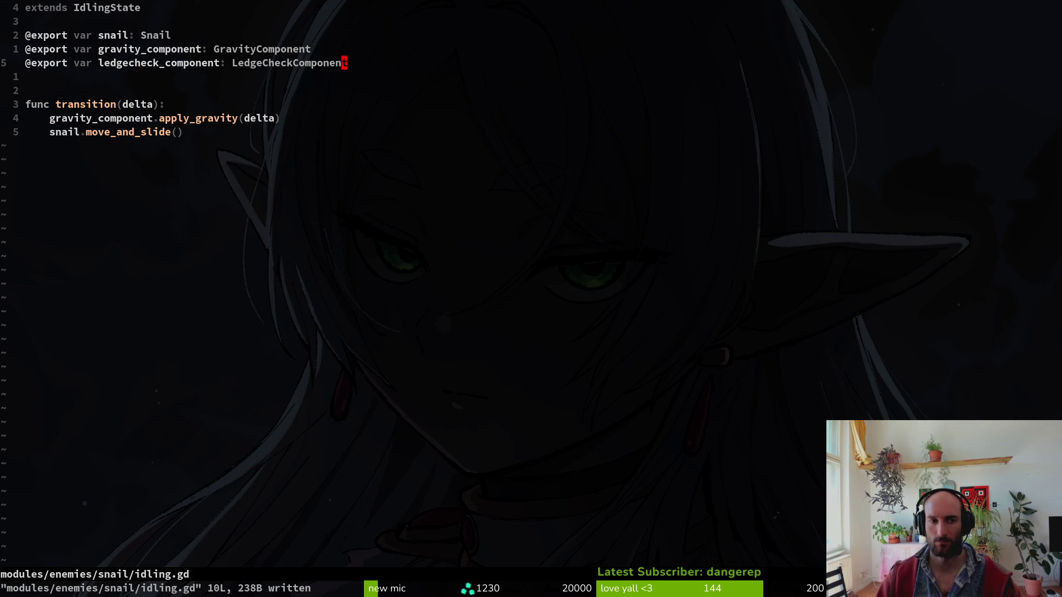
pyautogui.hotkey('shift', 'v')
pyautogui.write('d')
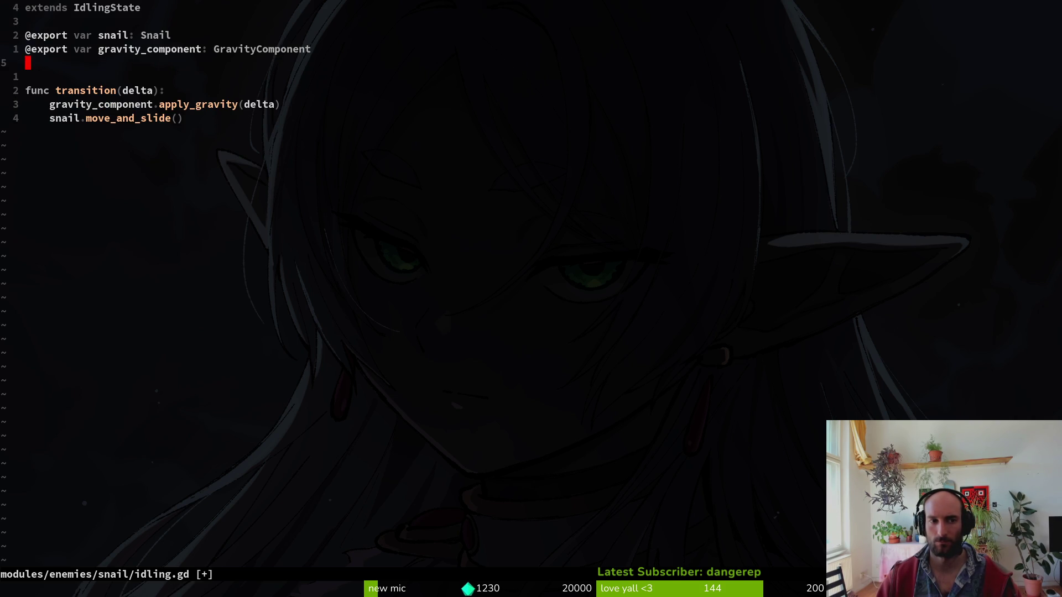
pyautogui.write(':w')
pyautogui.press('Return')
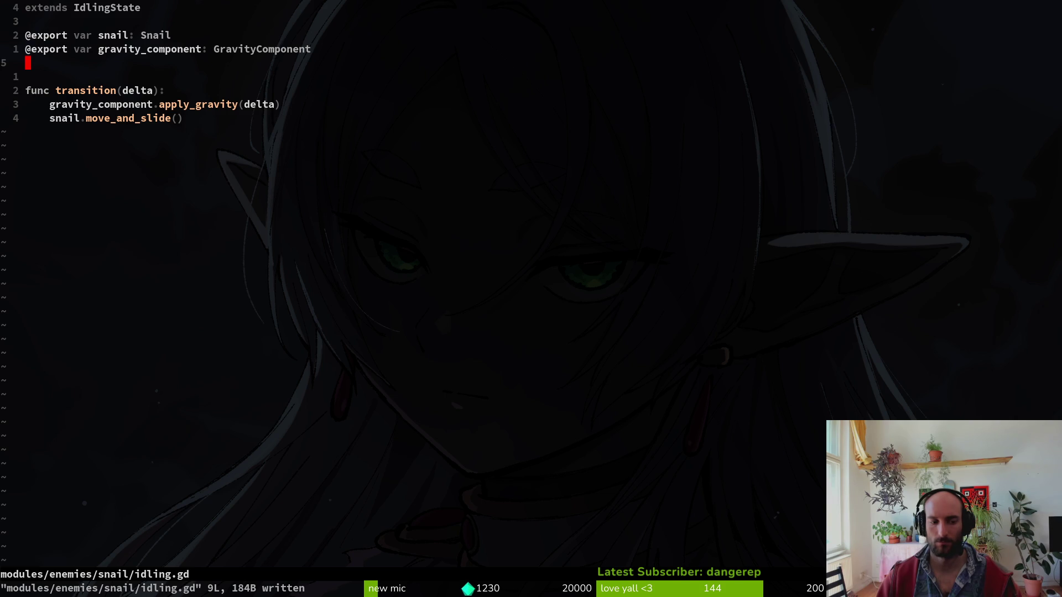
pyautogui.press('space')
# Step: In snail.gd, paste the ledgecheck_component line and move it below the armor_fx declarations
pyautogui.press('f')
pyautogui.press('f')
pyautogui.write('snail')
pyautogui.press('BackSpace')
pyautogui.press('BackSpace')
pyautogui.press('Up')
pyautogui.press('Return')
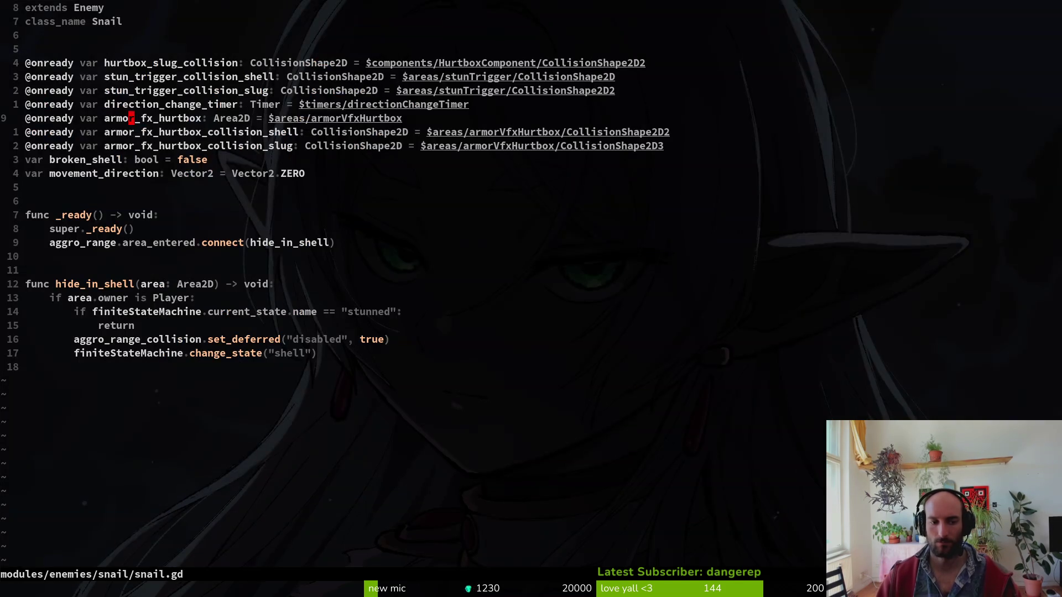
pyautogui.press('p')
pyautogui.hotkey('shift', 'v')
pyautogui.hotkey('shift', 'k')
pyautogui.hotkey('shift', 'j')
pyautogui.hotkey('shift', 'j')
pyautogui.hotkey('shift', 'j')
pyautogui.press('Escape')
pyautogui.press('k')
pyautogui.press('l')
pyautogui.write('jl')
pyautogui.write('ciwonready')
pyautogui.press('Escape')
pyautogui.hotkey('shift', 'a')
pyautogui.write('= com')
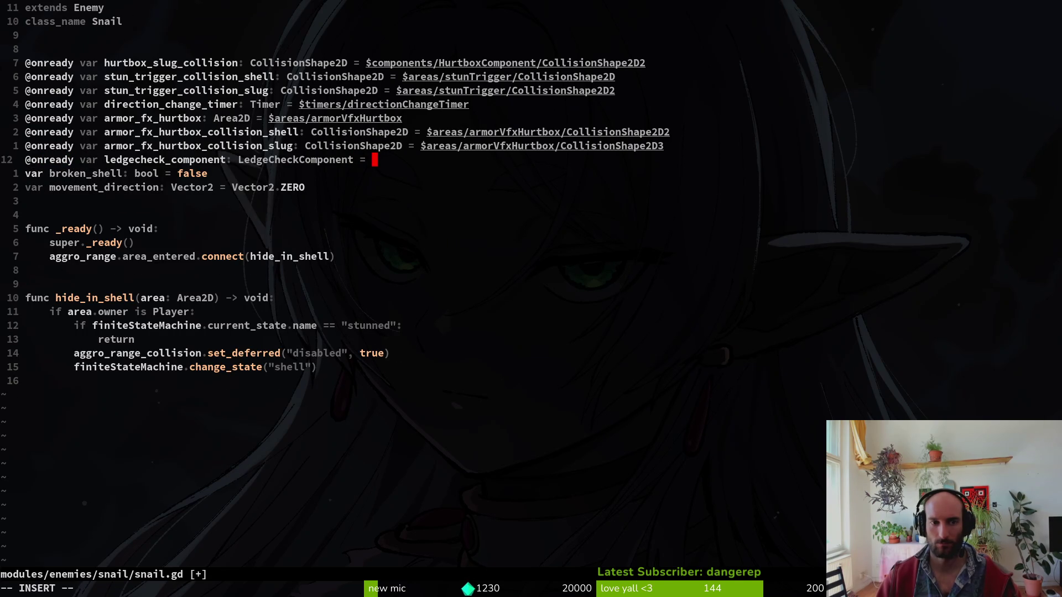
pyautogui.press('BackSpace')
pyautogui.press('BackSpace')
pyautogui.write('ompon')
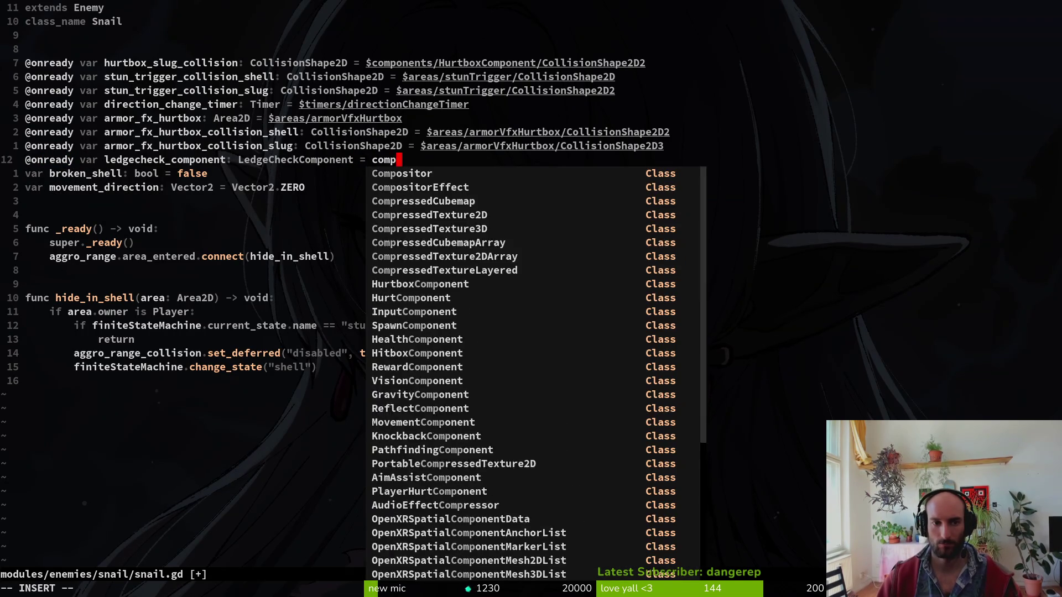
pyautogui.press('BackSpace')
pyautogui.press('BackSpace')
pyautogui.press('BackSpace')
pyautogui.write('$compo')
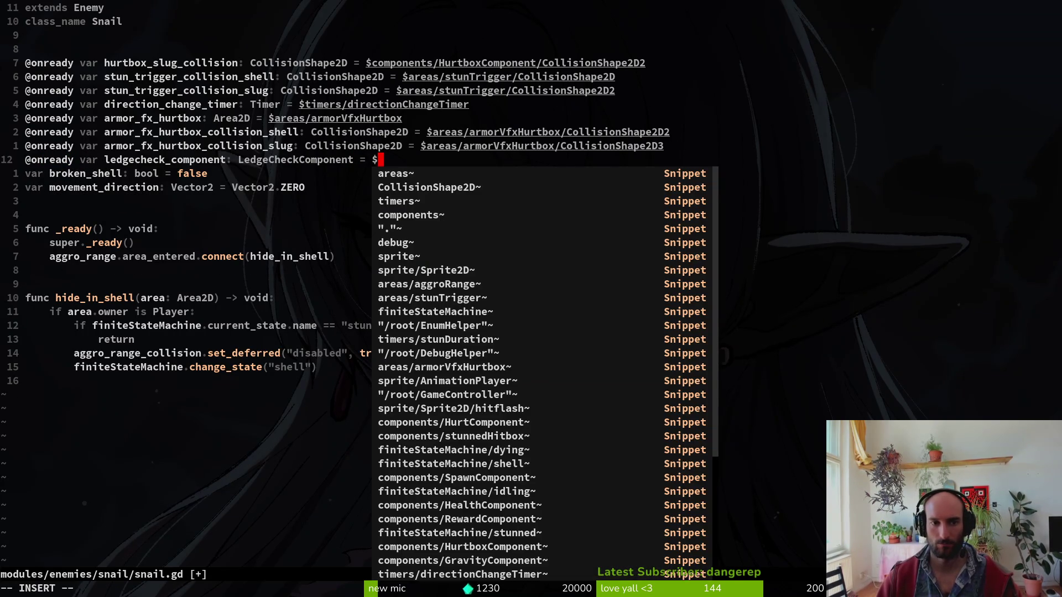
pyautogui.press('Down')
pyautogui.press('Down')
pyautogui.press('Down')
pyautogui.press('Down')
pyautogui.press('Down')
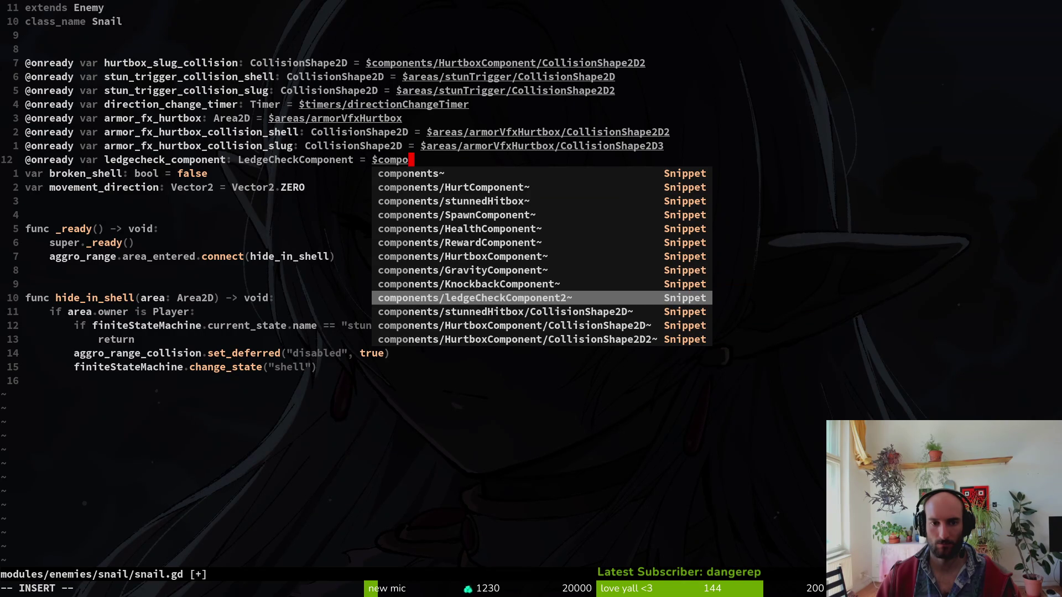
pyautogui.press('Return')
pyautogui.press('Escape')
pyautogui.write(':w')
pyautogui.press('Return')
pyautogui.hotkey('alt', 'Tab')
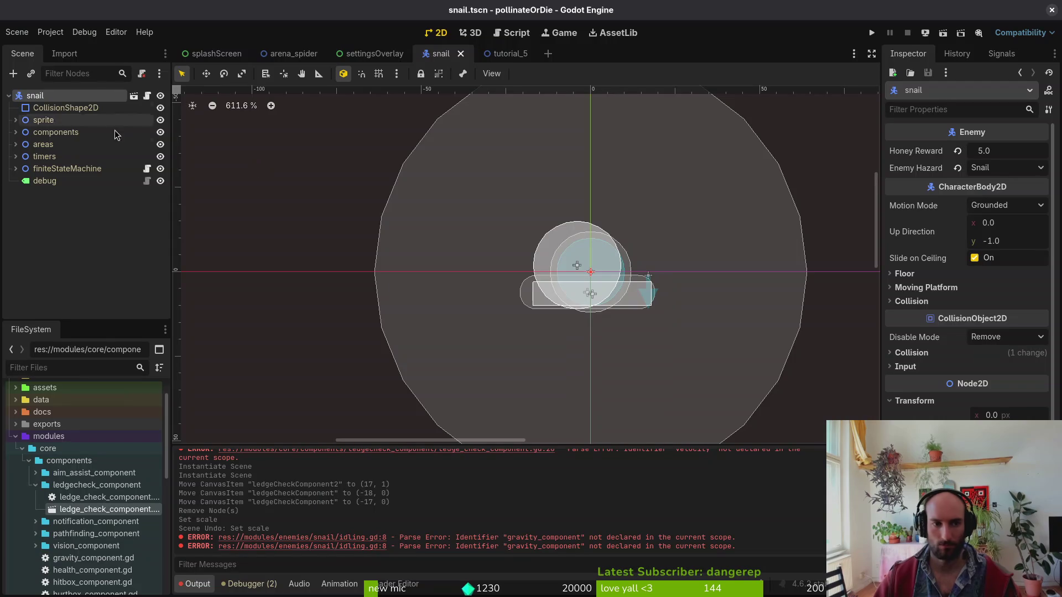
# Step: Drop the trailing 2 from components/ledgeCheckComponent2 in the Scene dock and save the snail scene
pyautogui.click(15, 132)
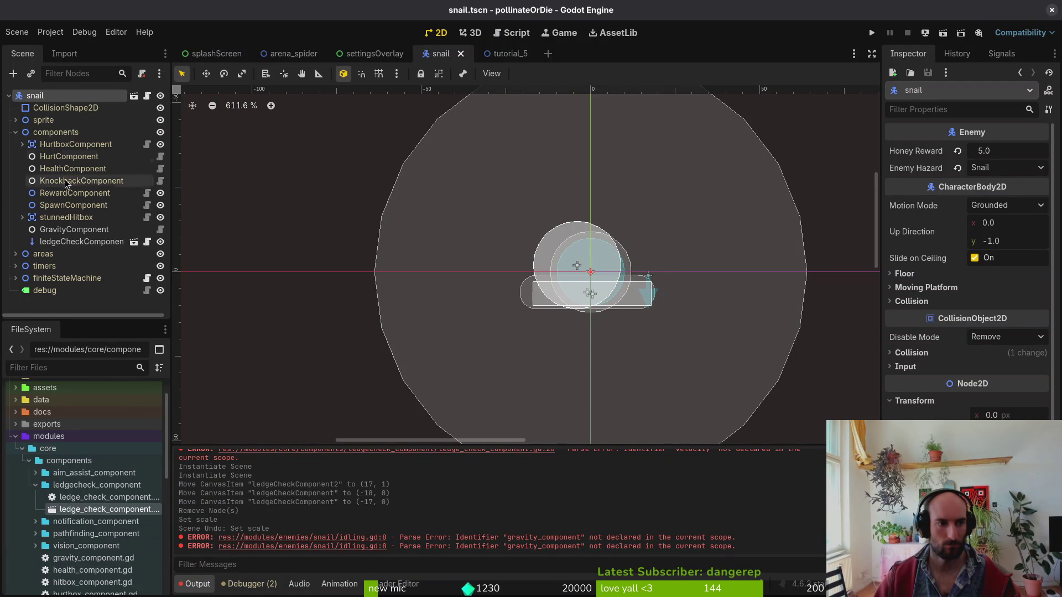
pyautogui.click(83, 242)
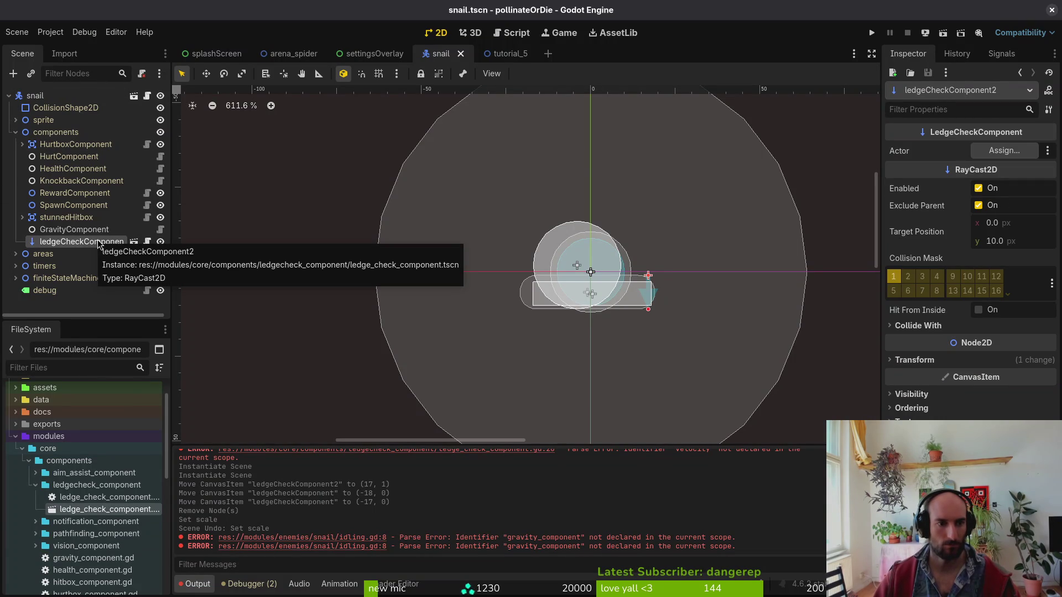
pyautogui.doubleClick(89, 242)
pyautogui.press('End')
pyautogui.press('BackSpace')
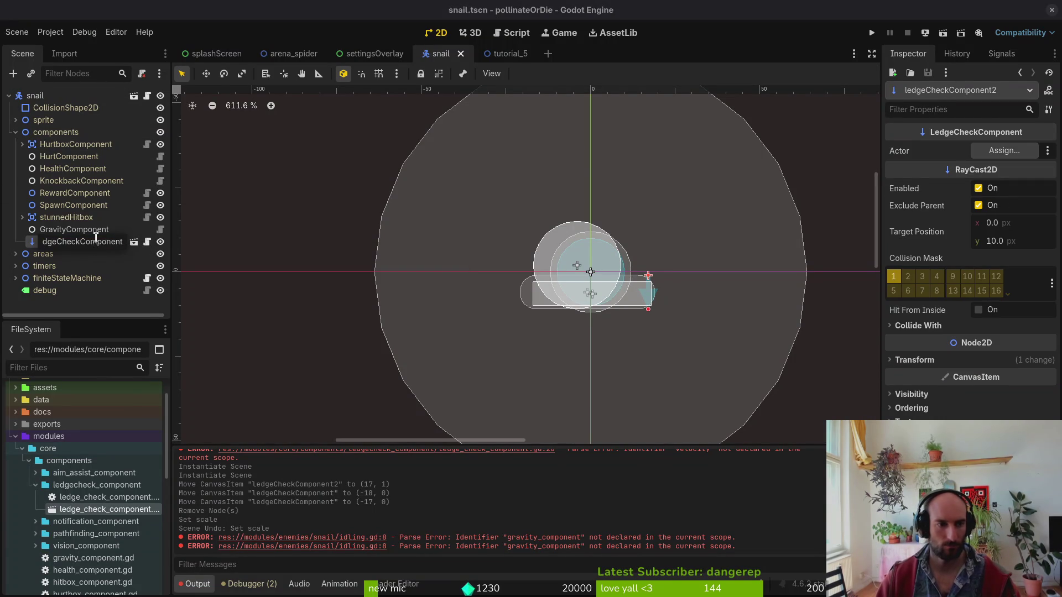
pyautogui.press('Return')
pyautogui.hotkey('ctrl', 's')
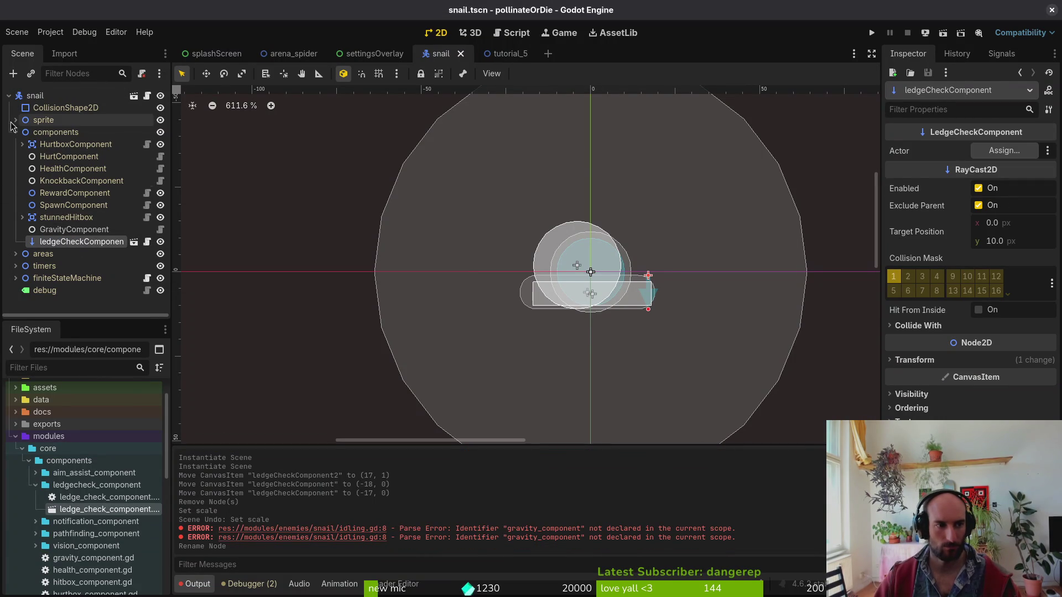
pyautogui.click(16, 133)
pyautogui.hotkey('alt', 'Tab')
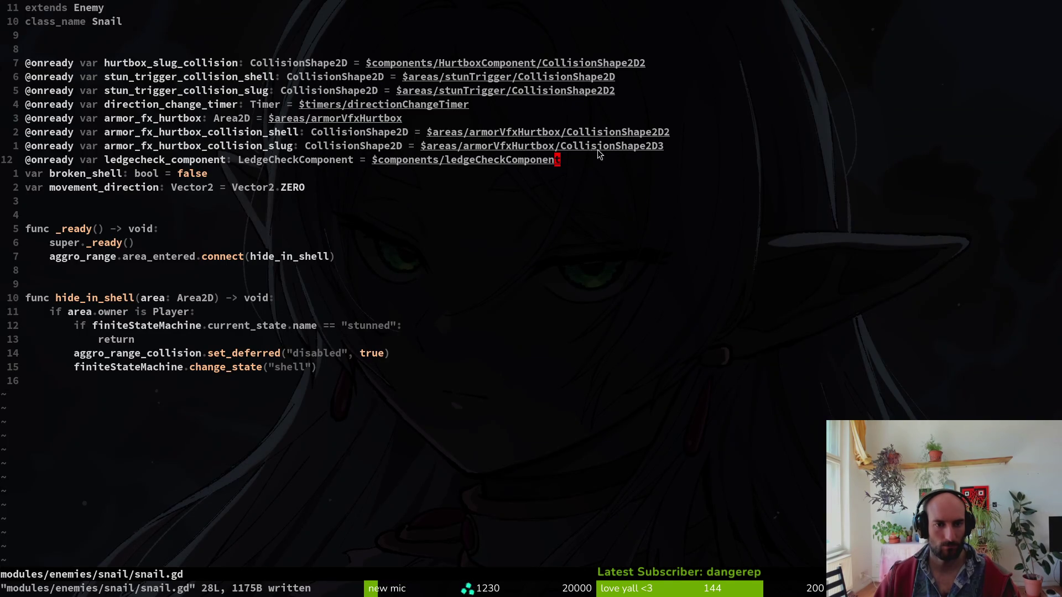
# Step: In _ready, connect ledgecheck_component.ledge_found to _turn_around and save snail.gd
pyautogui.click(173, 255)
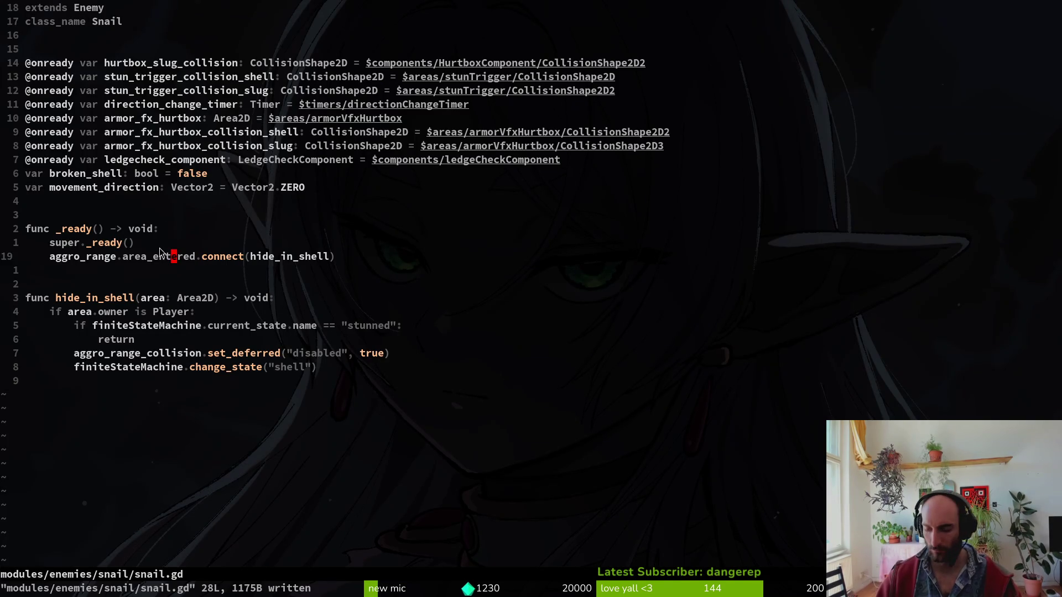
pyautogui.write('oledgecheck_component.')
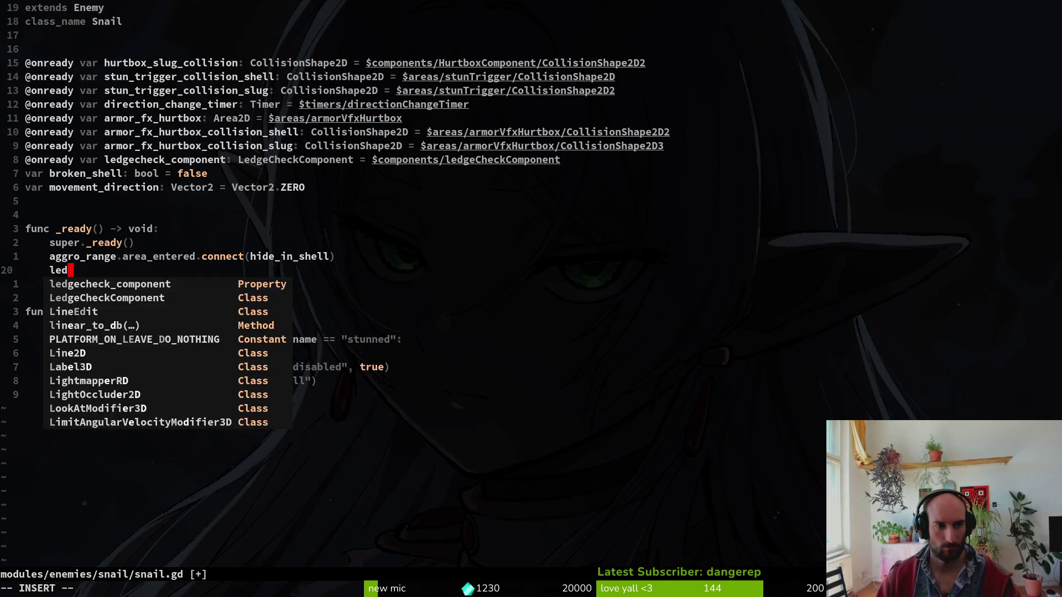
pyautogui.press('Return')
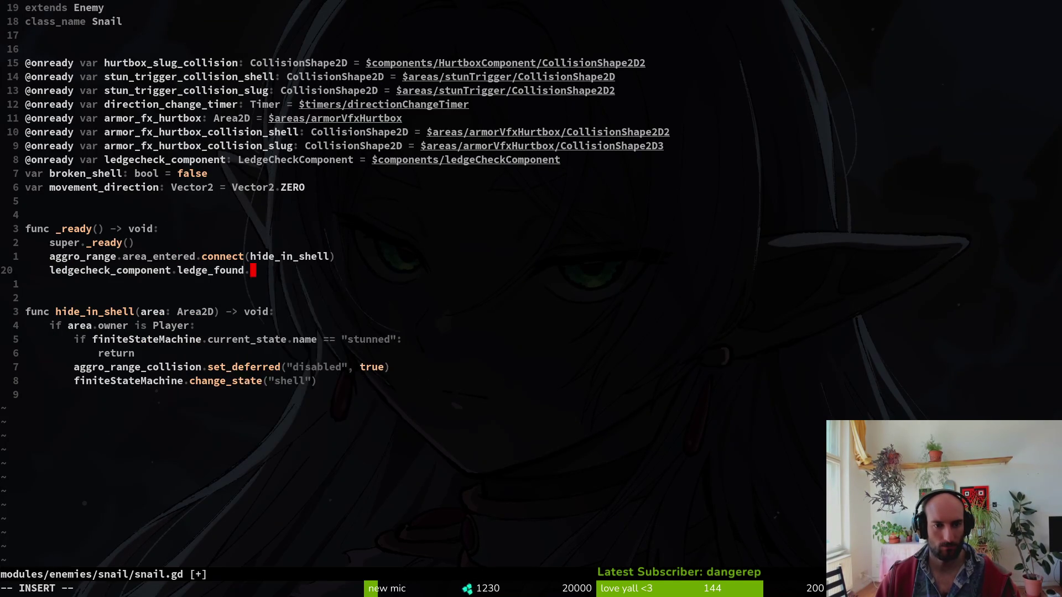
pyautogui.write('.co')
pyautogui.press('Tab')
pyautogui.write('(')
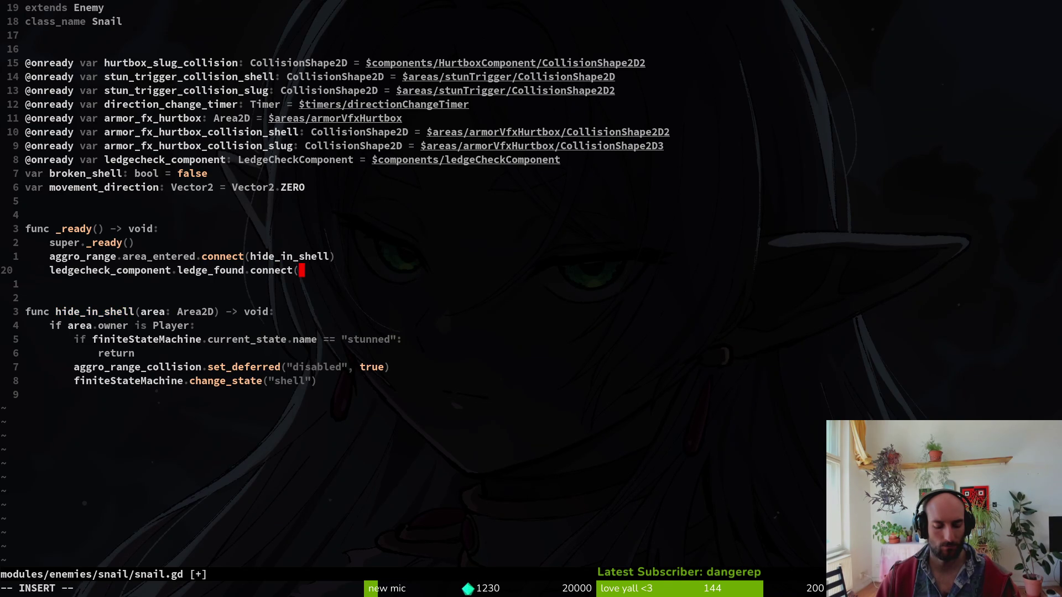
pyautogui.write('f')
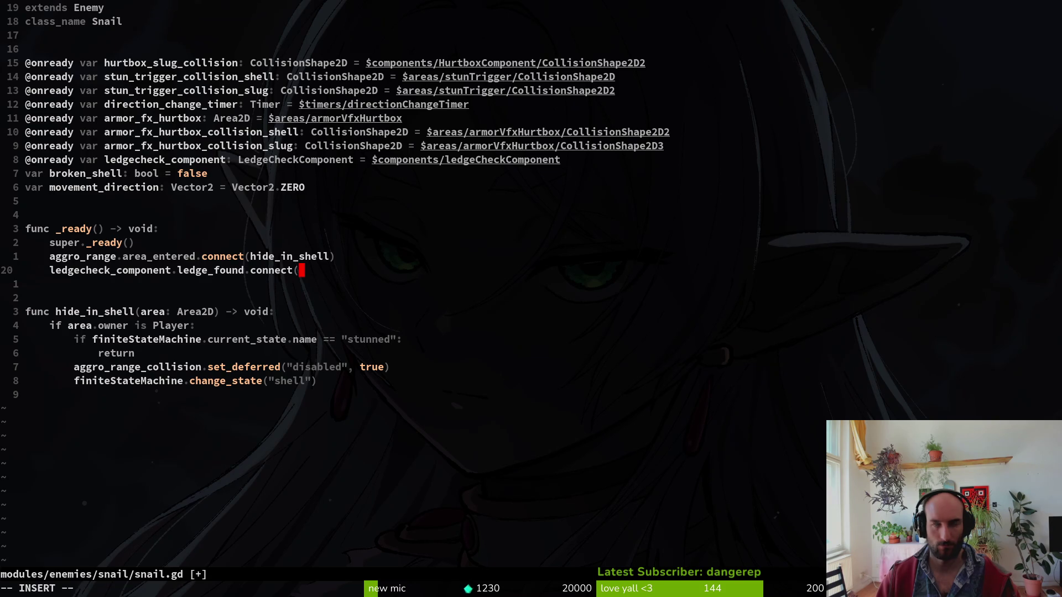
pyautogui.write('turn_around')
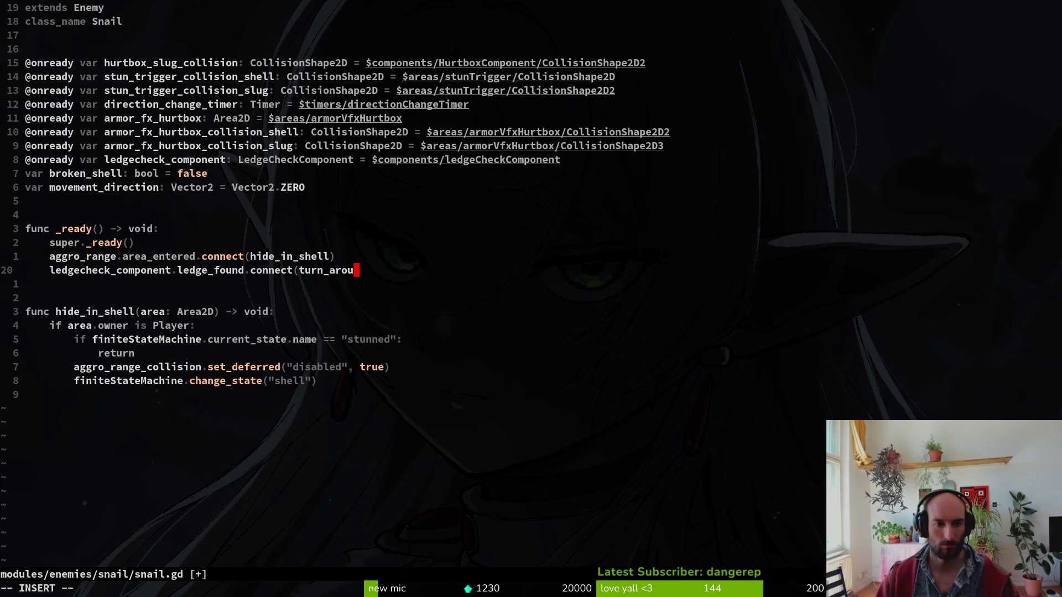
pyautogui.write('_')
pyautogui.write(')')
pyautogui.press('Escape')
pyautogui.write(':w')
pyautogui.press('Return')
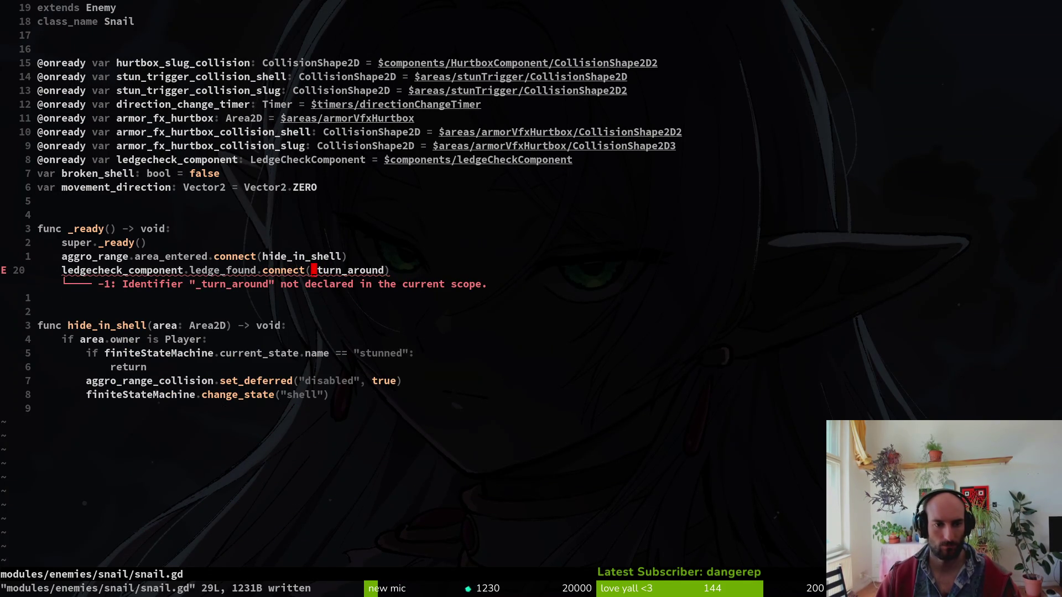
# Step: Add func _turn_around() -> void: with body 'velocity.x *= -1' and save
pyautogui.write('o')
pyautogui.write('func')
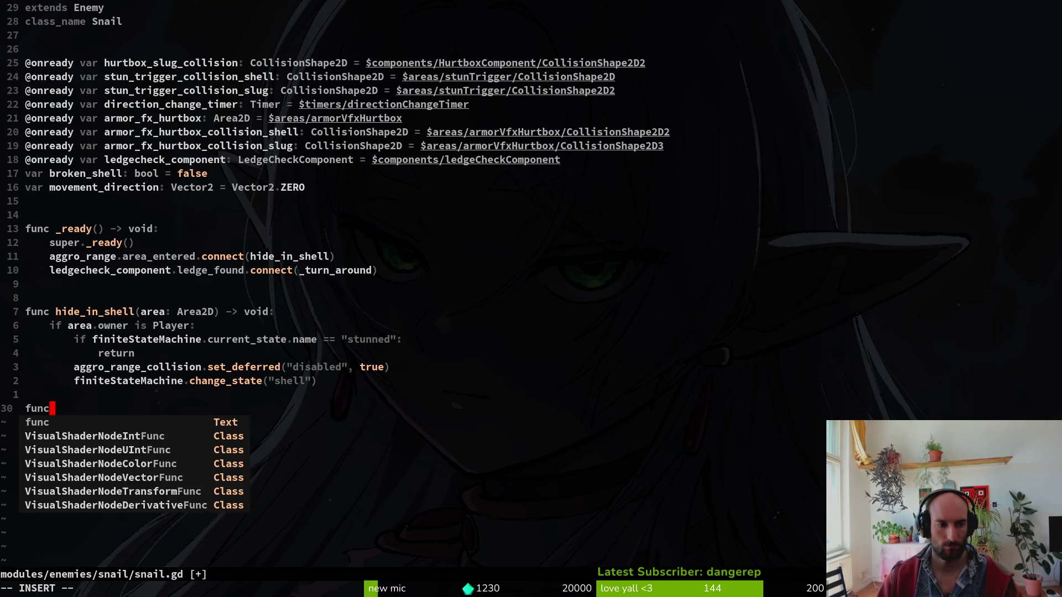
pyautogui.write(' _turn_around() -')
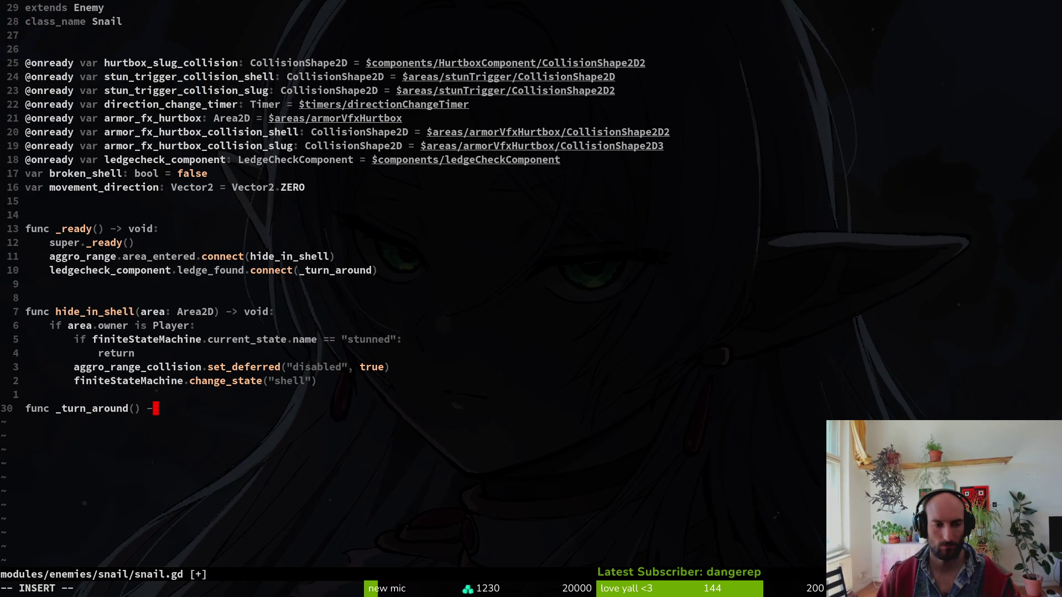
pyautogui.write(' void:')
pyautogui.press('Return')
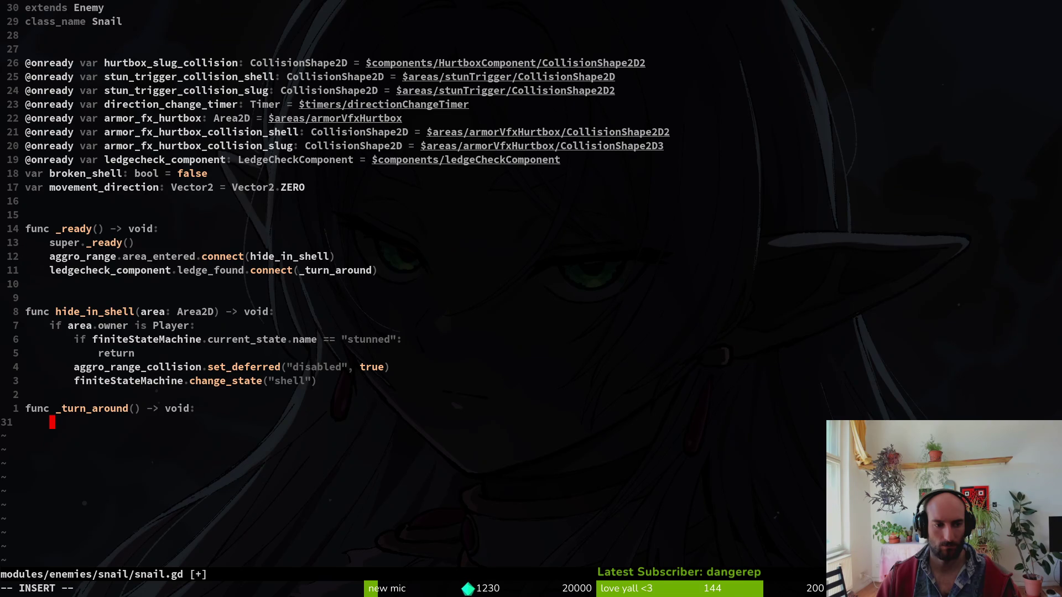
pyautogui.press('Escape')
pyautogui.press('k')
pyautogui.press('k')
pyautogui.press('k')
pyautogui.press('k')
pyautogui.press('k')
pyautogui.press('j')
pyautogui.press('j')
pyautogui.press('j')
pyautogui.press('j')
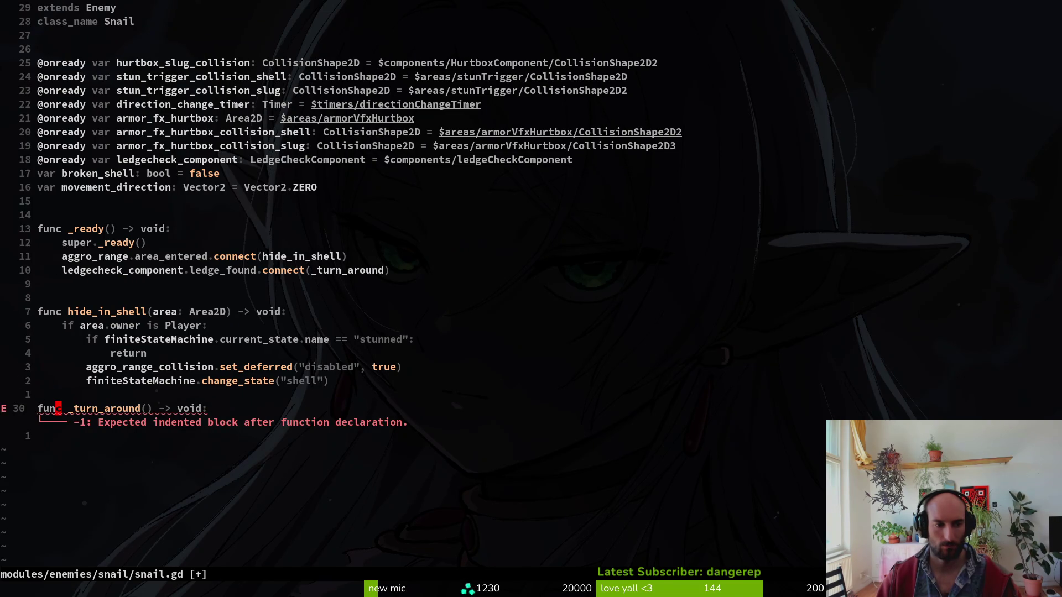
pyautogui.press('o')
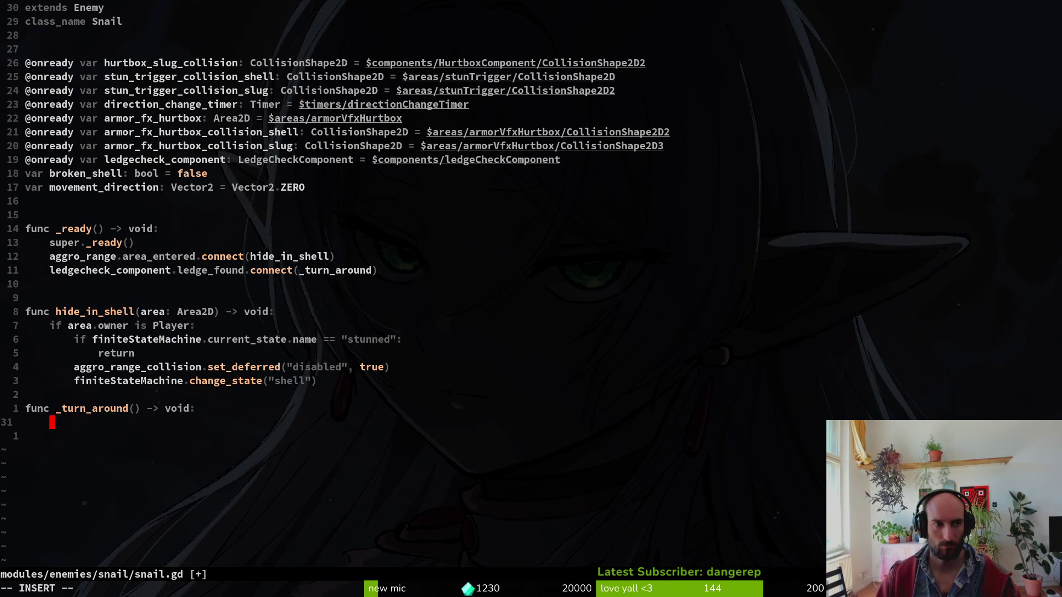
pyautogui.write('vel')
pyautogui.press('Tab')
pyautogui.write('.x *')
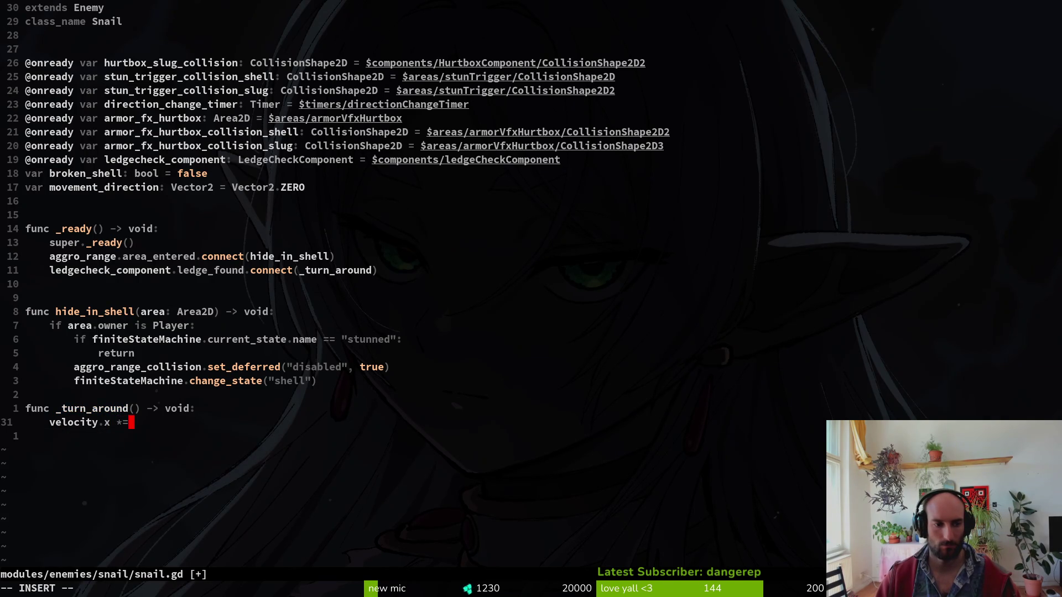
pyautogui.press('Escape')
pyautogui.write(':w')
pyautogui.press('Return')
# Step: Insert a blank line above _turn_around and save the script again
pyautogui.press('{')
pyautogui.hotkey('shift', 'o')
pyautogui.press('Escape')
pyautogui.write(':w')
pyautogui.press('Return')
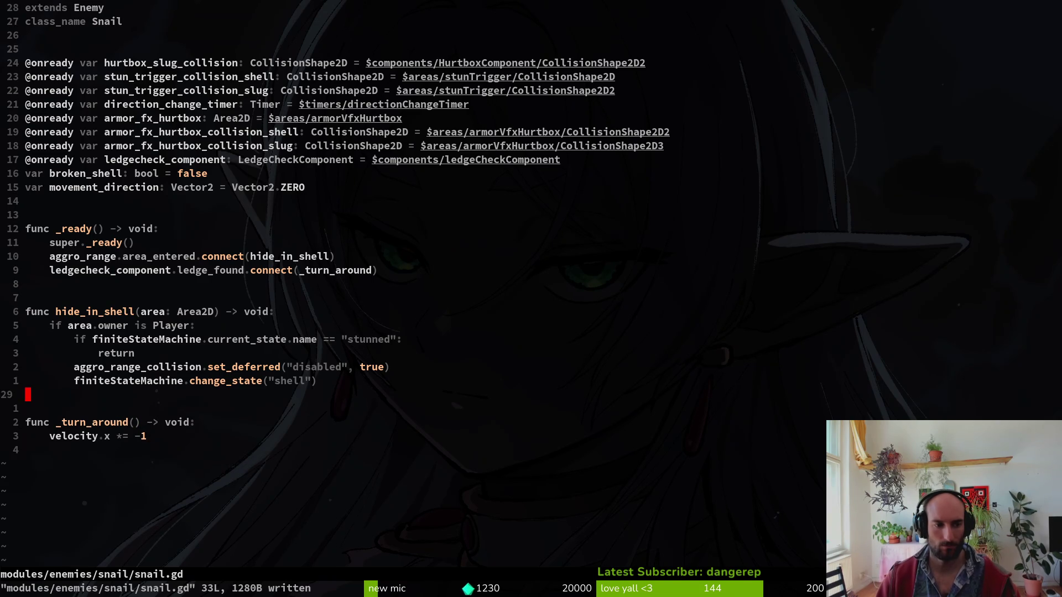
pyautogui.press('k')
pyautogui.hotkey('alt', 'Tab')
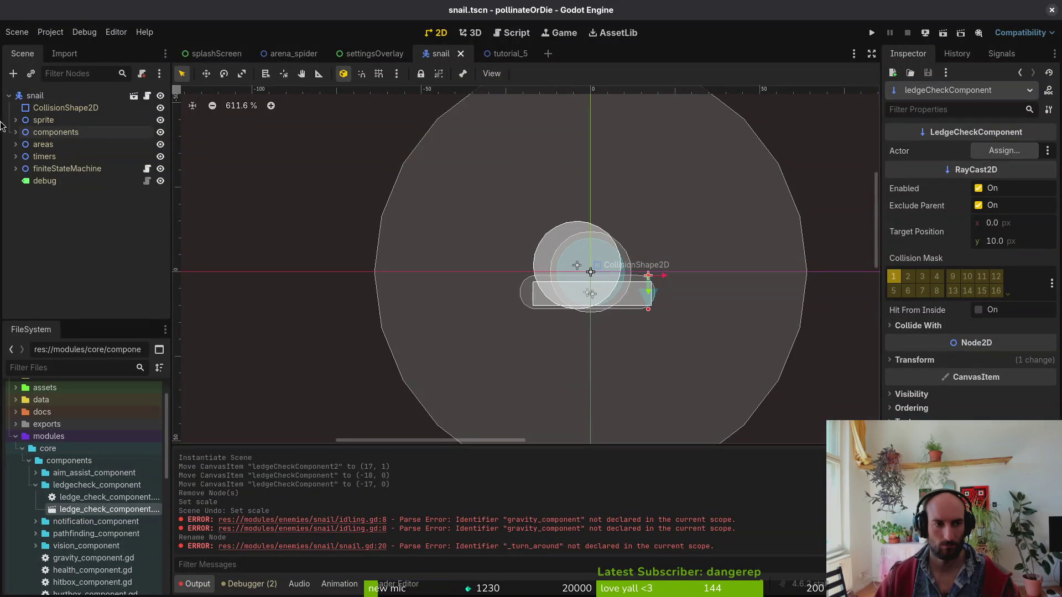
# Step: Set the ledgeCheckComponent's Actor to the snail node and save the scene
pyautogui.click(16, 132)
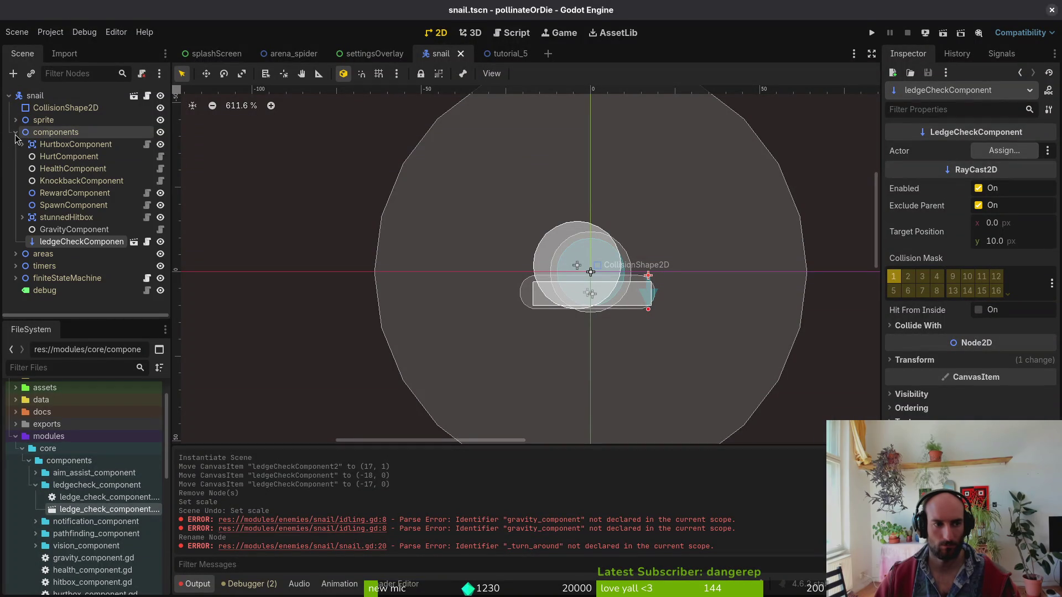
pyautogui.click(1004, 150)
pyautogui.click(459, 161)
pyautogui.click(562, 478)
pyautogui.hotkey('ctrl', 's')
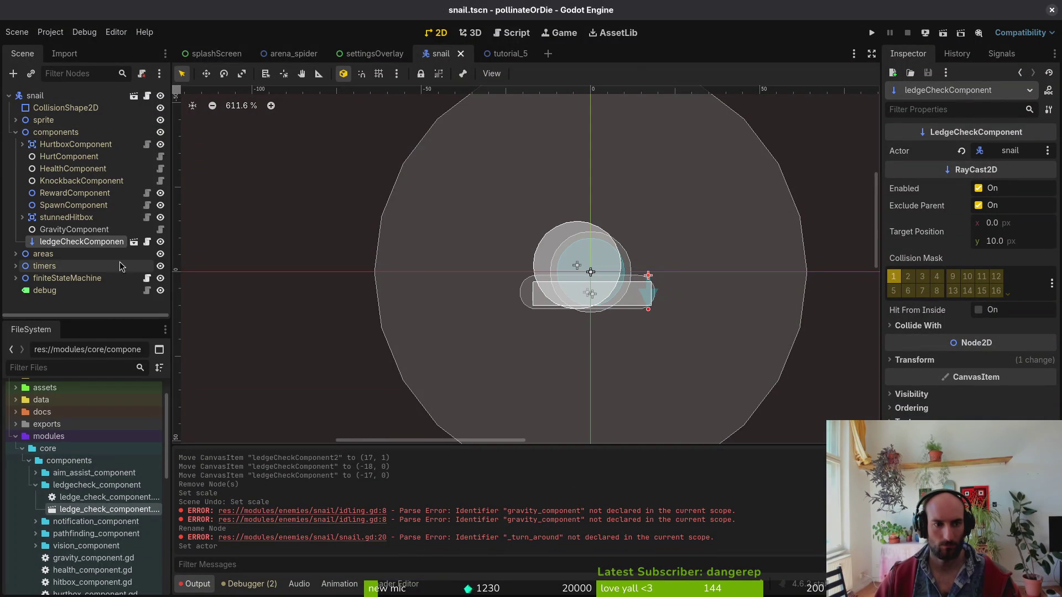
# Step: Select the finiteStateMachine's idling state and run the game in debug mode
pyautogui.click(15, 279)
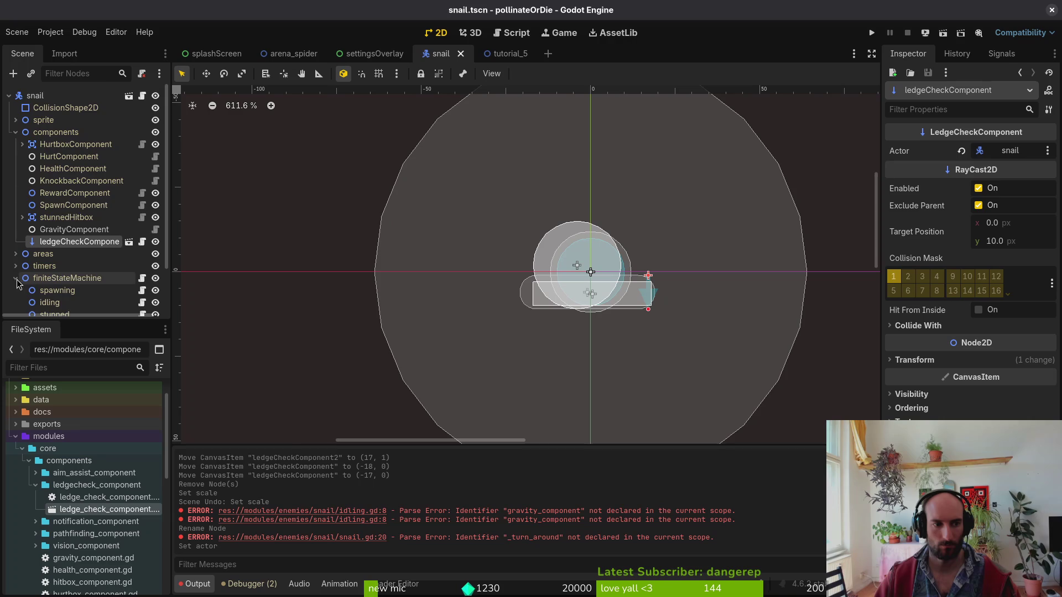
pyautogui.scroll(-3, 33, 277)
pyautogui.click(52, 252)
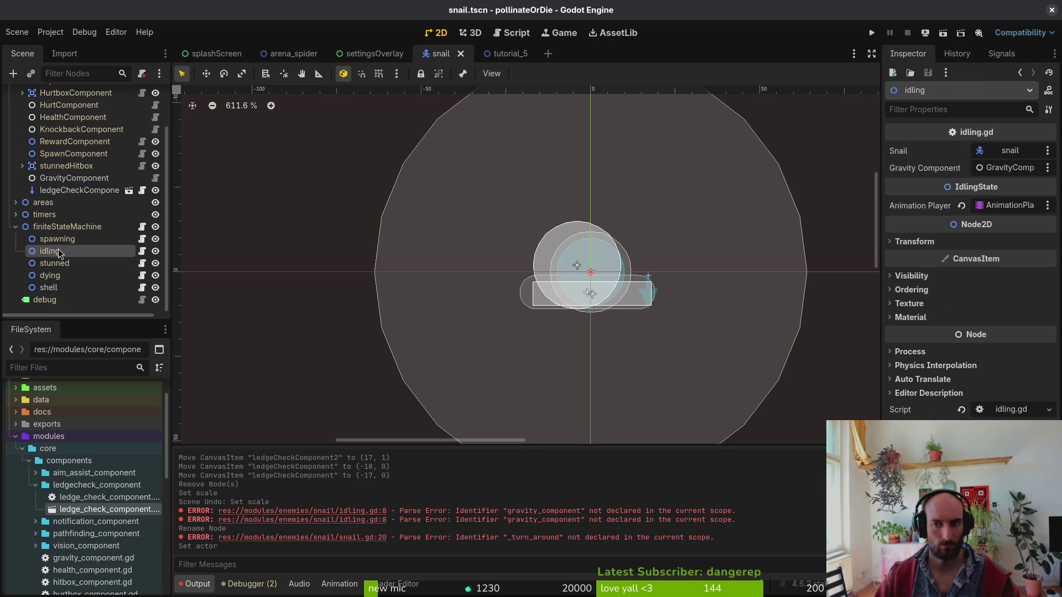
pyautogui.click(870, 32)
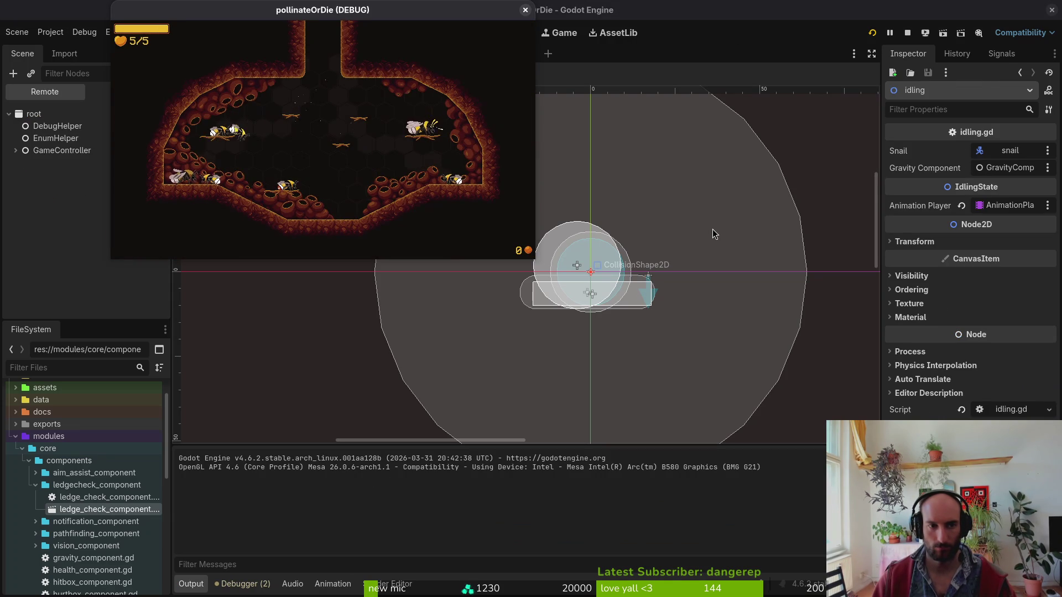
# Step: Enable the level selector option in the game's debugging panel
pyautogui.press('Down')
pyautogui.press('Return')
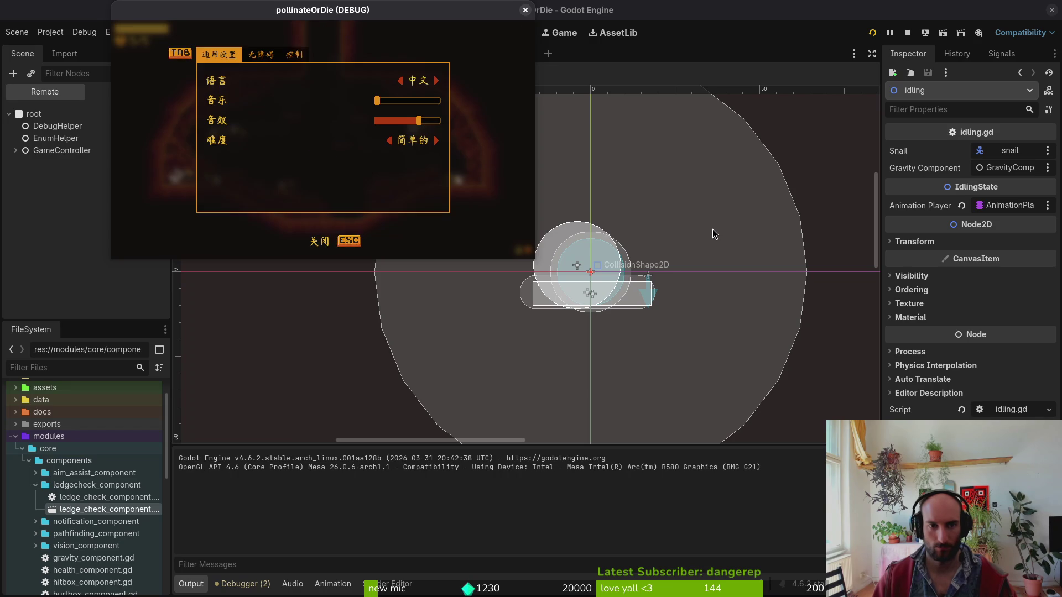
pyautogui.press('Escape')
pyautogui.press('Escape')
pyautogui.press('Down')
pyautogui.press('Return')
pyautogui.press('Down')
pyautogui.press('Down')
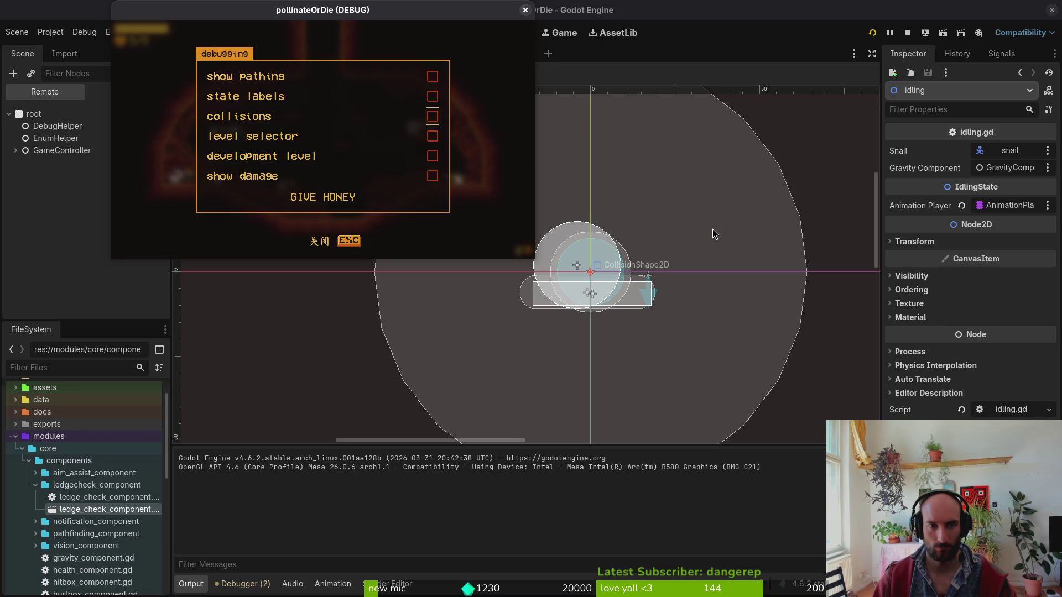
pyautogui.press('Down')
pyautogui.press('Return')
pyautogui.press('Escape')
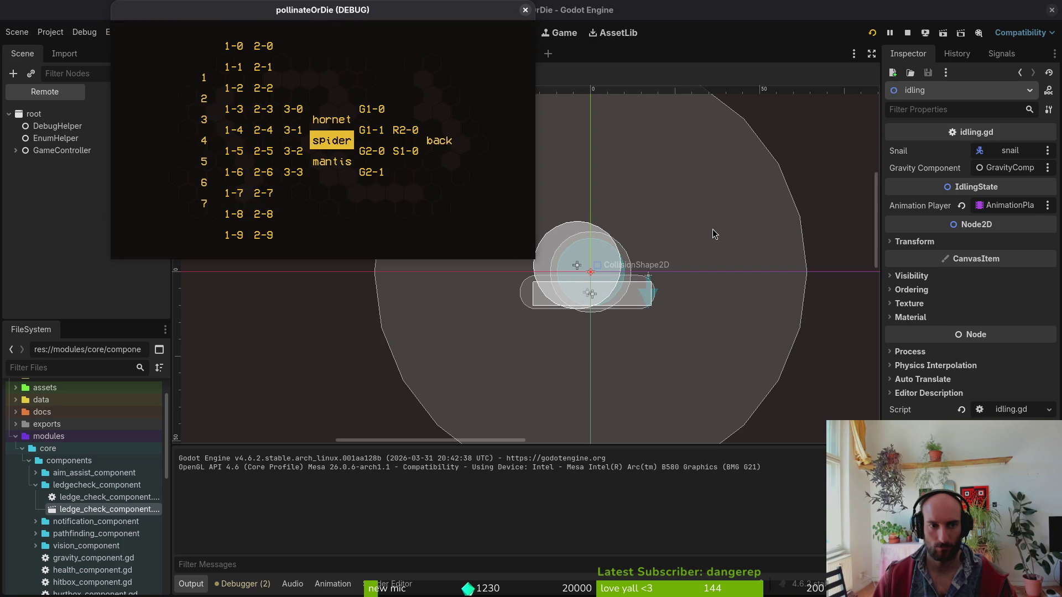
# Step: Load level 3-1 from the level selector and dismiss the tutorial bubble
pyautogui.press('Left')
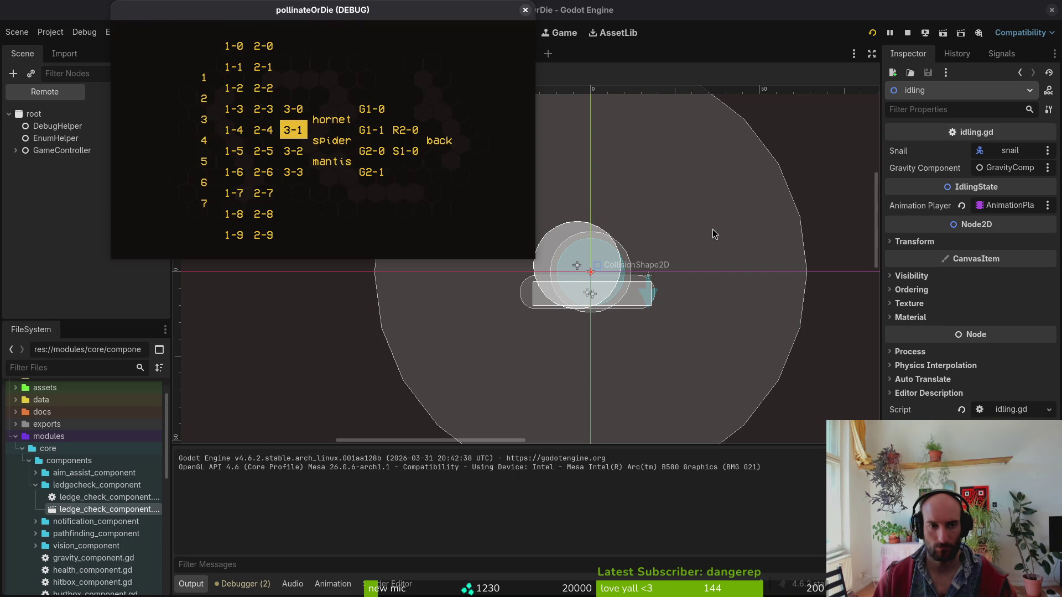
pyautogui.press('Left')
pyautogui.press('Left')
pyautogui.press('Down')
pyautogui.press('Down')
pyautogui.press('Return')
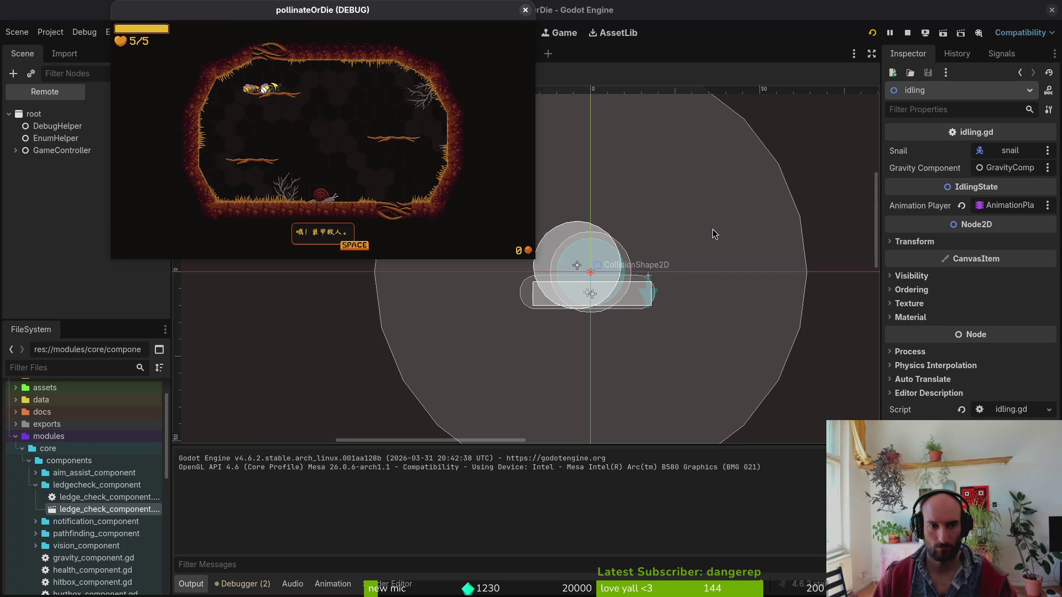
pyautogui.press('space')
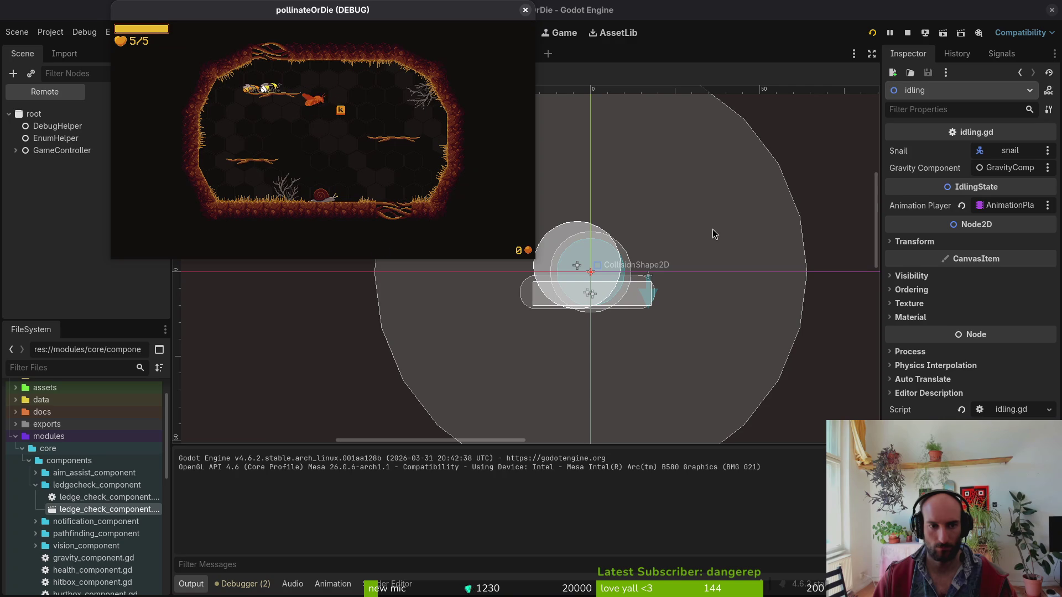
pyautogui.press('super+1')
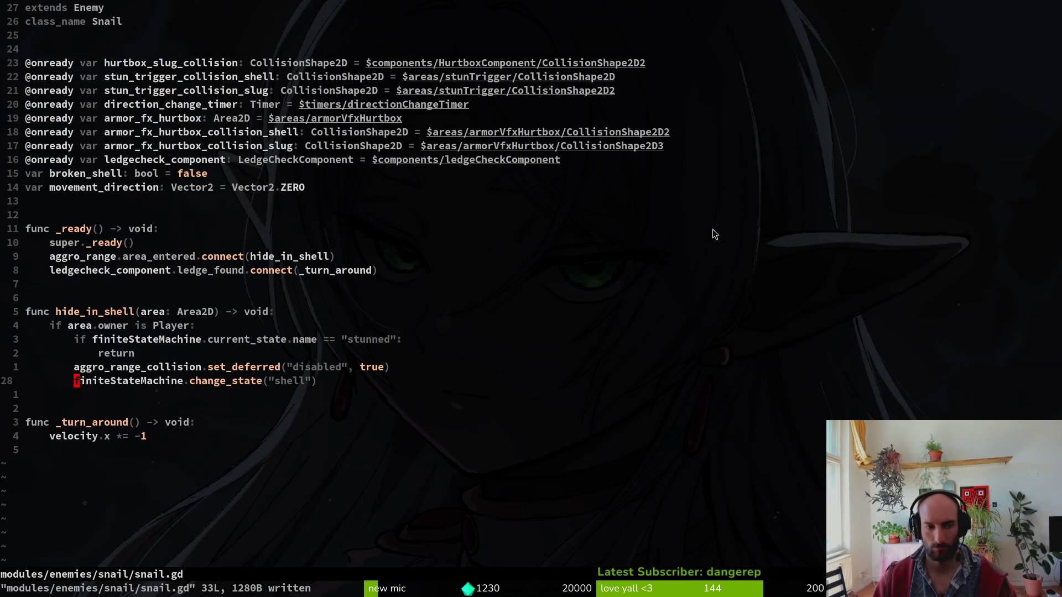
# Step: Find and open the snail's idling.gd with the project file finder
pyautogui.press('space')
pyautogui.press('f')
pyautogui.press('f')
pyautogui.write('idling')
pyautogui.press('Escape')
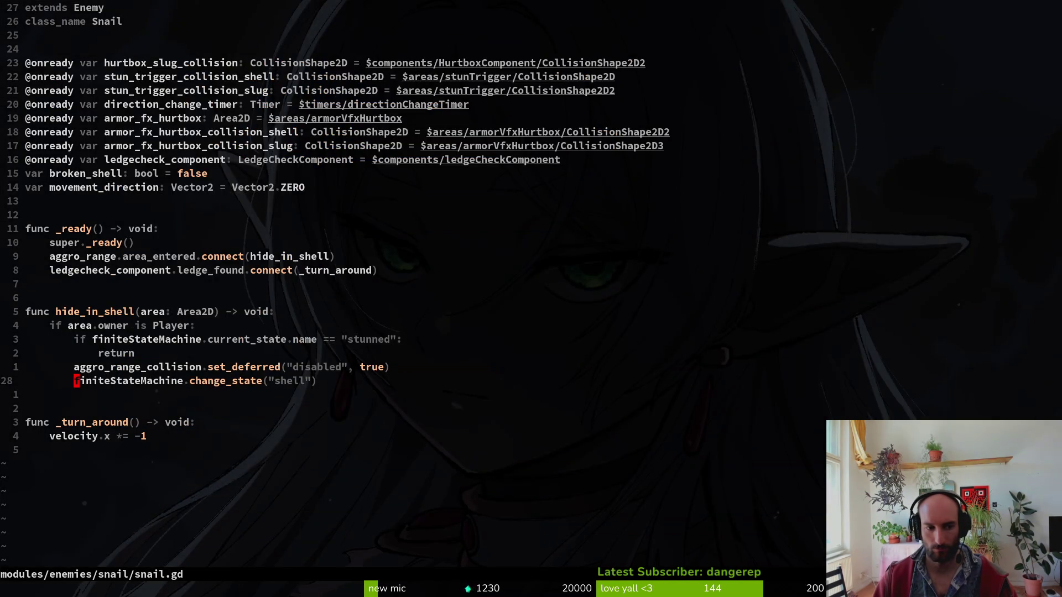
pyautogui.press('space')
pyautogui.press('f')
pyautogui.press('f')
pyautogui.write('idling')
pyautogui.press('Up')
pyautogui.press('Up')
pyautogui.press('Up')
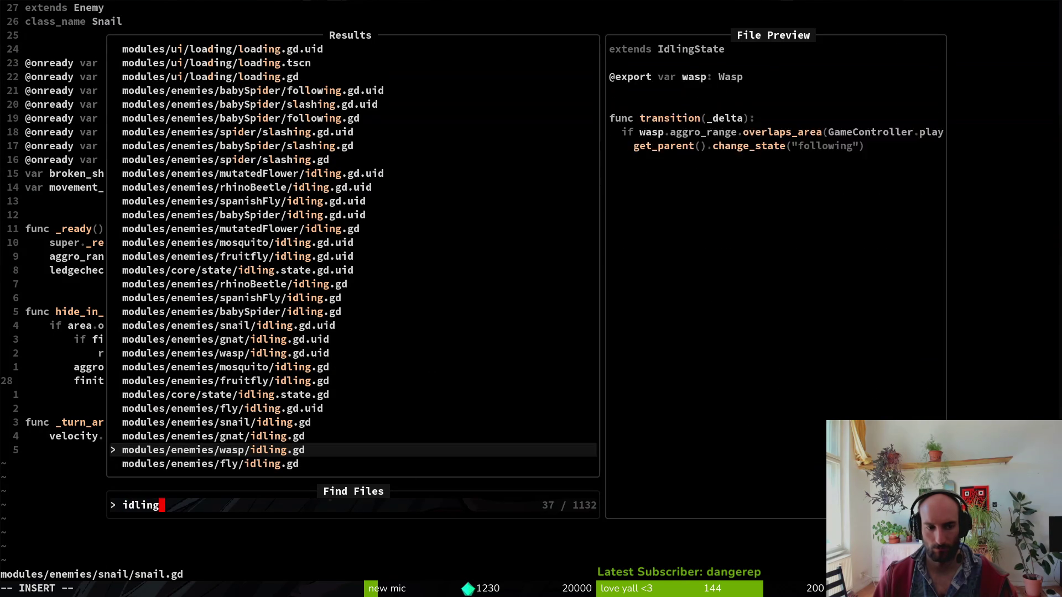
pyautogui.write('snaidling')
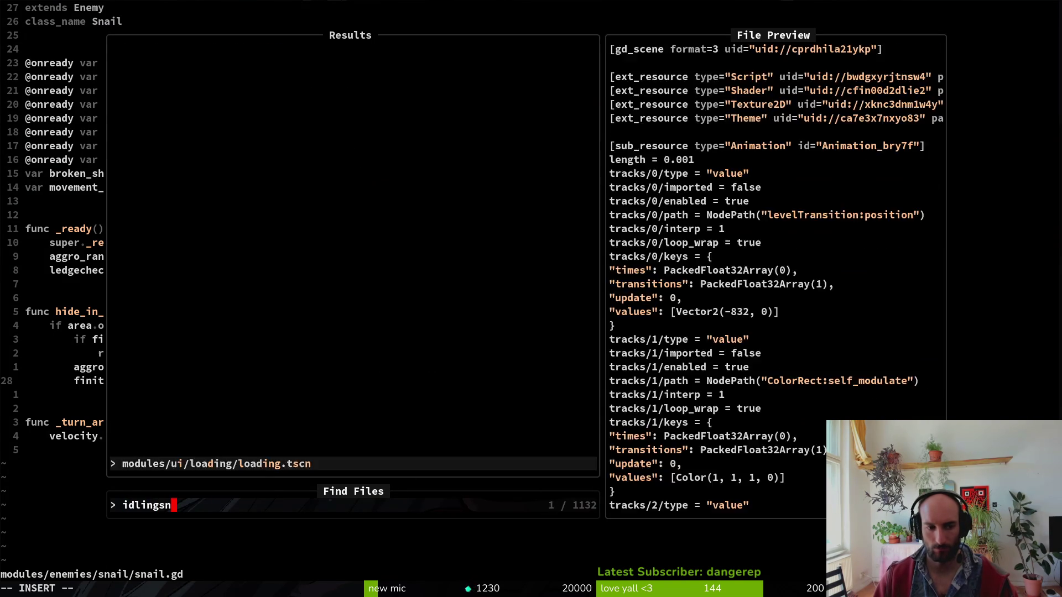
pyautogui.hotkey('ctrl', 'u')
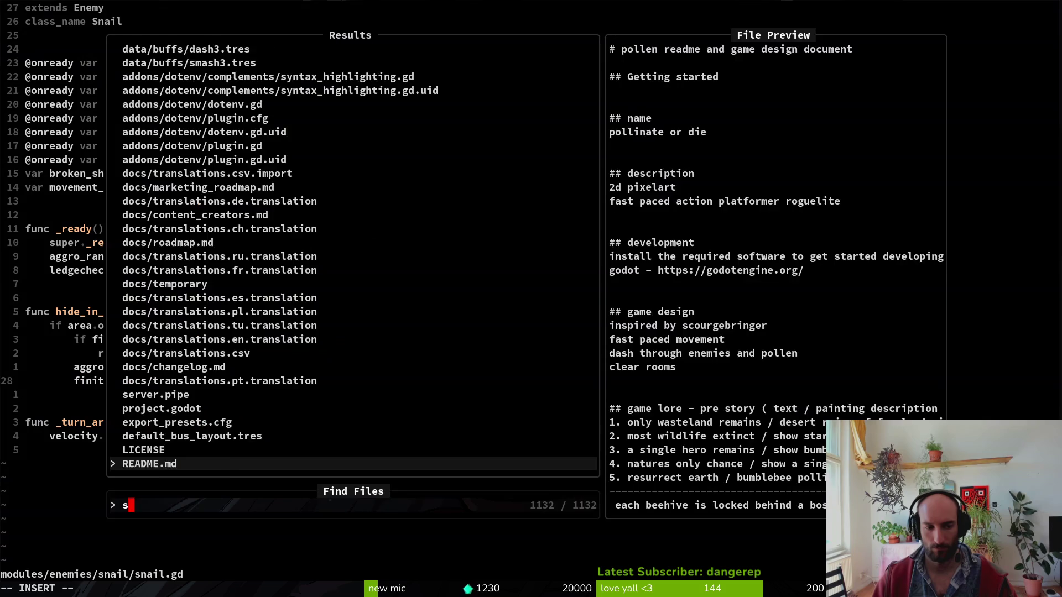
pyautogui.write('snidl')
pyautogui.press('Return')
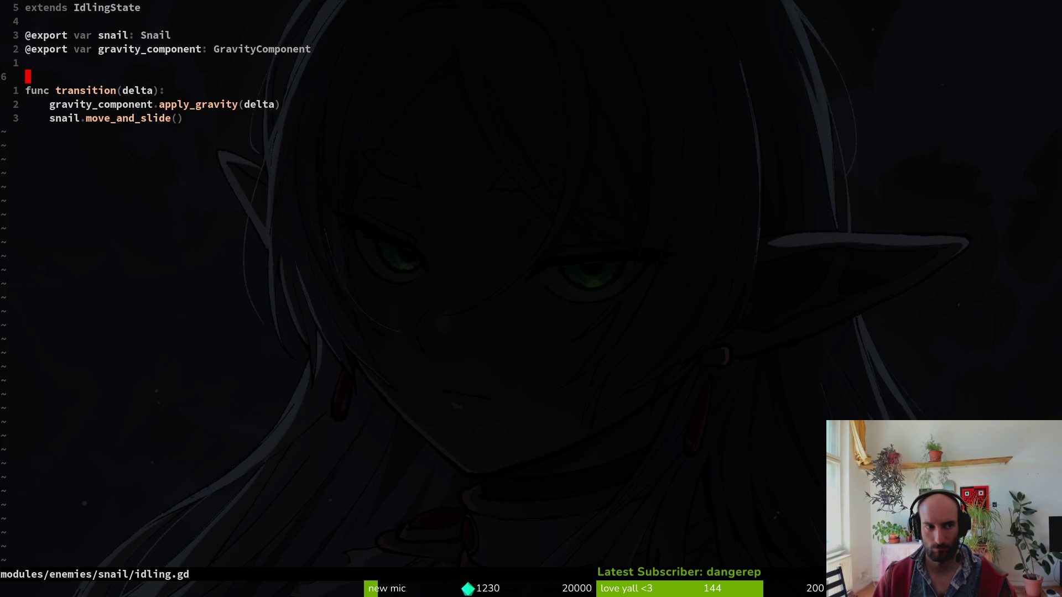
# Step: Start a new func enter() in idling.gd with a partial 'veloc' body line
pyautogui.press('o')
pyautogui.press('Return')
pyautogui.press('Up')
pyautogui.write('func _read')
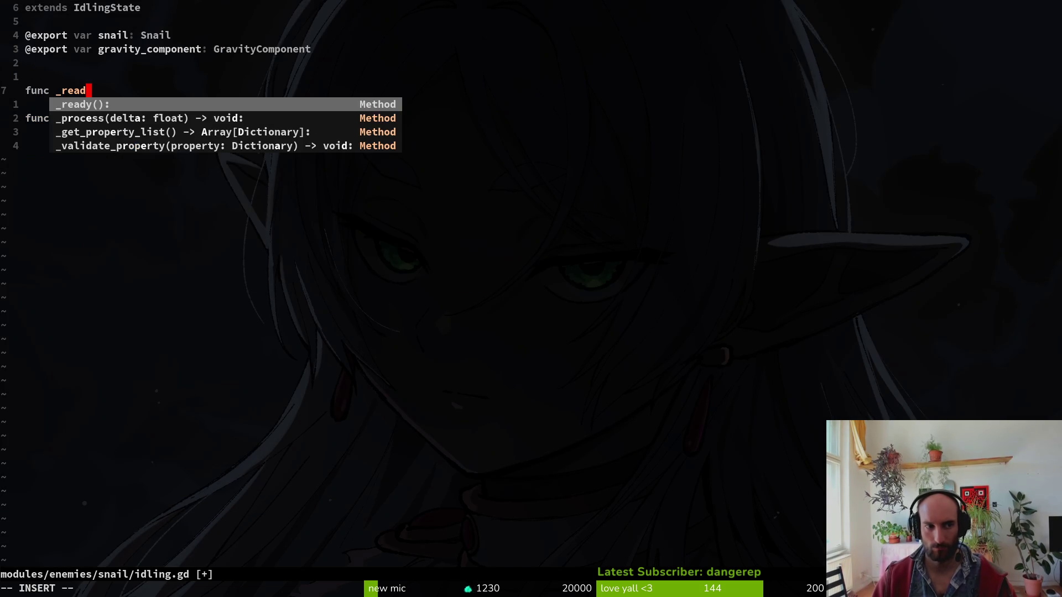
pyautogui.press('BackSpace')
pyautogui.press('BackSpace')
pyautogui.press('BackSpace')
pyautogui.write('rea')
pyautogui.press('BackSpace')
pyautogui.press('BackSpace')
pyautogui.press('BackSpace')
pyautogui.write('en')
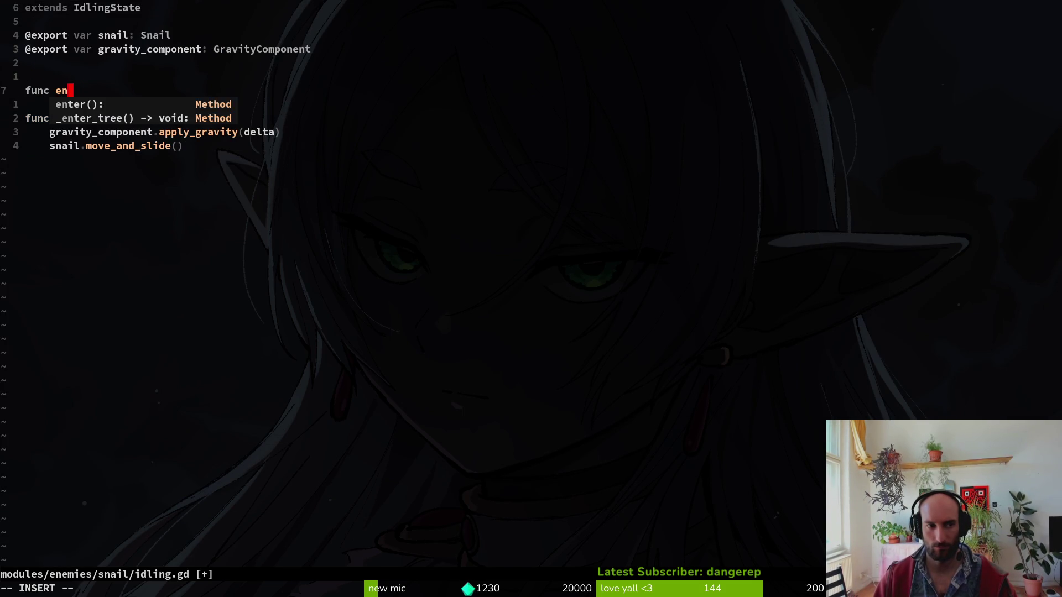
pyautogui.press('Return')
pyautogui.press('Return')
pyautogui.write('vel')
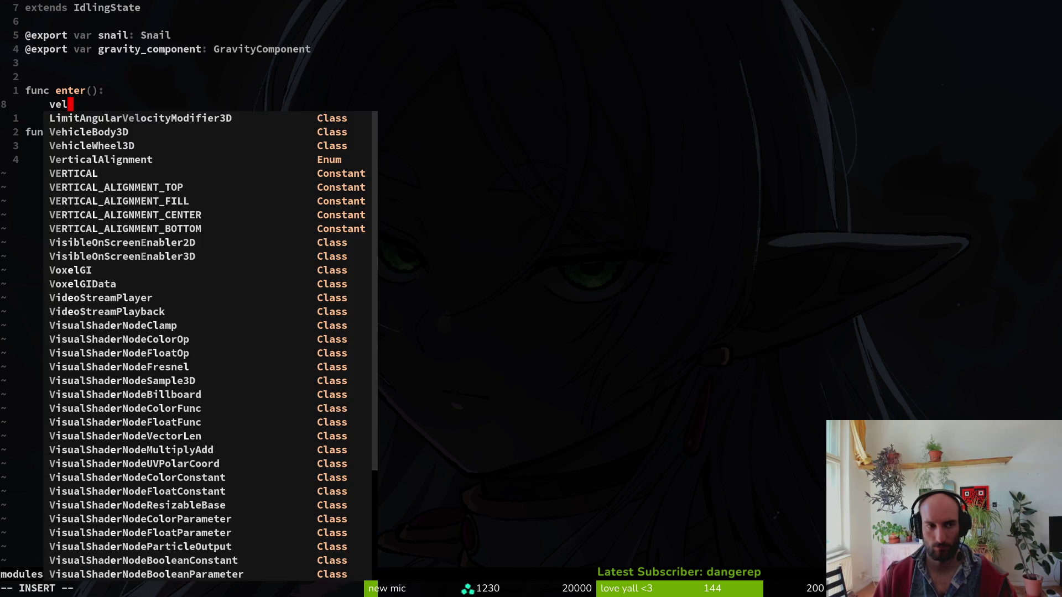
pyautogui.write('oc')
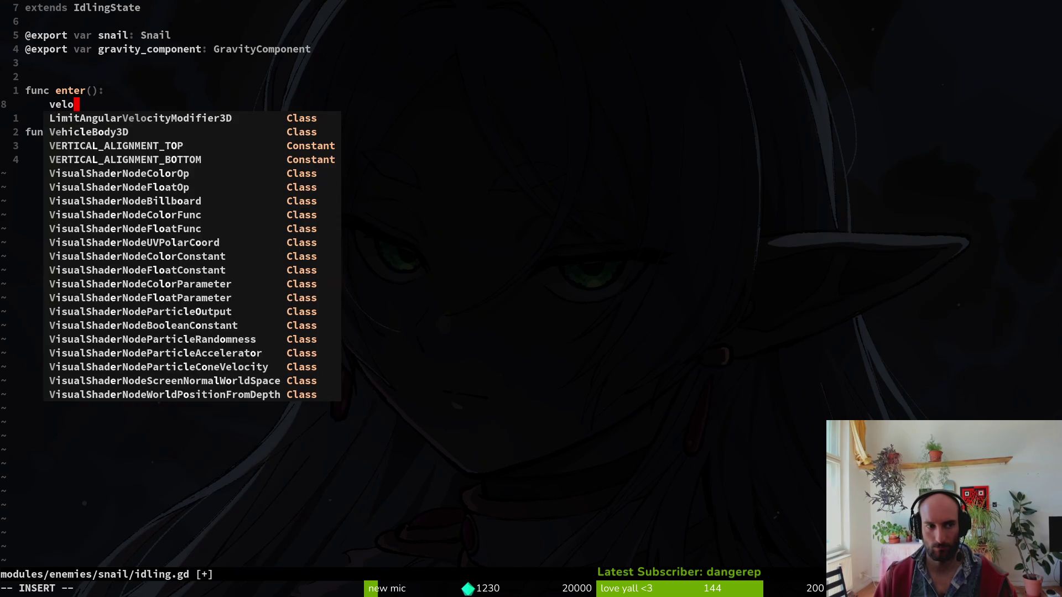
pyautogui.press('Escape')
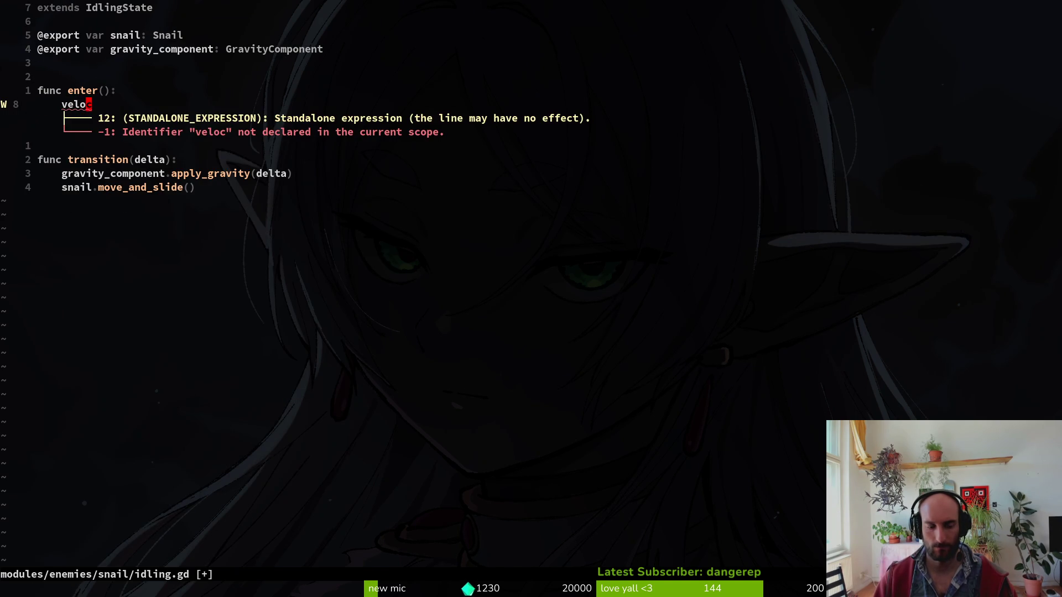
# Step: Select and delete the unfinished enter function block
pyautogui.press('space')
pyautogui.press('f')
pyautogui.press('f')
pyautogui.press('Escape')
pyautogui.press('k')
pyautogui.hotkey('shift', 'v')
pyautogui.press('j')
pyautogui.press('j')
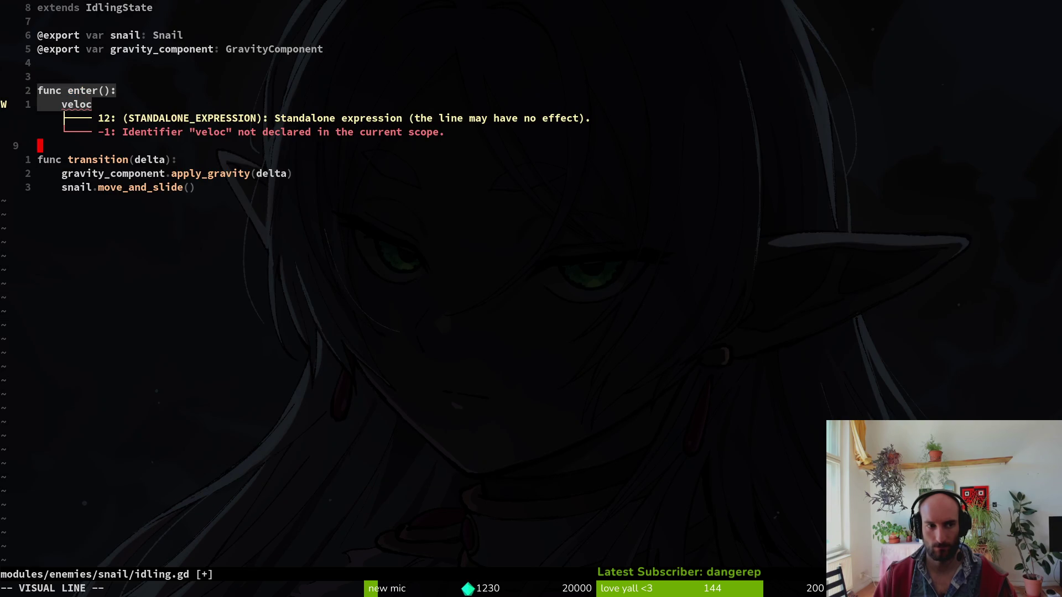
pyautogui.press('d')
pyautogui.press('space')
# Step: Open fruitfly.gd and inspect its _ready function and direction timer connection
pyautogui.press('f')
pyautogui.press('f')
pyautogui.write('fruif')
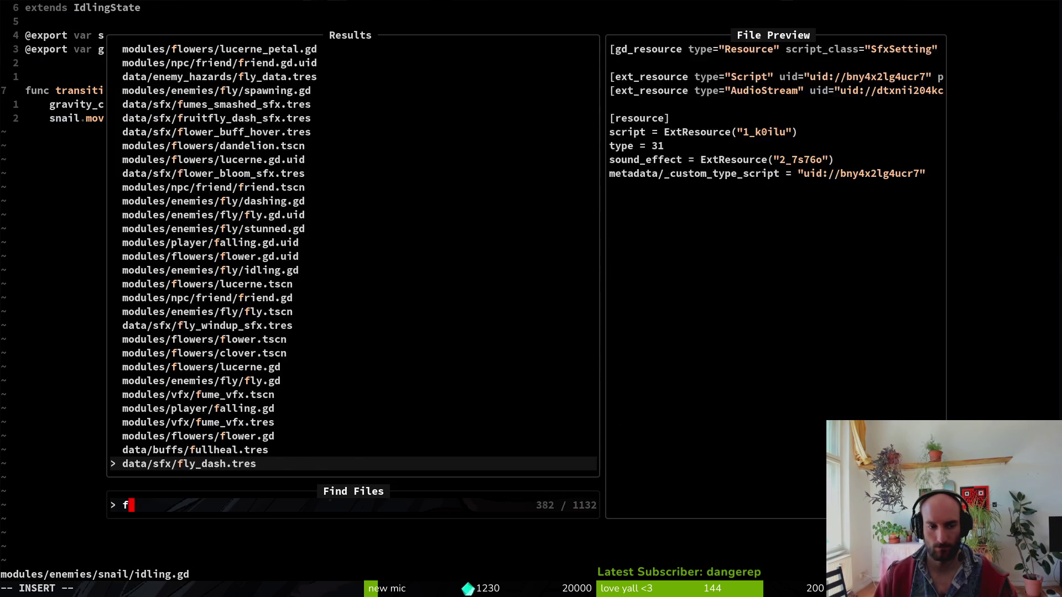
pyautogui.press('BackSpace')
pyautogui.write('tfly')
pyautogui.press('Up')
pyautogui.press('Up')
pyautogui.press('Up')
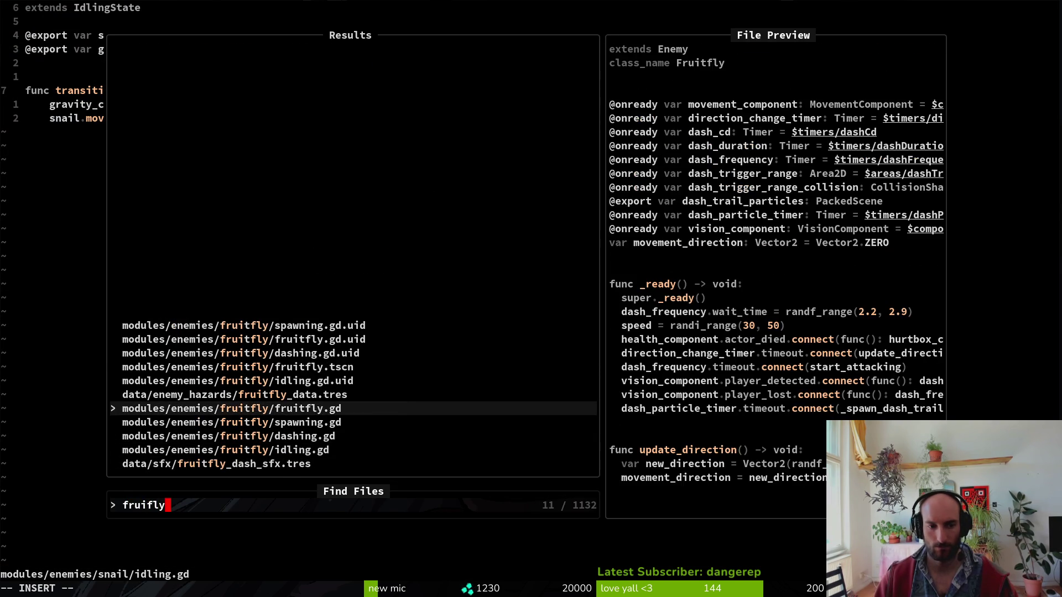
pyautogui.press('Return')
pyautogui.press('j')
pyautogui.press('j')
pyautogui.press('j')
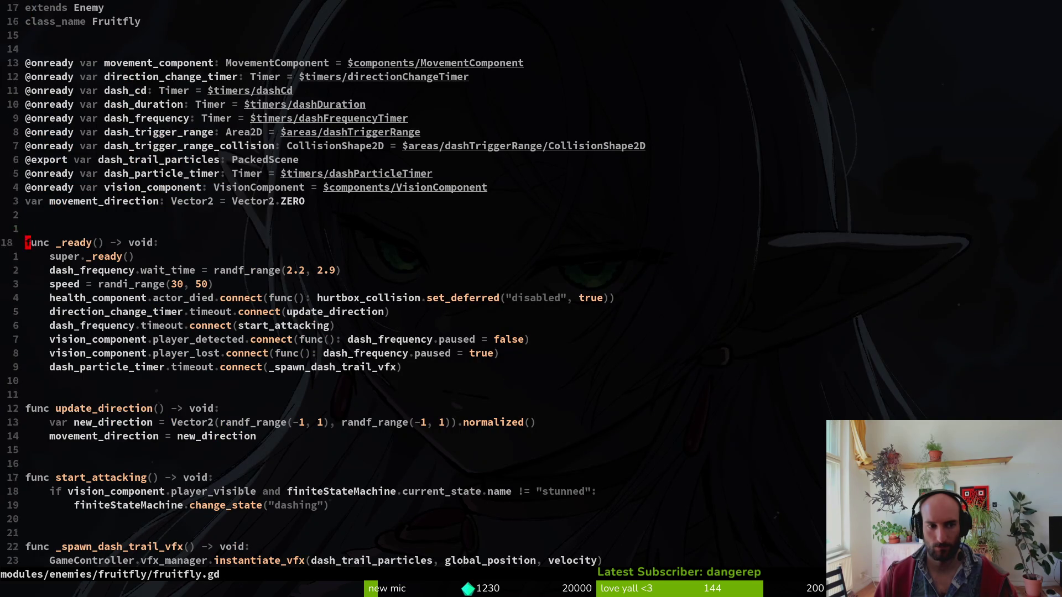
pyautogui.press('j')
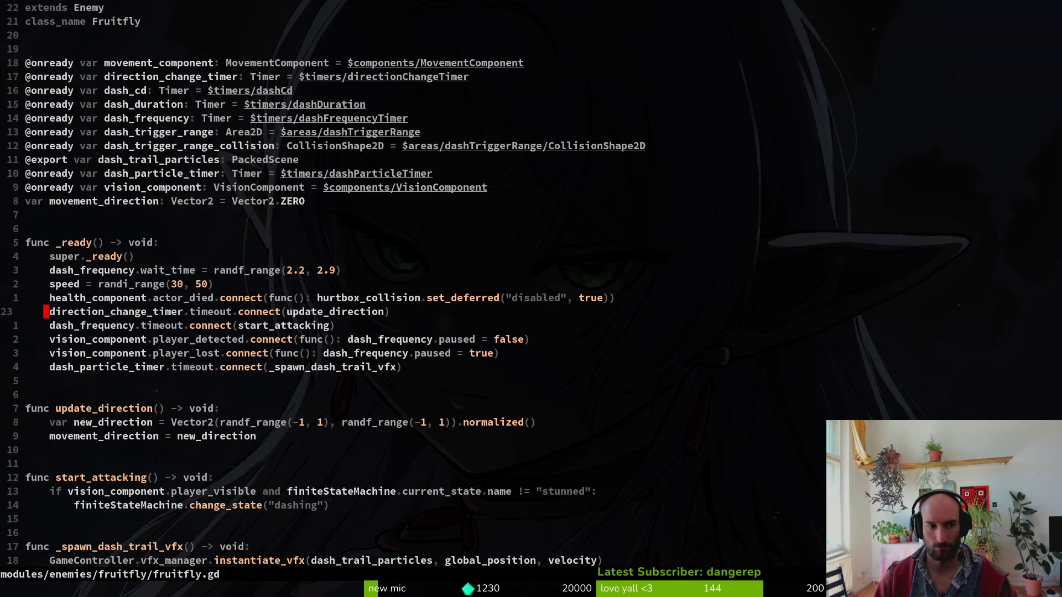
pyautogui.hotkey('shift', 'v')
pyautogui.press('y')
pyautogui.press('j')
pyautogui.press('j')
pyautogui.press('j')
pyautogui.press('k')
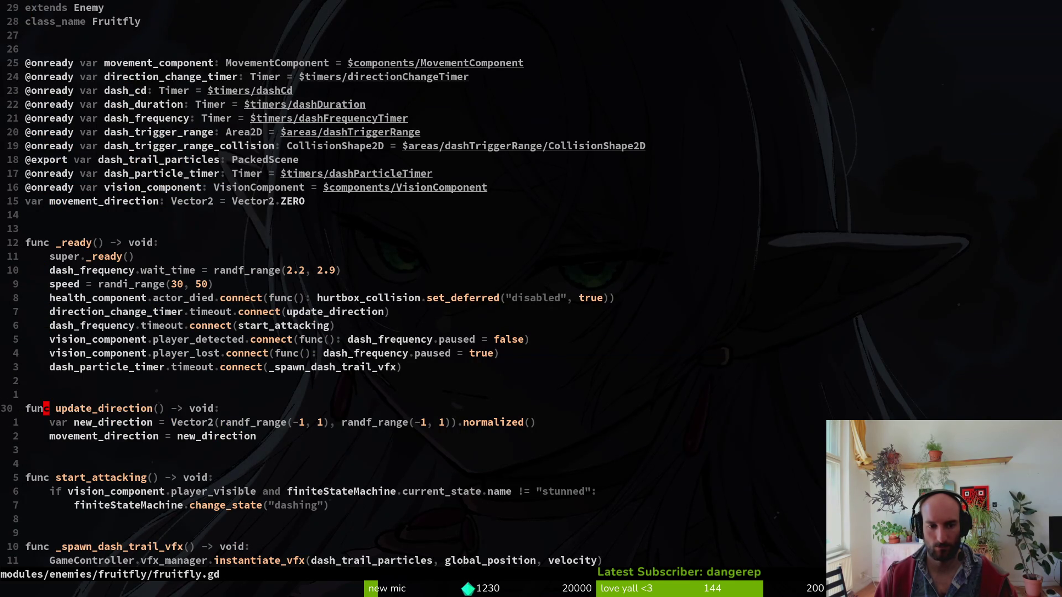
# Step: Open fruitfly/idling.gd, yank its transition function lines, and save
pyautogui.press('space')
pyautogui.press('f')
pyautogui.press('f')
pyautogui.write('fruiidling')
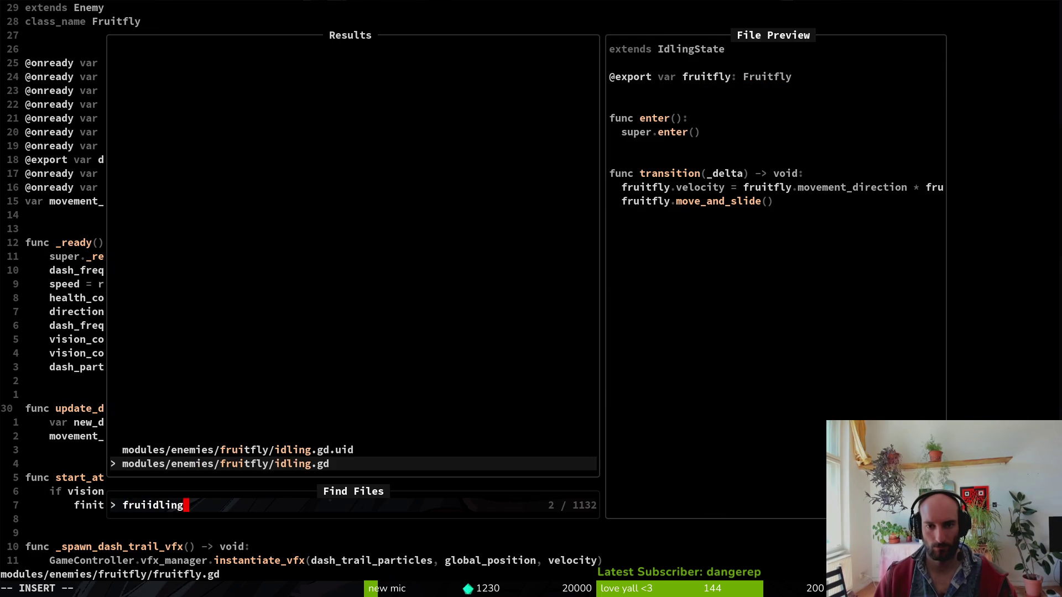
pyautogui.press('j')
pyautogui.press('j')
pyautogui.press('j')
pyautogui.press('V')
pyautogui.press('j')
pyautogui.press('j')
pyautogui.press('j')
pyautogui.write('y')
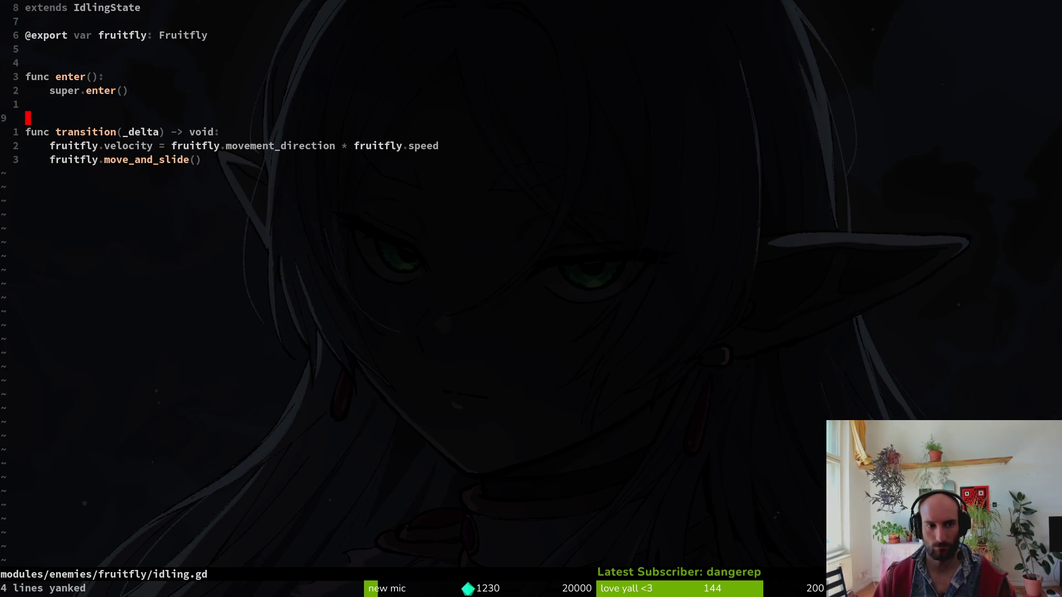
pyautogui.write(':w')
pyautogui.press('Return')
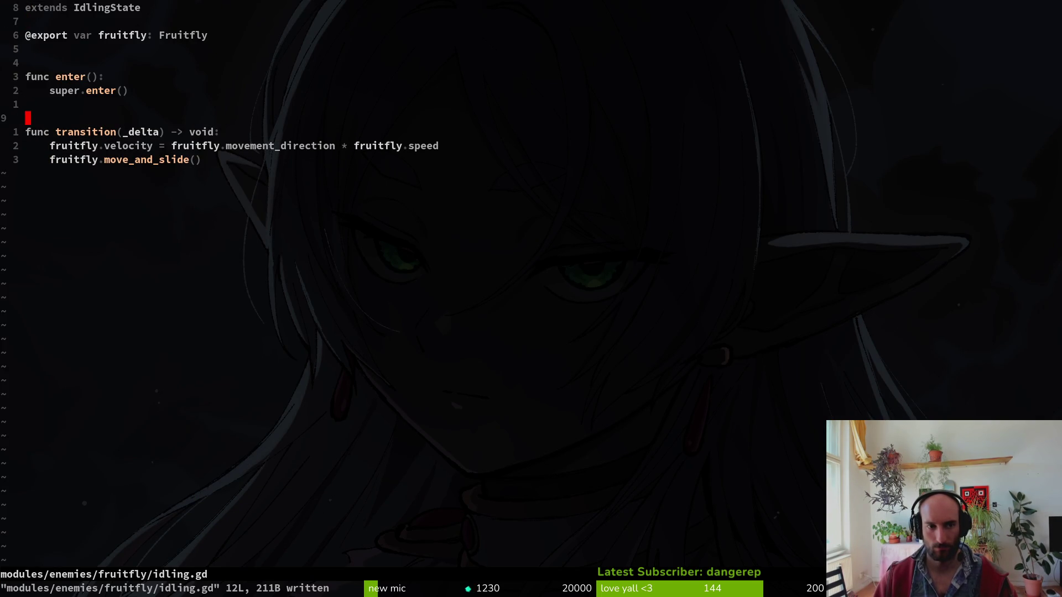
# Step: Compare the movement_direction variable in fruitfly.gd, then return to the idling script
pyautogui.hotkey('ctrl', '6')
pyautogui.press('k')
pyautogui.press('k')
pyautogui.press('k')
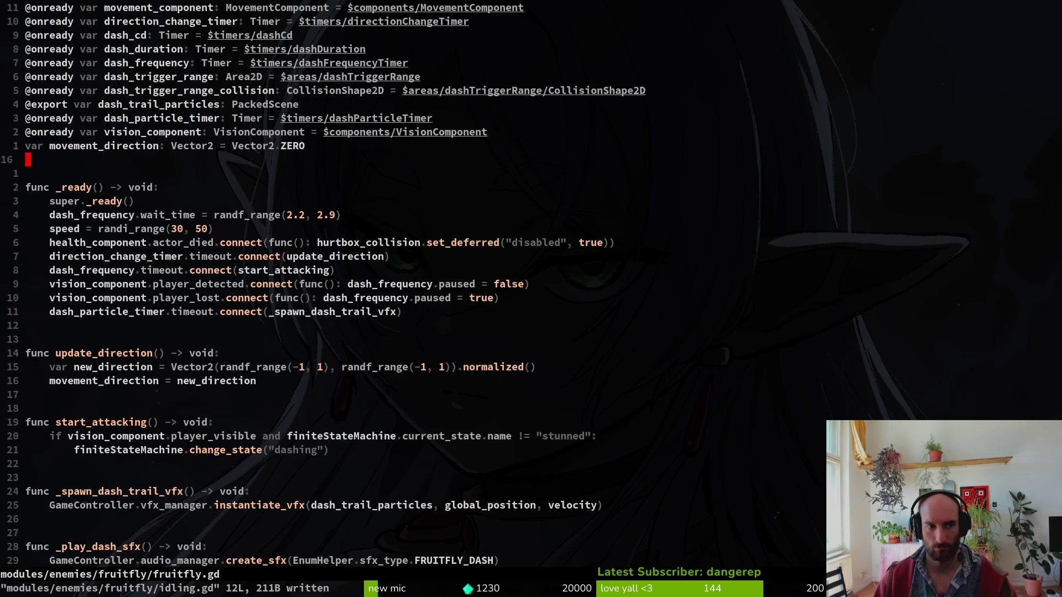
pyautogui.hotkey('ctrl', '6')
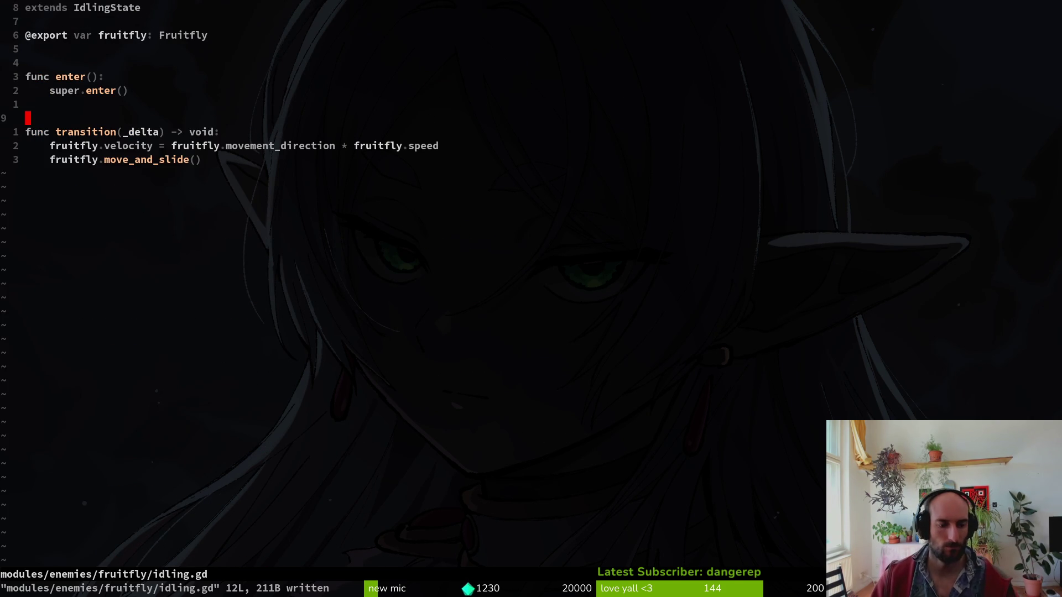
pyautogui.press('space')
# Step: Open the snail's idling.gd and add a func enter(): header
pyautogui.press('f')
pyautogui.press('f')
pyautogui.write('snail/id')
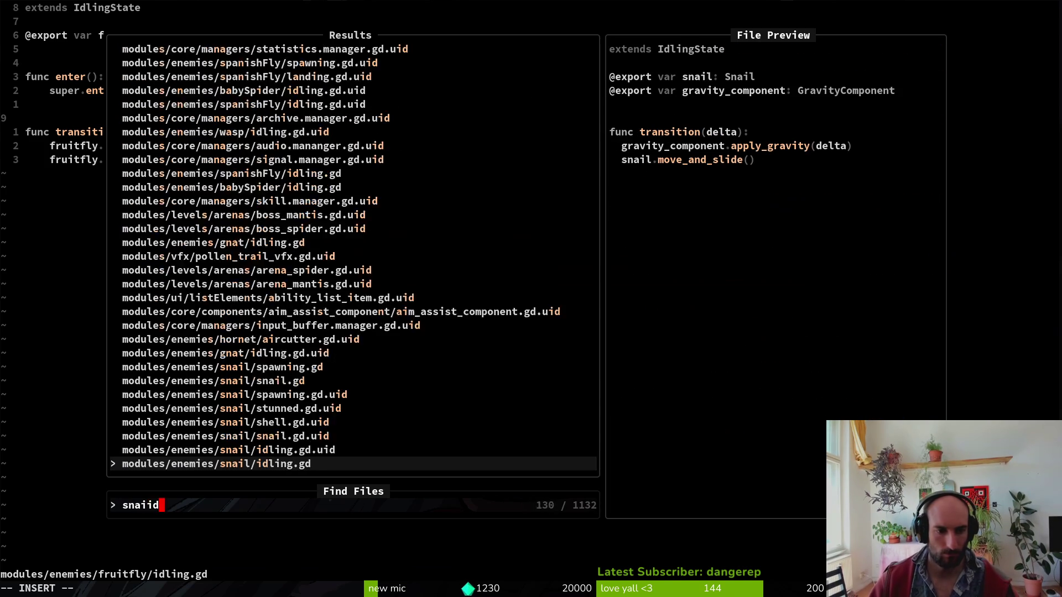
pyautogui.press('Return')
pyautogui.write('Oenter')
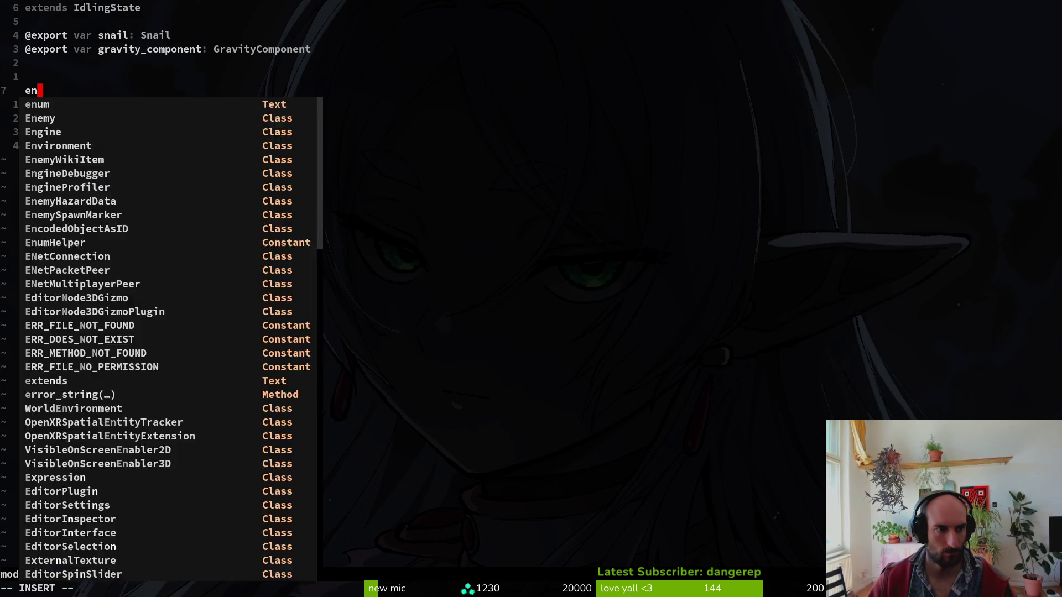
pyautogui.press('BackSpace')
pyautogui.press('BackSpace')
pyautogui.press('BackSpace')
pyautogui.press('BackSpace')
pyautogui.press('BackSpace')
pyautogui.write('func enter():')
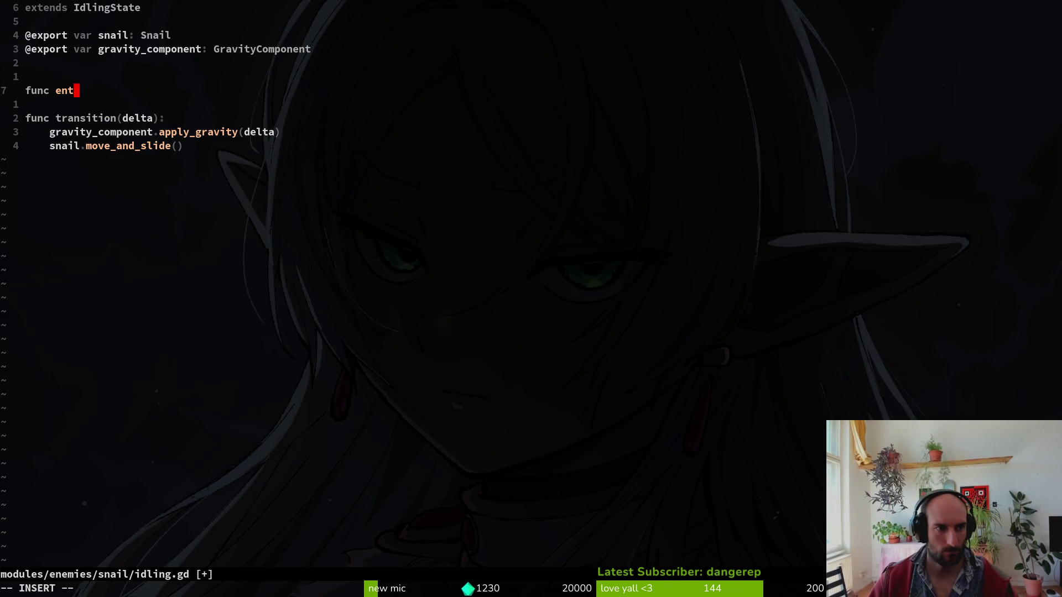
pyautogui.press('Return')
# Step: Begin a snail.velocity = assignment, checking the fruitfly idling script for reference
pyautogui.write('ocity')
pyautogui.press('Escape')
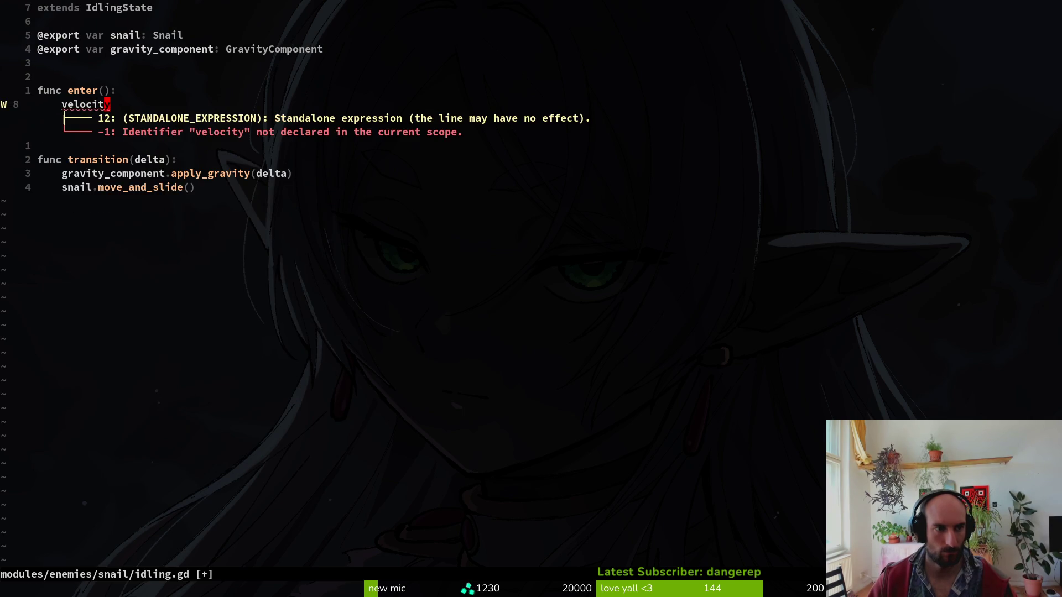
pyautogui.write('snail.')
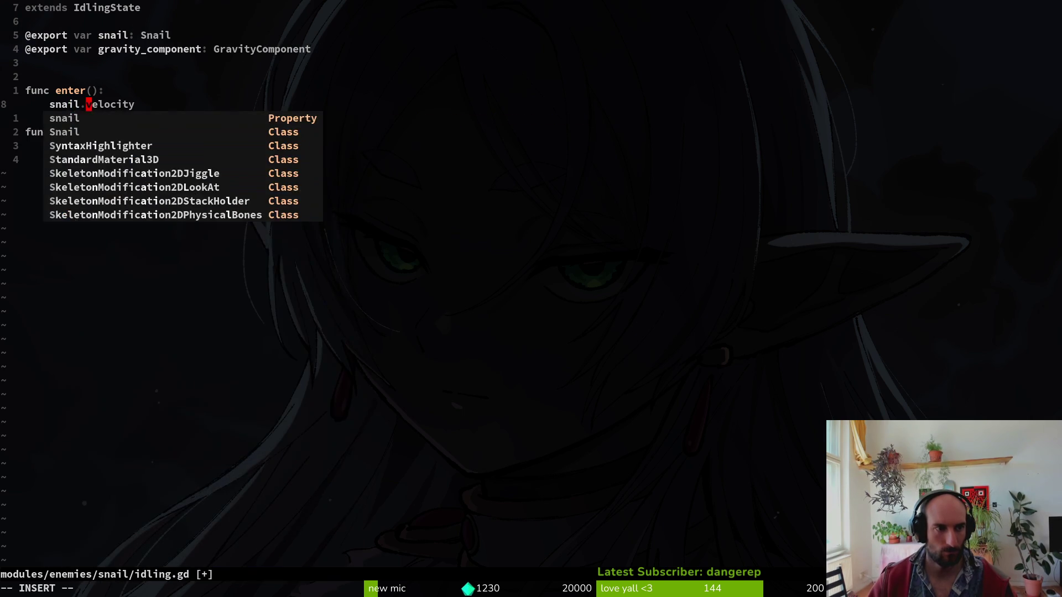
pyautogui.press('Escape')
pyautogui.write('A =')
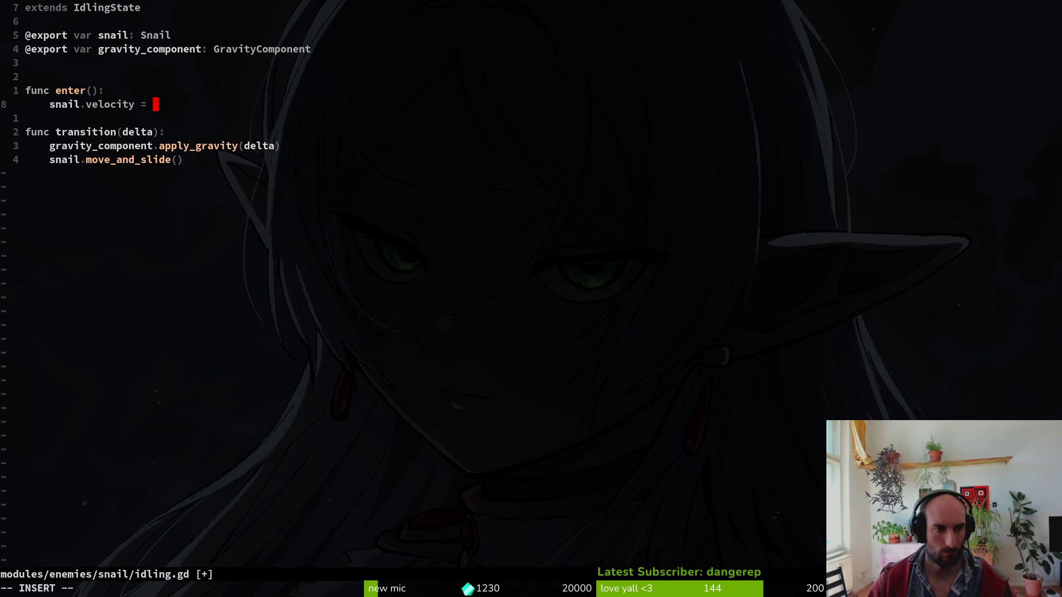
pyautogui.press('Escape')
pyautogui.hotkey('ctrl', '6')
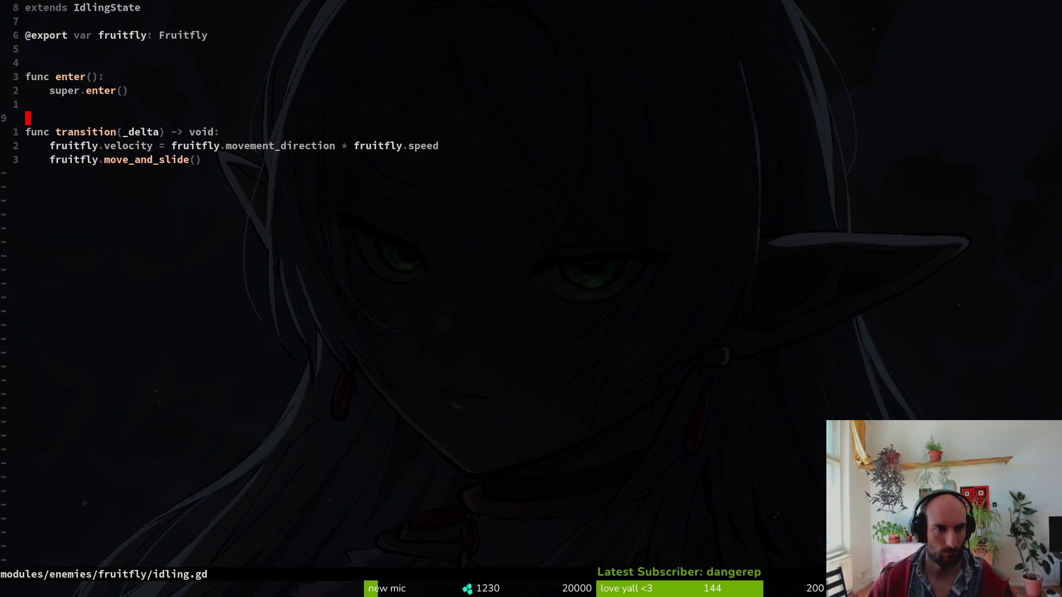
pyautogui.hotkey('ctrl', '6')
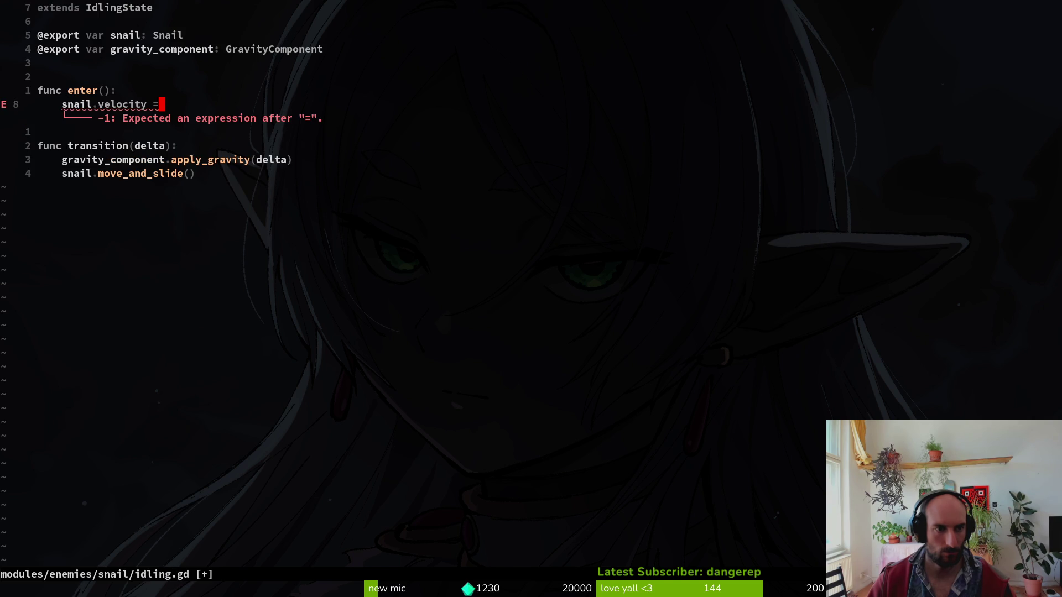
# Step: Complete the line as snail.velocity = Vector2(1, 0) * snail.speed
pyautogui.press('A')
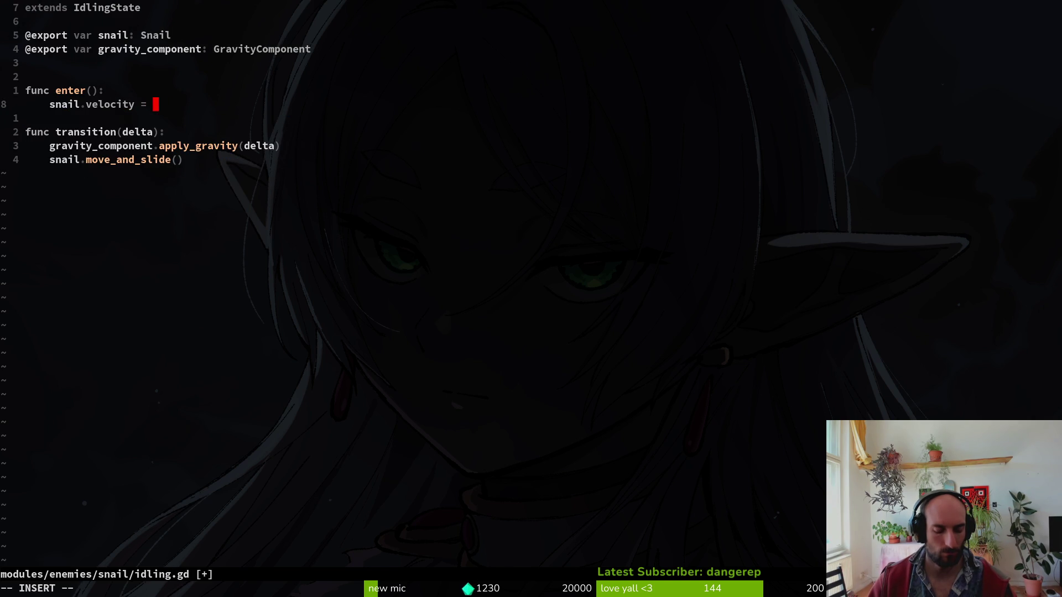
pyautogui.write('ect')
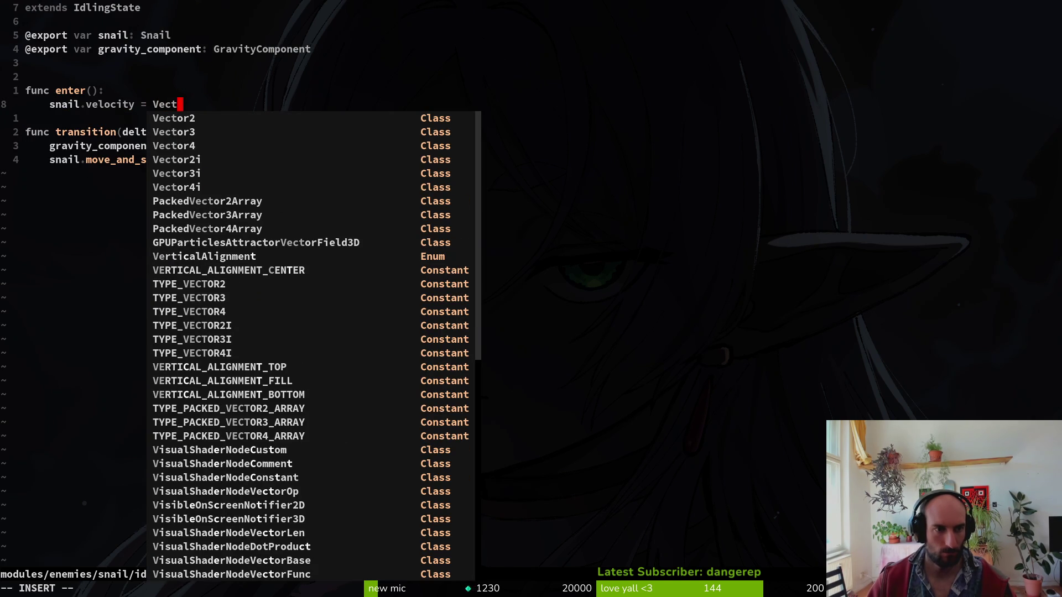
pyautogui.press('Tab')
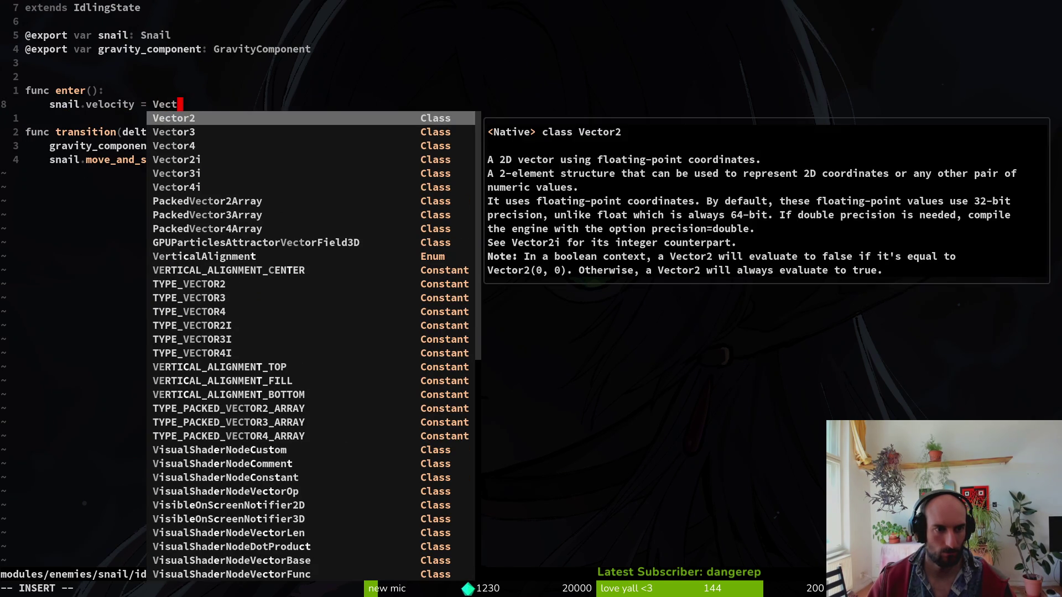
pyautogui.press('Return')
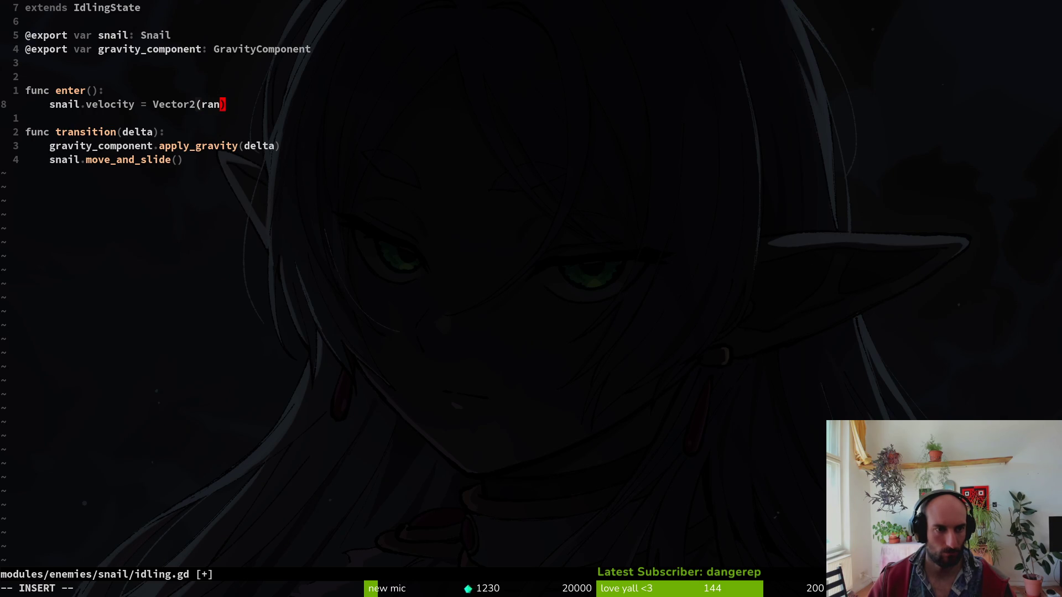
pyautogui.write('i')
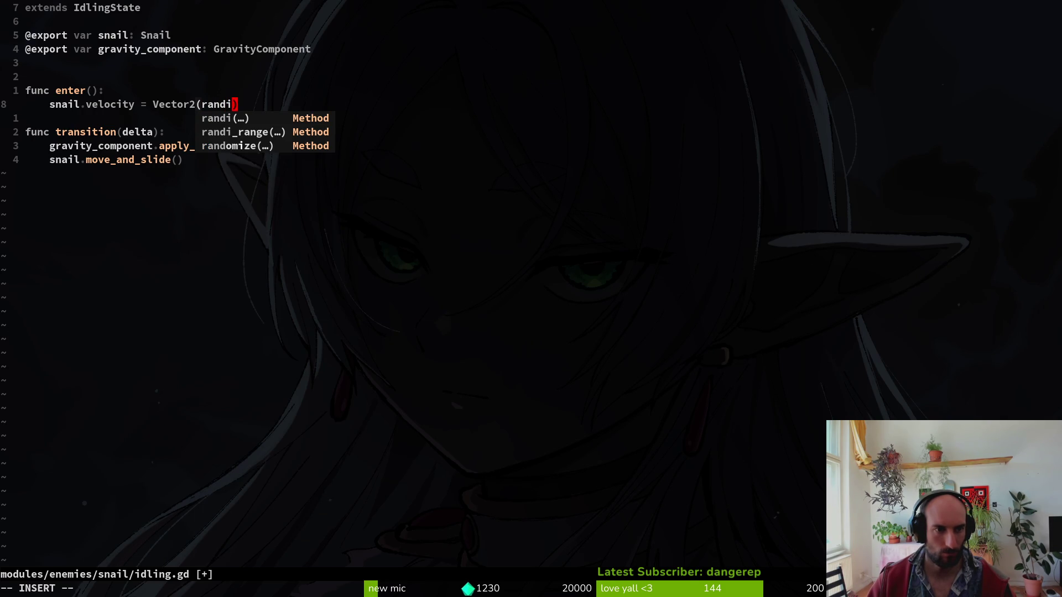
pyautogui.press('BackSpace')
pyautogui.press('BackSpace')
pyautogui.press('BackSpace')
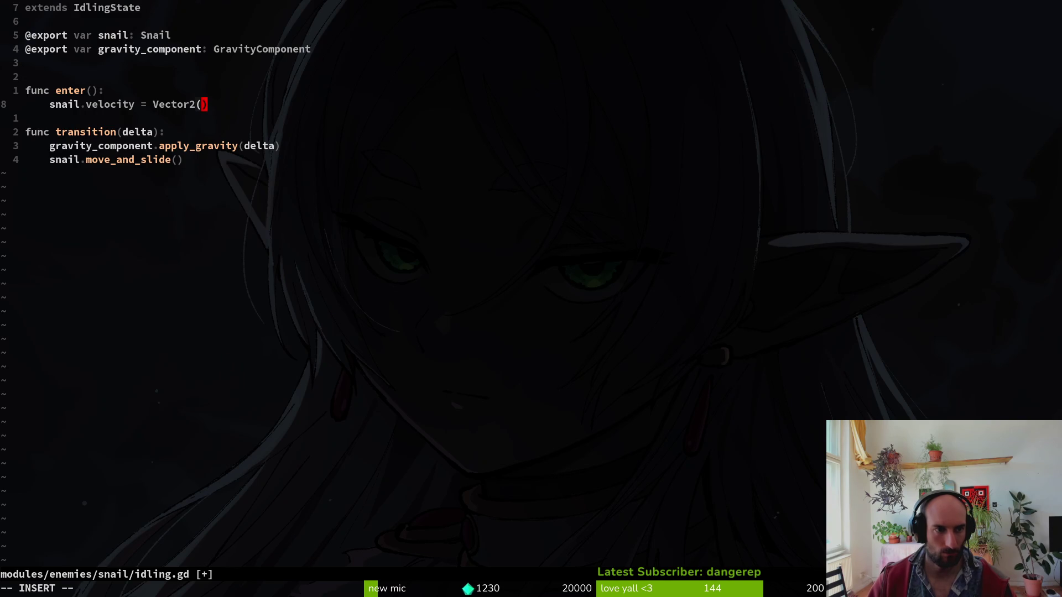
pyautogui.write('randi')
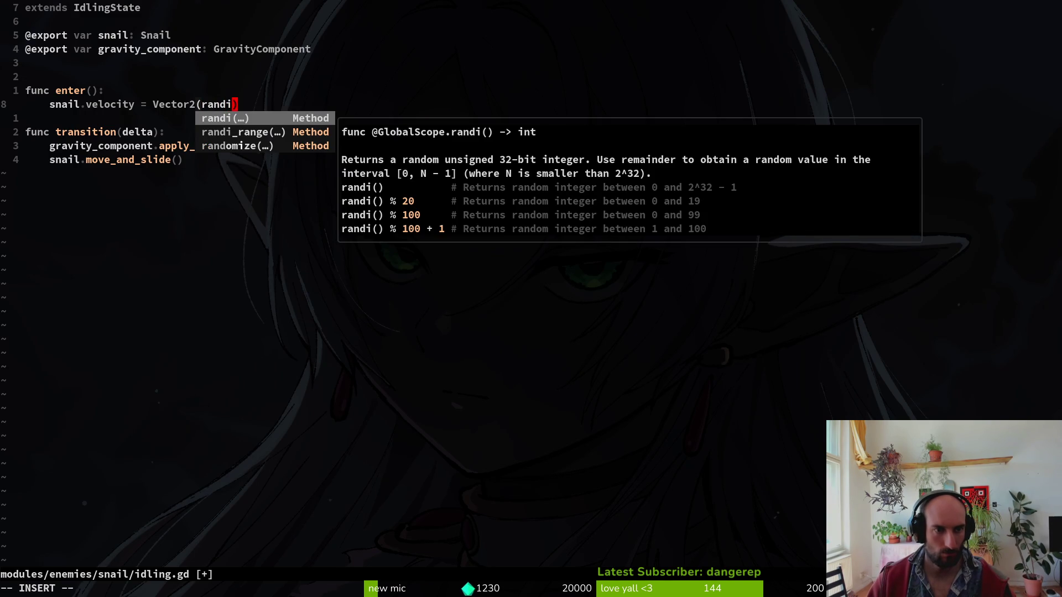
pyautogui.press('Tab')
pyautogui.press('Return')
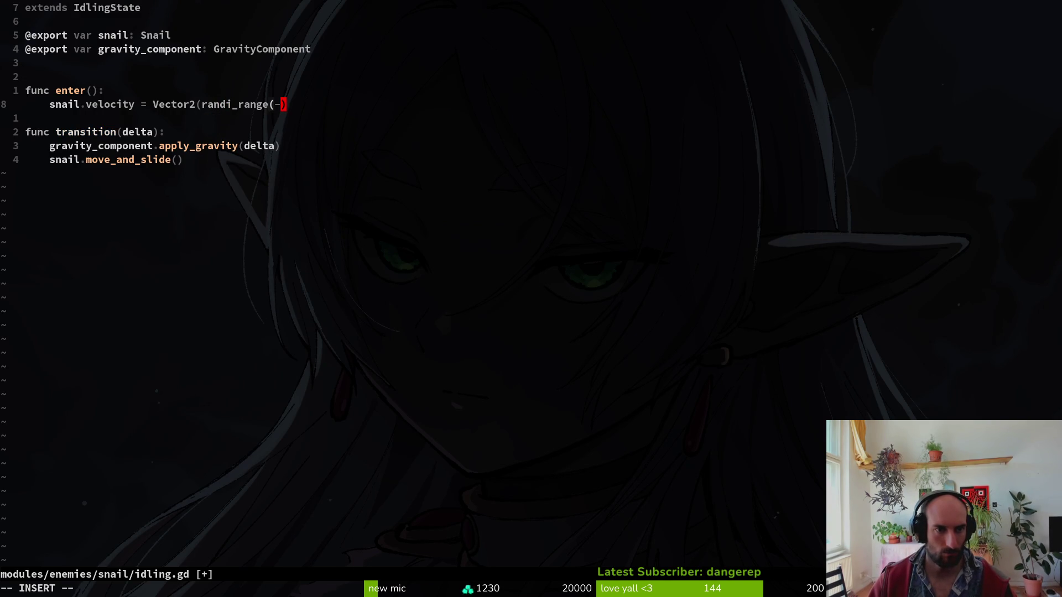
pyautogui.write(', 1')
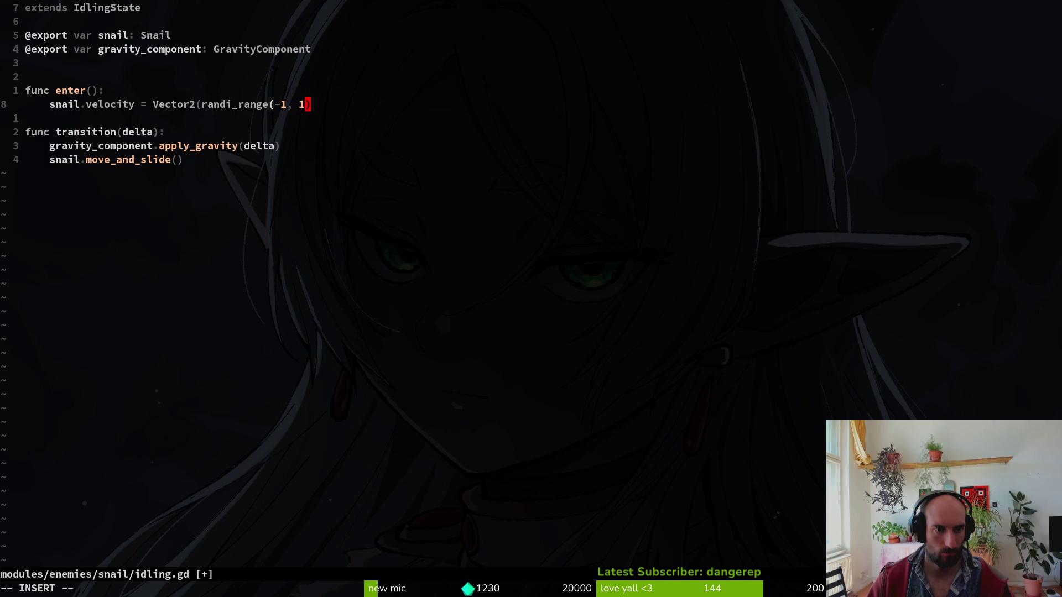
pyautogui.press('BackSpace')
pyautogui.press('BackSpace')
pyautogui.press('BackSpace')
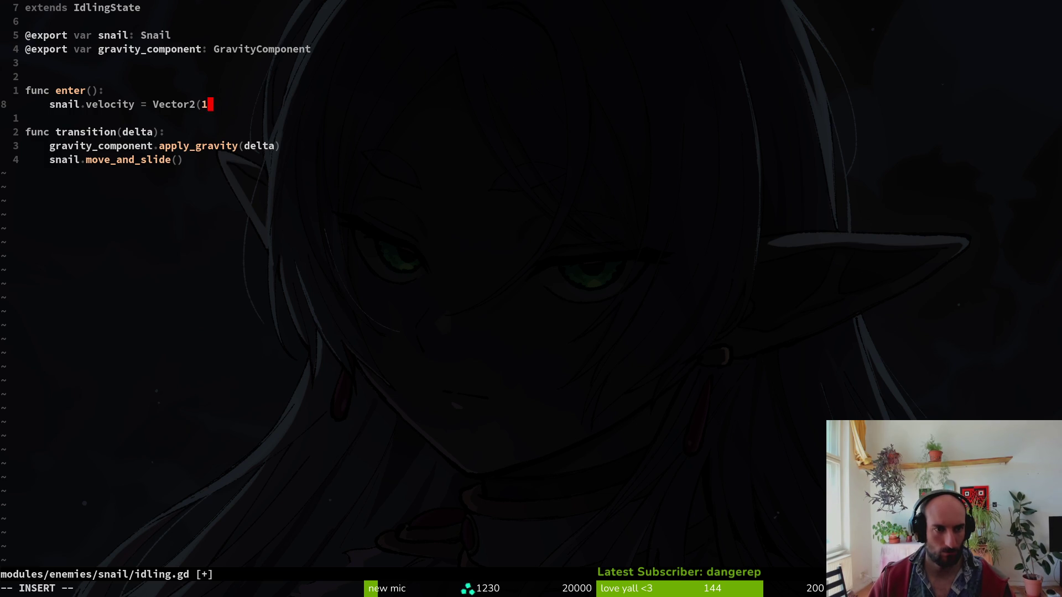
pyautogui.write(', 1')
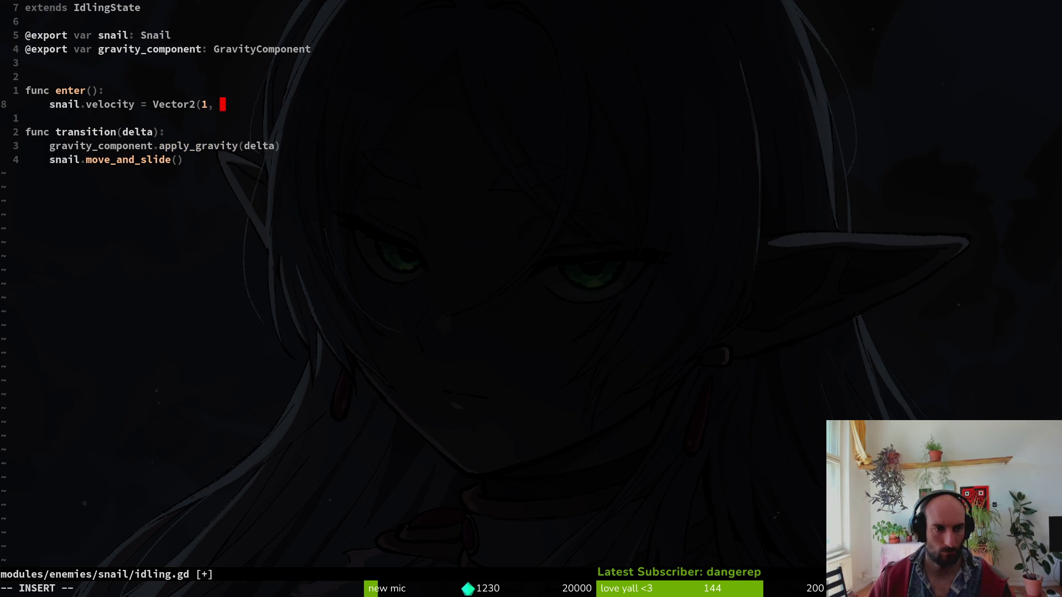
pyautogui.write(')')
pyautogui.press('BackSpace')
pyautogui.write(') a')
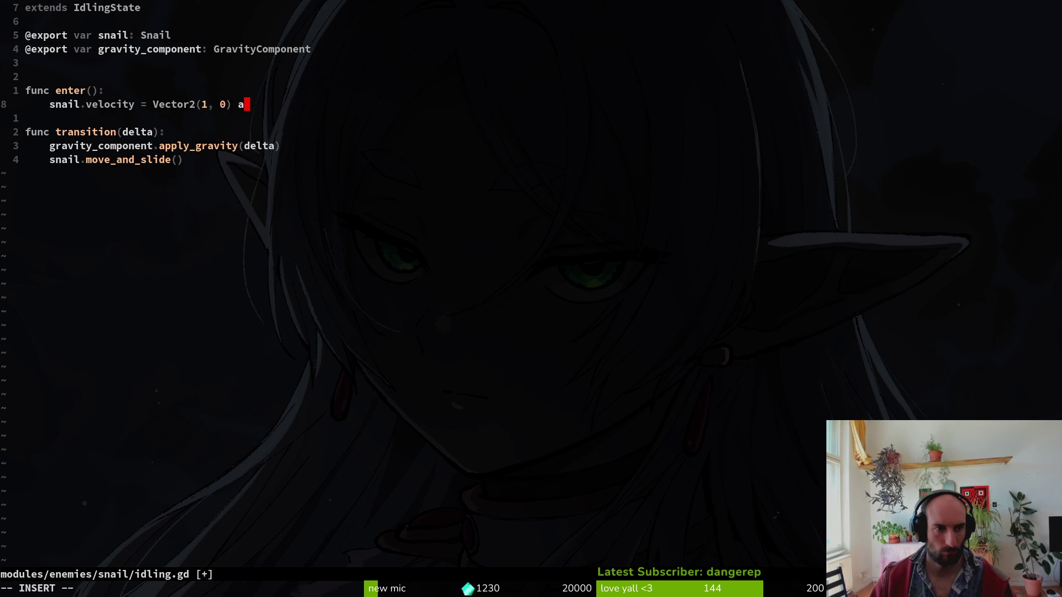
pyautogui.press('BackSpace')
pyautogui.write('* ')
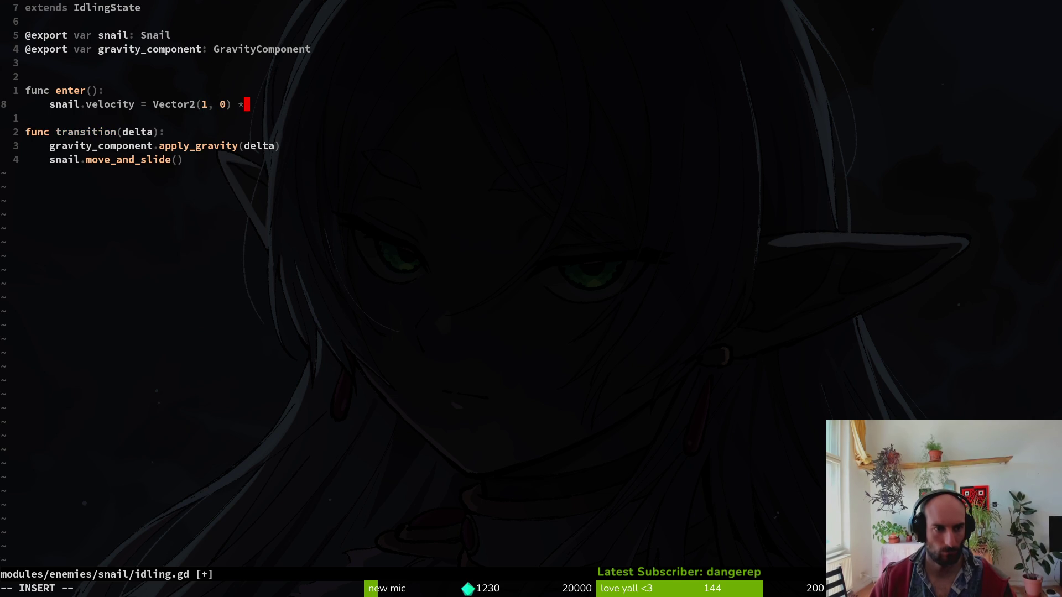
pyautogui.write('snail.speed')
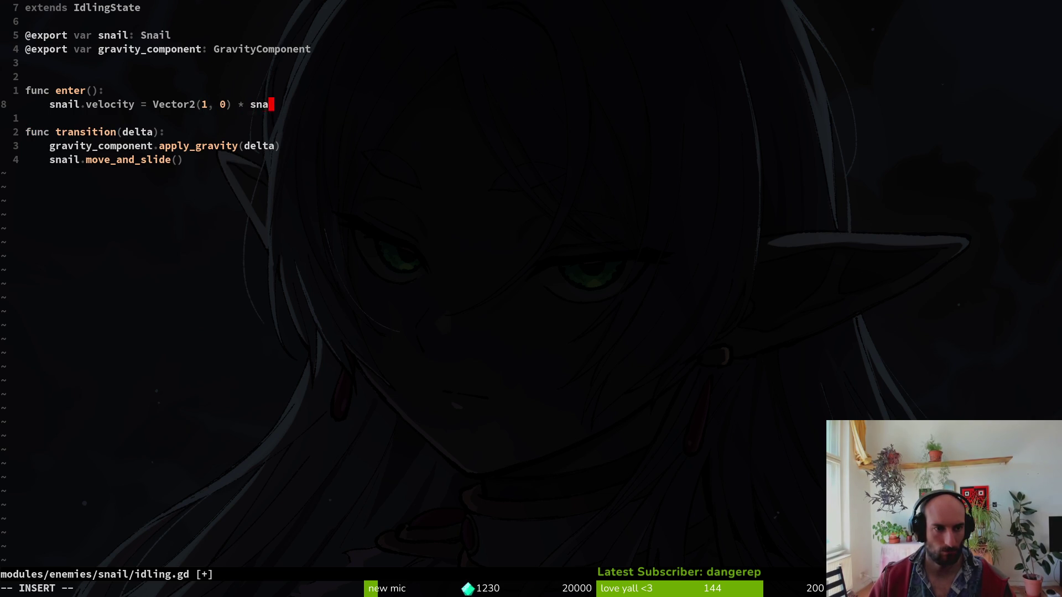
# Step: Save idling.gd with :w
pyautogui.press('Escape')
pyautogui.press('j')
pyautogui.press('o')
pyautogui.press('Escape')
pyautogui.write(':w')
pyautogui.press('Return')
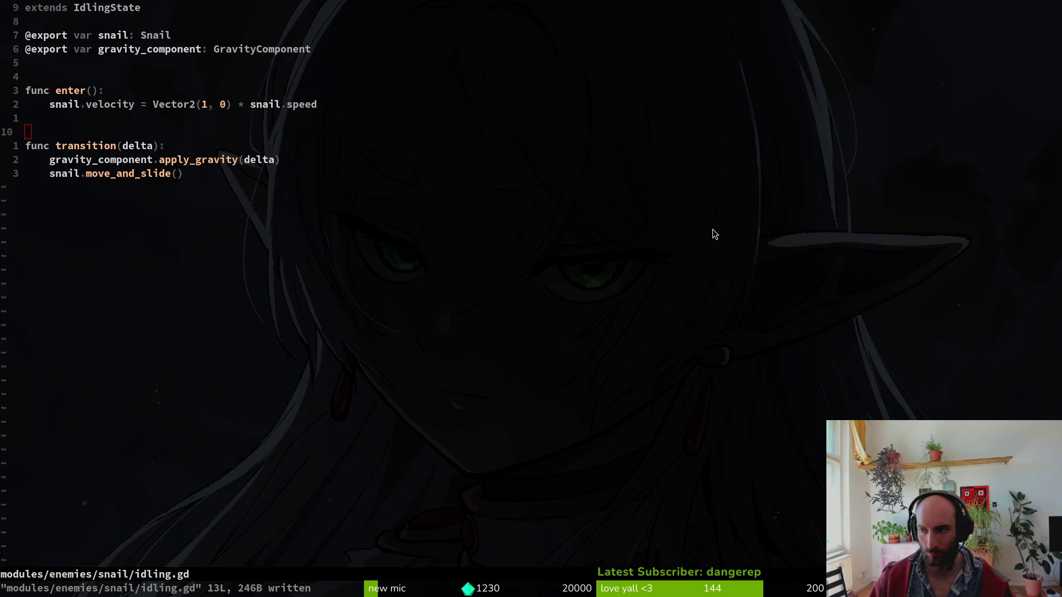
pyautogui.hotkey('alt', 'Tab')
# Step: Run the game in debug, start a new game, and enable the level selector in the debug options
pyautogui.press('F5')
pyautogui.press('Return')
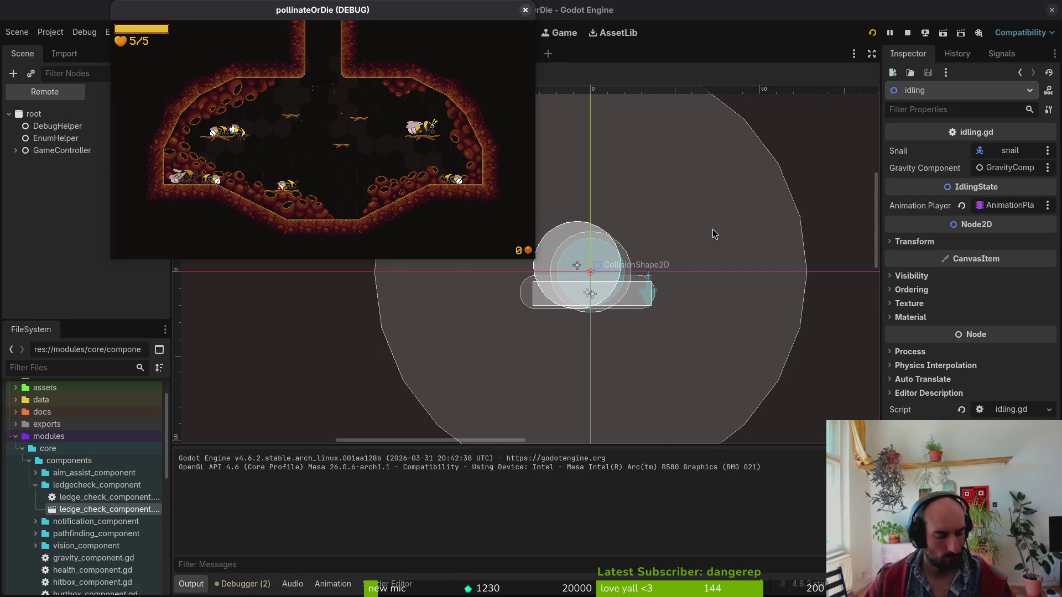
pyautogui.press('Escape')
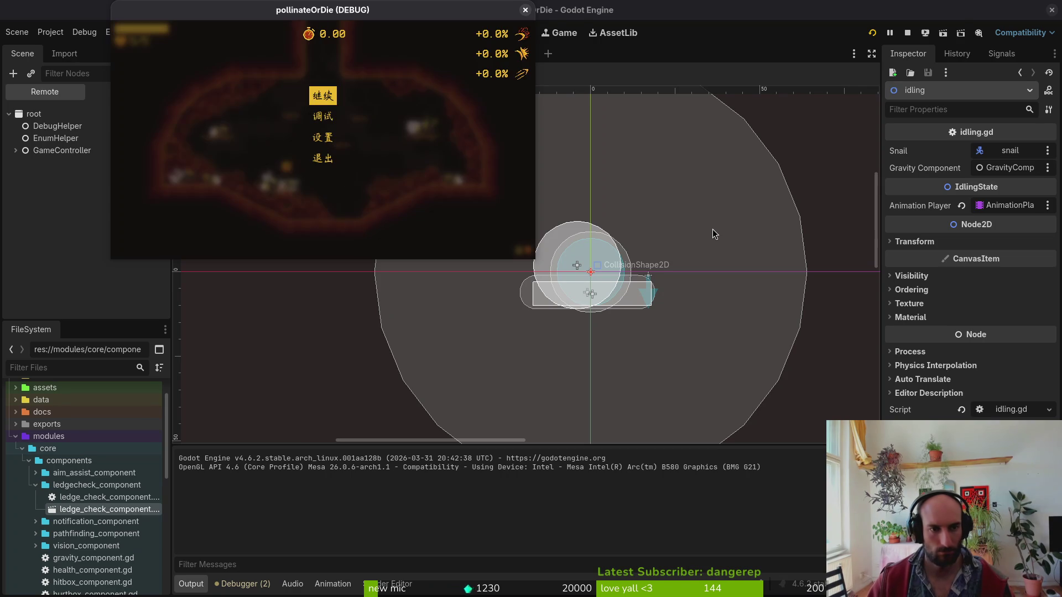
pyautogui.press('Return')
pyautogui.press('Down')
pyautogui.press('Down')
pyautogui.press('Down')
pyautogui.press('Return')
pyautogui.press('Escape')
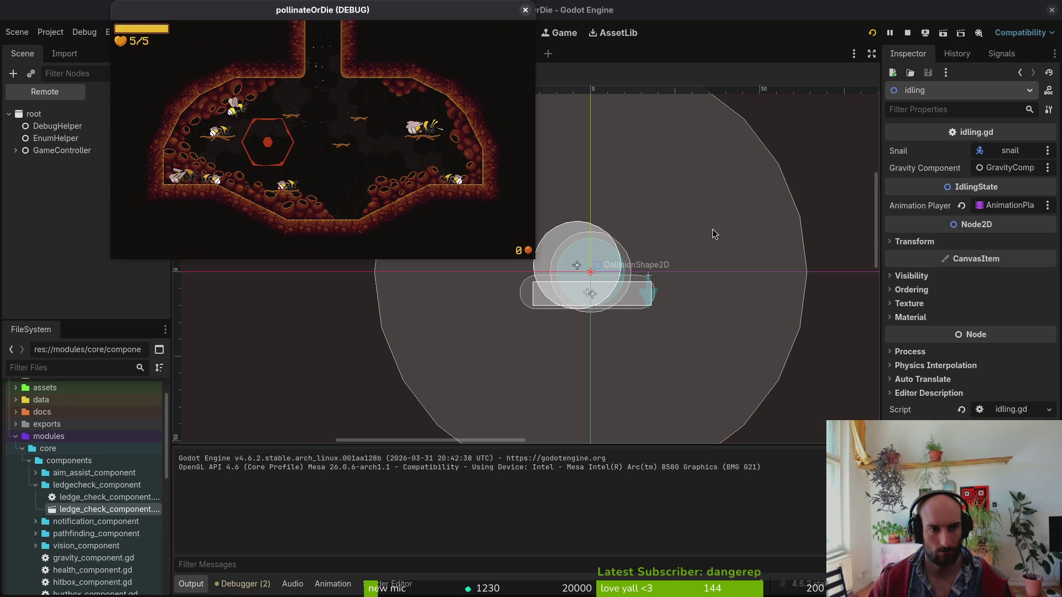
pyautogui.press('super+2')
pyautogui.hotkey('ctrl', 'p')
# Step: Open debug.helper.gd and set show_loading_screen to false
pyautogui.write('deb')
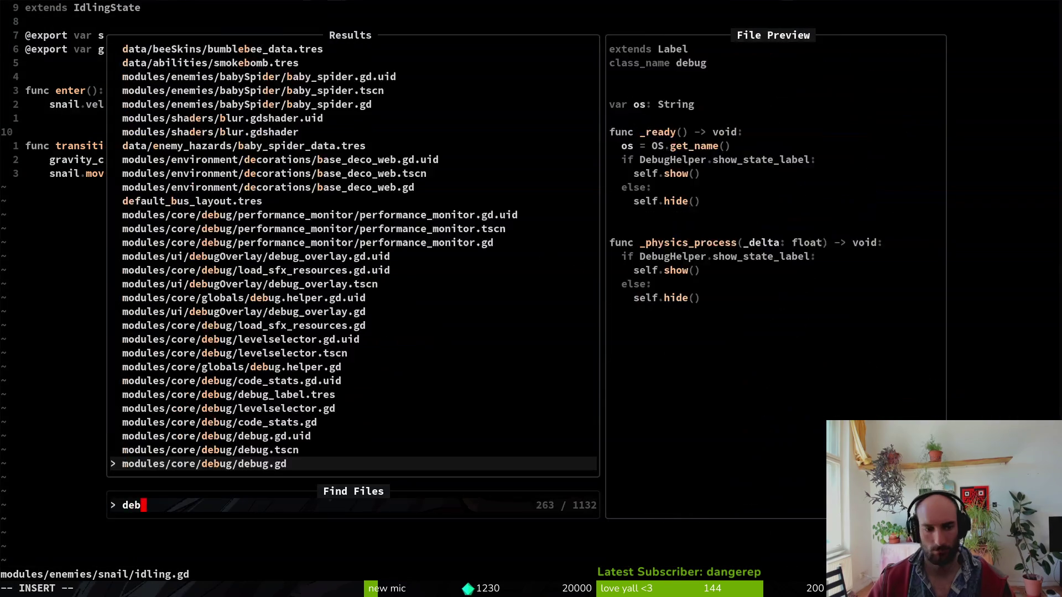
pyautogui.press('Return')
pyautogui.press('j')
pyautogui.press('j')
pyautogui.press('j')
pyautogui.press('j')
pyautogui.press('j')
pyautogui.press('$')
pyautogui.write('ciwflase')
pyautogui.hotkey('ctrl', 'w')
pyautogui.write('flas')
pyautogui.press('BackSpace')
pyautogui.press('BackSpace')
pyautogui.press('BackSpace')
pyautogui.write('alse')
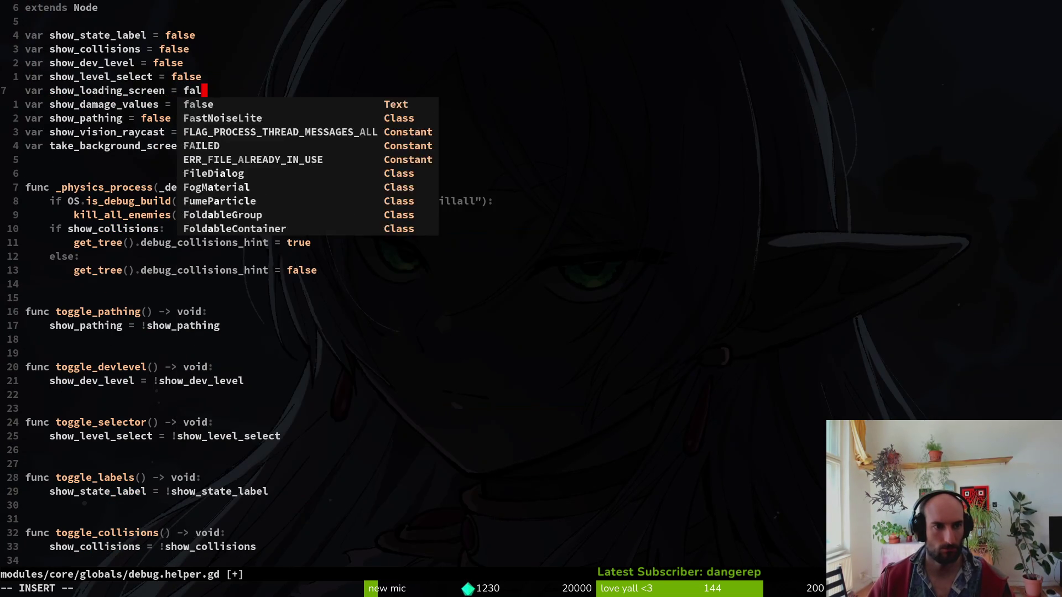
pyautogui.press('Escape')
# Step: Set show_level_select to true and save debug.helper.gd
pyautogui.press('k')
pyautogui.press('k')
pyautogui.press('k')
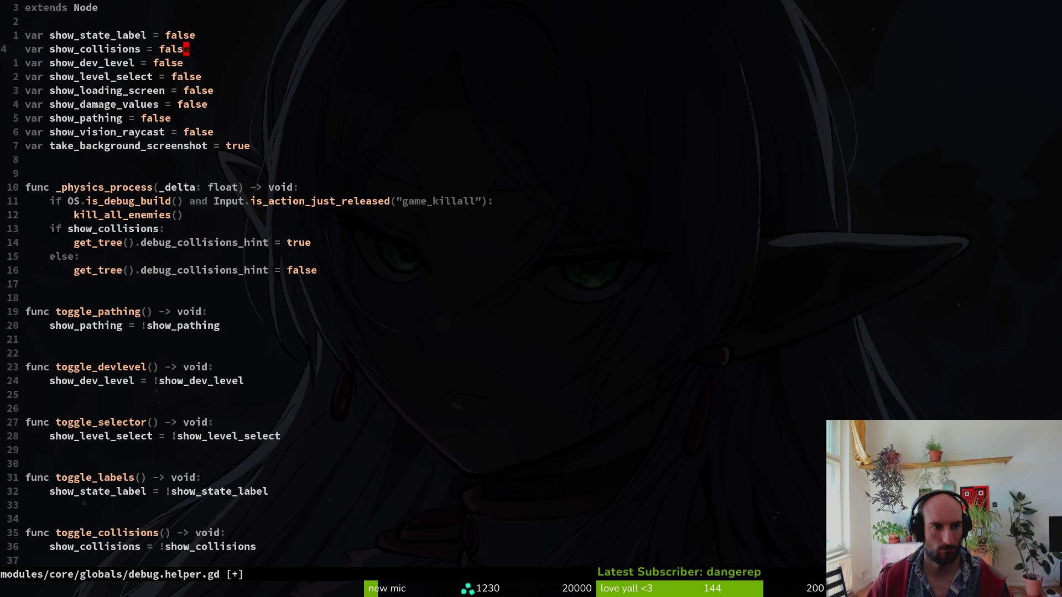
pyautogui.press('j')
pyautogui.press('j')
pyautogui.write('ciwtrue')
pyautogui.press('Escape')
pyautogui.write(':w')
pyautogui.press('Return')
# Step: Launch the debug game and load level 3
pyautogui.press('F5')
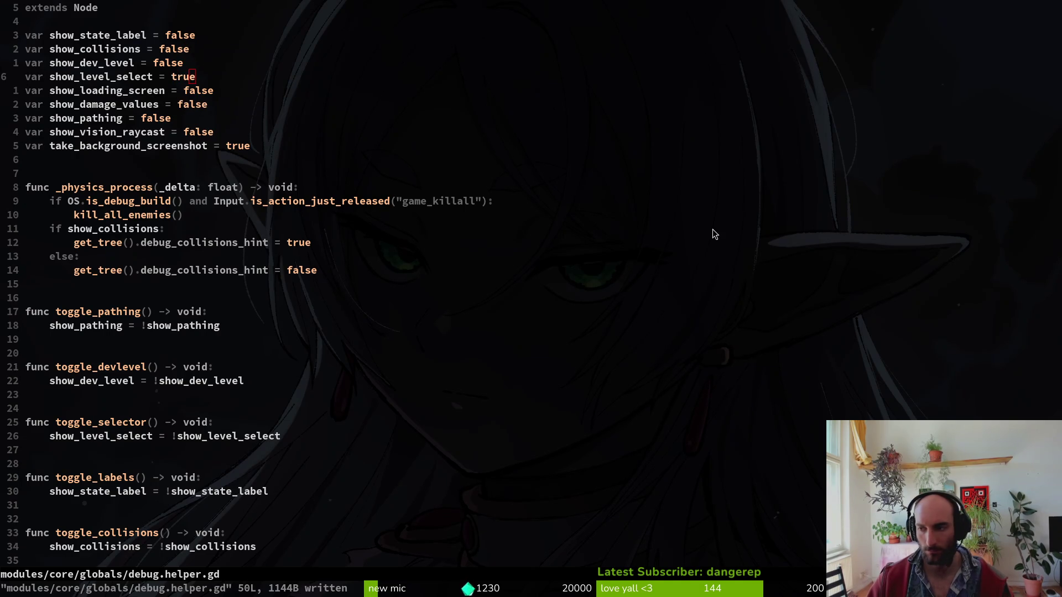
pyautogui.press('Left')
pyautogui.press('Left')
pyautogui.press('Left')
pyautogui.press('Return')
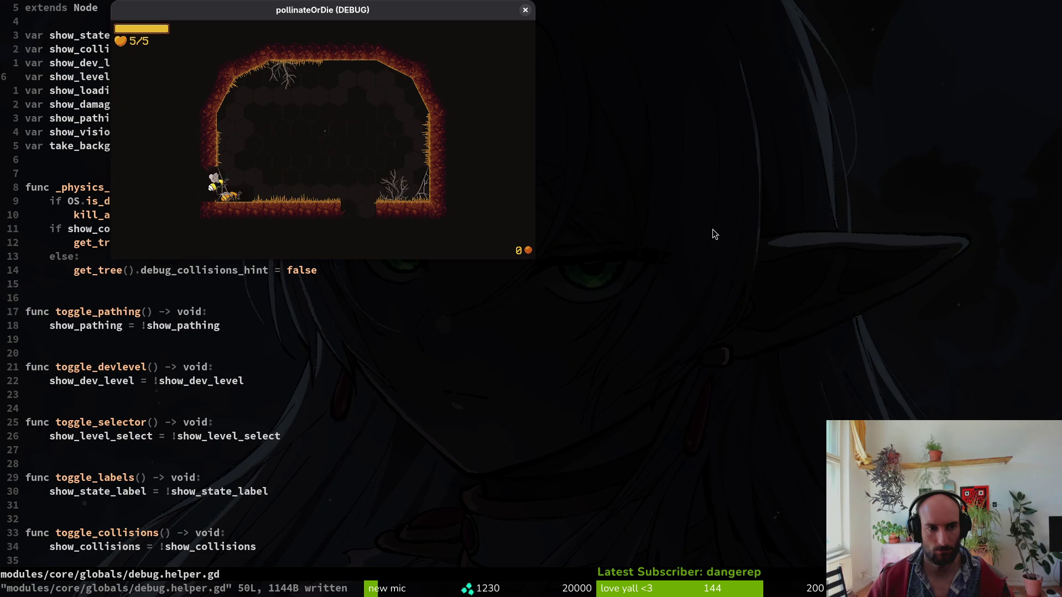
# Step: Play past the level prompts, firing a stinger at the enemies, then close the game window
pyautogui.press('space')
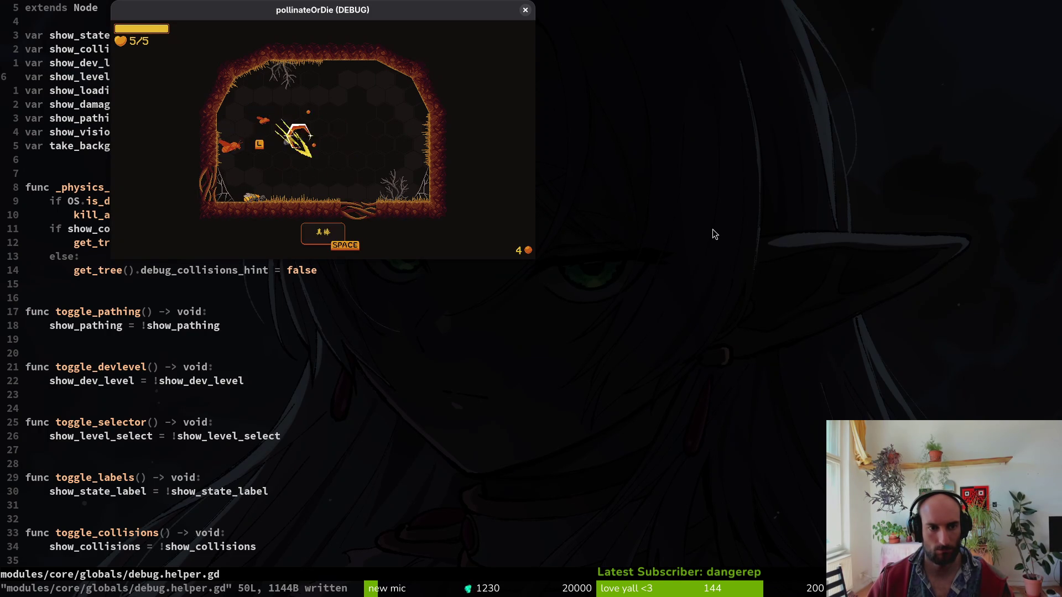
pyautogui.press('space')
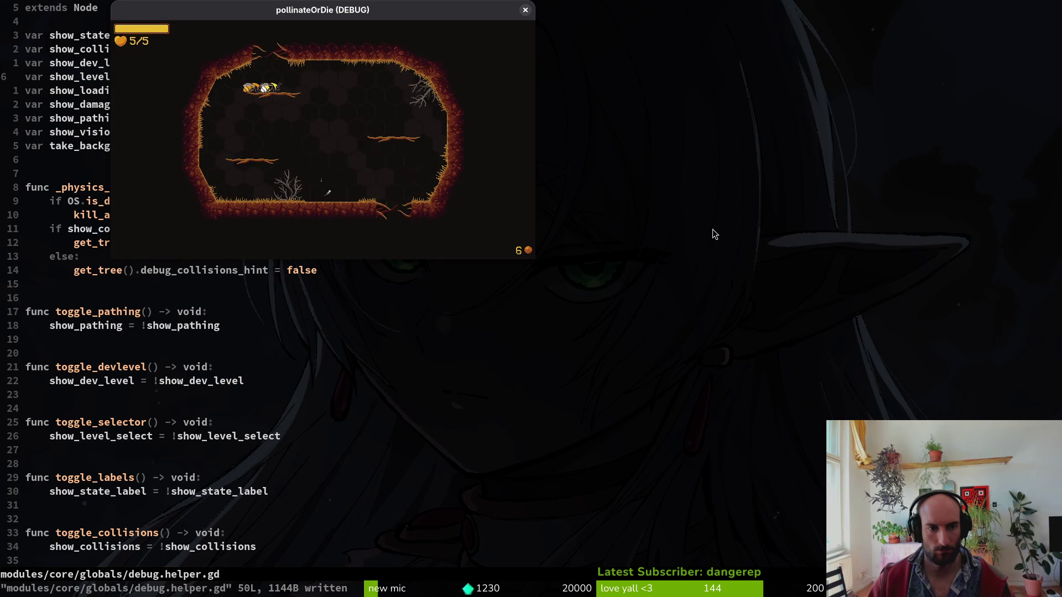
pyautogui.press('space')
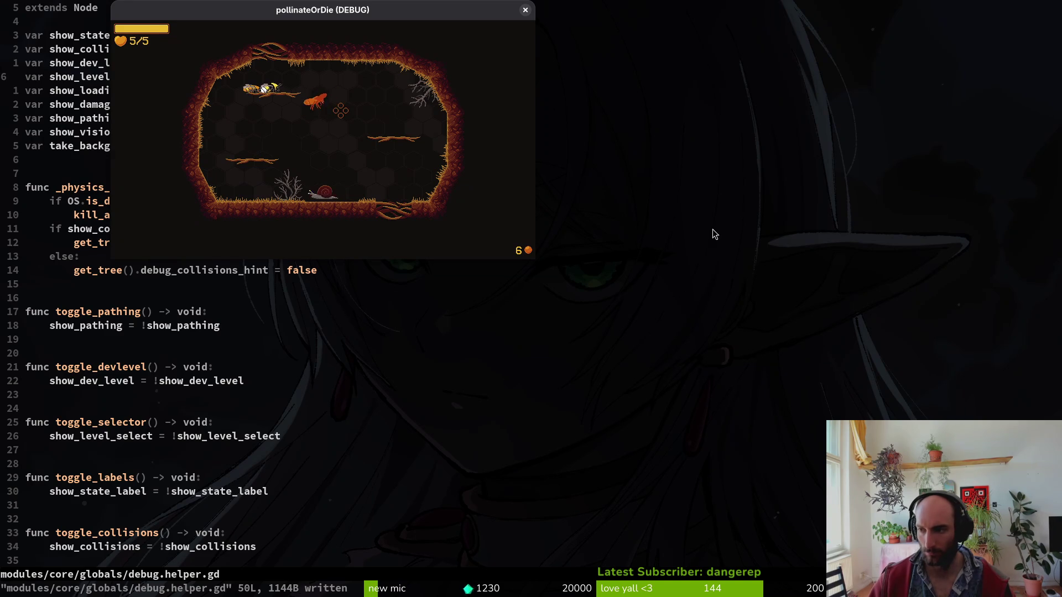
pyautogui.hotkey('alt', 'F4')
pyautogui.press('space')
# Step: Cut the enter() function out of the snail's idling.gd and save it
pyautogui.press('f')
pyautogui.press('f')
pyautogui.write('idling')
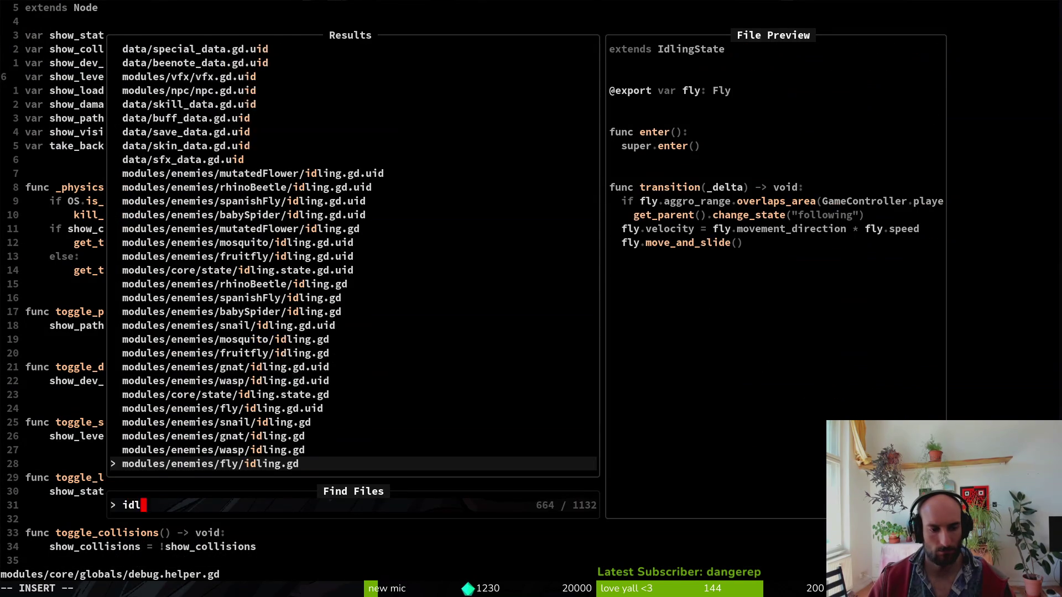
pyautogui.press('Up')
pyautogui.press('Up')
pyautogui.press('Up')
pyautogui.press('Return')
pyautogui.press('k')
pyautogui.press('k')
pyautogui.press('k')
pyautogui.press('V')
pyautogui.press('j')
pyautogui.press('j')
pyautogui.press('j')
pyautogui.write('d:w')
pyautogui.press('Return')
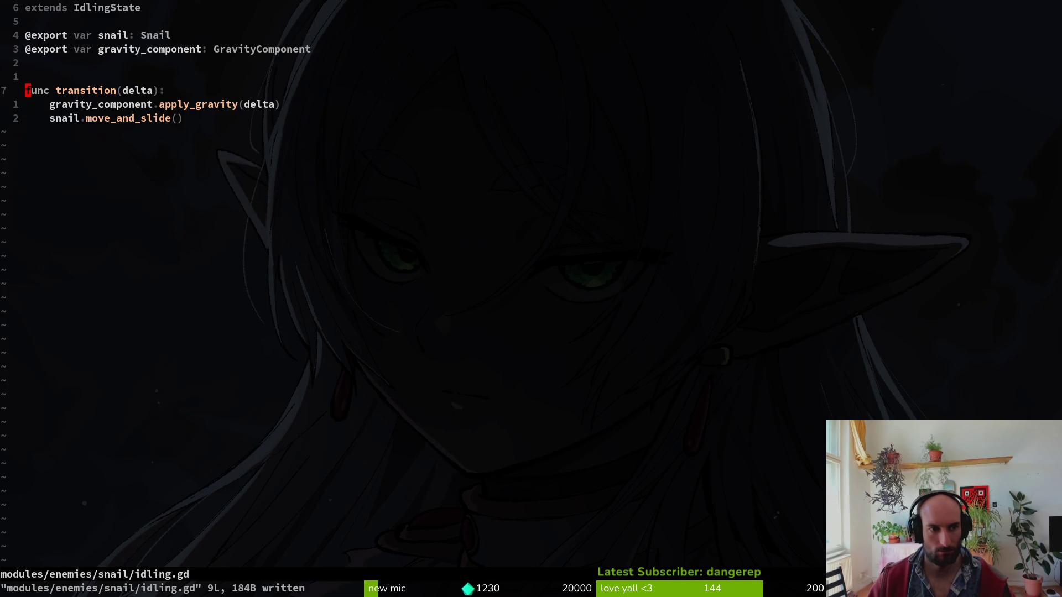
# Step: Open snail.gd and paste the velocity code into _ready
pyautogui.press('space')
pyautogui.press('f')
pyautogui.press('f')
pyautogui.write('snail')
pyautogui.press('Up')
pyautogui.press('Return')
pyautogui.press('k')
pyautogui.press('k')
pyautogui.press('k')
pyautogui.press('j')
pyautogui.press('p')
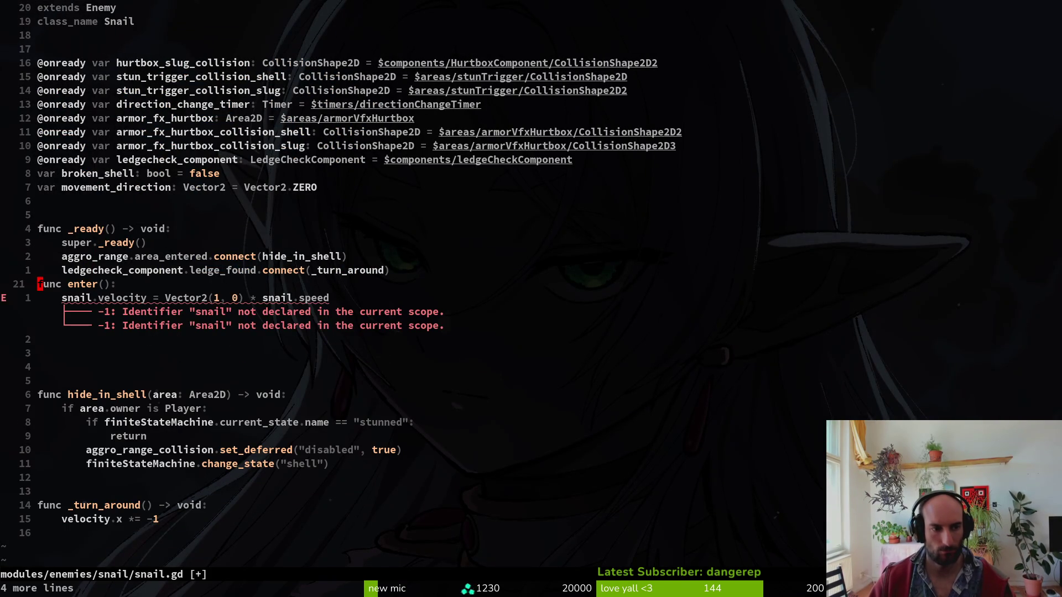
# Step: Replace both snail references with self, delete the extra blank lines, and save snail.gd
pyautogui.hotkey('ctrl', 's')
pyautogui.press('d')
pyautogui.press('d')
pyautogui.write('cwself')
pyautogui.press('Escape')
pyautogui.hotkey('ctrl', 's')
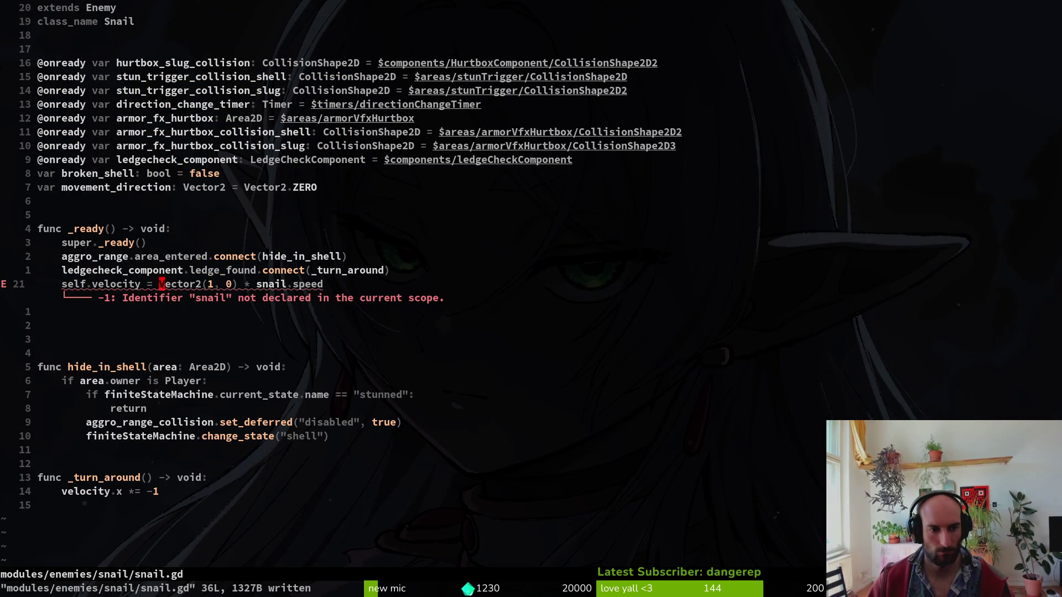
pyautogui.write('cwself')
pyautogui.press('Escape')
pyautogui.hotkey('ctrl', 's')
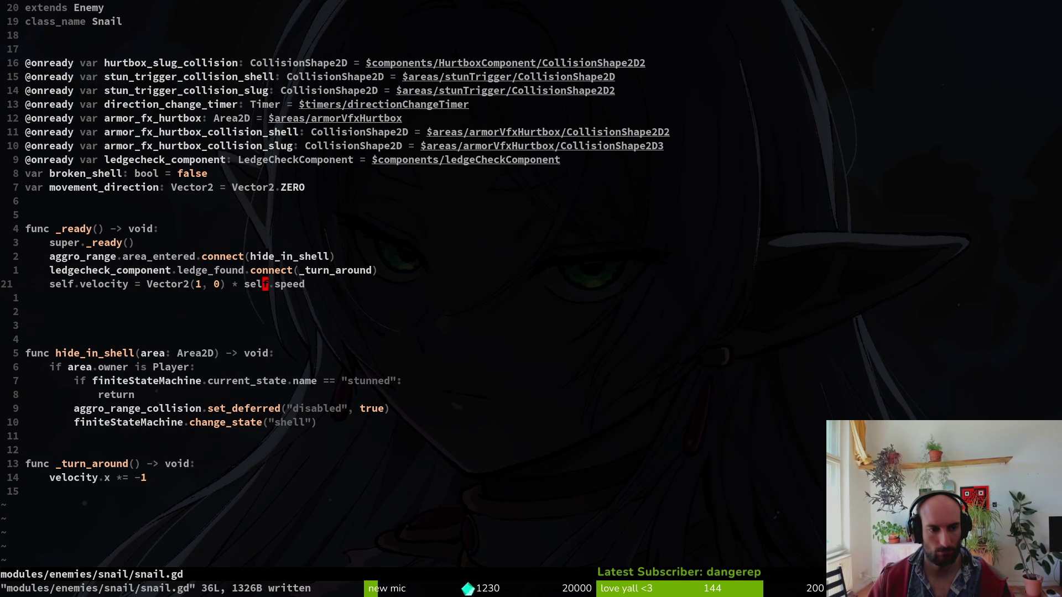
pyautogui.press('j')
pyautogui.press('d')
pyautogui.press('d')
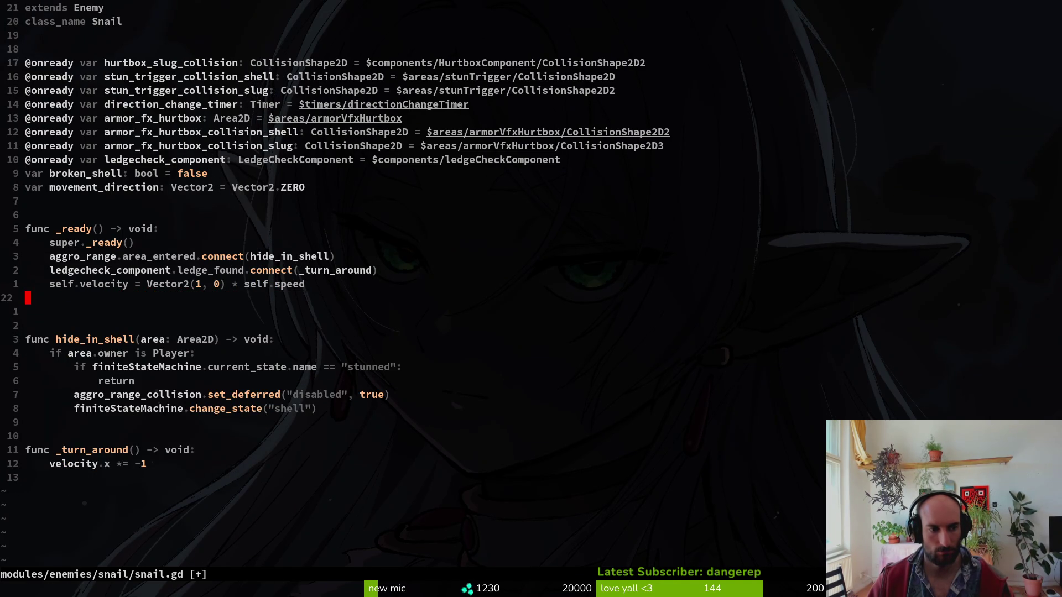
pyautogui.press('d')
pyautogui.press('d')
pyautogui.hotkey('ctrl', 's')
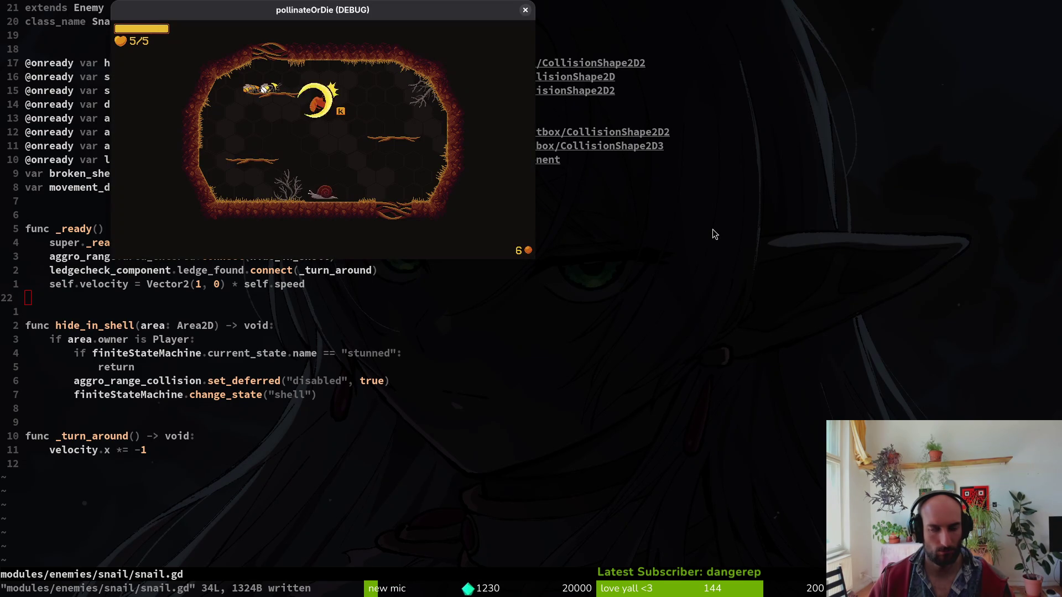
# Step: Relaunch the debug game and load the snail's level through the F1 level selector
pyautogui.press('super+1')
pyautogui.press('F5')
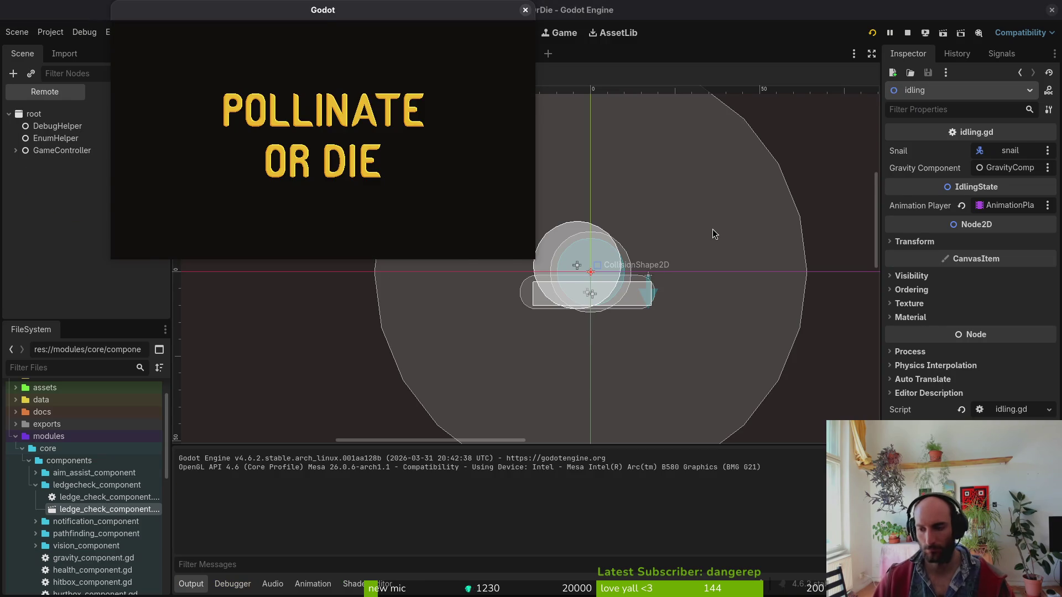
pyautogui.press('Return')
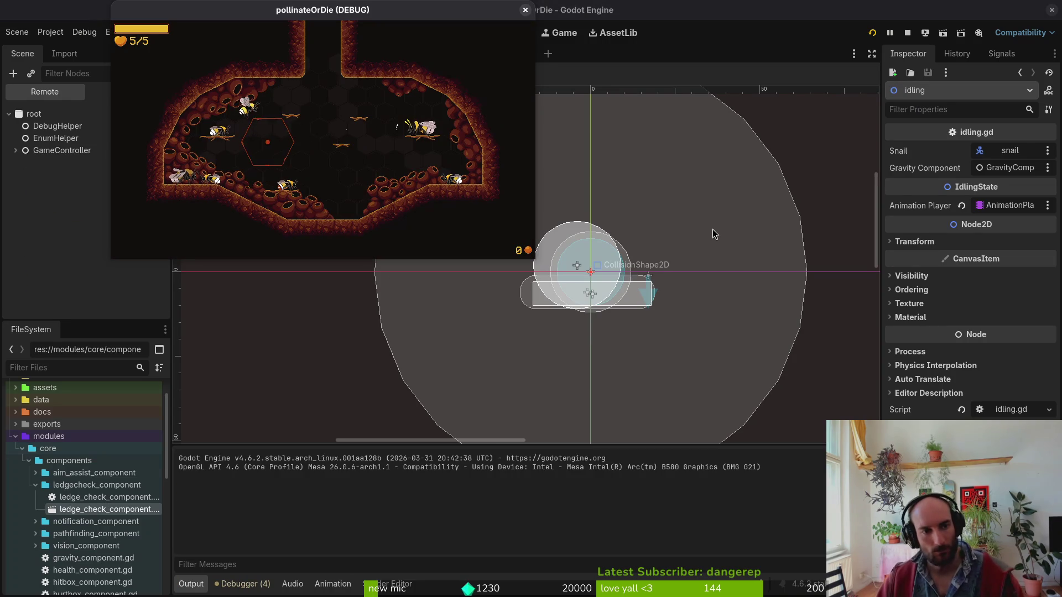
pyautogui.press('F1')
pyautogui.press('Left')
pyautogui.press('Down')
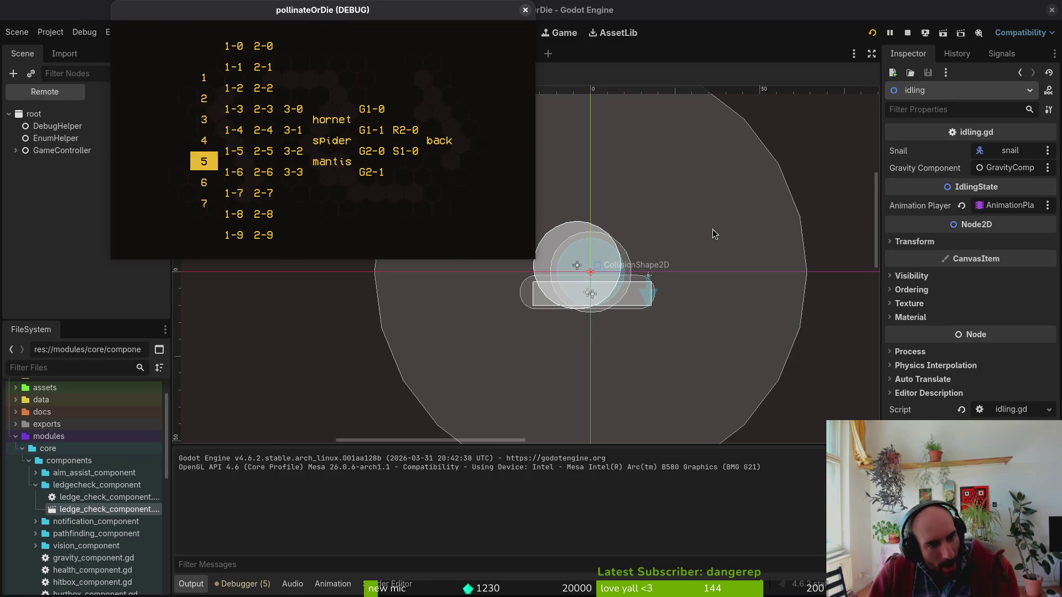
pyautogui.press('Return')
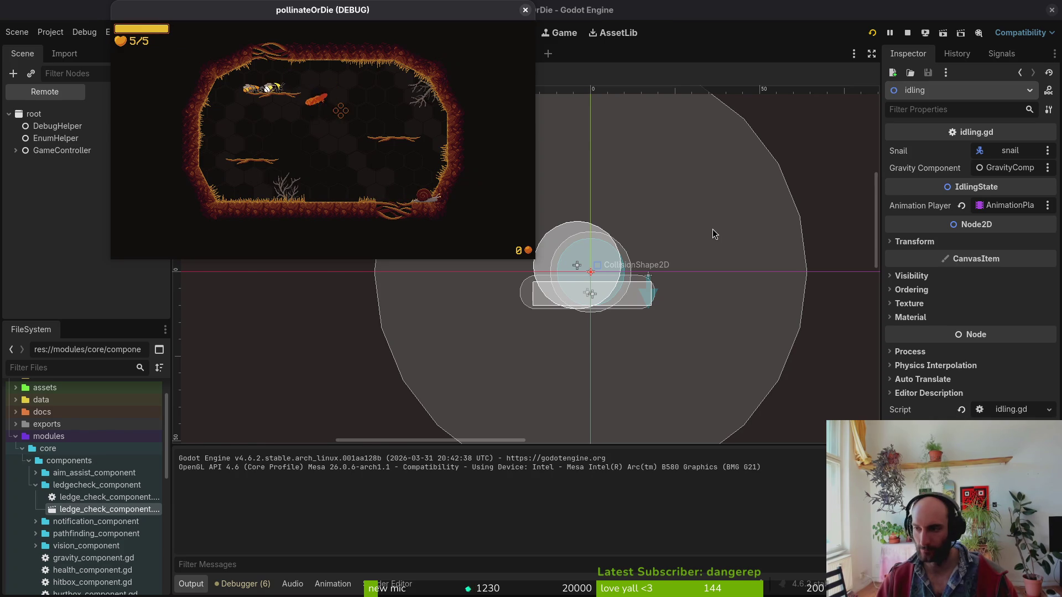
pyautogui.press('super+1')
pyautogui.press('space')
pyautogui.press('f')
pyautogui.press('f')
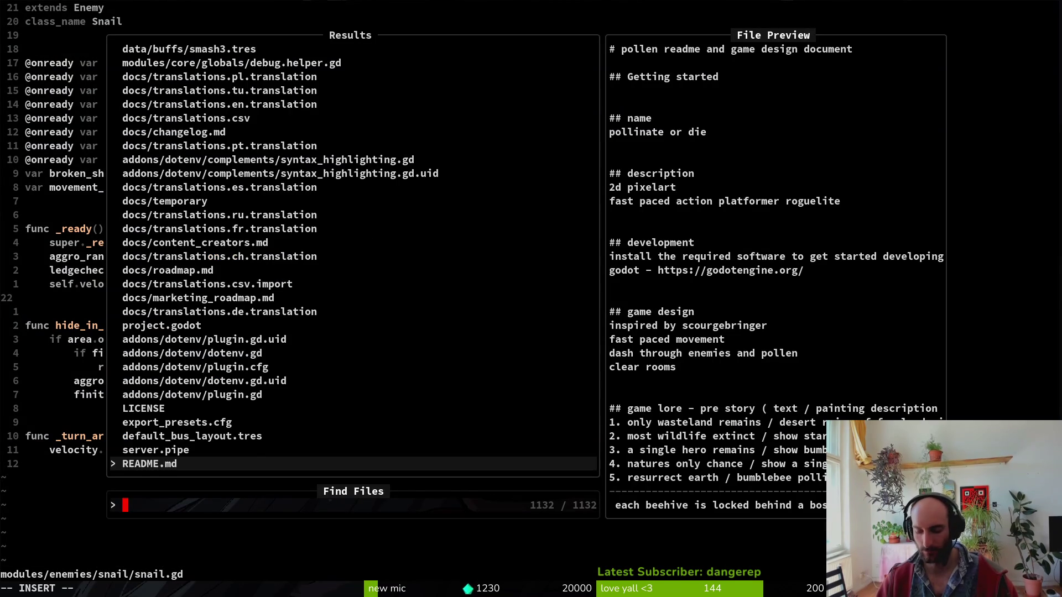
pyautogui.write('ledge')
pyautogui.press('Return')
pyautogui.press('j')
pyautogui.press('j')
pyautogui.press('j')
pyautogui.press('j')
pyautogui.press('j')
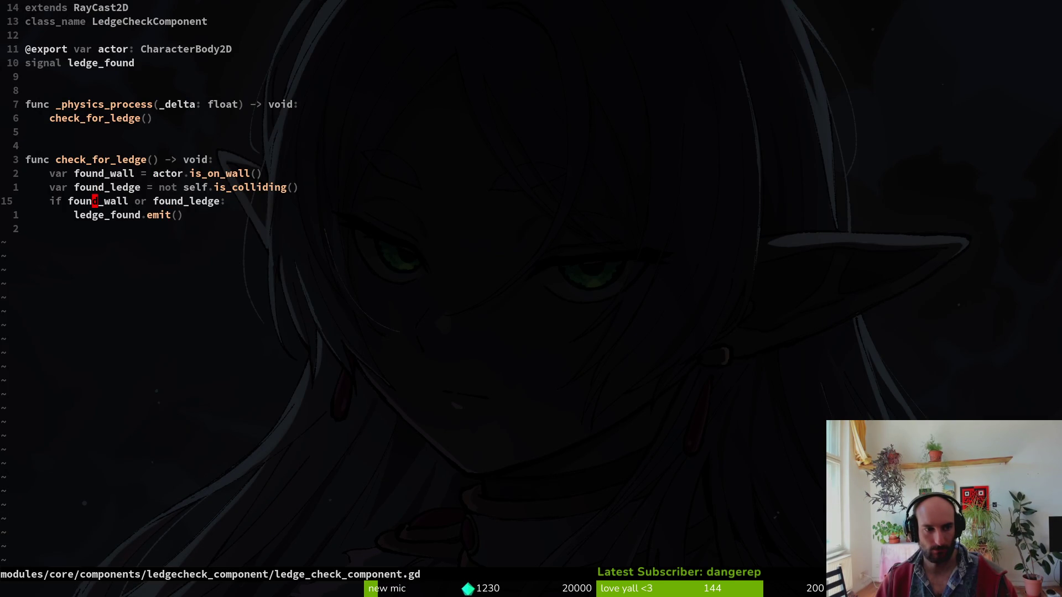
pyautogui.press('k')
pyautogui.press('k')
pyautogui.press('k')
pyautogui.press('j')
pyautogui.press('j')
pyautogui.press('k')
pyautogui.press('j')
pyautogui.press('a')
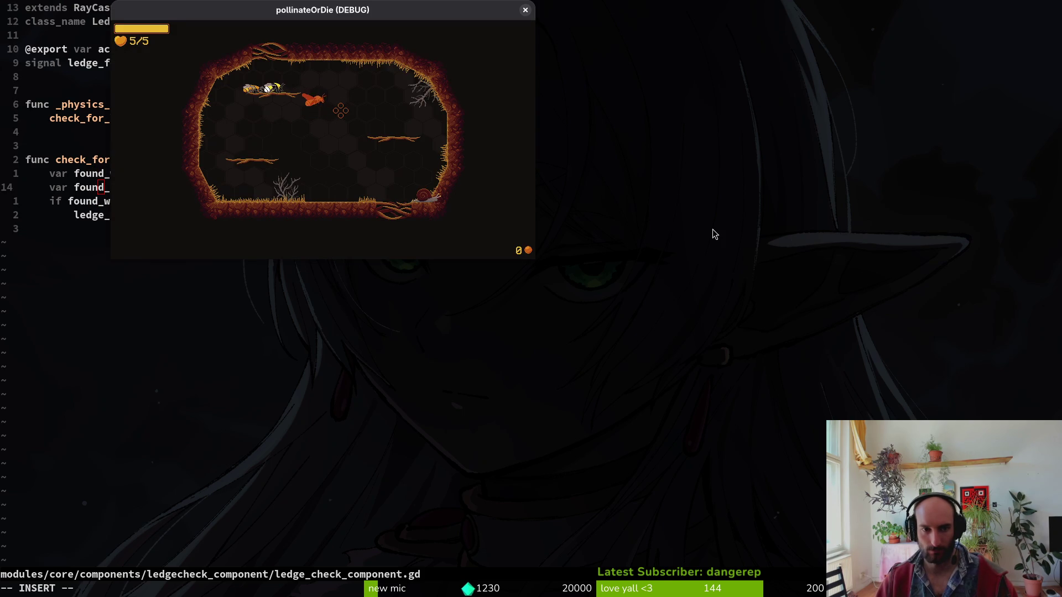
pyautogui.moveTo(422, 10); pyautogui.dragTo(630, 158)
pyautogui.click(151, 119)
pyautogui.hotkey('ctrl', 'o')
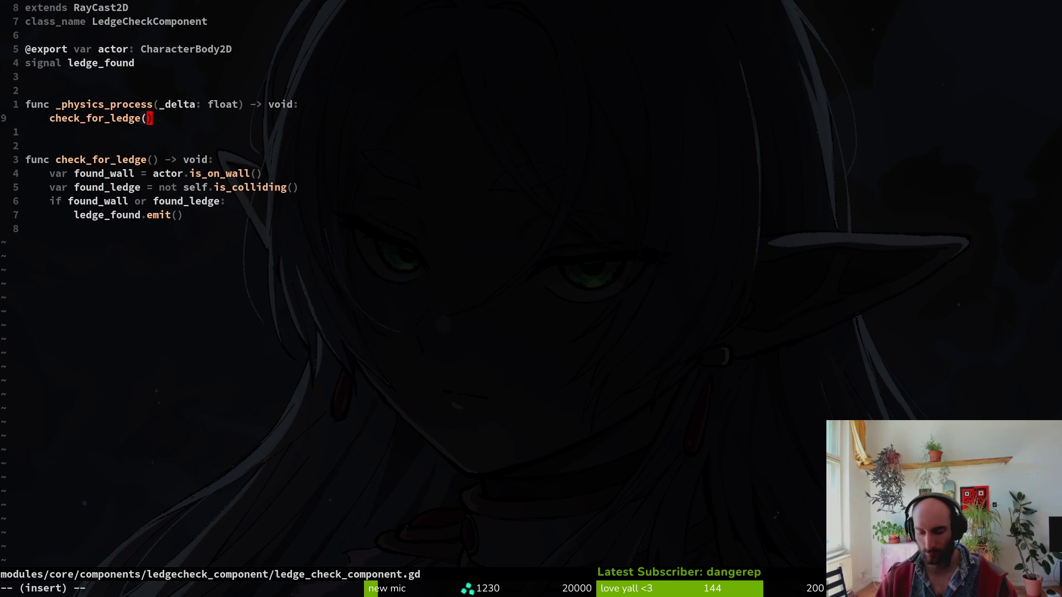
pyautogui.press('Escape')
pyautogui.hotkey('ctrl', 'o')
pyautogui.press('k')
pyautogui.press('k')
pyautogui.press('k')
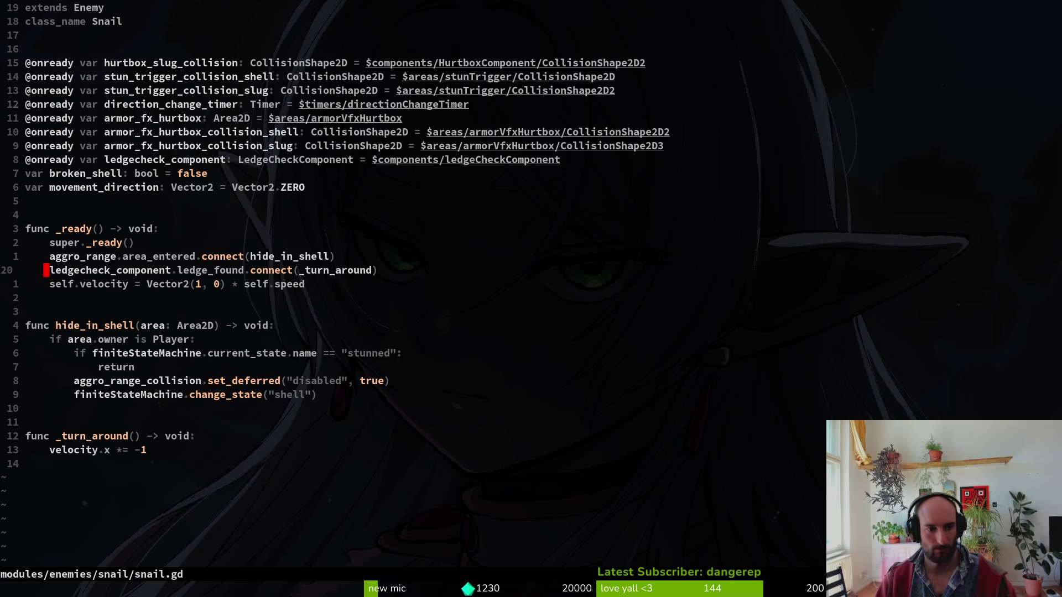
# Step: Add speed = randi_range(8,12) under super._ready(), save snail.gd, and rerun the game
pyautogui.press('o')
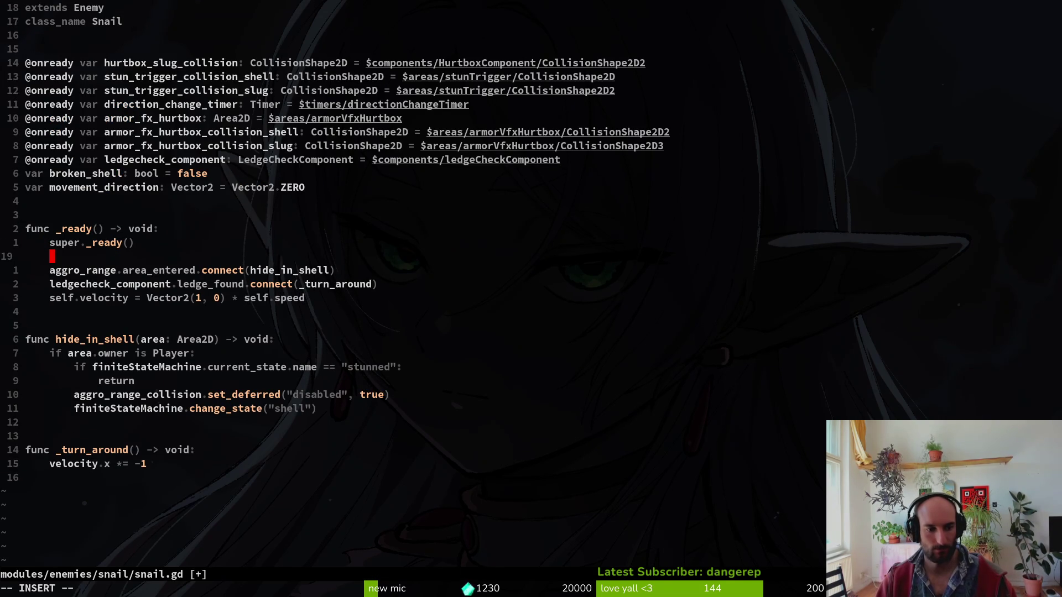
pyautogui.write('eed = ')
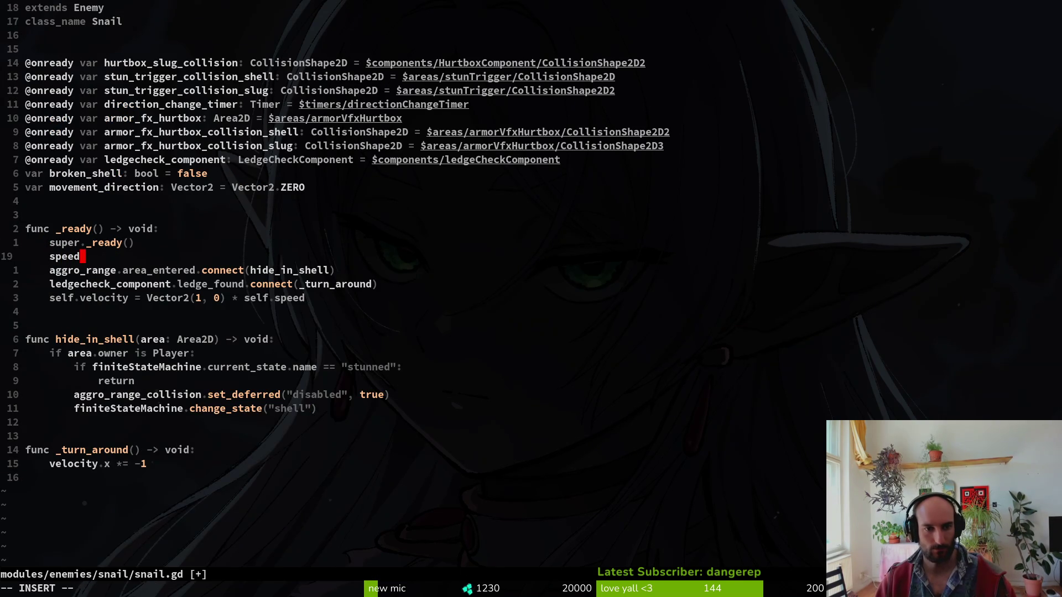
pyautogui.write('randi')
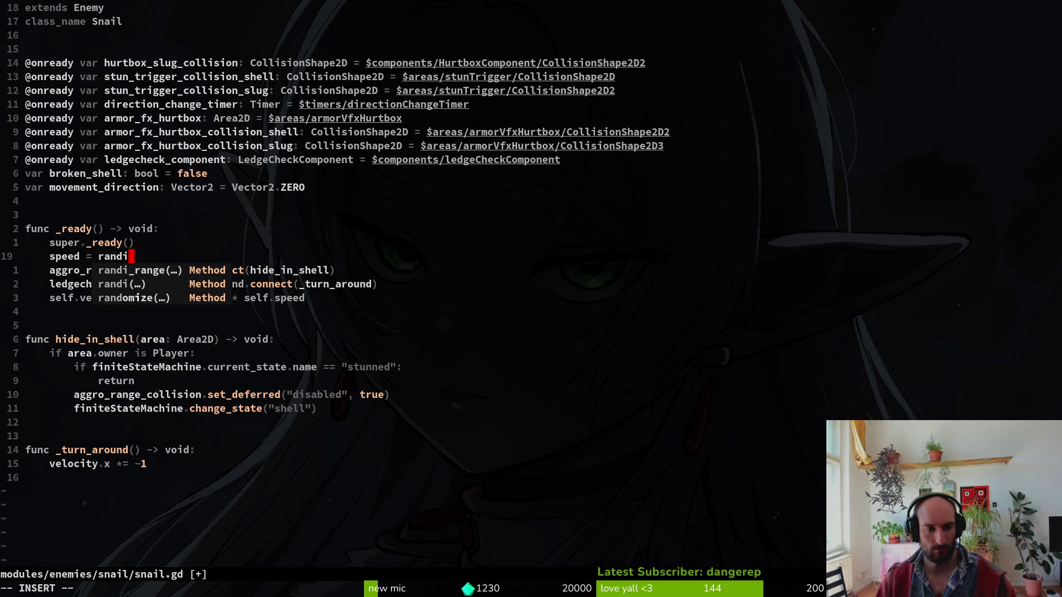
pyautogui.press('Tab')
pyautogui.press('Return')
pyautogui.write('1')
pyautogui.press('BackSpace')
pyautogui.write('8,12)')
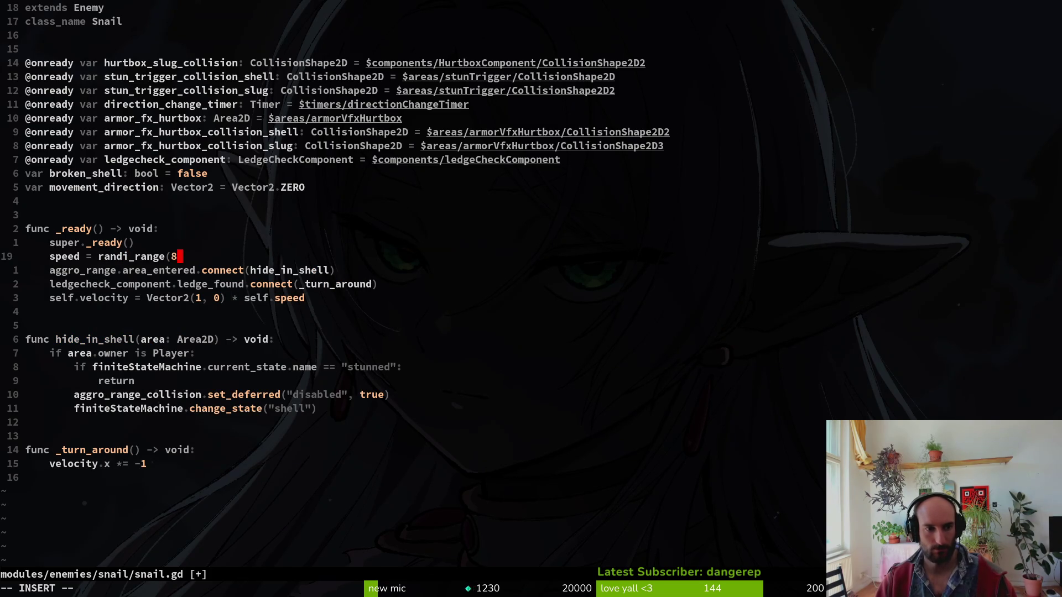
pyautogui.press('Escape')
pyautogui.write(':w')
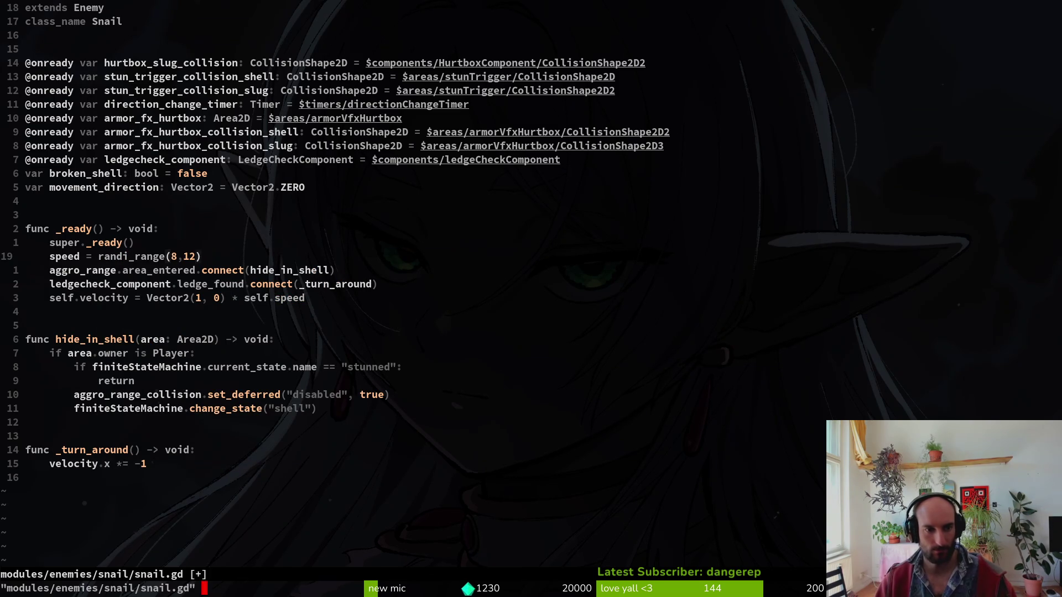
pyautogui.press('Return')
pyautogui.hotkey('alt', 'Tab')
pyautogui.press('F5')
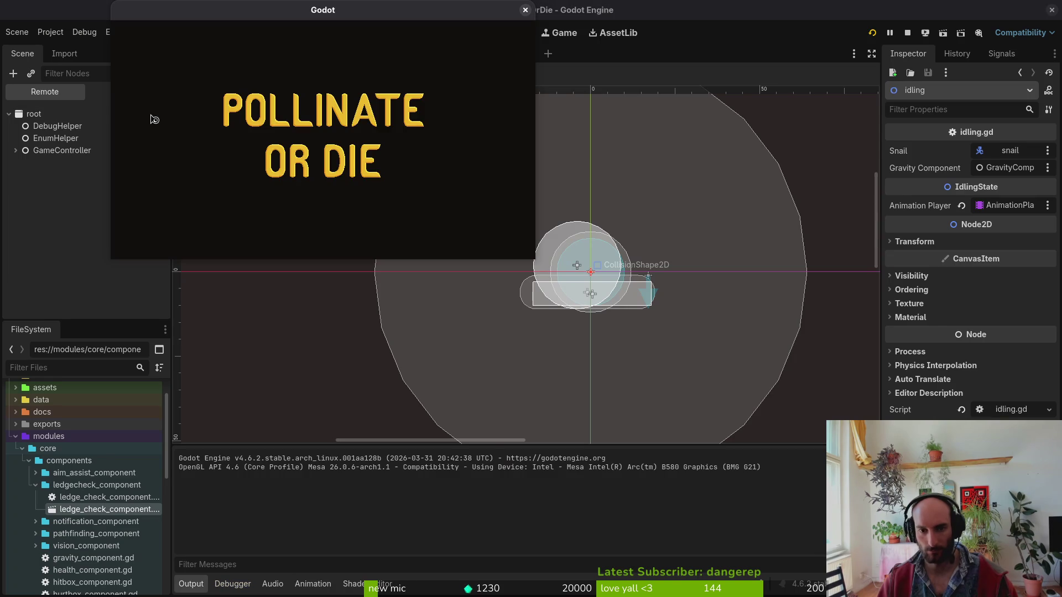
# Step: Load level 5 from the debug level select and reposition the game window to watch the snail
pyautogui.press('Return')
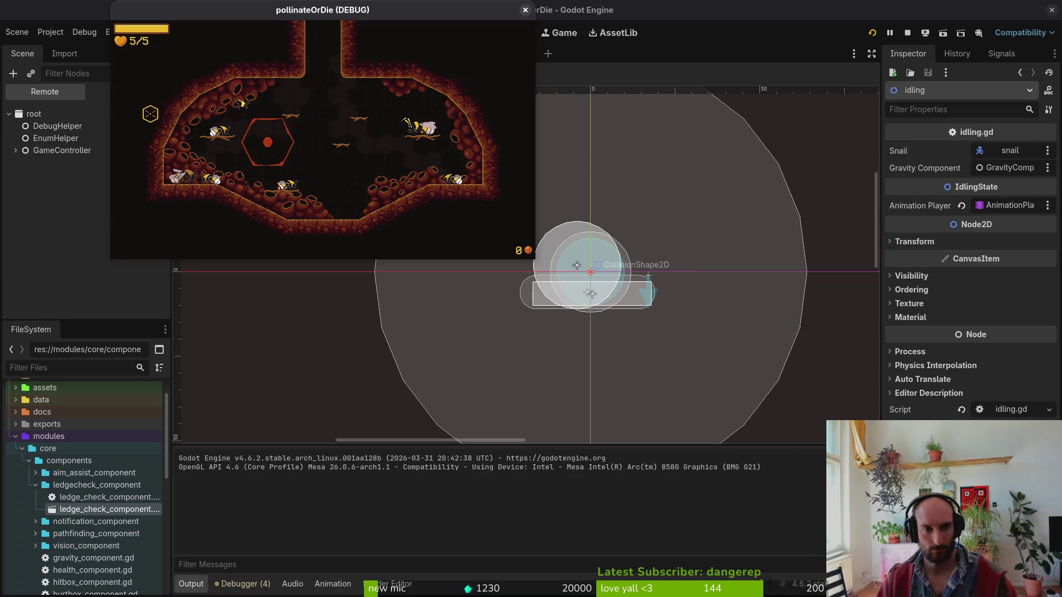
pyautogui.press('Escape')
pyautogui.press('Left')
pyautogui.press('Left')
pyautogui.press('Left')
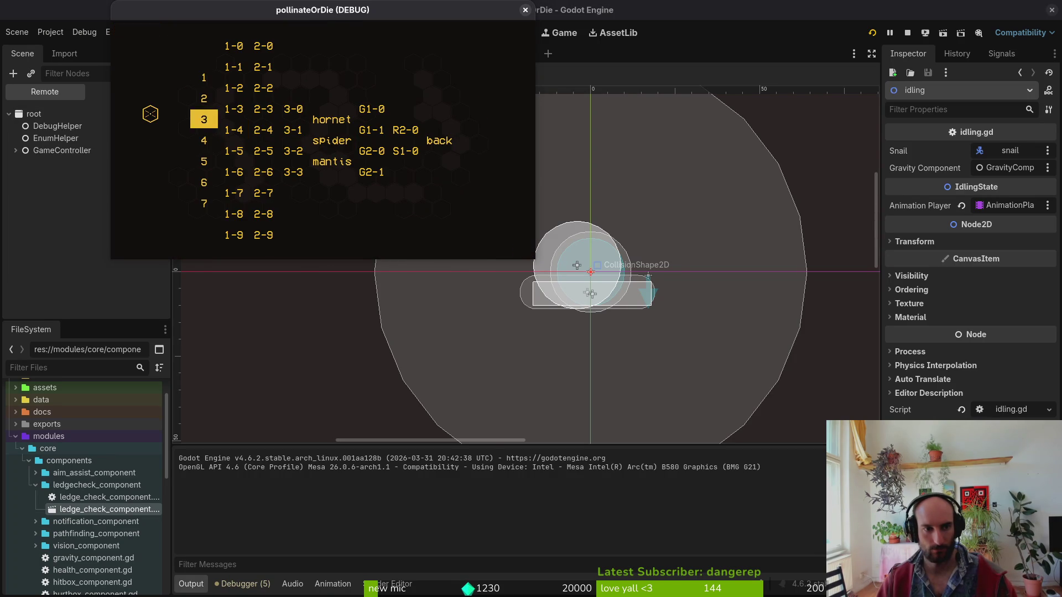
pyautogui.press('Down')
pyautogui.press('Down')
pyautogui.press('Up')
pyautogui.press('Return')
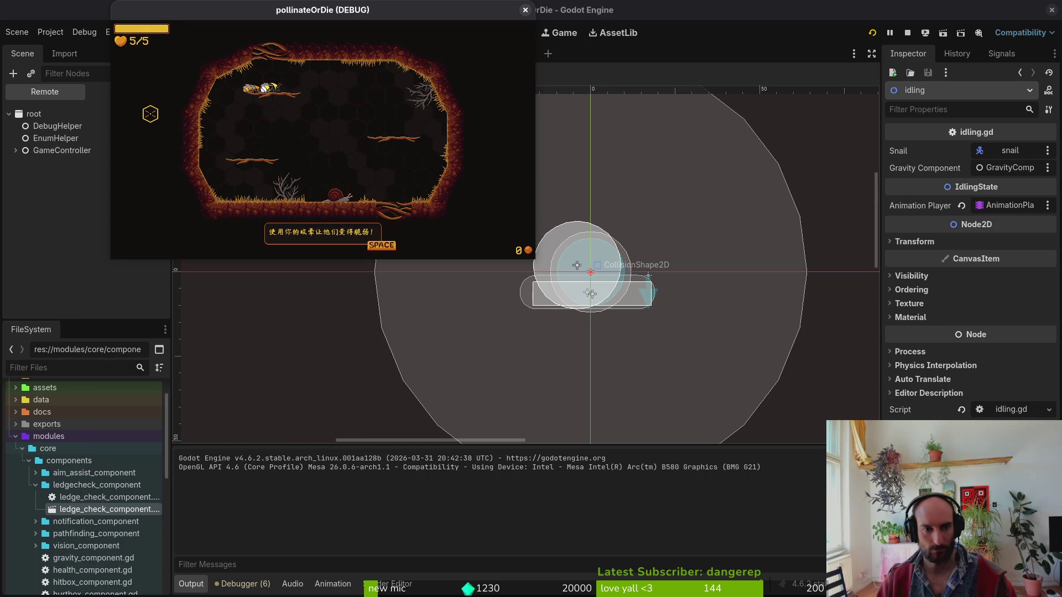
pyautogui.click(340, 111)
pyautogui.moveTo(181, 12); pyautogui.dragTo(394, 169)
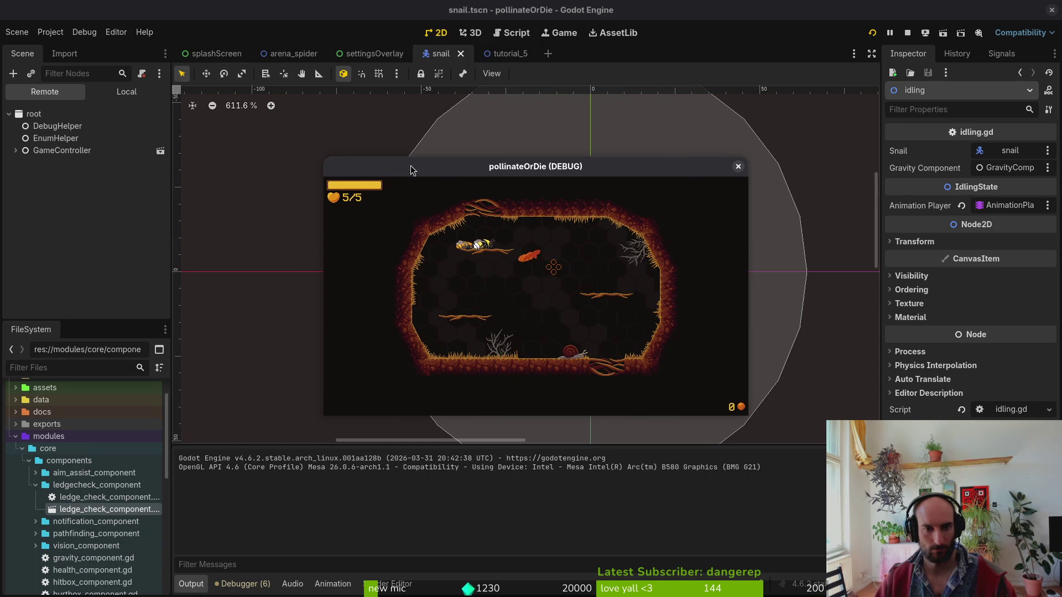
pyautogui.doubleClick(411, 169)
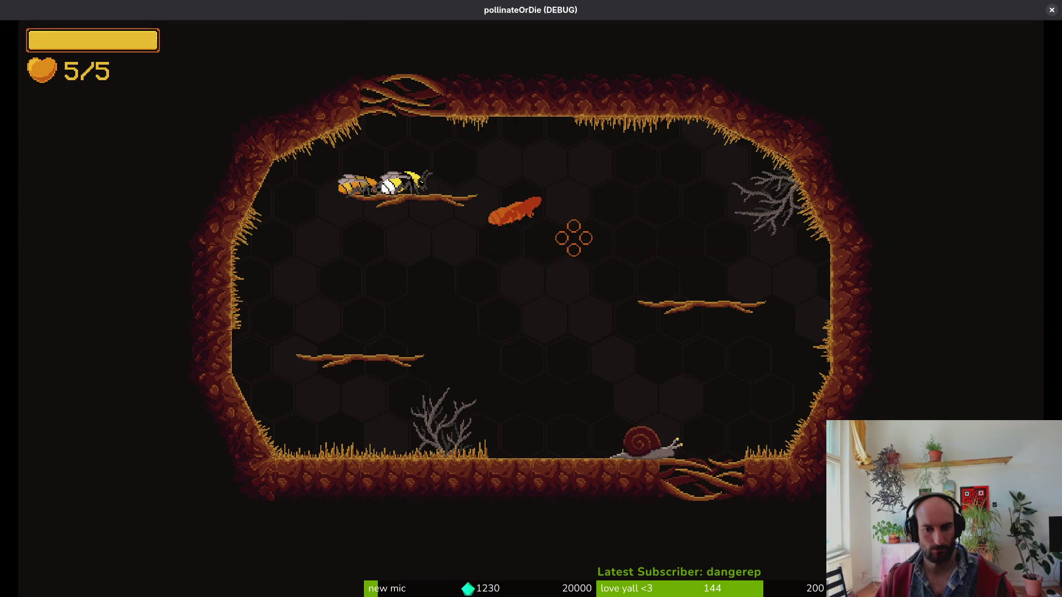
pyautogui.doubleClick(339, 11)
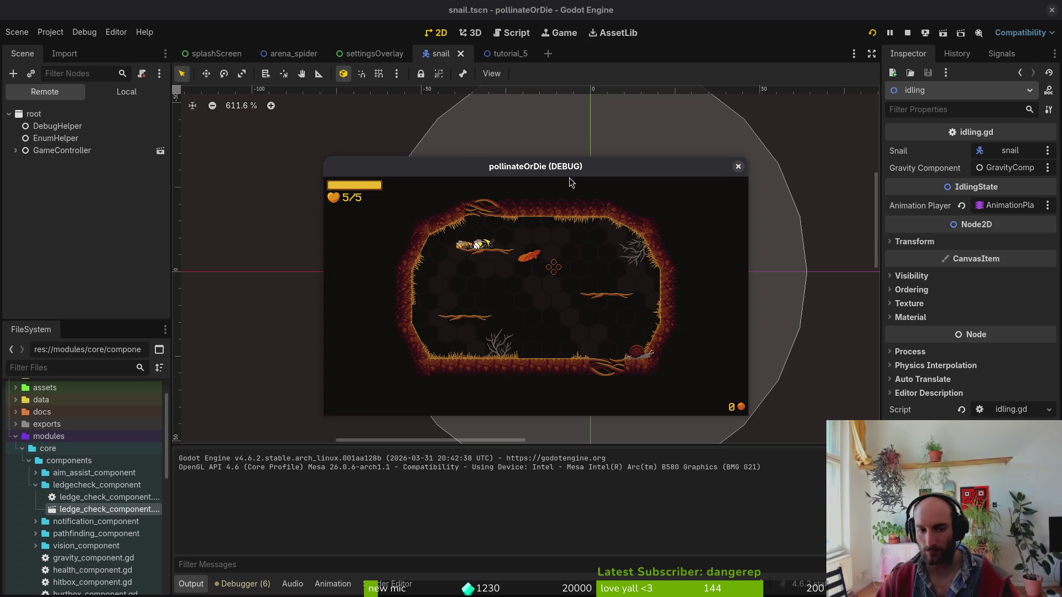
pyautogui.hotkey('alt', 'Tab')
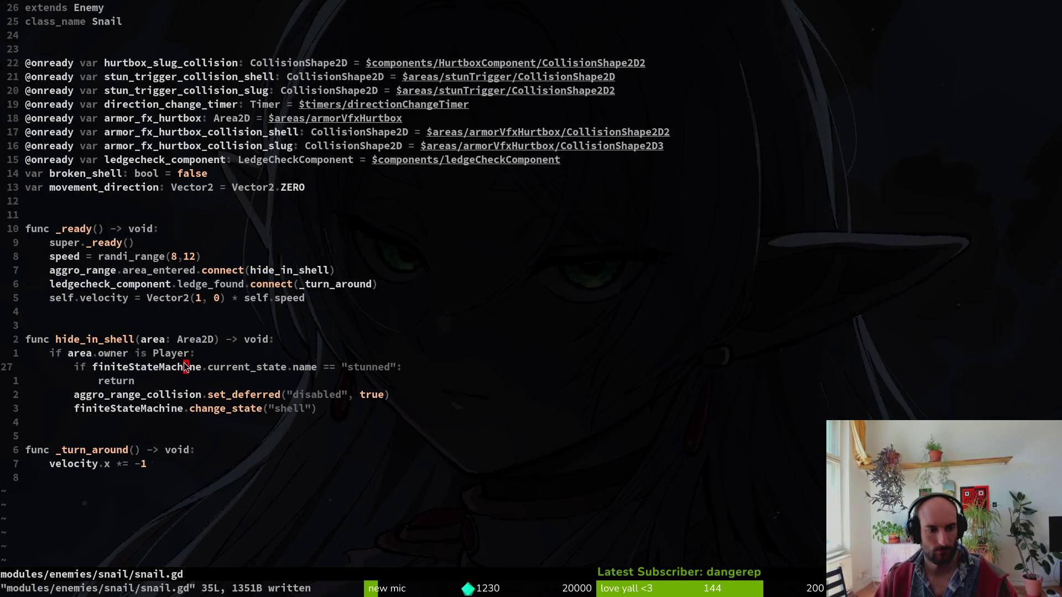
# Step: Save ledge_check_component.gd, close the game, and relaunch it from snail.gd
pyautogui.hotkey('ctrl', '6')
pyautogui.write(':w')
pyautogui.press('Return')
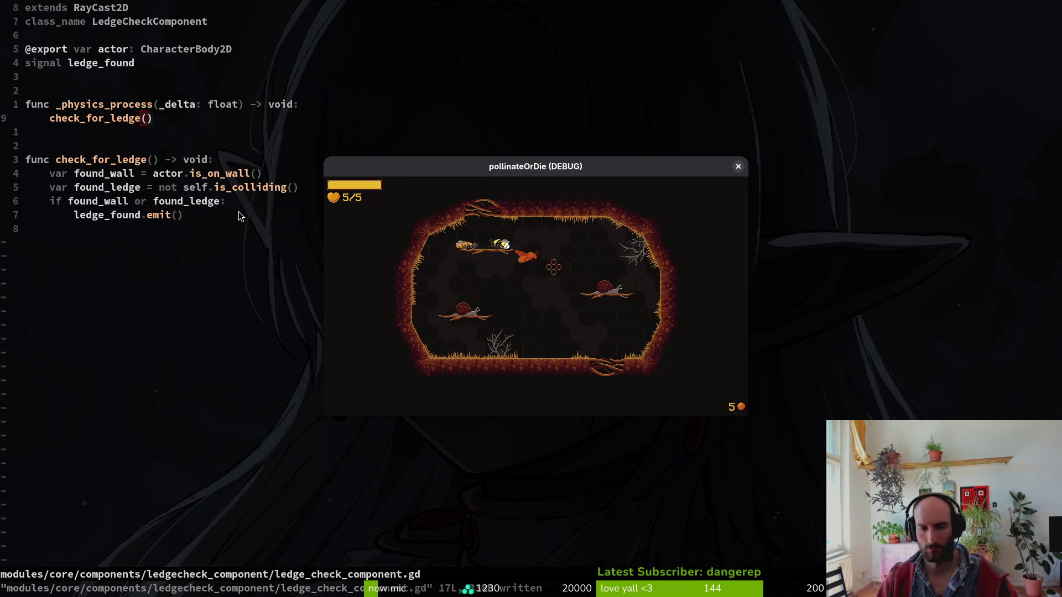
pyautogui.press('Escape')
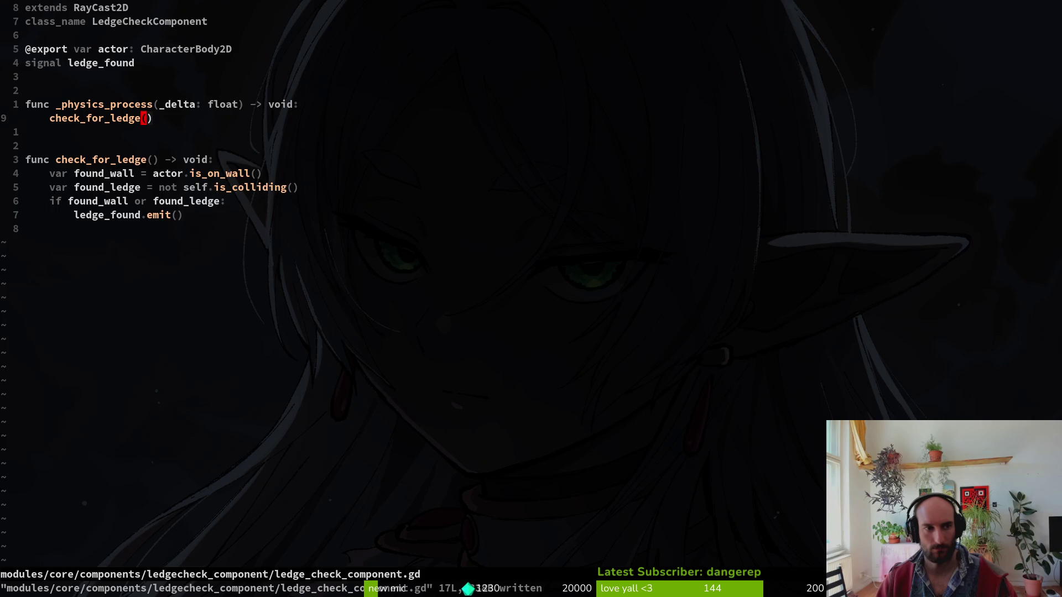
pyautogui.hotkey('ctrl', '6')
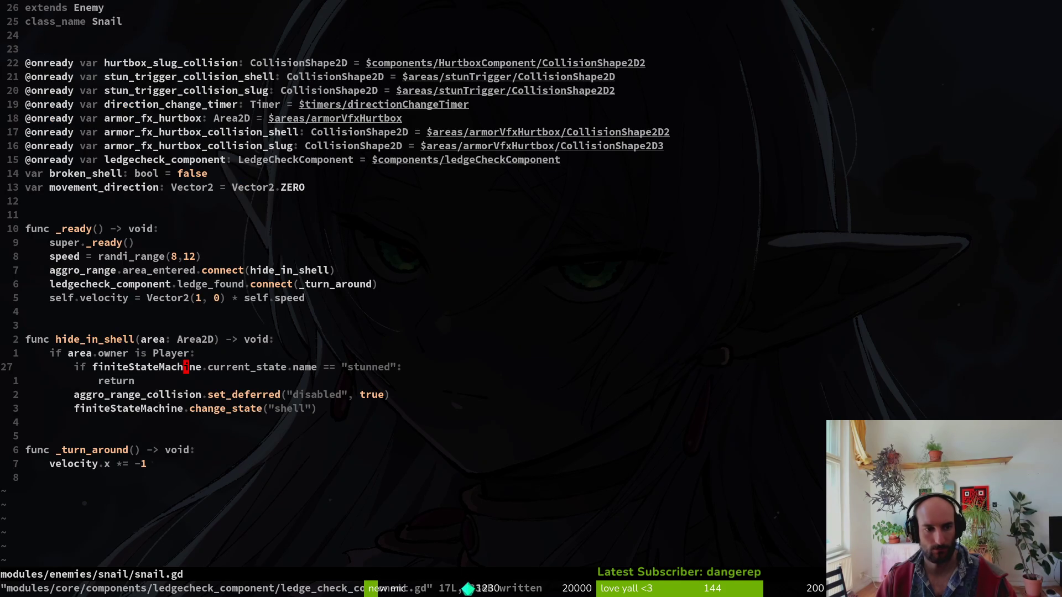
pyautogui.press('F5')
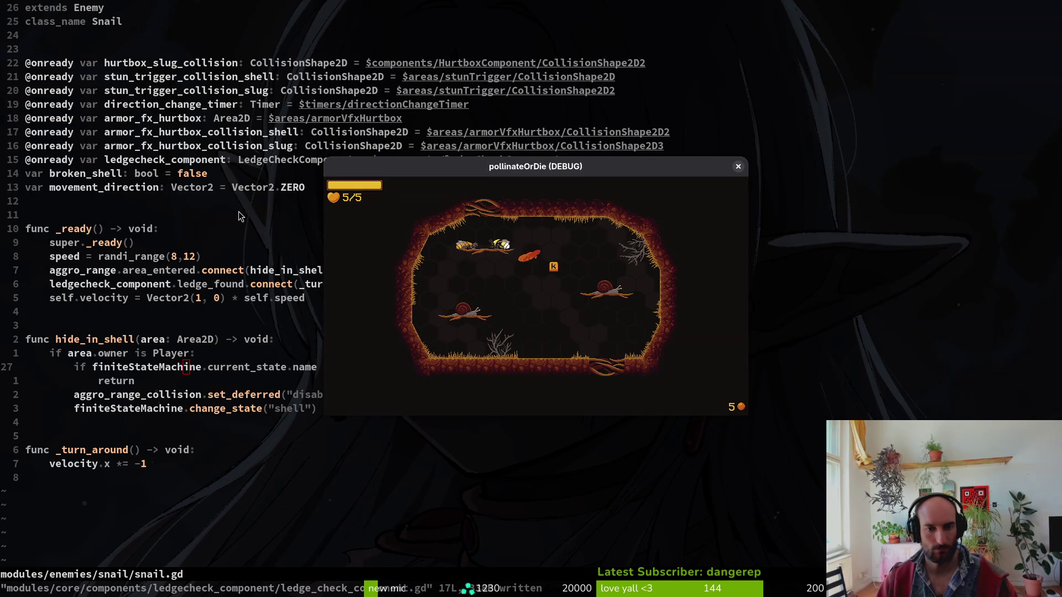
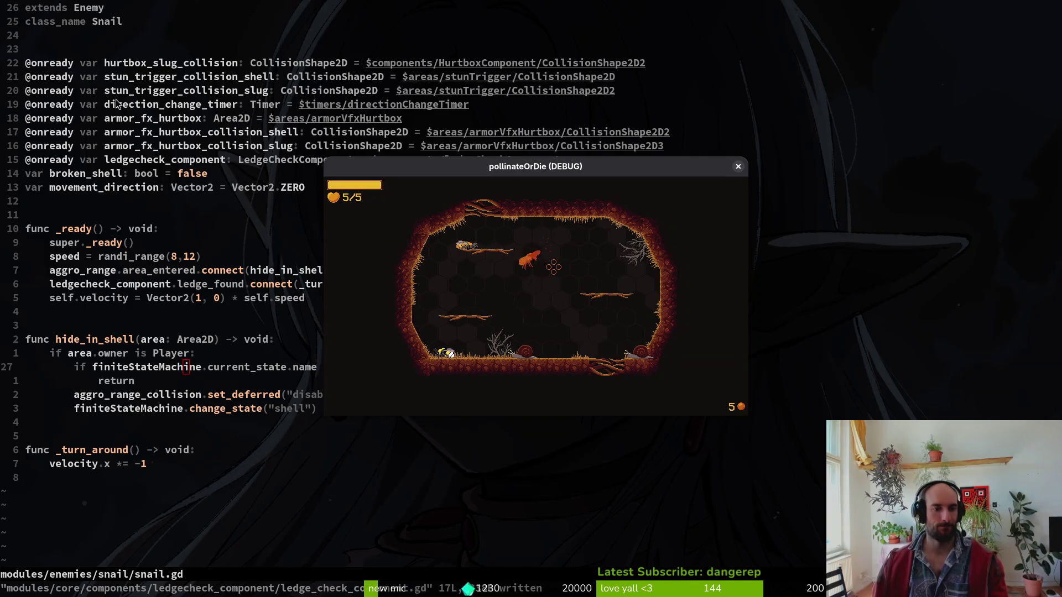
# Step: Fly the bee briefly in the running game, close it, and save snail.gd
pyautogui.click(162, 299)
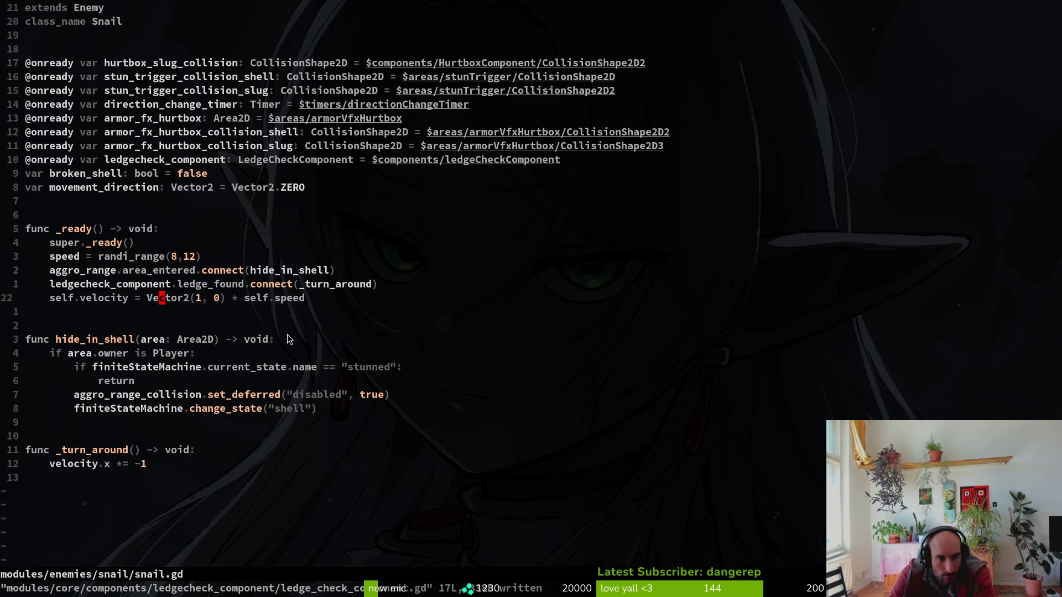
pyautogui.hotkey('ctrl', '6')
pyautogui.hotkey('ctrl', '6')
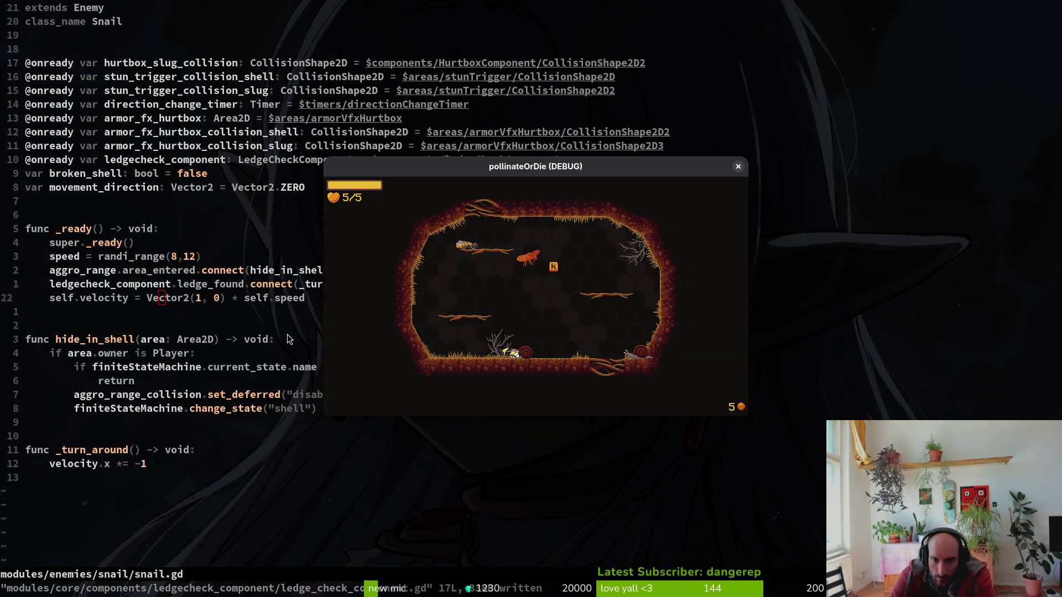
pyautogui.press('space')
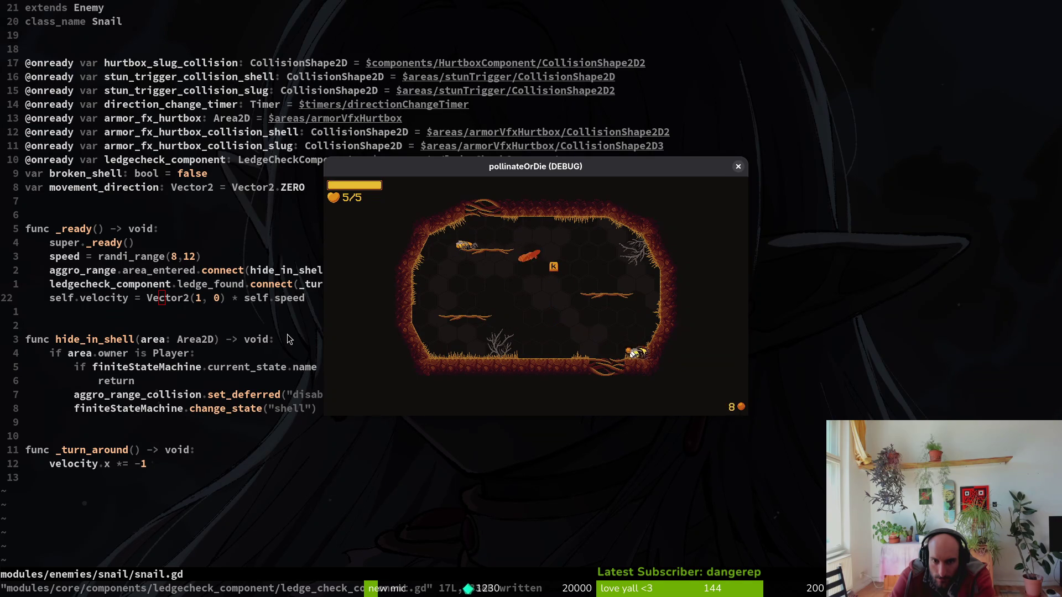
pyautogui.press('Right')
pyautogui.press('space')
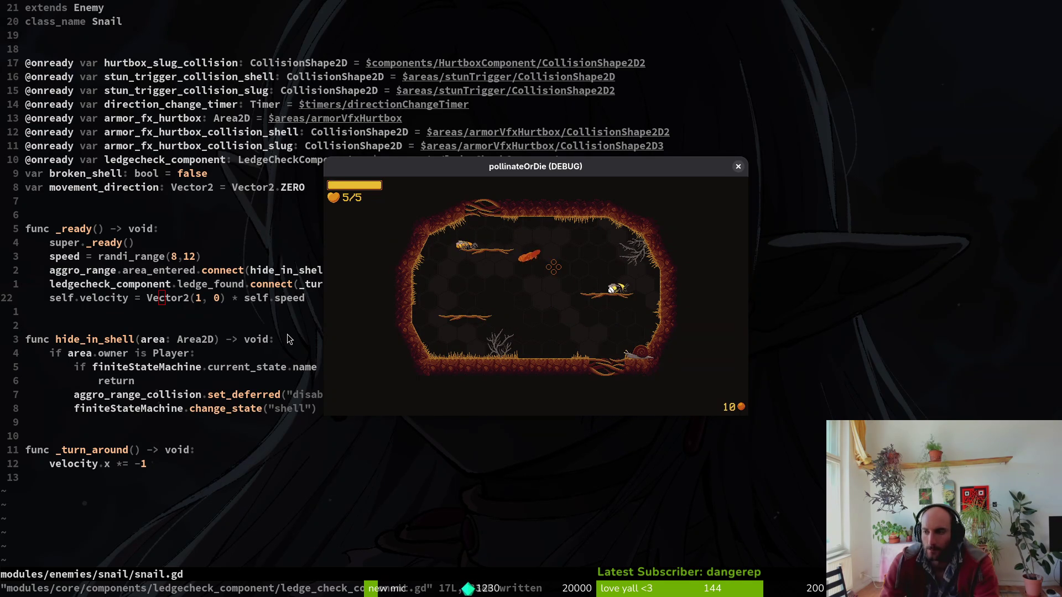
pyautogui.press('Escape')
pyautogui.hotkey('ctrl', 's')
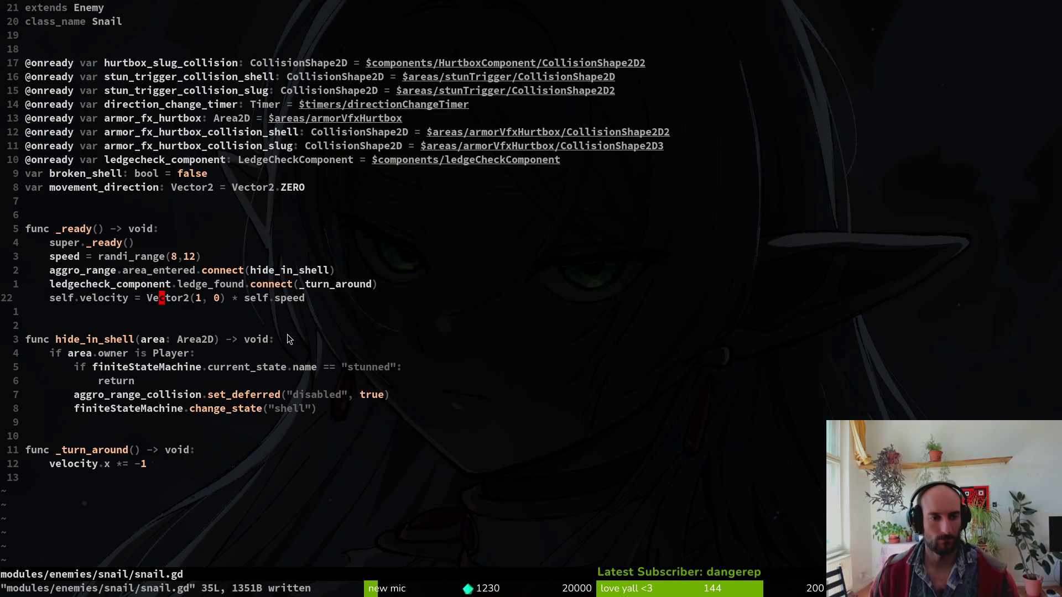
# Step: Open debug.helper.gd and change show_state_label from false to true
pyautogui.hotkey('ctrl', 'p')
pyautogui.write('debug.helper')
pyautogui.press('Return')
pyautogui.press('k')
pyautogui.press('k')
pyautogui.press('k')
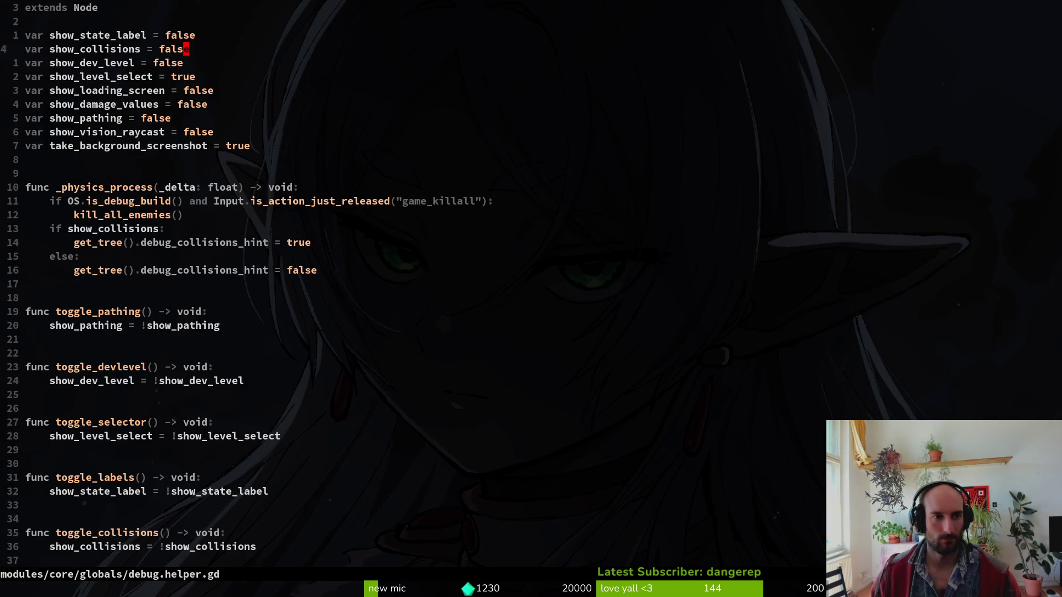
pyautogui.write('sit')
pyautogui.hotkey('ctrl', 'w')
pyautogui.write('trur')
pyautogui.press('Escape')
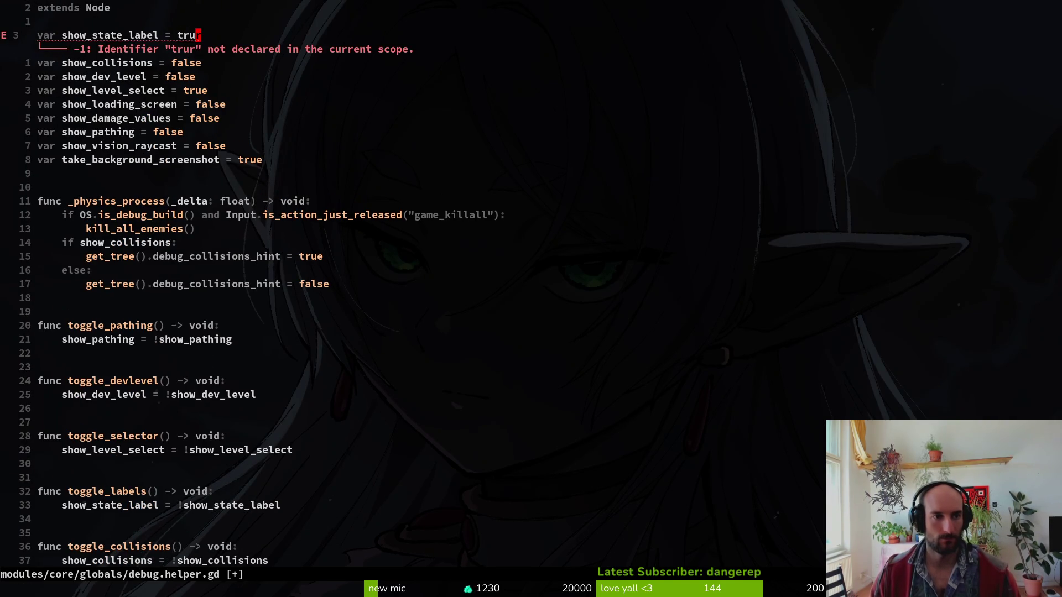
pyautogui.press('x')
pyautogui.press('Escape')
# Step: Save debug.helper.gd with :w and relaunch the game from Godot with F5
pyautogui.write(':w')
pyautogui.press('Return')
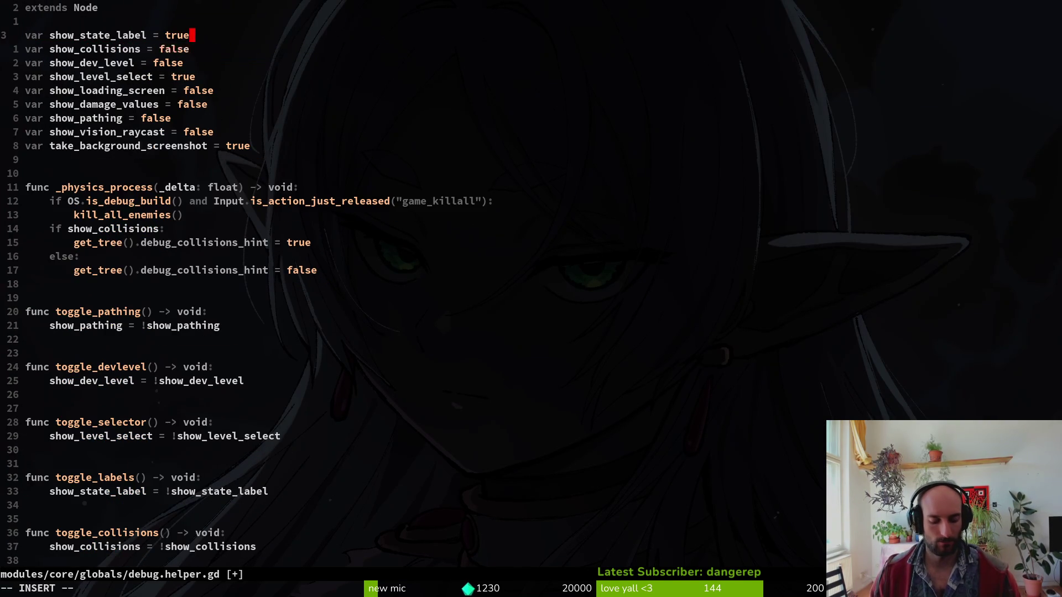
pyautogui.hotkey('alt', 'Tab')
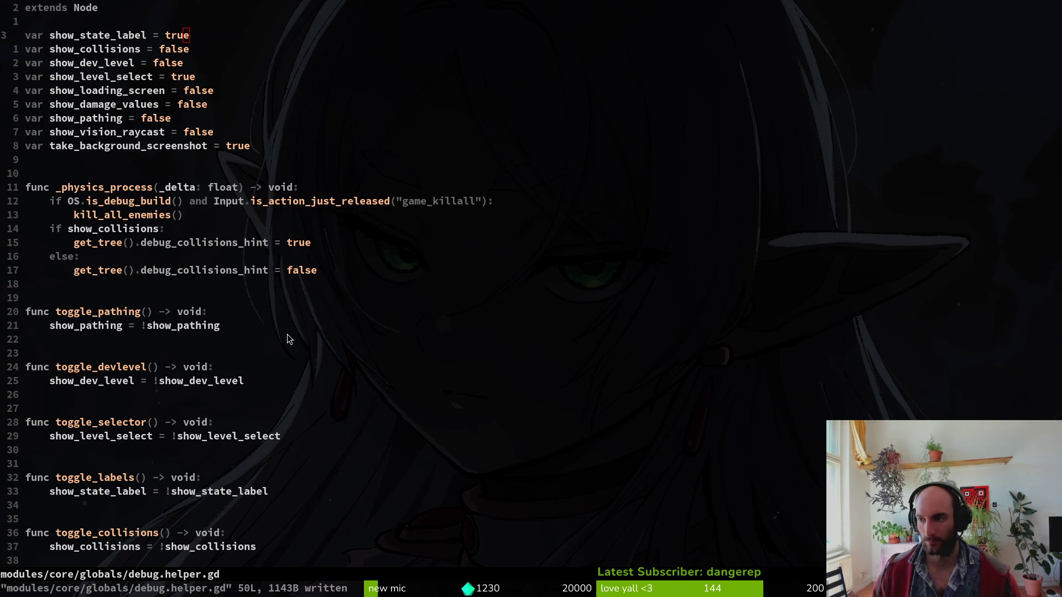
pyautogui.press('F5')
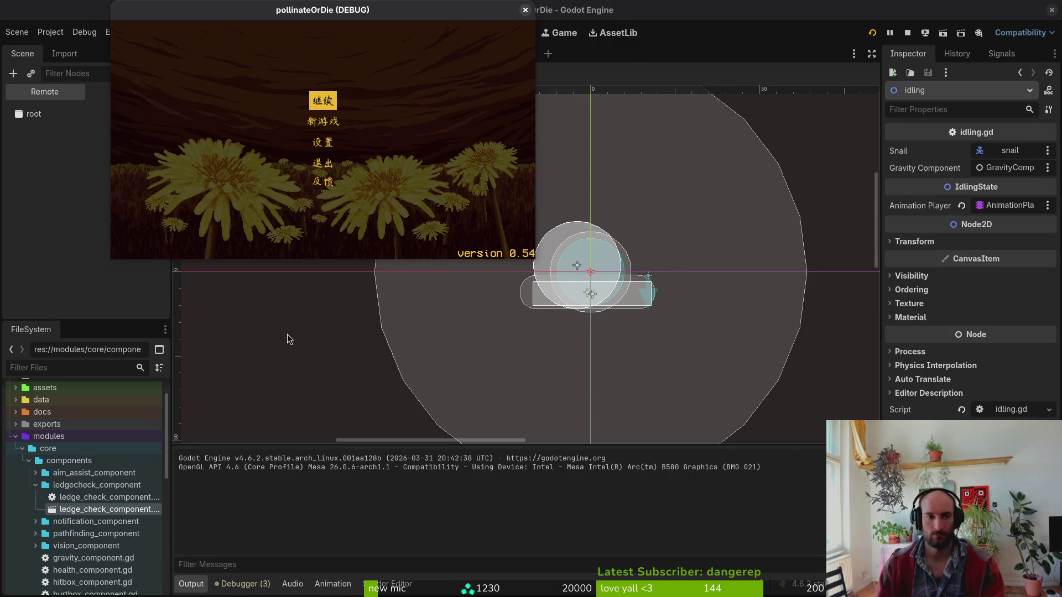
# Step: Start a cave level from the debug level list and maximize the game window
pyautogui.press('Return')
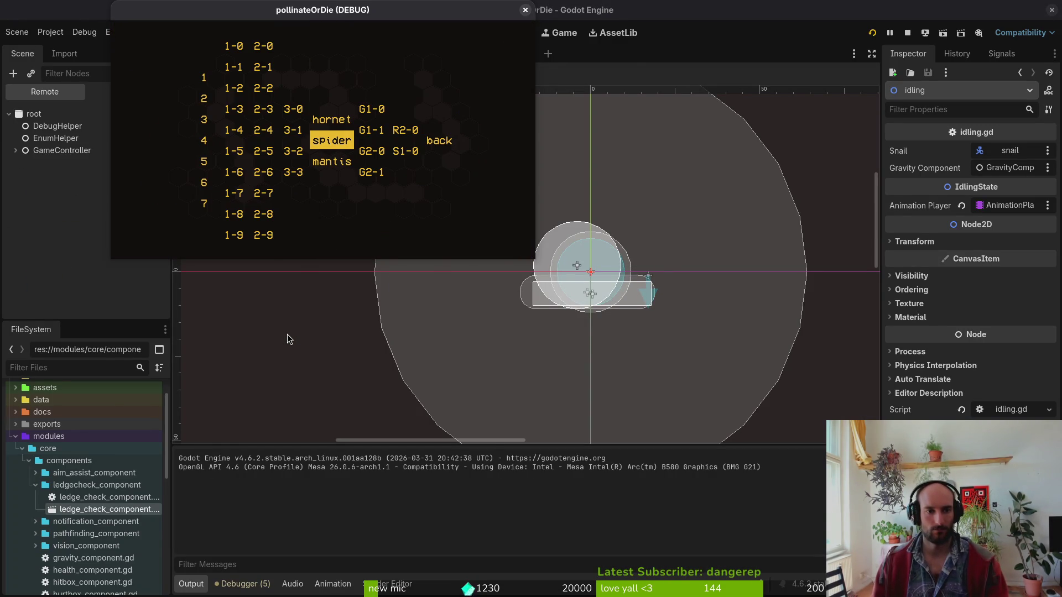
pyautogui.press('Left')
pyautogui.press('Left')
pyautogui.press('Left')
pyautogui.press('Left')
pyautogui.press('Down')
pyautogui.press('Down')
pyautogui.press('Return')
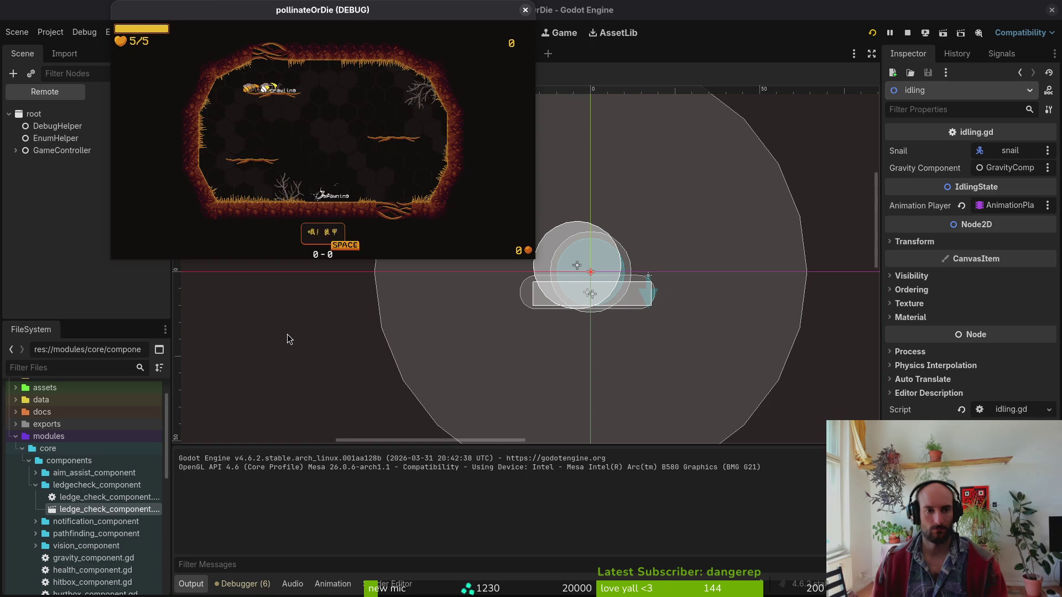
pyautogui.press('space')
pyautogui.press('space')
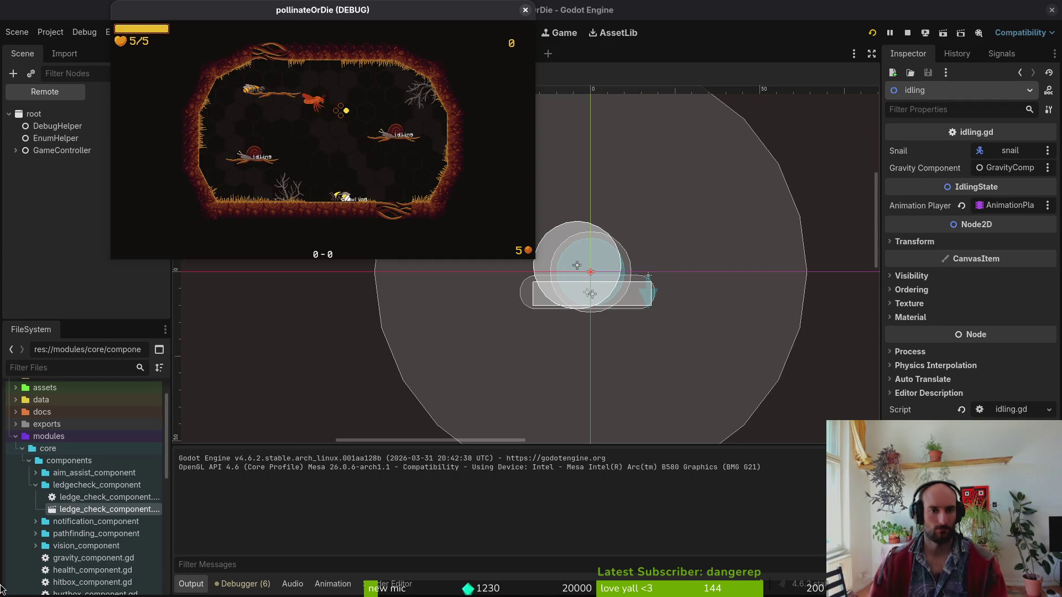
pyautogui.doubleClick(543, 158)
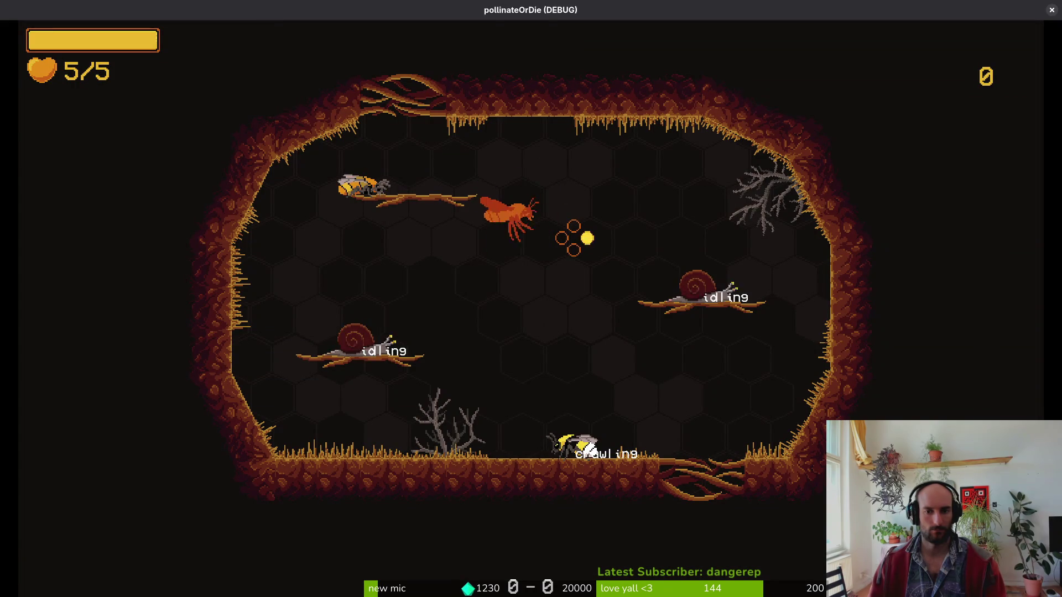
# Step: Turn on collision shape display in the pause menu's debugging panel
pyautogui.press('Escape')
pyautogui.press('Down')
pyautogui.press('Return')
pyautogui.press('Down')
pyautogui.press('Down')
pyautogui.press('Return')
pyautogui.press('Escape')
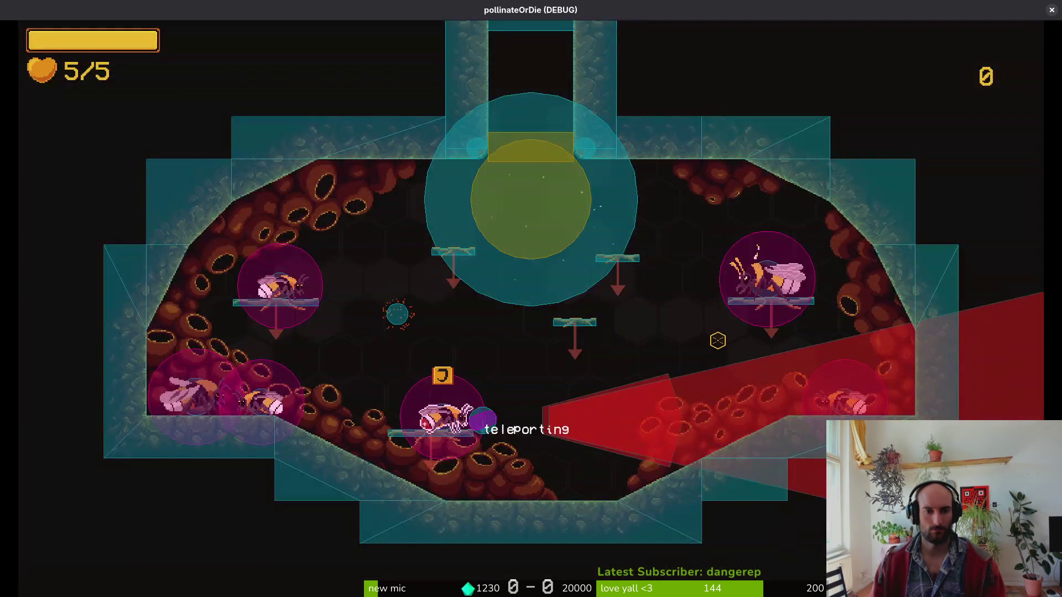
# Step: Load level 4, fly the bee across the platforms, then return to the Godot editor
pyautogui.press('Tab')
pyautogui.press('Left')
pyautogui.press('Left')
pyautogui.press('Return')
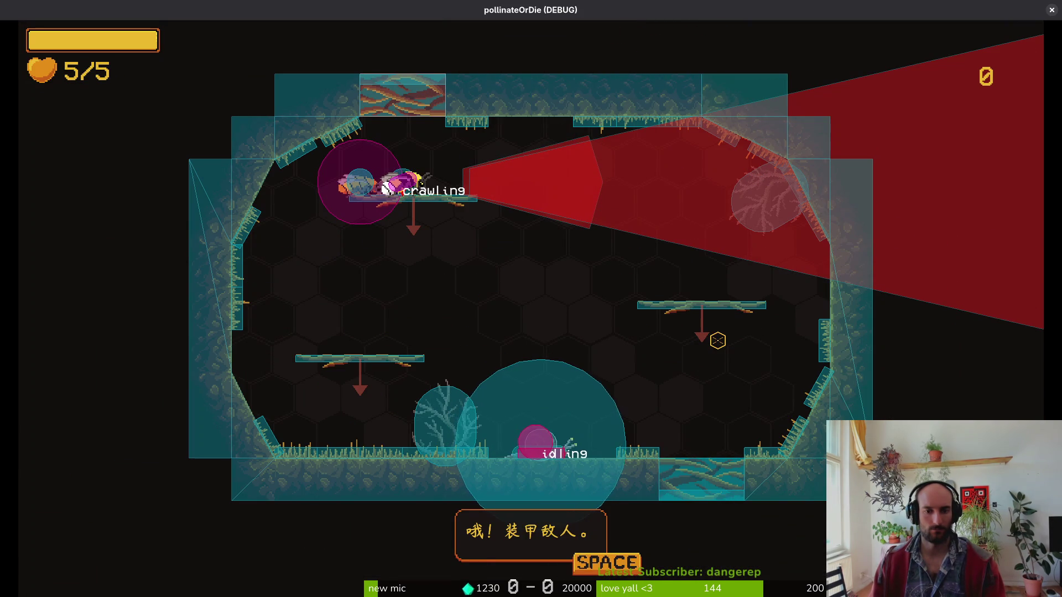
pyautogui.press('space')
pyautogui.press('space')
pyautogui.press('k')
pyautogui.press('space')
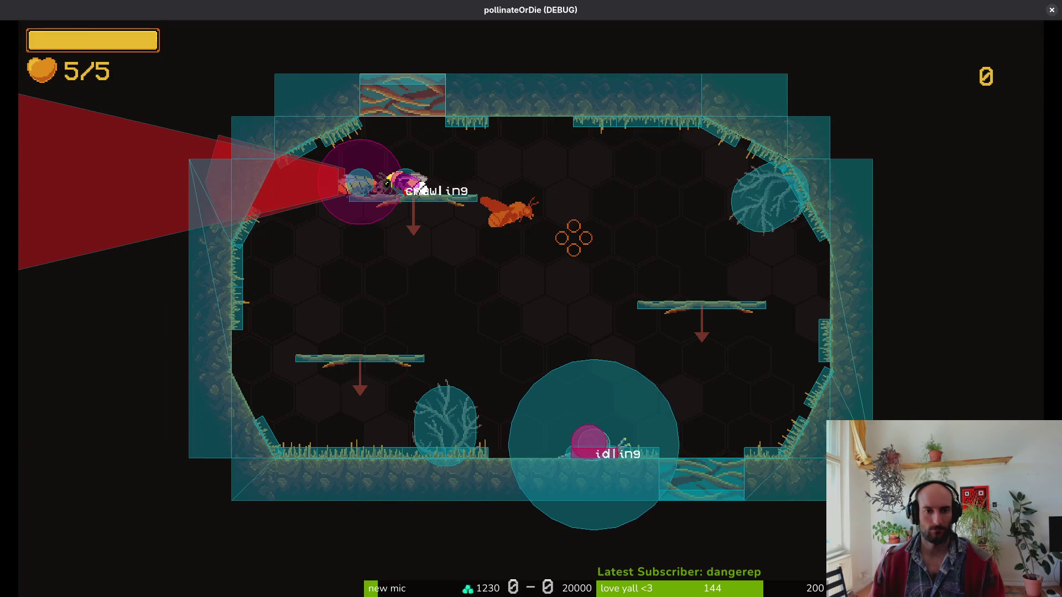
pyautogui.press('space')
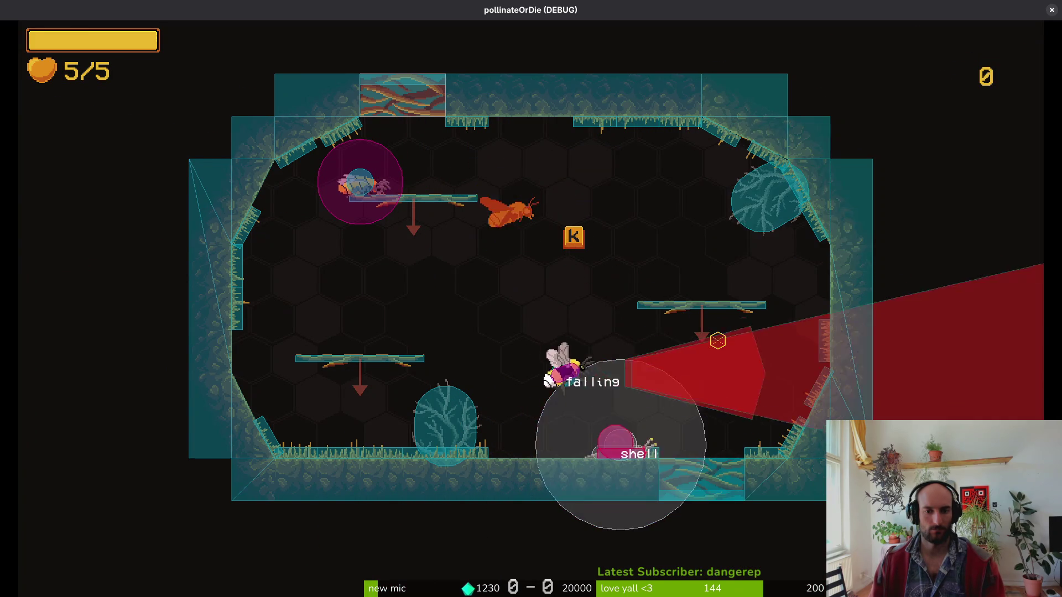
pyautogui.press('Right')
pyautogui.press('space')
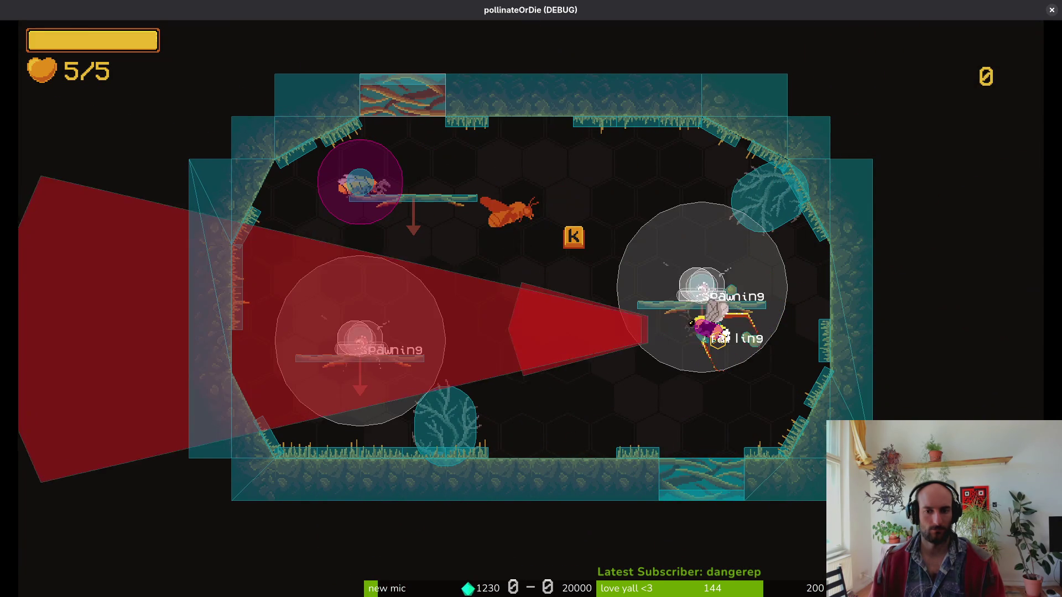
pyautogui.press('Left')
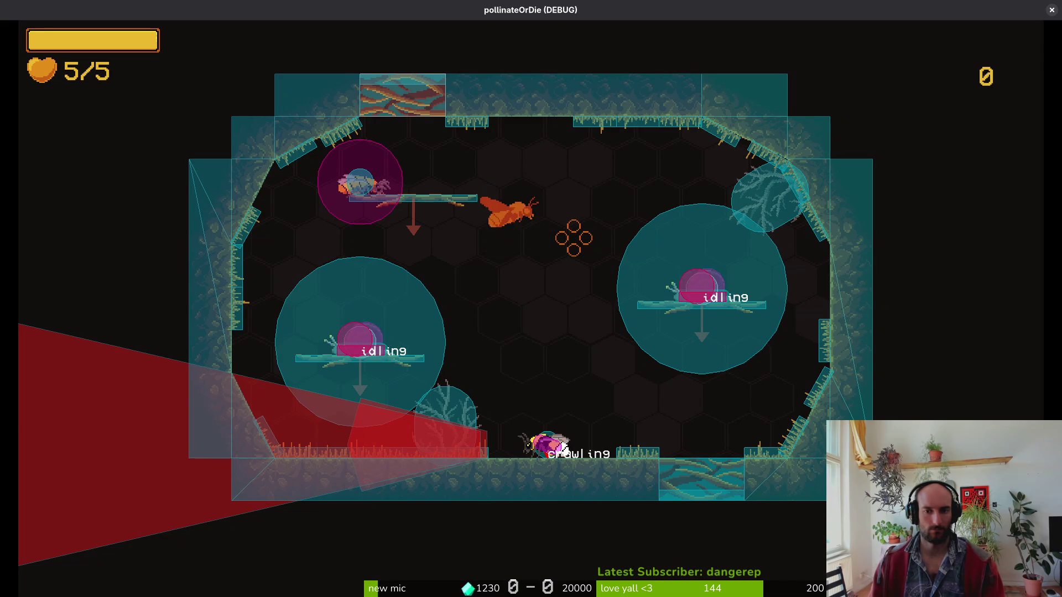
pyautogui.hotkey('alt', 'Tab')
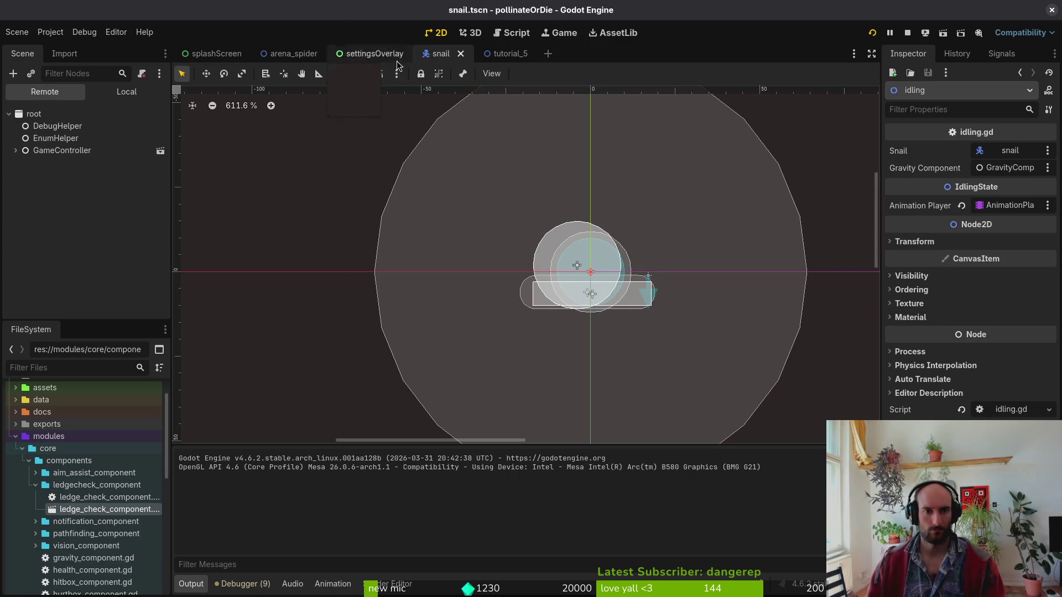
# Step: Quick-open the ledge_check_component scene
pyautogui.hotkey('alt', 'shift', 'o')
pyautogui.write('ledge')
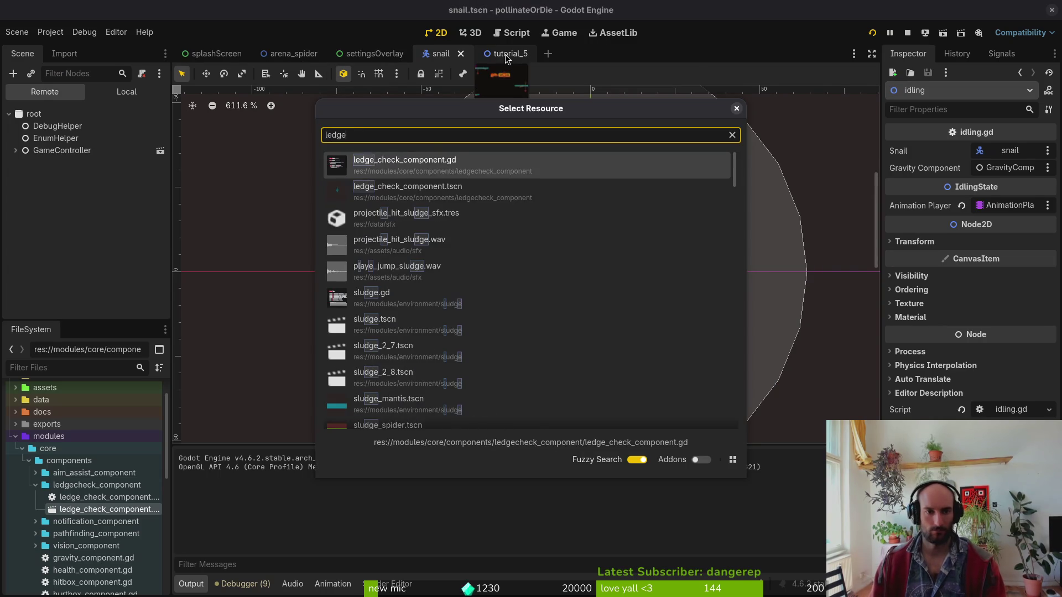
pyautogui.press('Down')
pyautogui.press('Return')
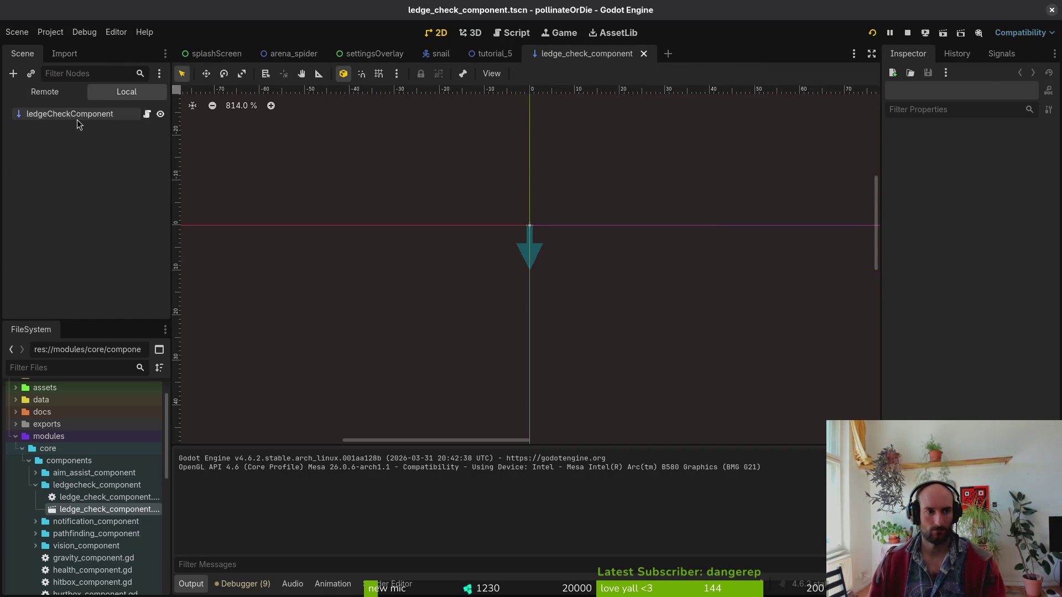
# Step: Make the ledgeCheckComponent ray also collide with areas, then save and rerun the game
pyautogui.click(92, 114)
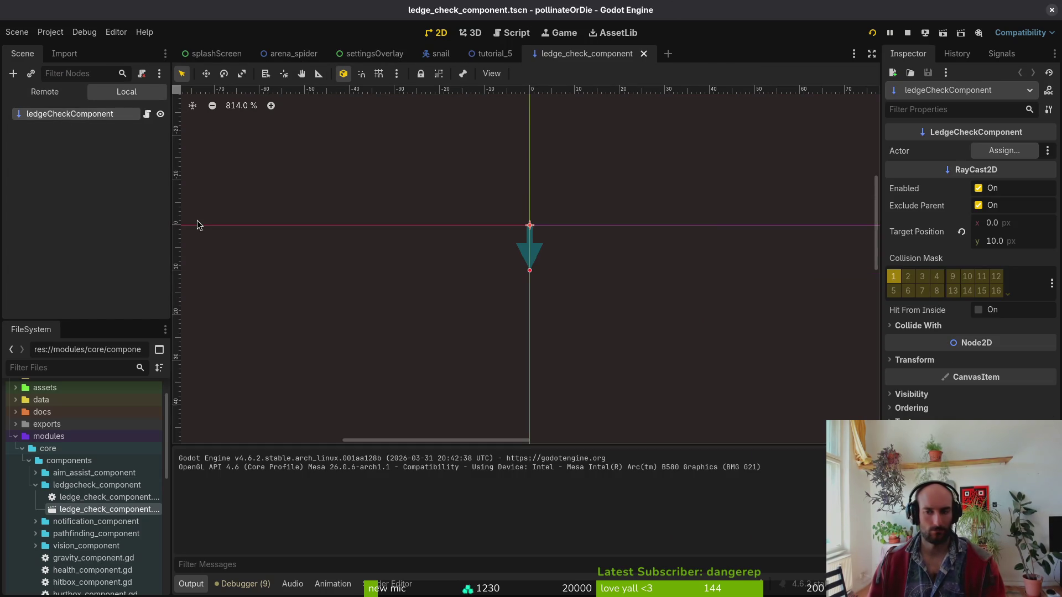
pyautogui.click(918, 326)
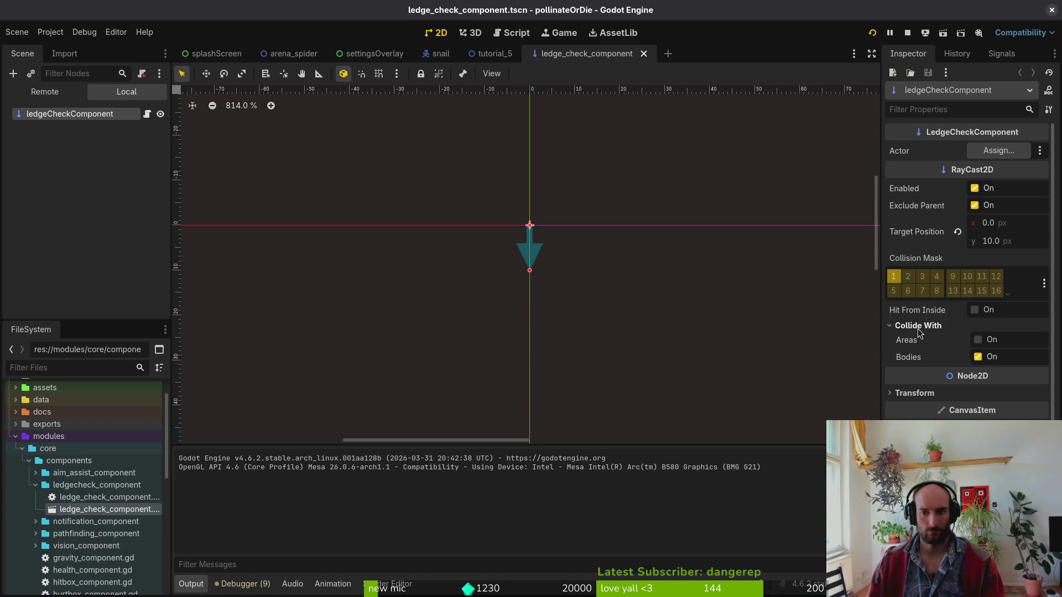
pyautogui.click(980, 340)
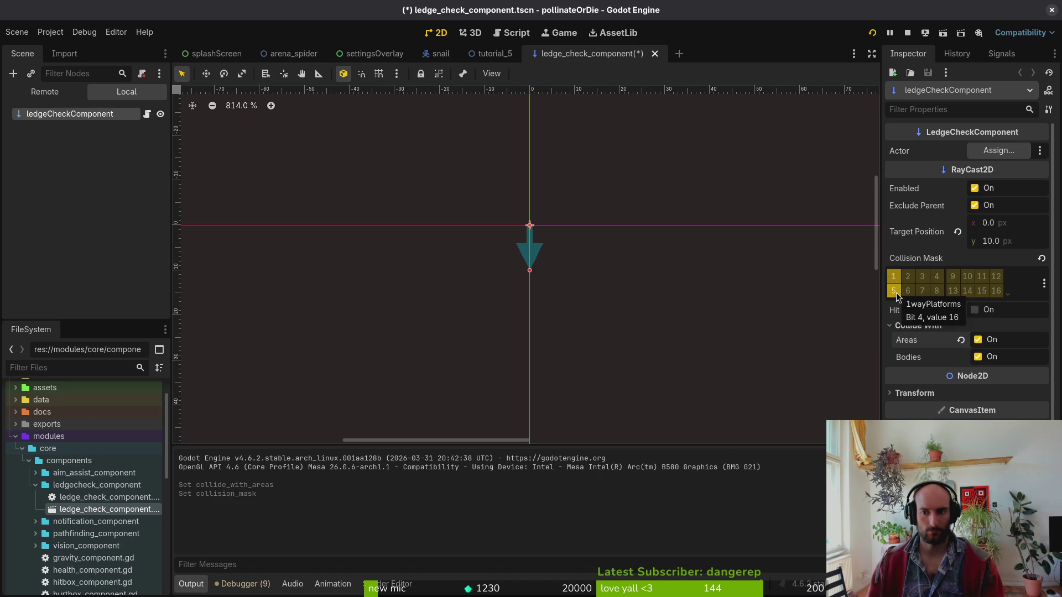
pyautogui.click(872, 33)
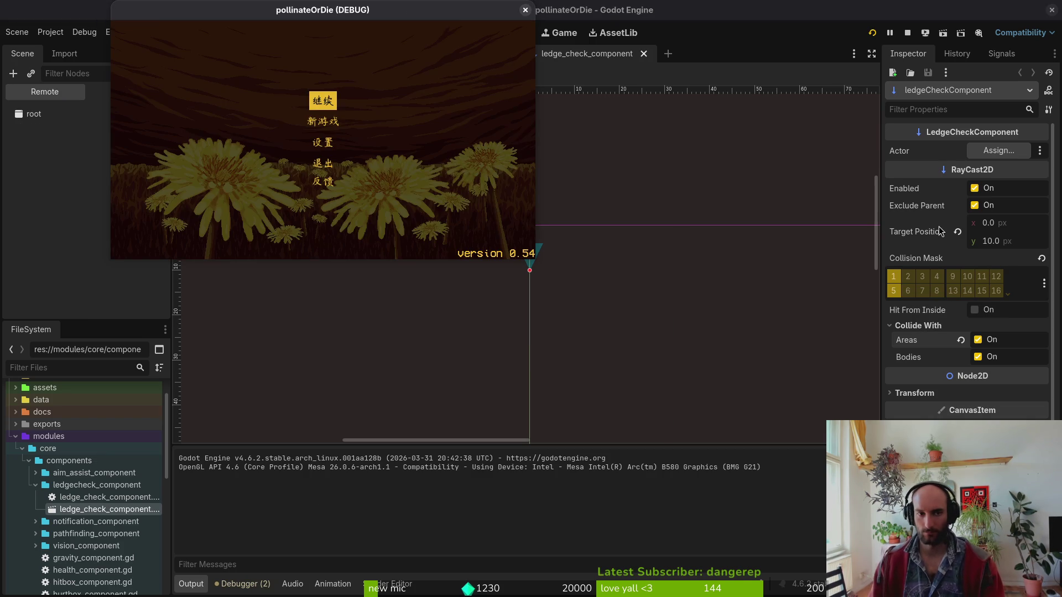
# Step: Load level 5 from debug level select, dismiss the armored-enemy hint, and return to Neovim
pyautogui.press('Return')
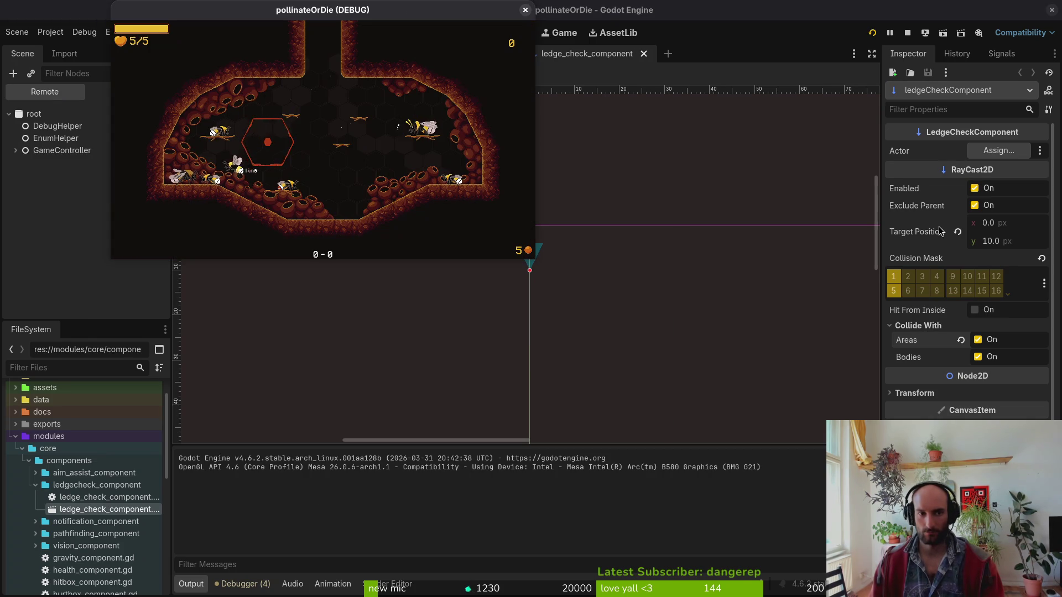
pyautogui.press('Escape')
pyautogui.press('Left')
pyautogui.press('Left')
pyautogui.press('Left')
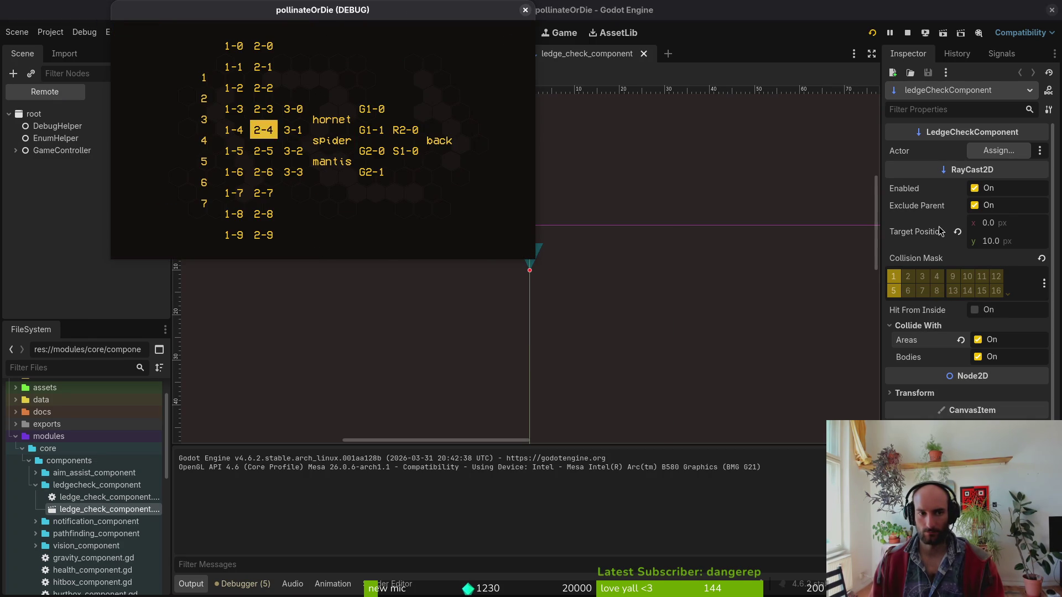
pyautogui.press('Down')
pyautogui.press('Down')
pyautogui.press('Return')
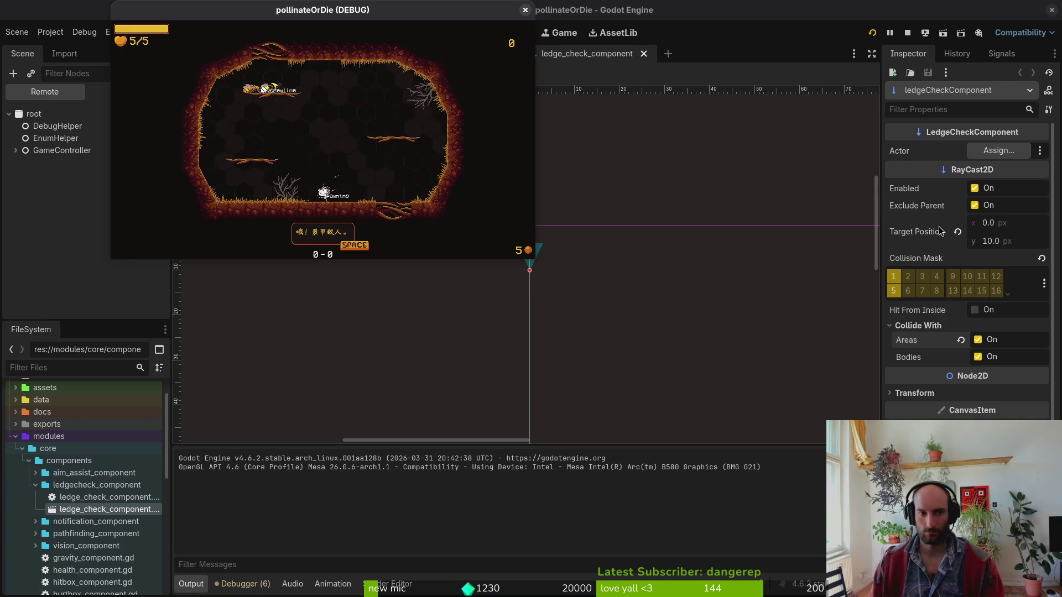
pyautogui.press('space')
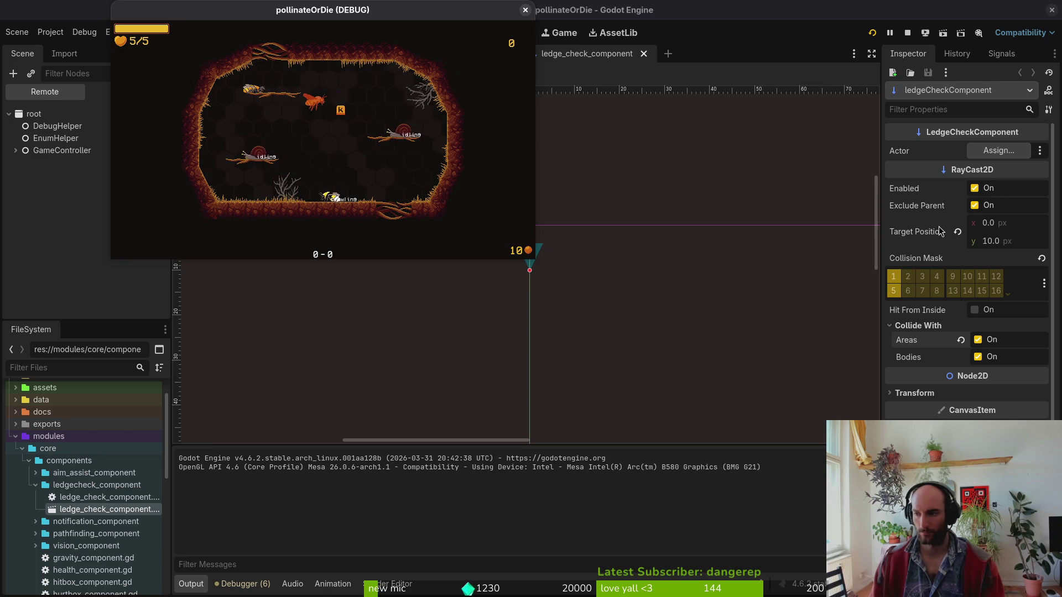
pyautogui.press('super+1')
pyautogui.hotkey('ctrl', 'p')
# Step: Open shell.gd, add 'snail.velocity = Vector2.ZERO' in enter(), and save it
pyautogui.write('shell')
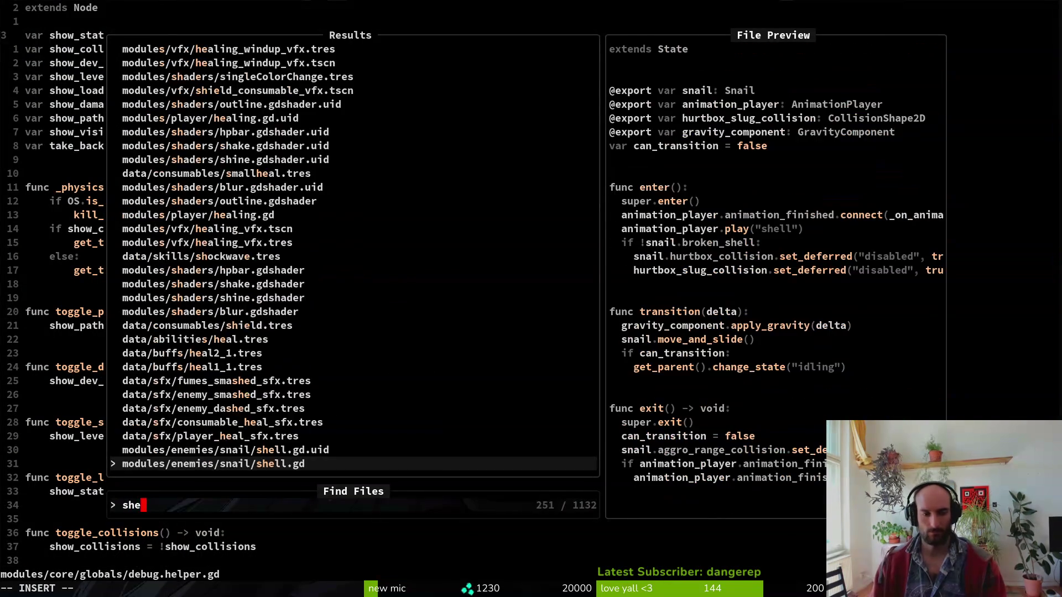
pyautogui.press('Return')
pyautogui.press('1')
pyautogui.press('1')
pyautogui.write('j')
pyautogui.write('kOsnail.velocity = ')
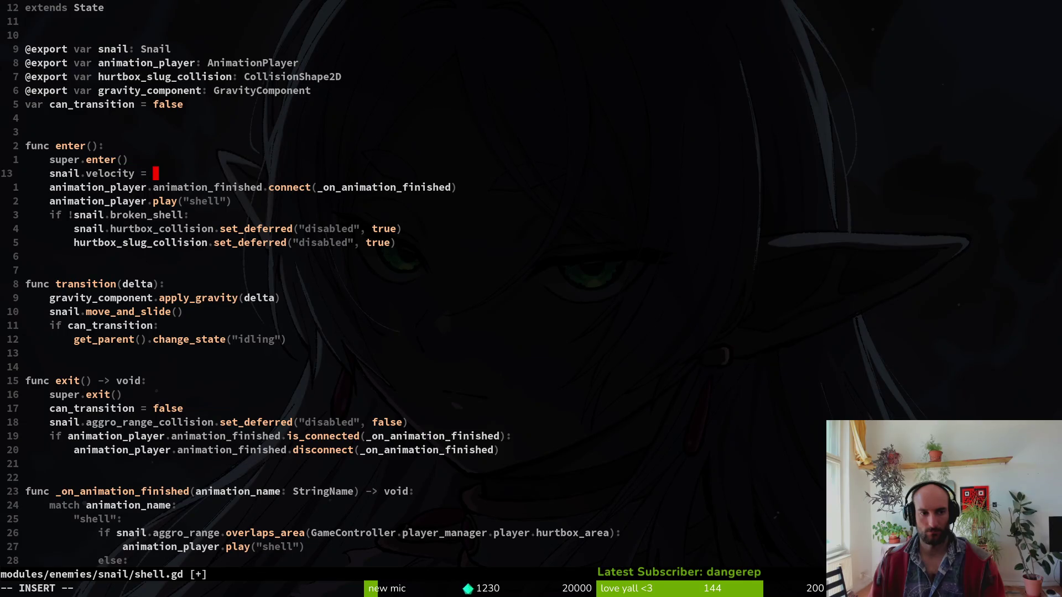
pyautogui.write('ector2.ZERO')
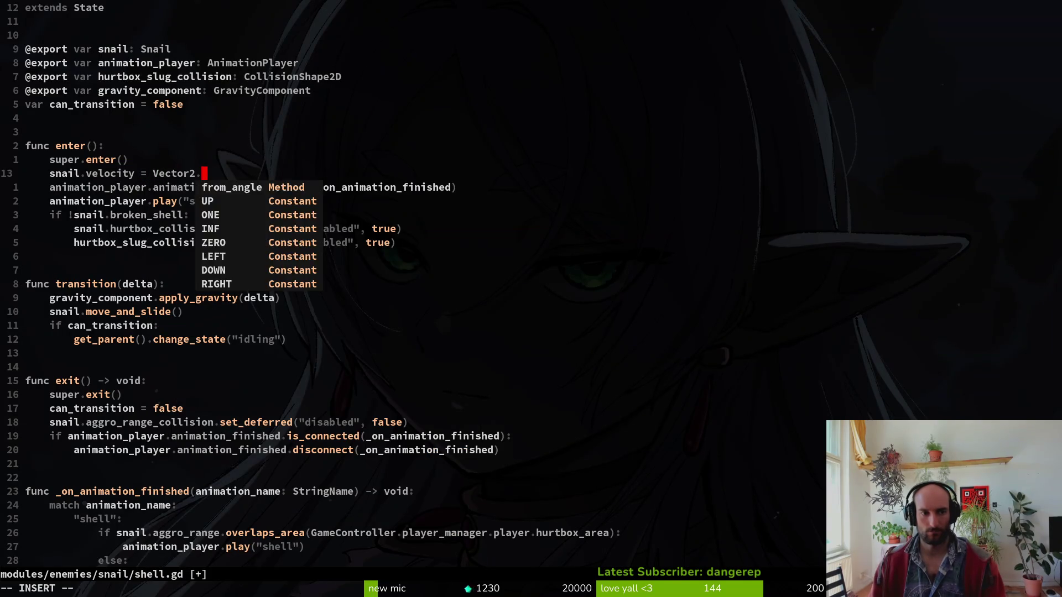
pyautogui.press('Escape')
pyautogui.write(':w')
pyautogui.press('Return')
# Step: Run the game to test the shell change, close it, and switch to Godot
pyautogui.press('F5')
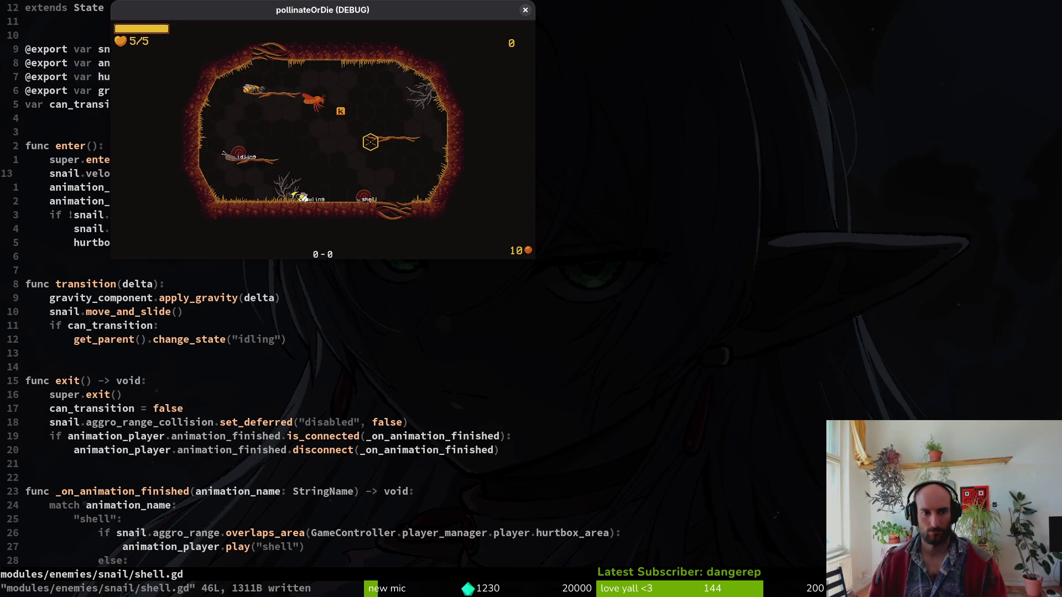
pyautogui.click(525, 10)
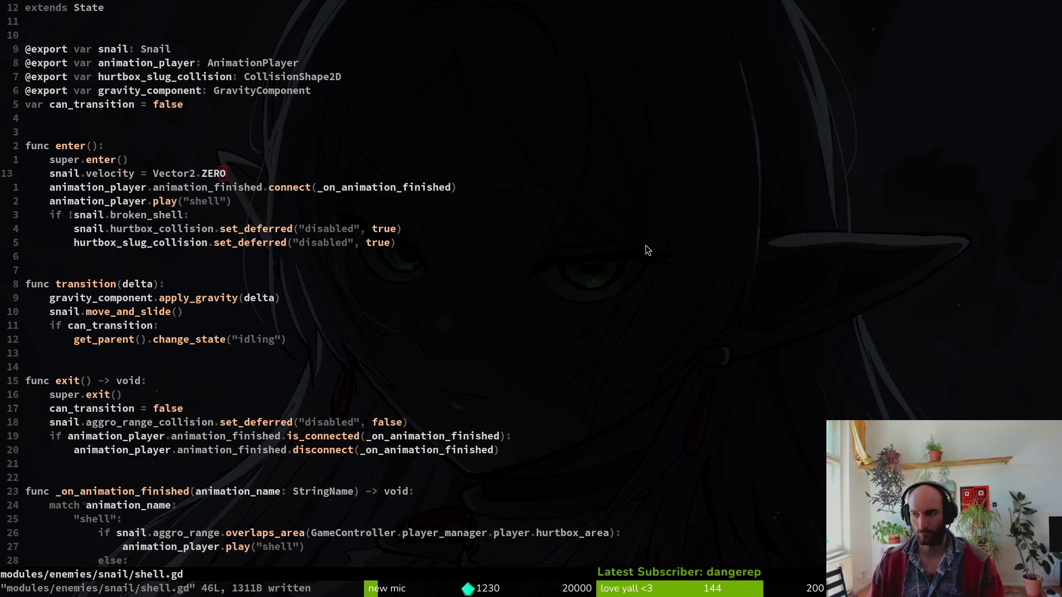
pyautogui.hotkey('alt', 'Tab')
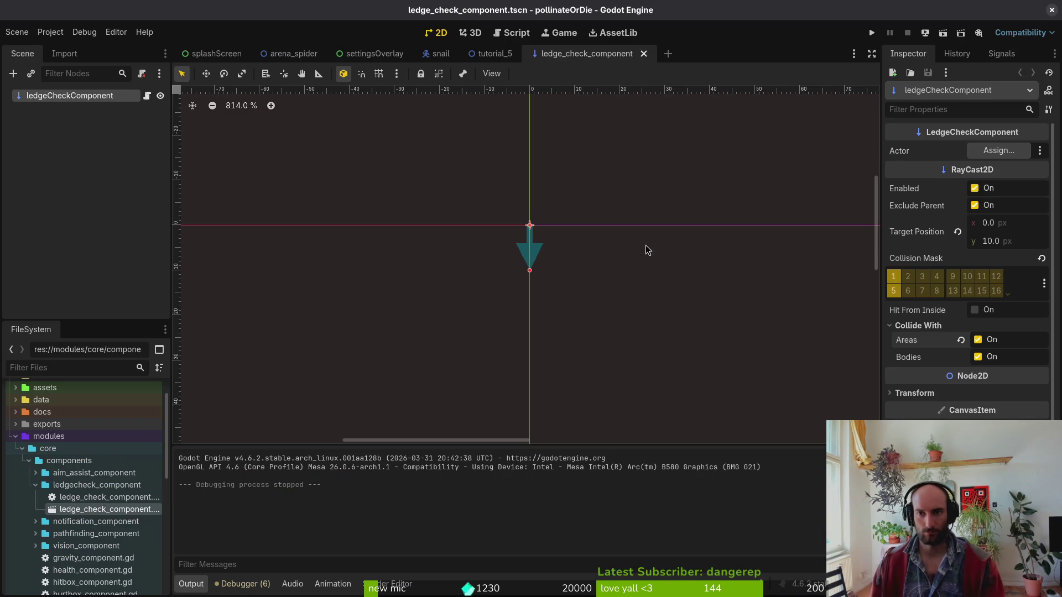
# Step: Open the snail scene tab, run the project, and continue the saved game
pyautogui.click(441, 53)
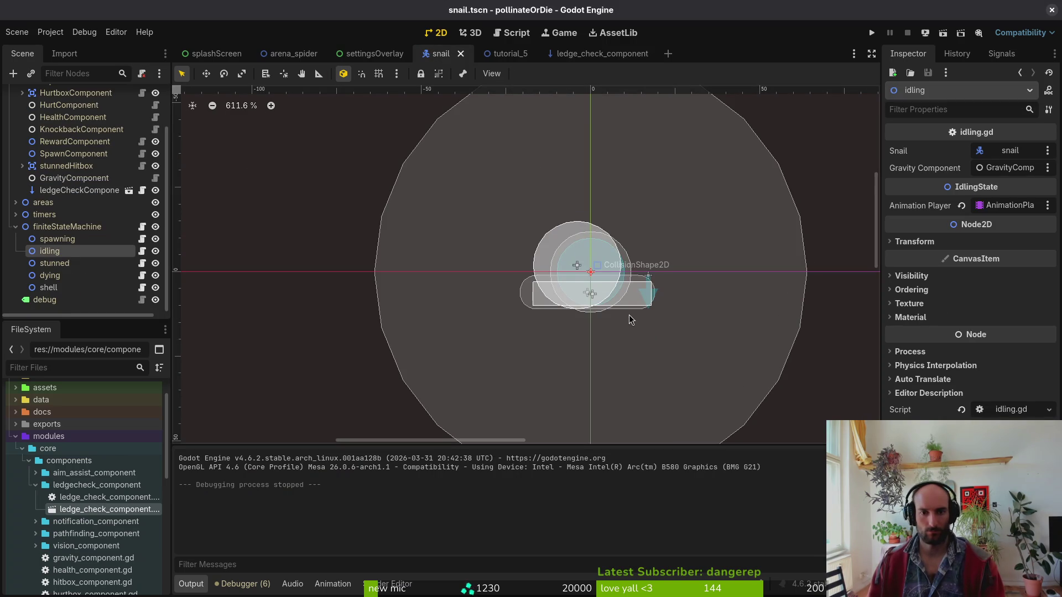
pyautogui.scroll(4, 633, 322)
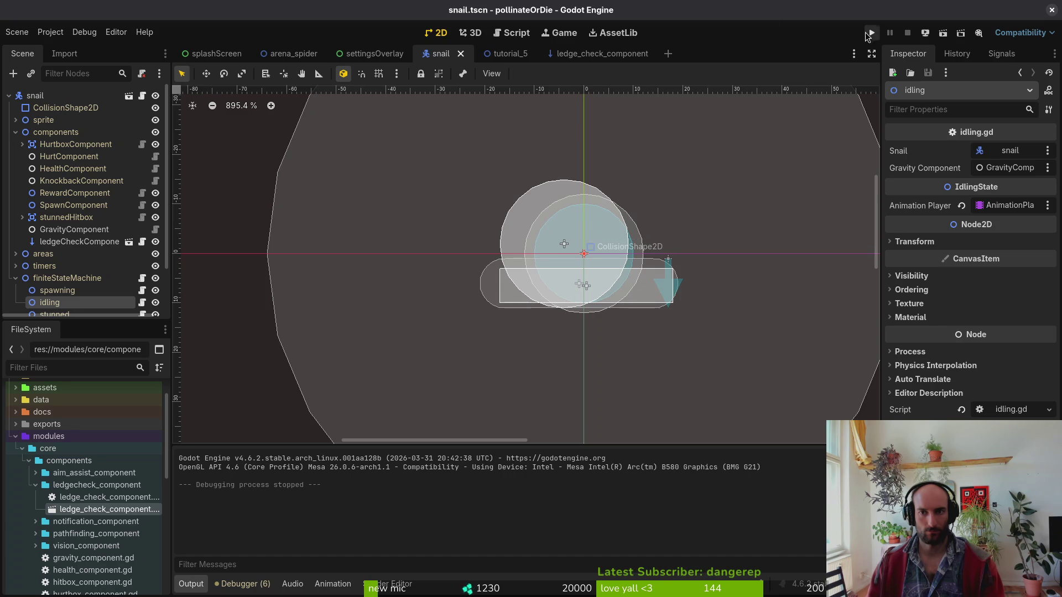
pyautogui.click(871, 35)
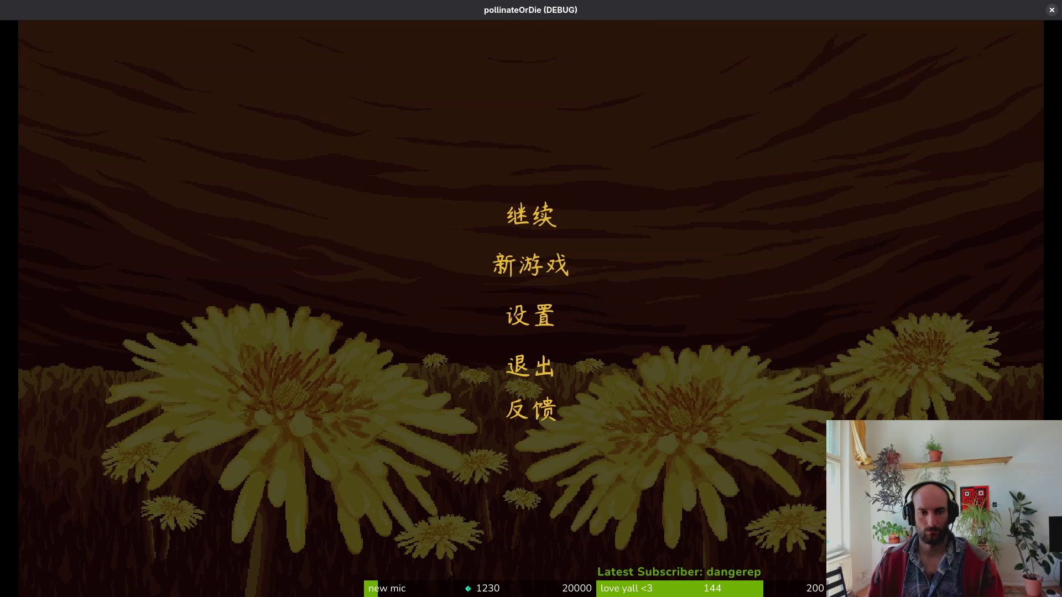
pyautogui.press('Down')
pyautogui.press('Up')
pyautogui.press('Return')
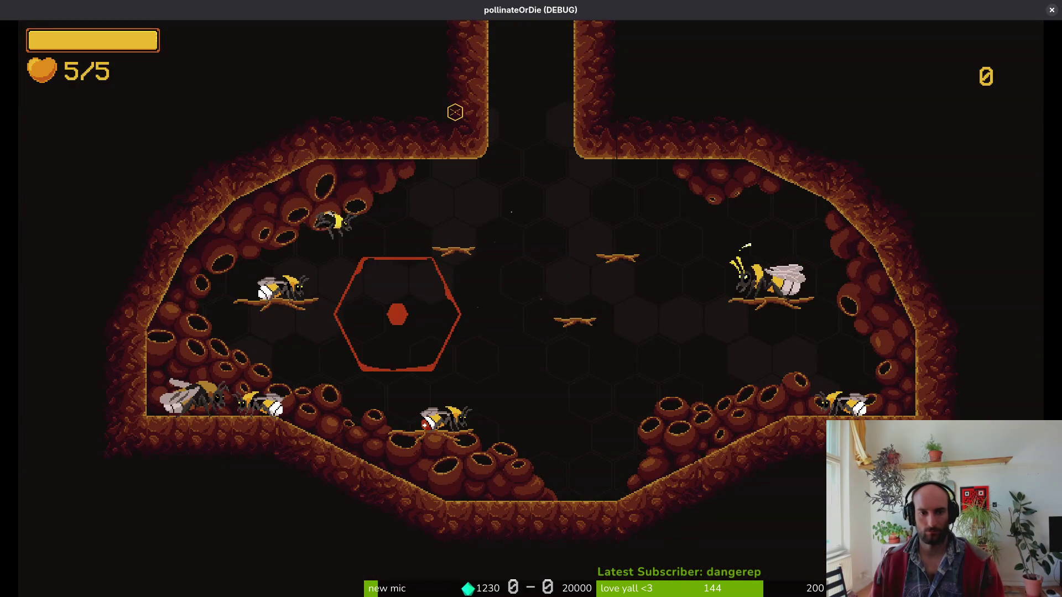
# Step: Start level 5, attack a snail with the bee's lightning, then close the game
pyautogui.press('Left')
pyautogui.press('Left')
pyautogui.press('Left')
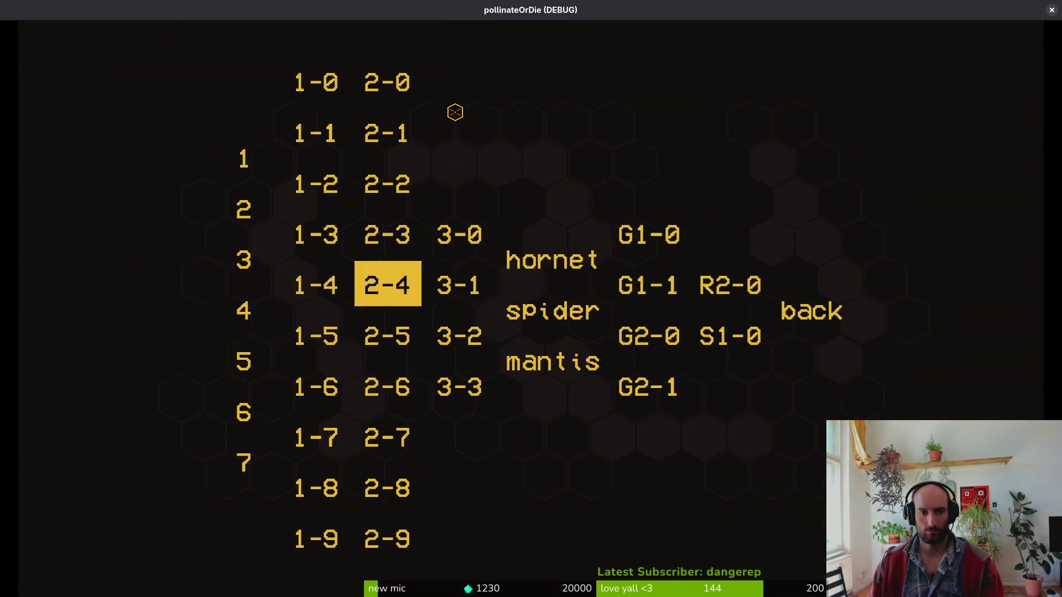
pyautogui.press('Down')
pyautogui.press('Return')
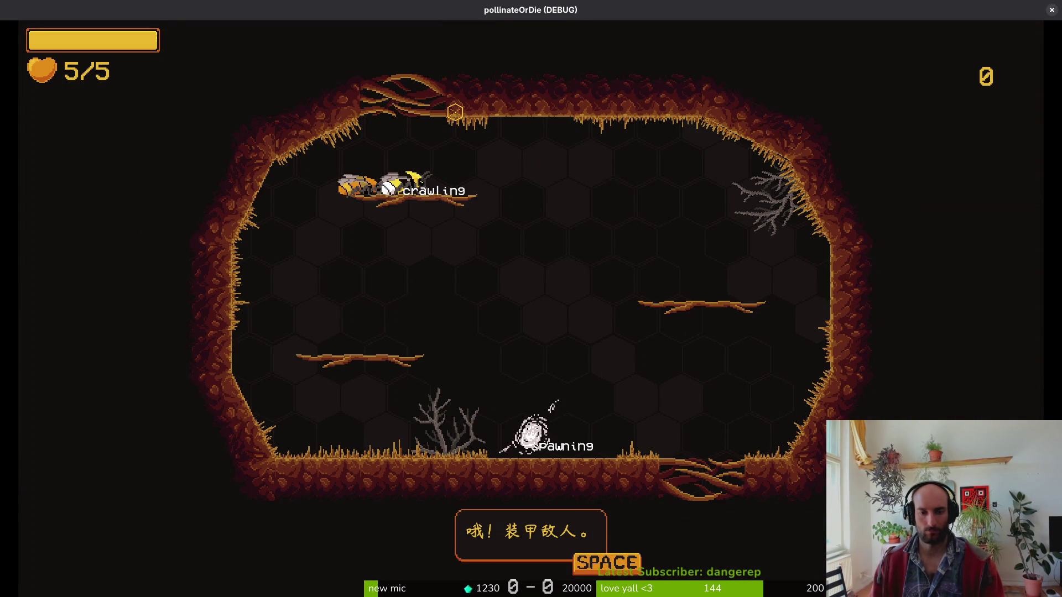
pyautogui.press('space')
pyautogui.press('Right')
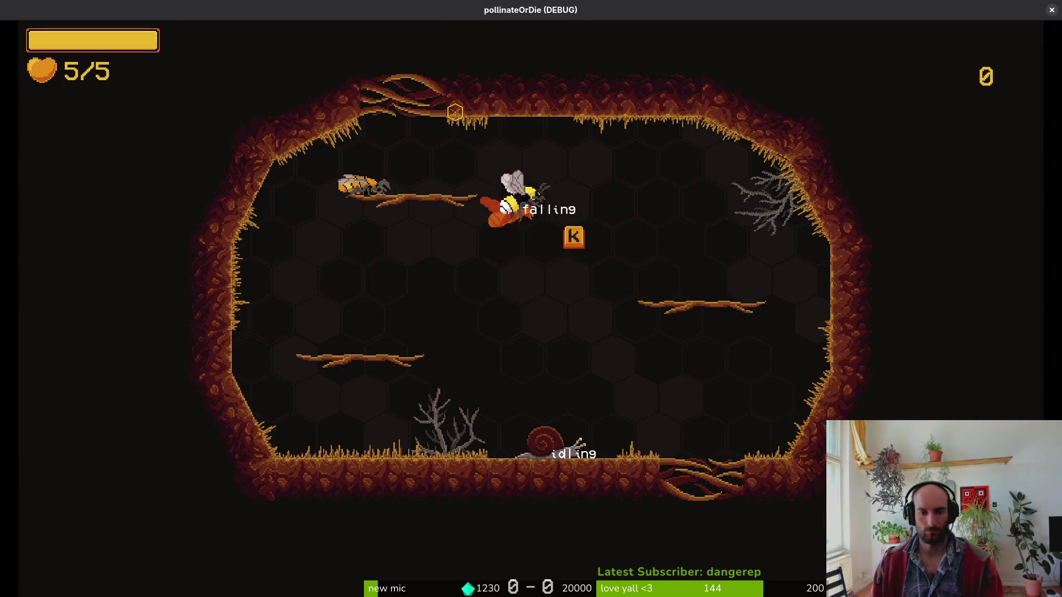
pyautogui.press('k')
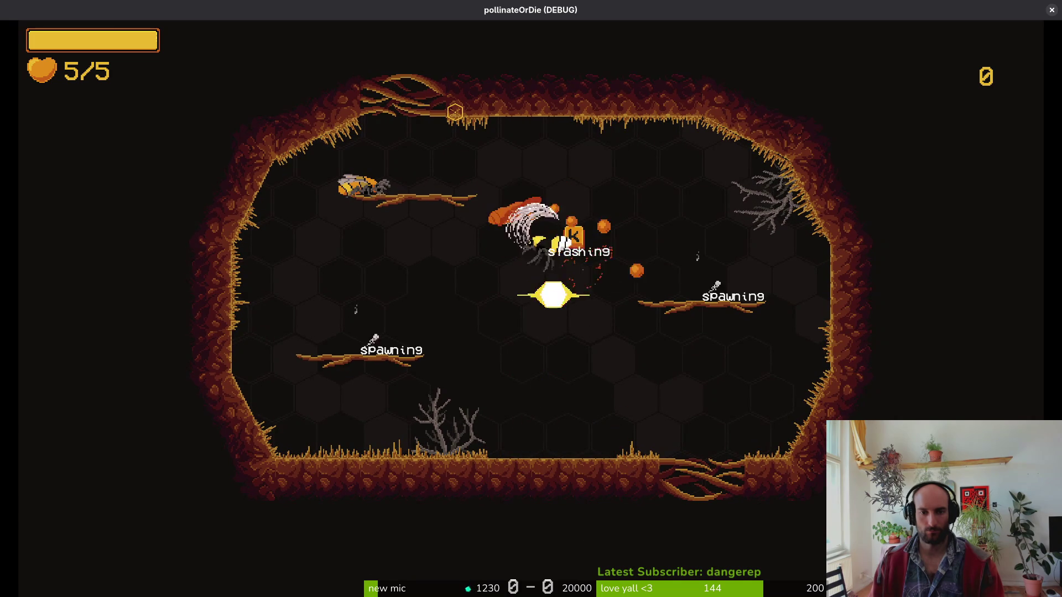
pyautogui.press('space')
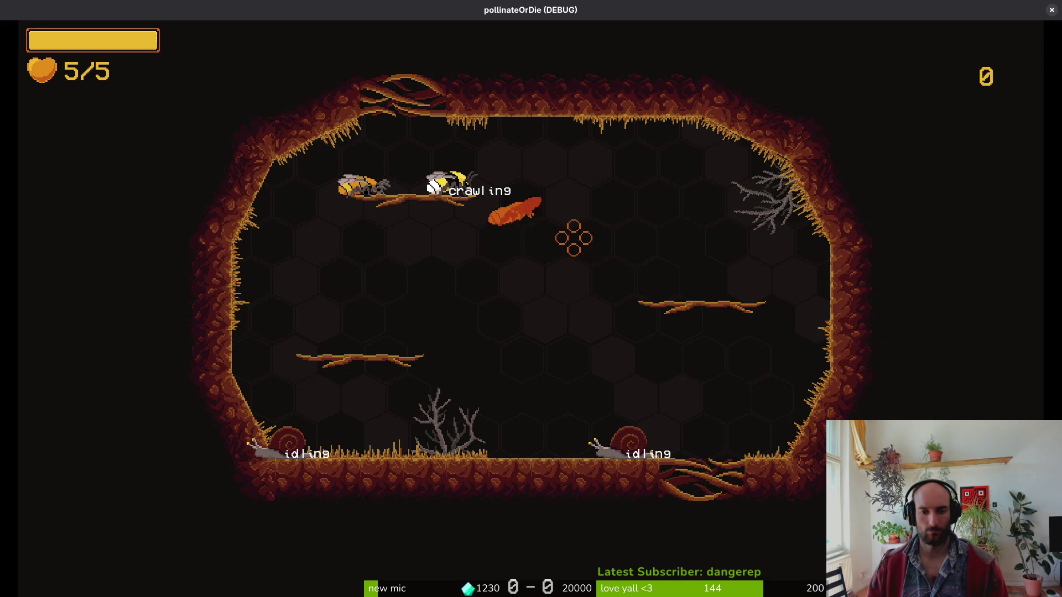
pyautogui.press('Escape')
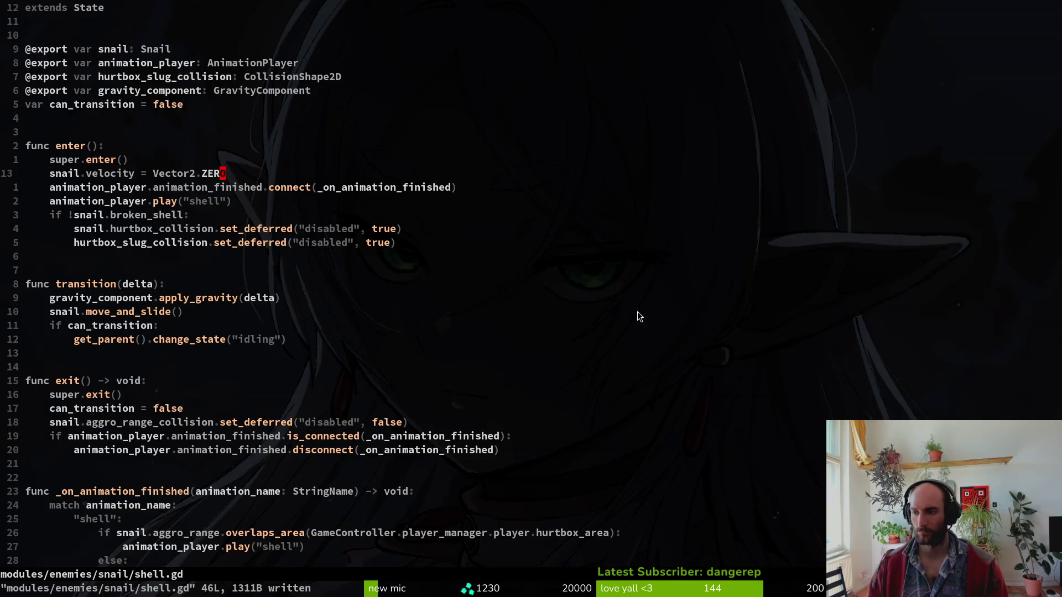
# Step: Glance at the debug helper file and return to shell.gd
pyautogui.scroll(-7, 282, 298)
pyautogui.scroll(7, 153, 254)
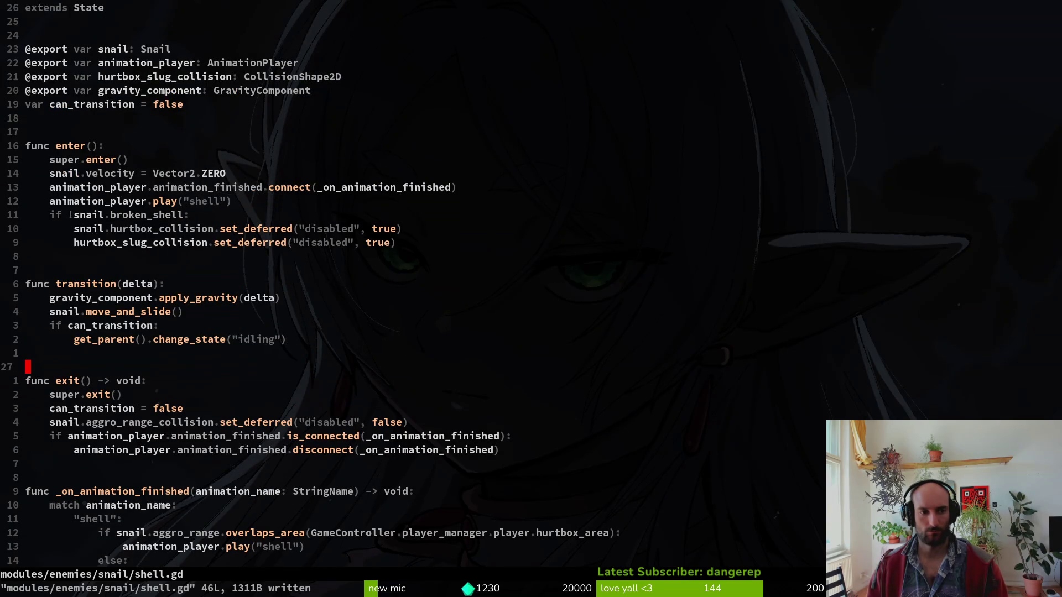
pyautogui.hotkey('ctrl', '6')
pyautogui.scroll(-6, 198, 279)
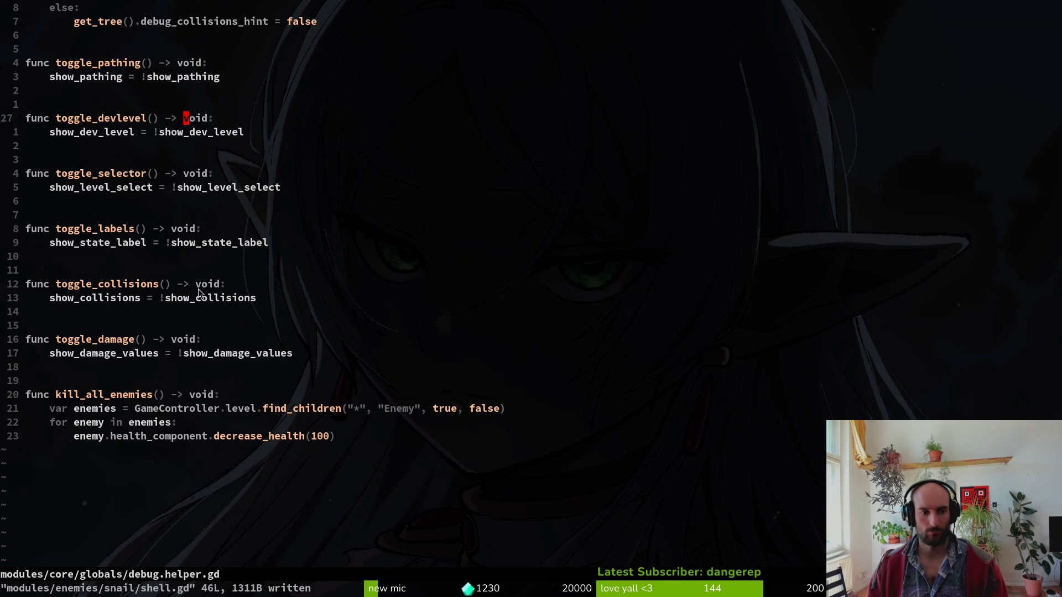
pyautogui.hotkey('ctrl', '6')
# Step: Open enemy.gd and yank the velocity-based flipping block on lines 39–46
pyautogui.hotkey('ctrl', 'p')
pyautogui.write('enemy')
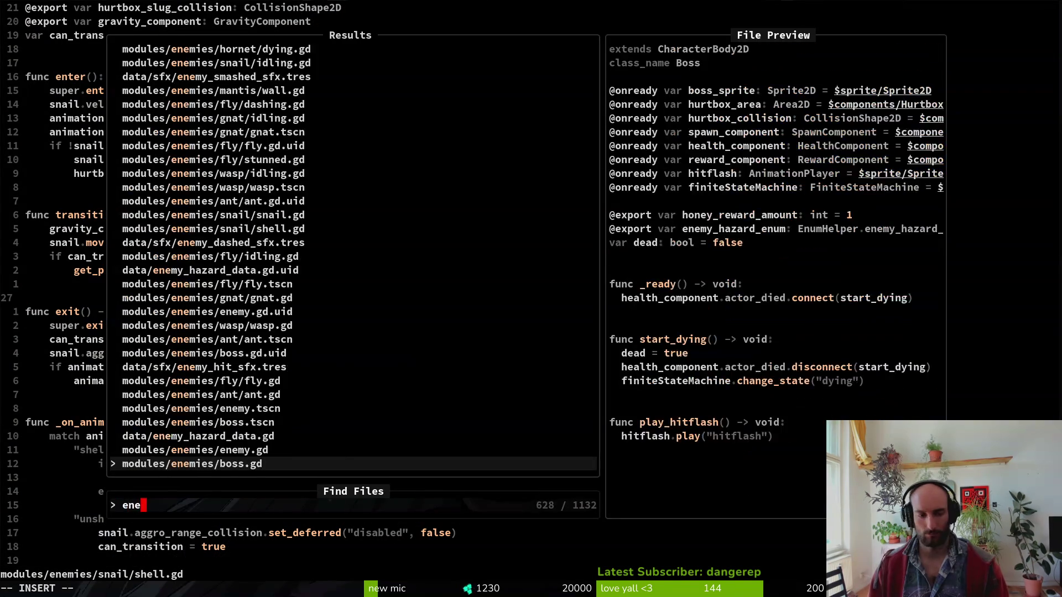
pyautogui.press('Return')
pyautogui.scroll(-8, 420, 298)
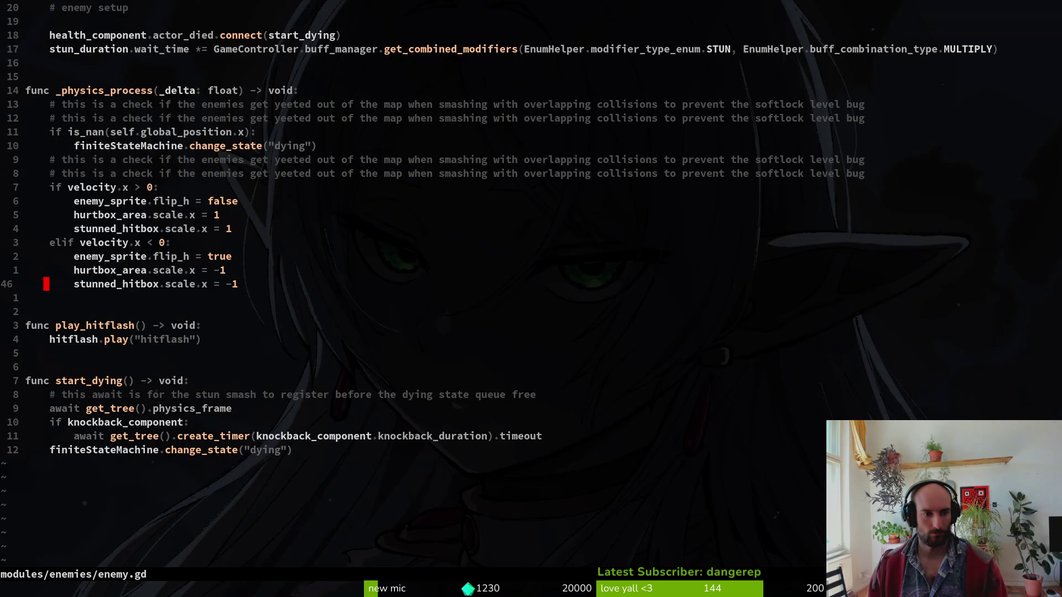
pyautogui.hotkey('ctrl', 'u')
pyautogui.press('j')
pyautogui.press('j')
pyautogui.press('j')
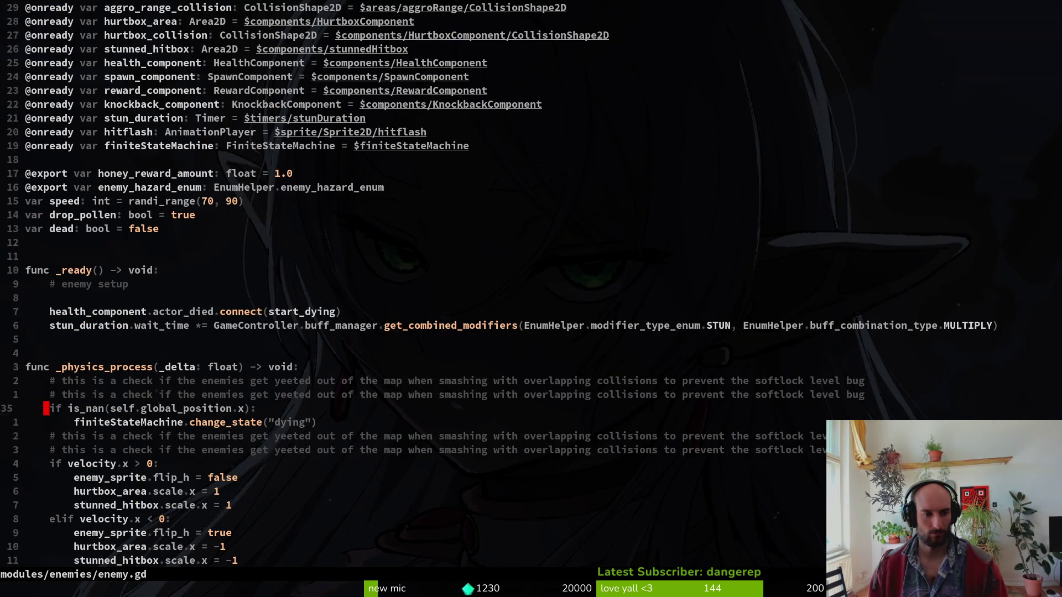
pyautogui.hotkey('shift', 'v')
pyautogui.press('j')
pyautogui.press('j')
pyautogui.press('j')
pyautogui.press('y')
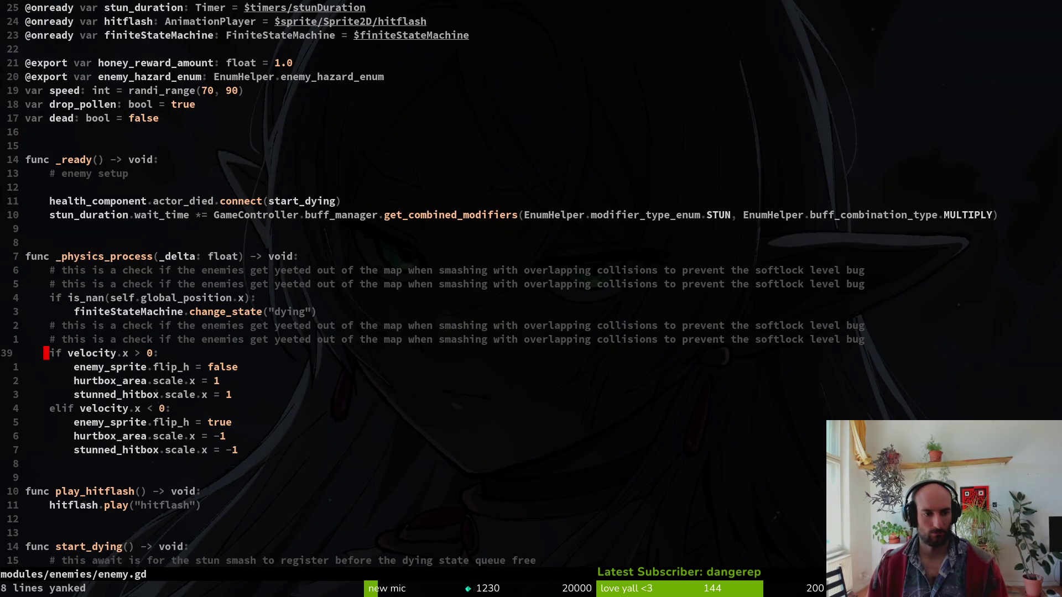
# Step: Go back to shell.gd, launch the game, and open its pause menu
pyautogui.hotkey('ctrl', '6')
pyautogui.press('F5')
pyautogui.press('Escape')
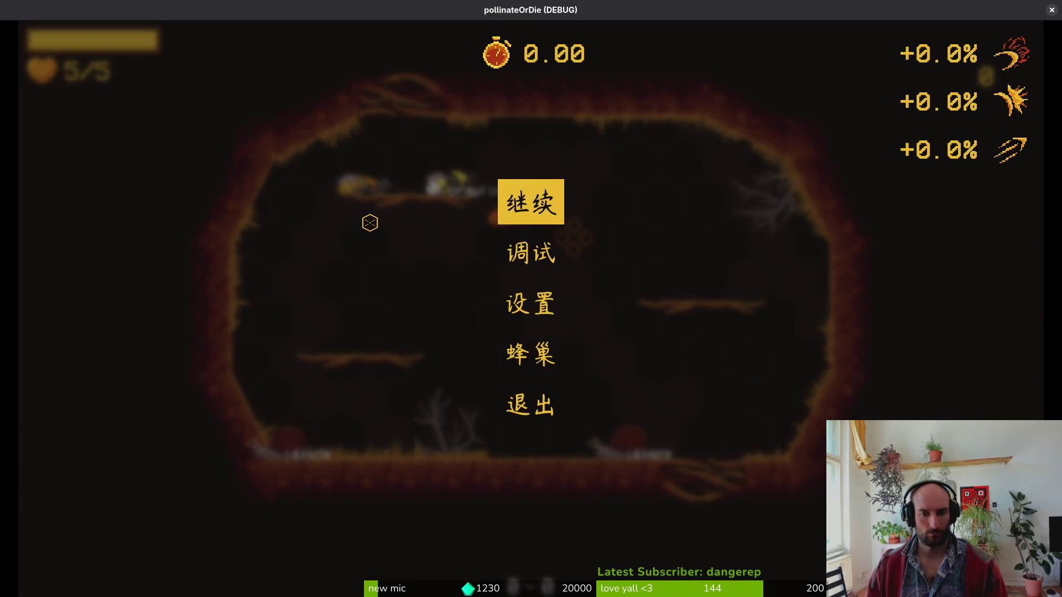
# Step: Enable collision overlays from the pause menu's Debug panel and resume
pyautogui.press('Down')
pyautogui.press('Return')
pyautogui.press('Escape')
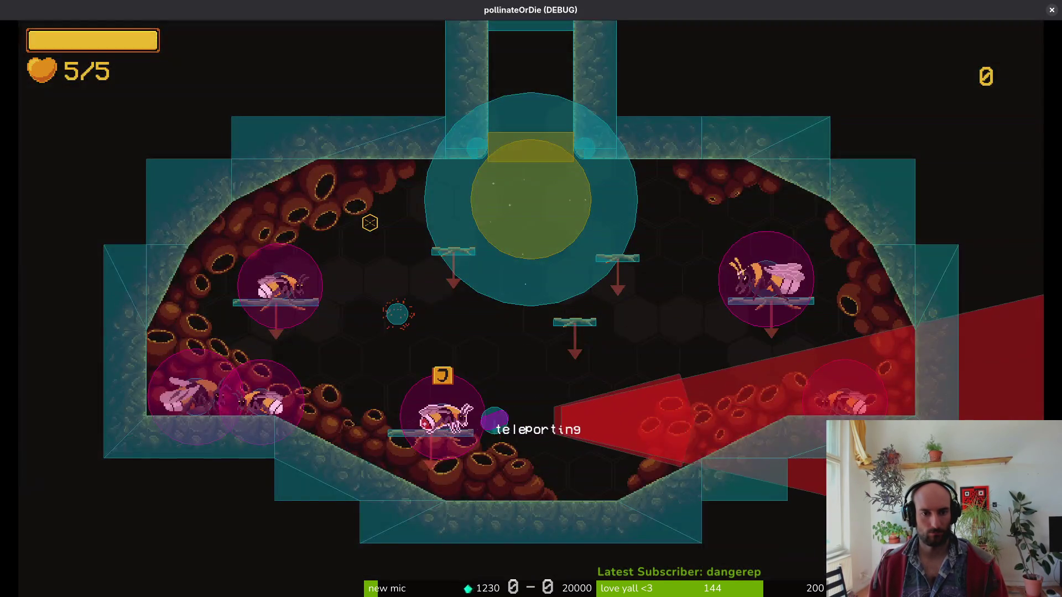
# Step: Play level 5 to inspect the snails' collision shapes, then close the game window
pyautogui.press('Left')
pyautogui.press('Left')
pyautogui.press('Down')
pyautogui.press('Down')
pyautogui.press('Return')
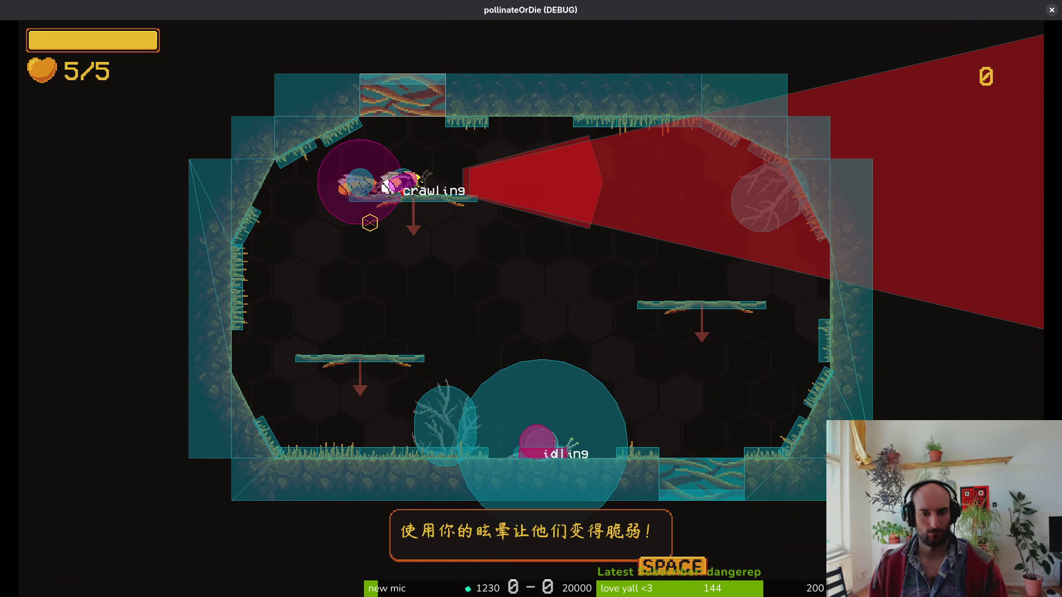
pyautogui.press('space')
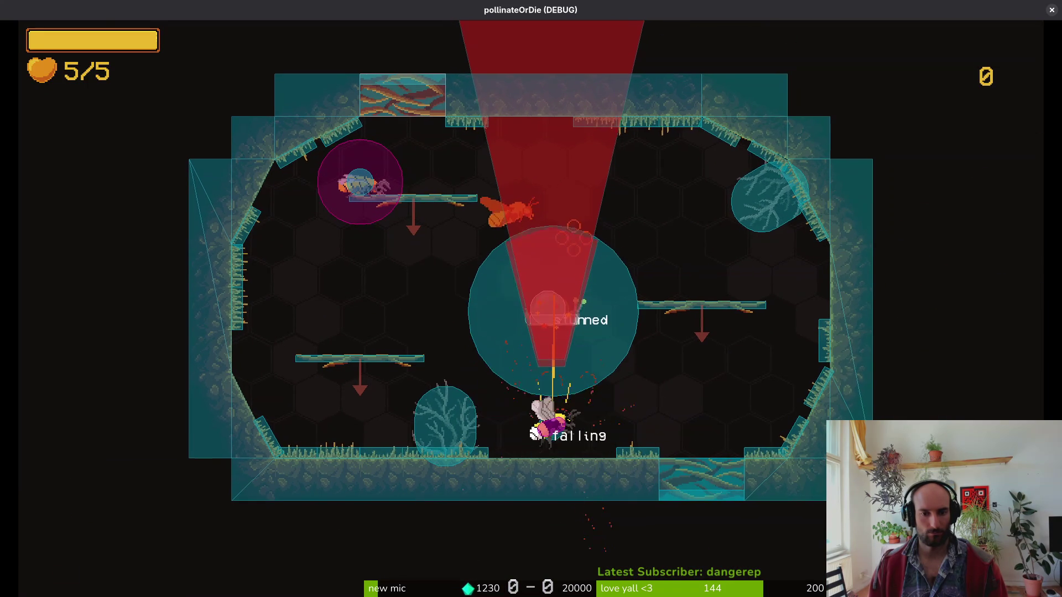
pyautogui.press('Up')
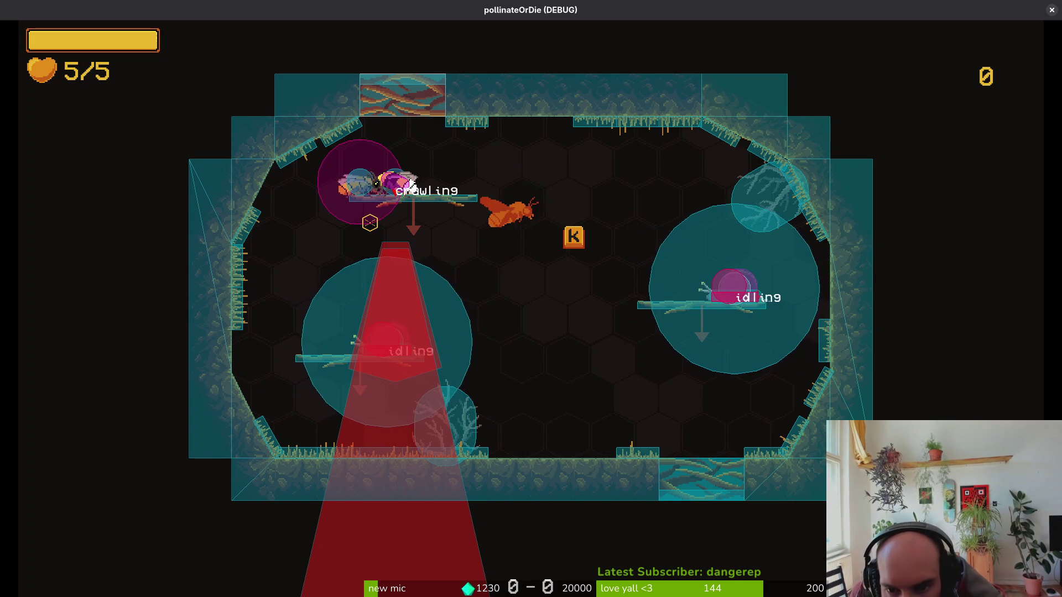
pyautogui.click(1051, 10)
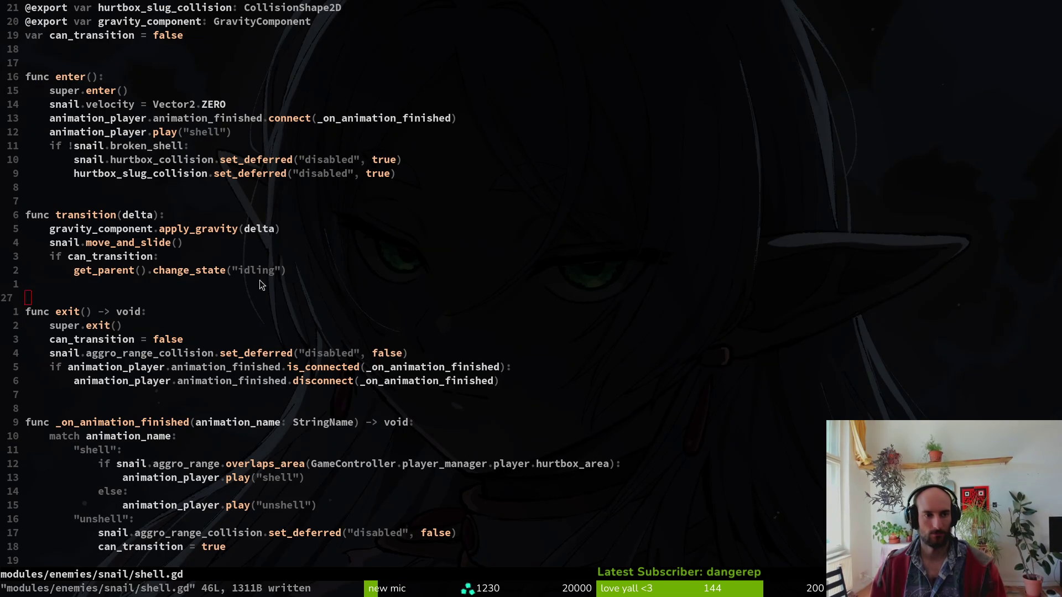
# Step: Rename the snail's ledgeCheckComponent to ledgeCheckComponentRIght
pyautogui.hotkey('alt', 'Tab')
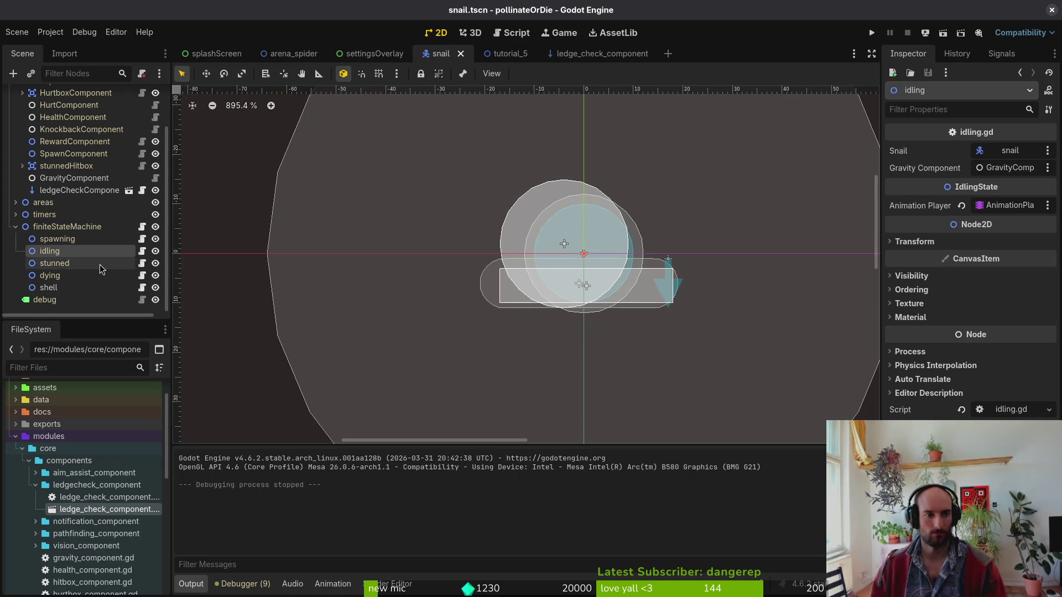
pyautogui.scroll(3, 83, 243)
pyautogui.click(83, 241)
pyautogui.click(83, 242)
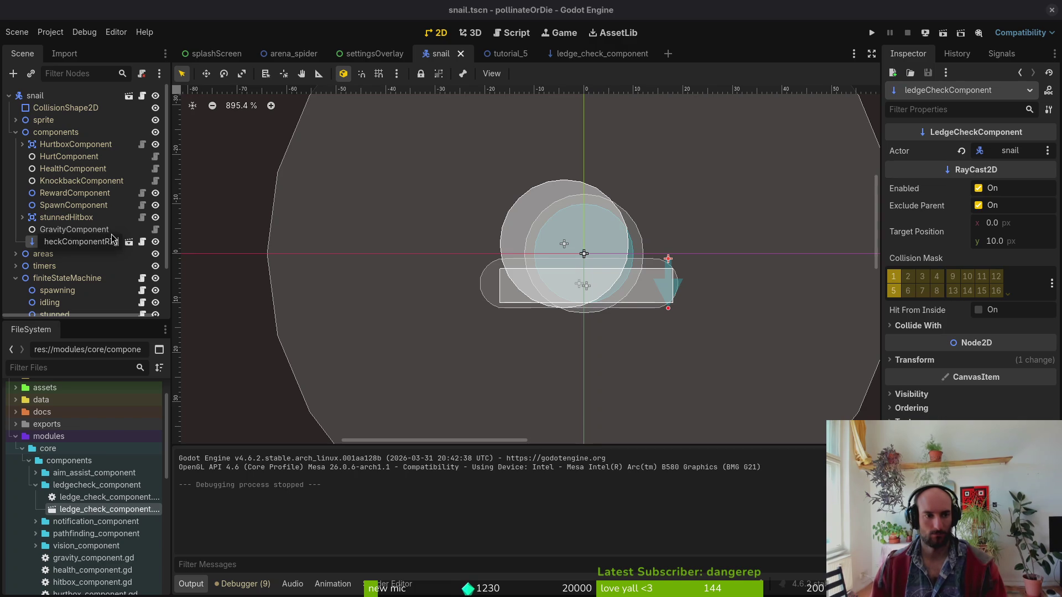
pyautogui.write('ght')
pyautogui.press('Return')
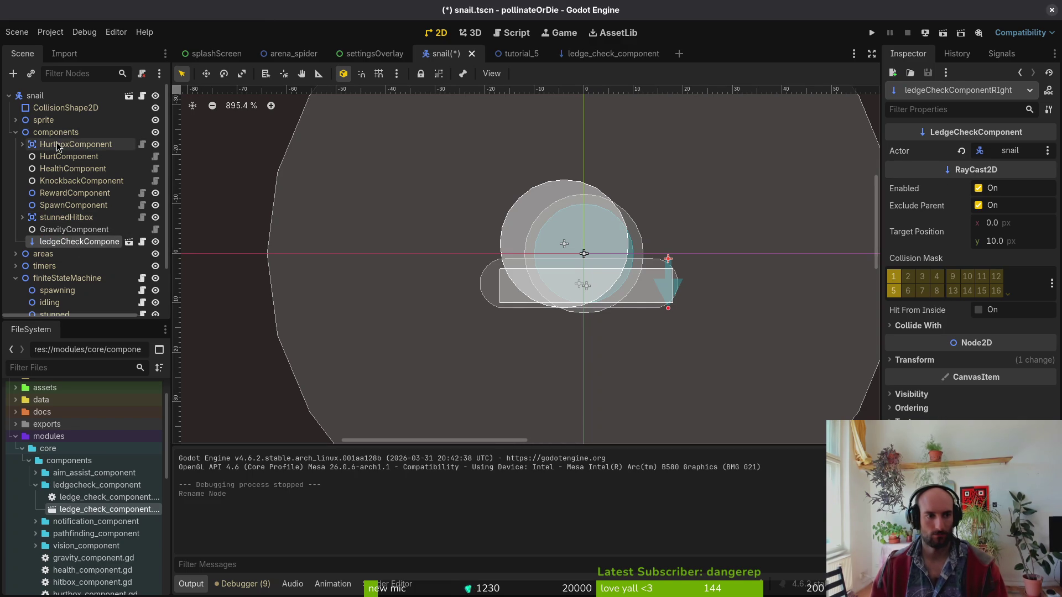
# Step: Paste a copy under components and name it ledgeCheckComponentleft
pyautogui.click(55, 132)
pyautogui.hotkey('ctrl', 'v')
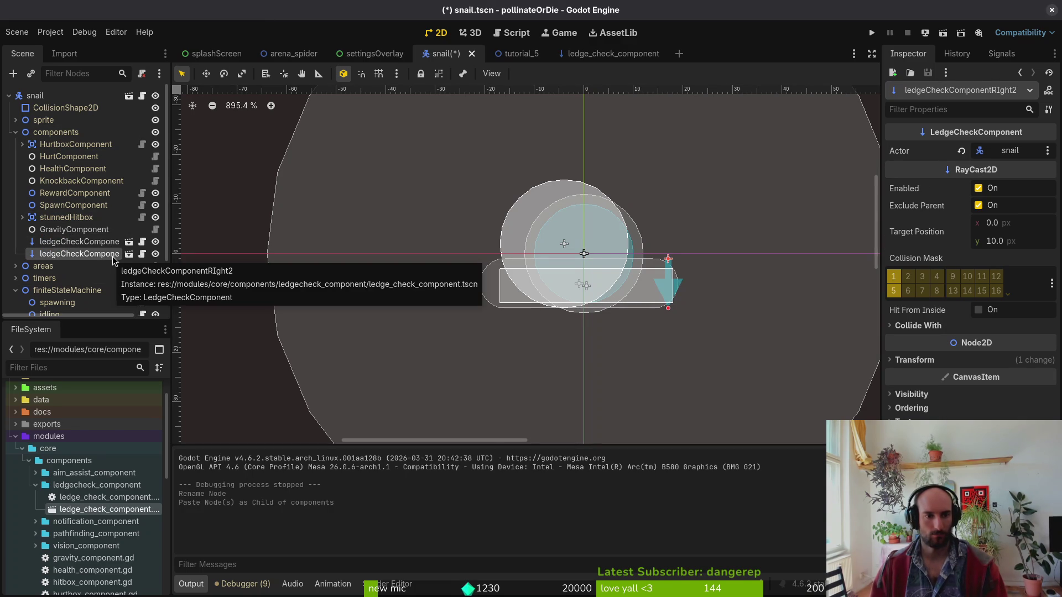
pyautogui.doubleClick(112, 255)
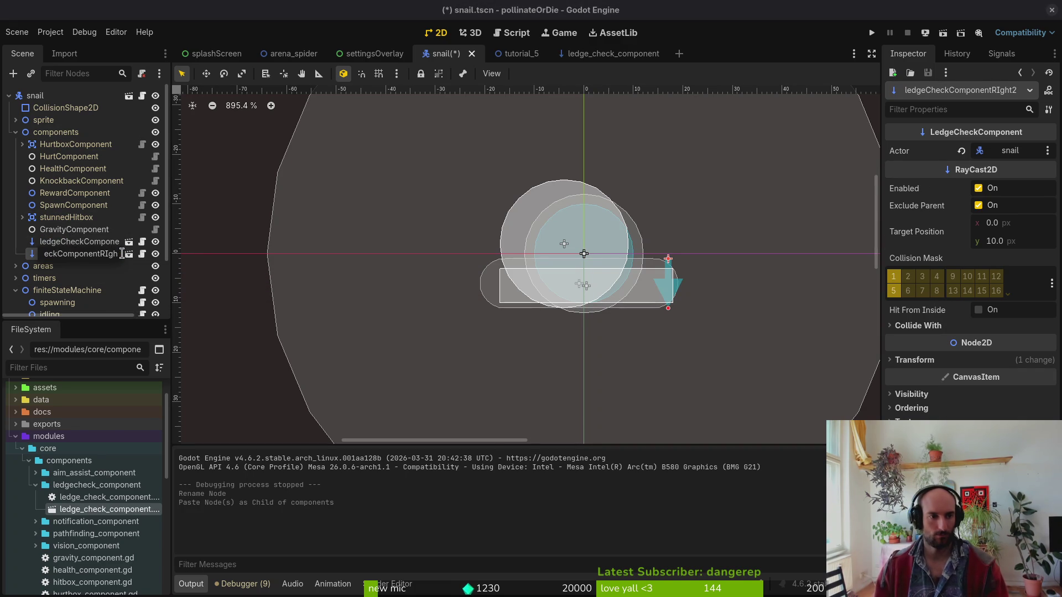
pyautogui.write('left')
pyautogui.press('Return')
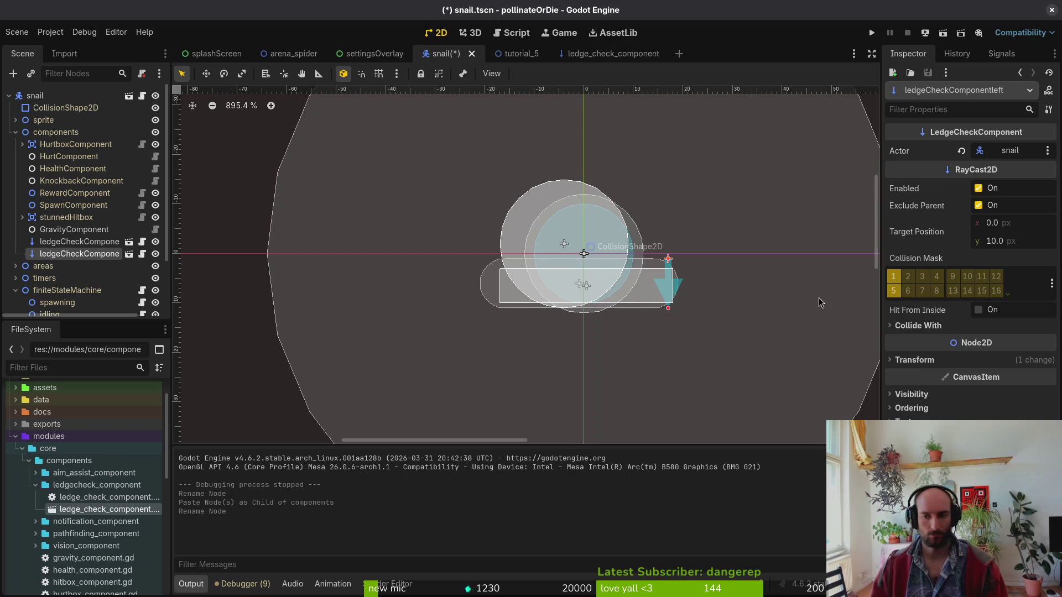
# Step: Set the left ledge check's Position x to -17, then save and run the game
pyautogui.click(933, 361)
pyautogui.click(1012, 376)
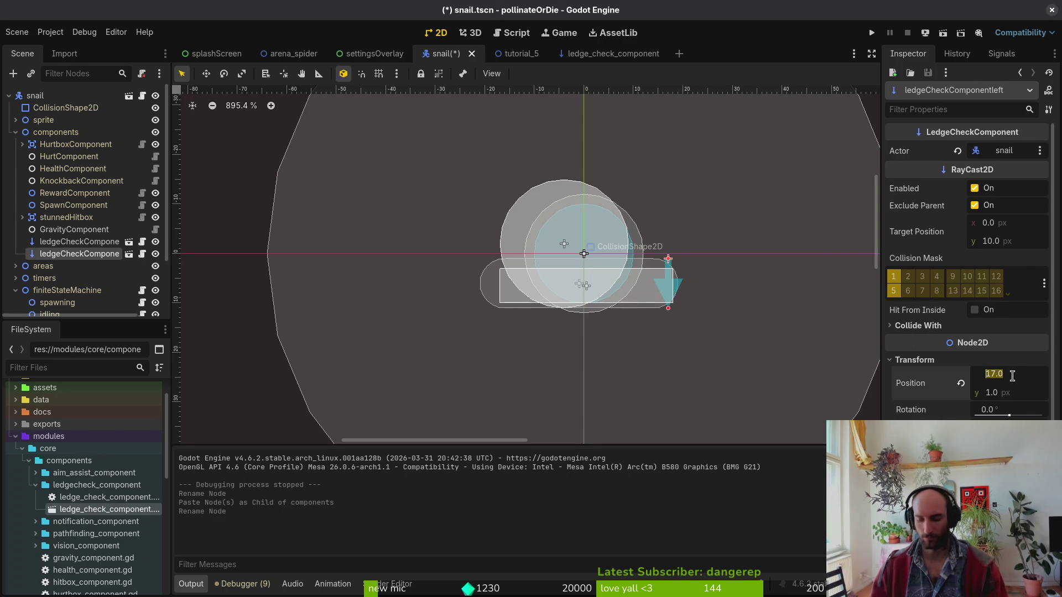
pyautogui.write('-17')
pyautogui.press('Return')
pyautogui.press('F5')
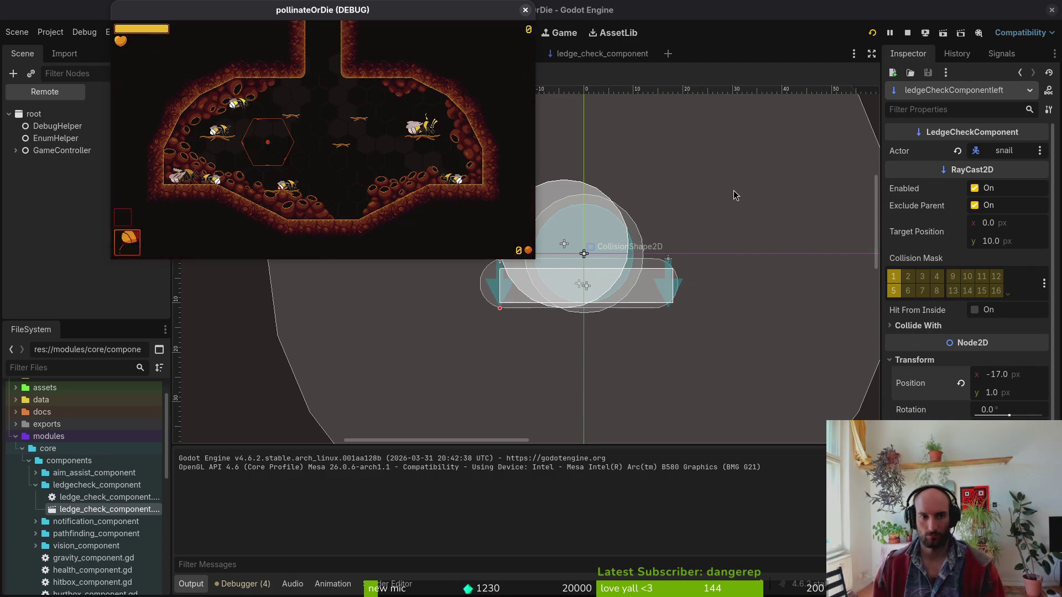
# Step: Pick a level from the in-game level selection and play until the ledge_found null-instance error appears
pyautogui.press('Escape')
pyautogui.press('Down')
pyautogui.press('Up')
pyautogui.press('Left')
pyautogui.press('Left')
pyautogui.press('Left')
pyautogui.press('Return')
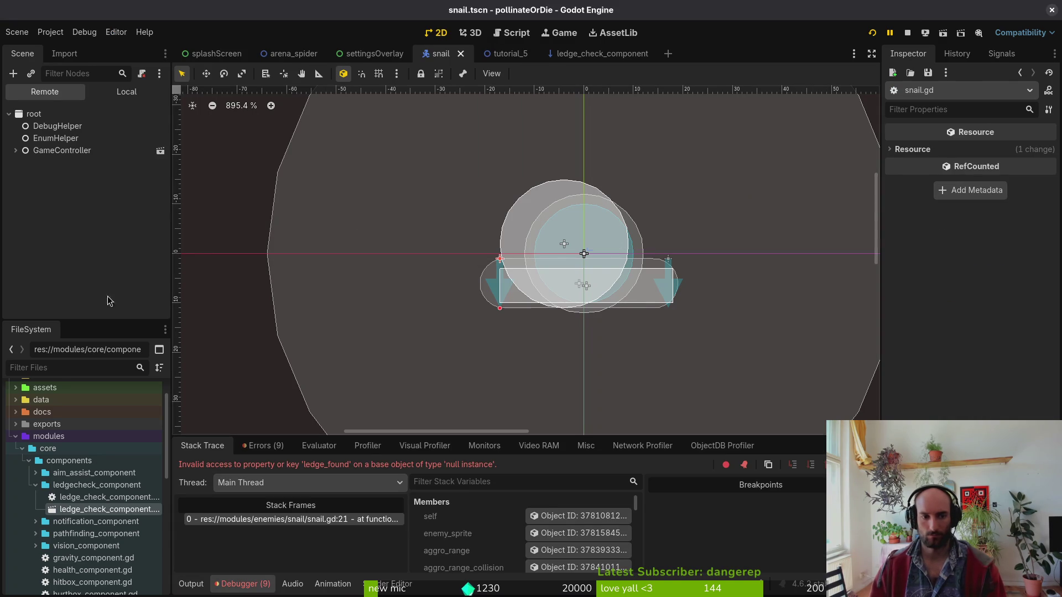
# Step: Show the snail scene's local tree and inspect the left and right ledgeCheckComponent nodes
pyautogui.click(116, 97)
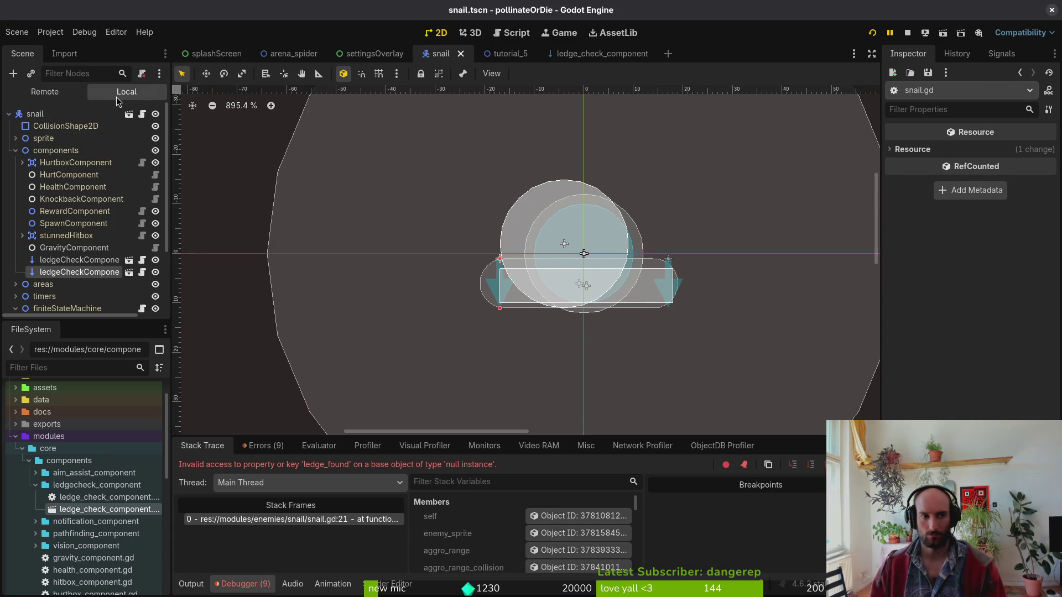
pyautogui.click(72, 272)
pyautogui.click(77, 260)
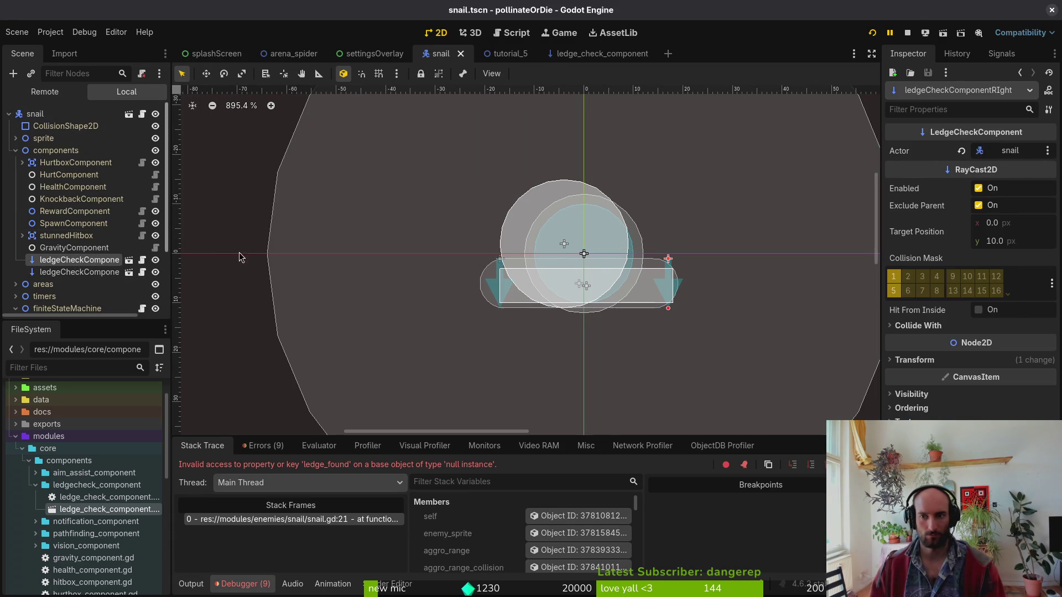
pyautogui.click(78, 273)
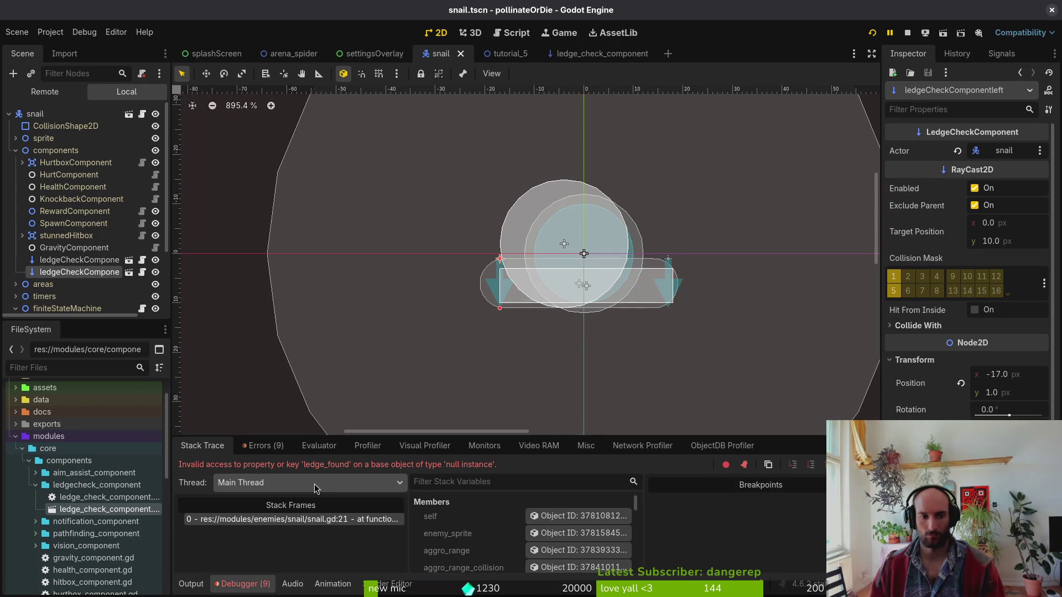
pyautogui.hotkey('alt', 'Tab')
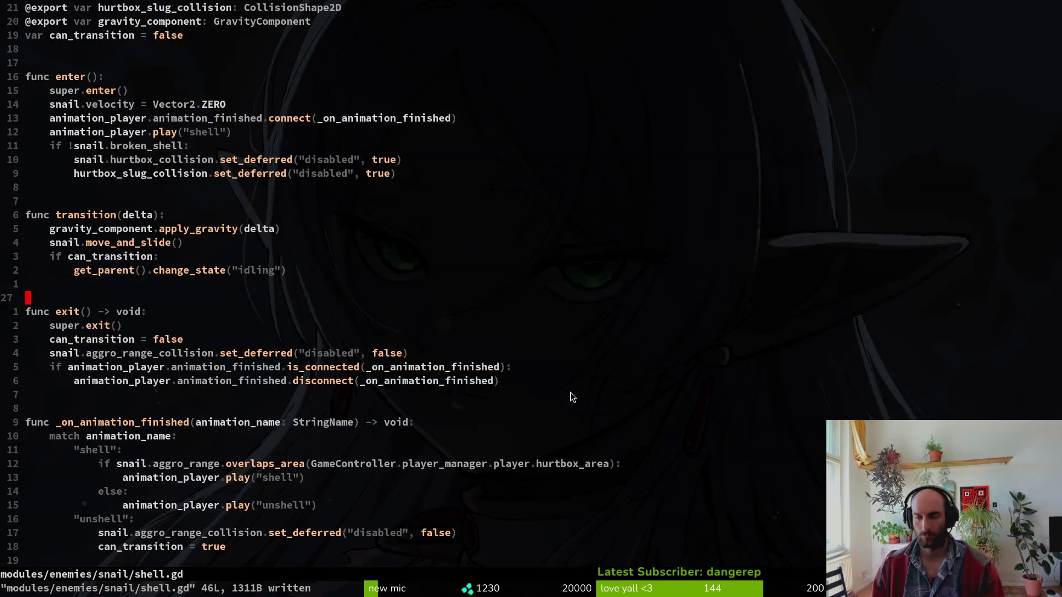
# Step: Open snail.gd through the project file finder, then jump back to the top of shell.gd
pyautogui.press('space')
pyautogui.press('f')
pyautogui.press('f')
pyautogui.press('Escape')
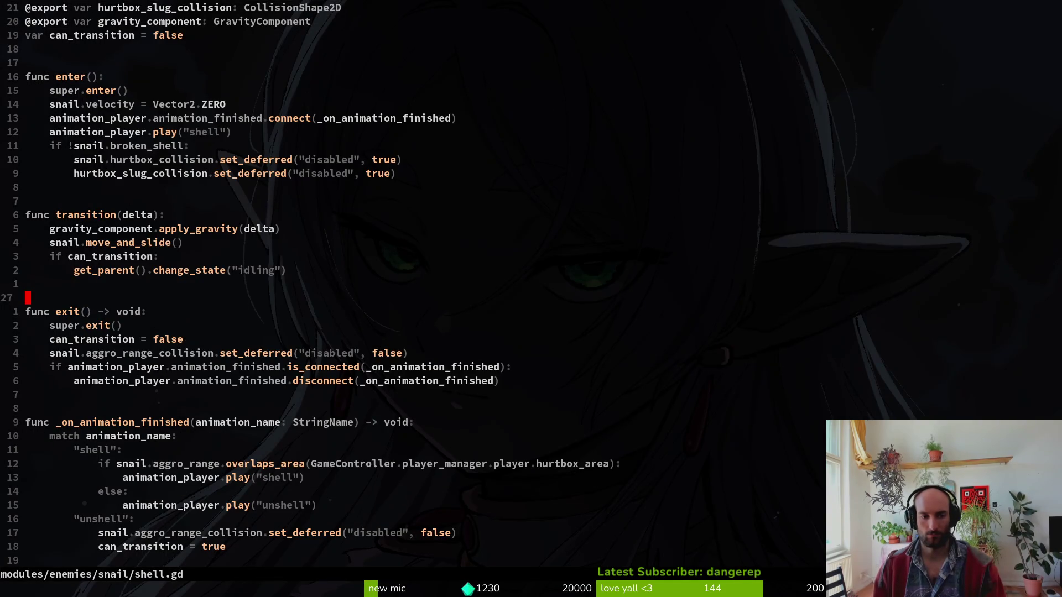
pyautogui.press('space')
pyautogui.press('f')
pyautogui.press('f')
pyautogui.write('snail')
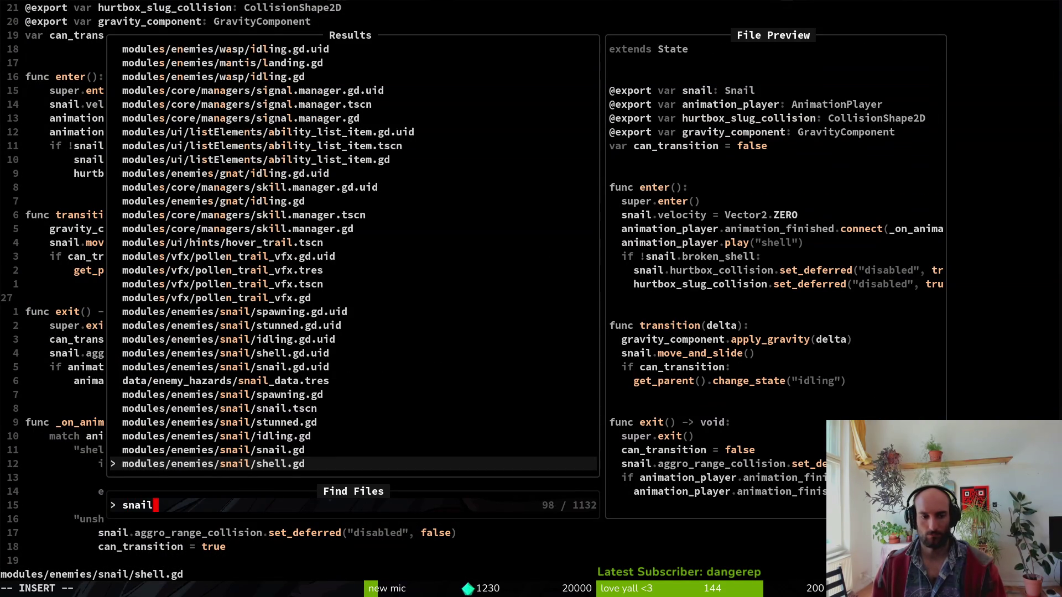
pyautogui.press('Up')
pyautogui.press('Return')
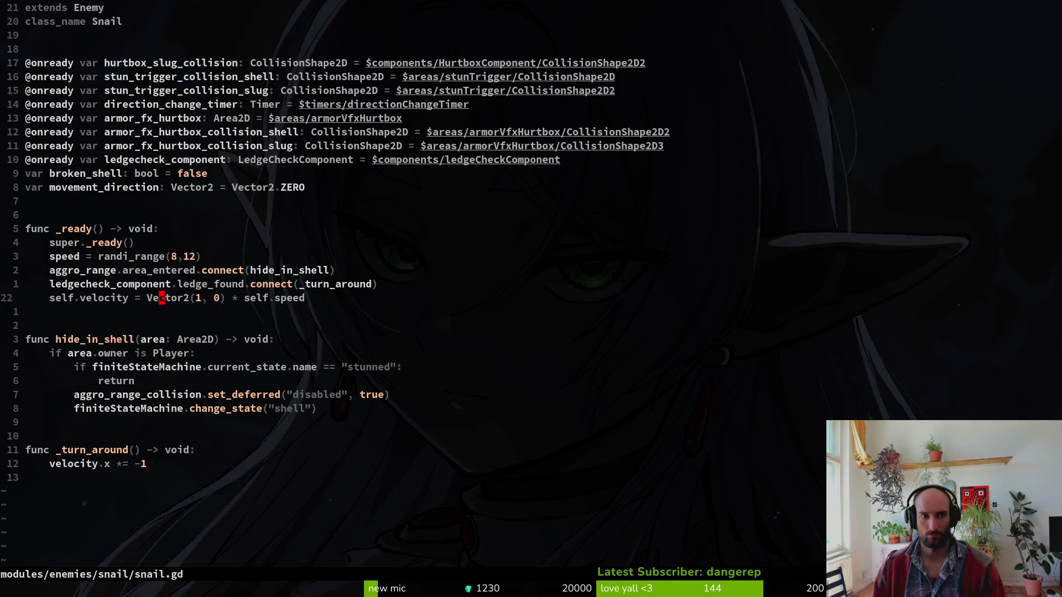
pyautogui.hotkey('ctrl', '6')
pyautogui.press('{')
pyautogui.press('{')
pyautogui.press('{')
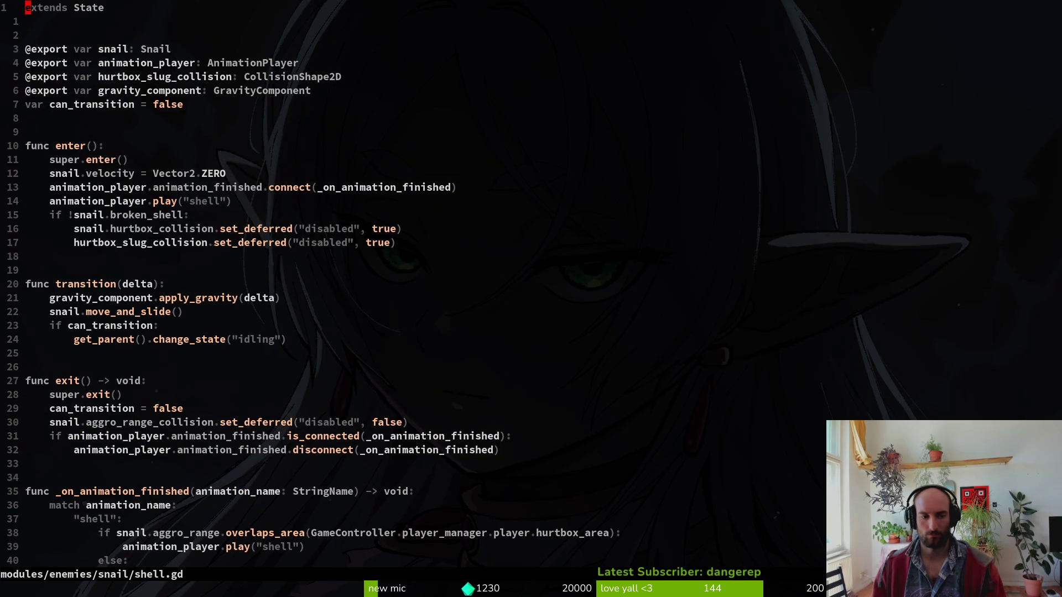
# Step: Look up the snail's idling.gd, then return to shell.gd
pyautogui.press('space')
pyautogui.press('f')
pyautogui.press('f')
pyautogui.write('idling')
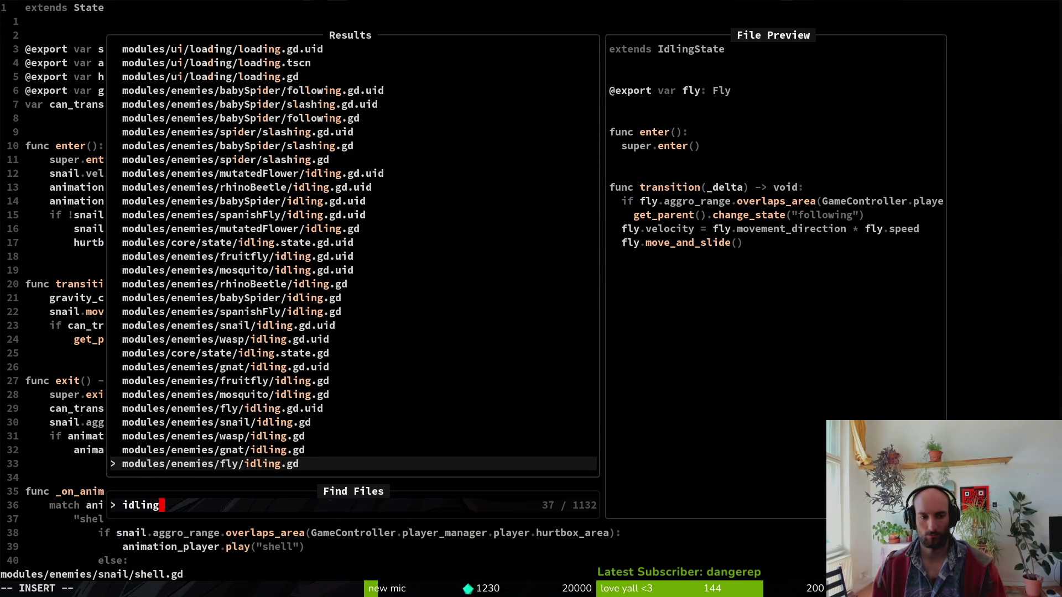
pyautogui.press('Up')
pyautogui.press('Return')
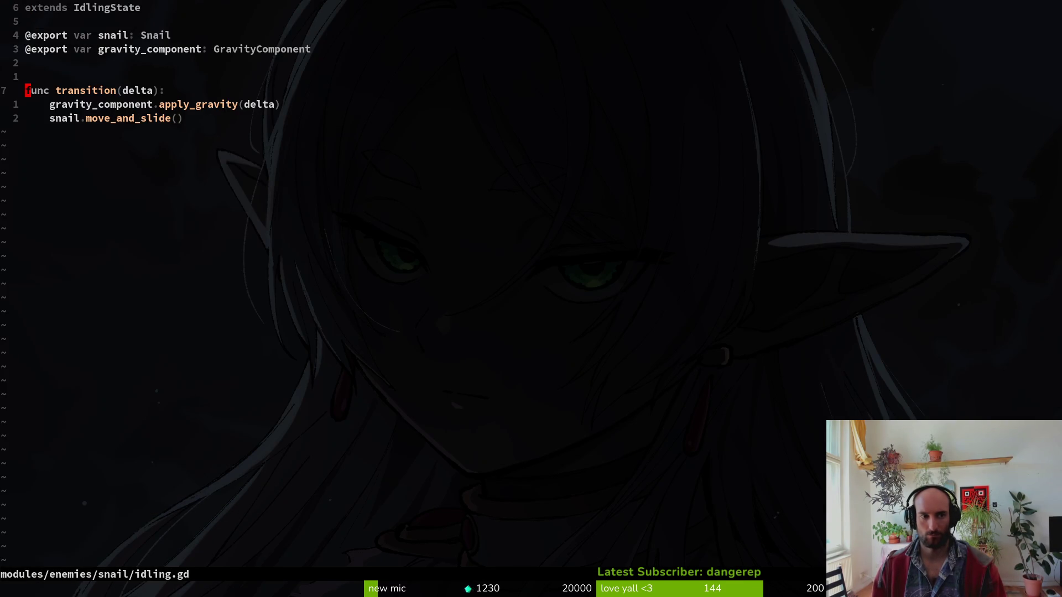
pyautogui.hotkey('ctrl', '6')
# Step: In snail.gd, duplicate the ledge_found connect line into _left and _right versions and save
pyautogui.press('space')
pyautogui.press('f')
pyautogui.press('f')
pyautogui.write('snail')
pyautogui.press('Return')
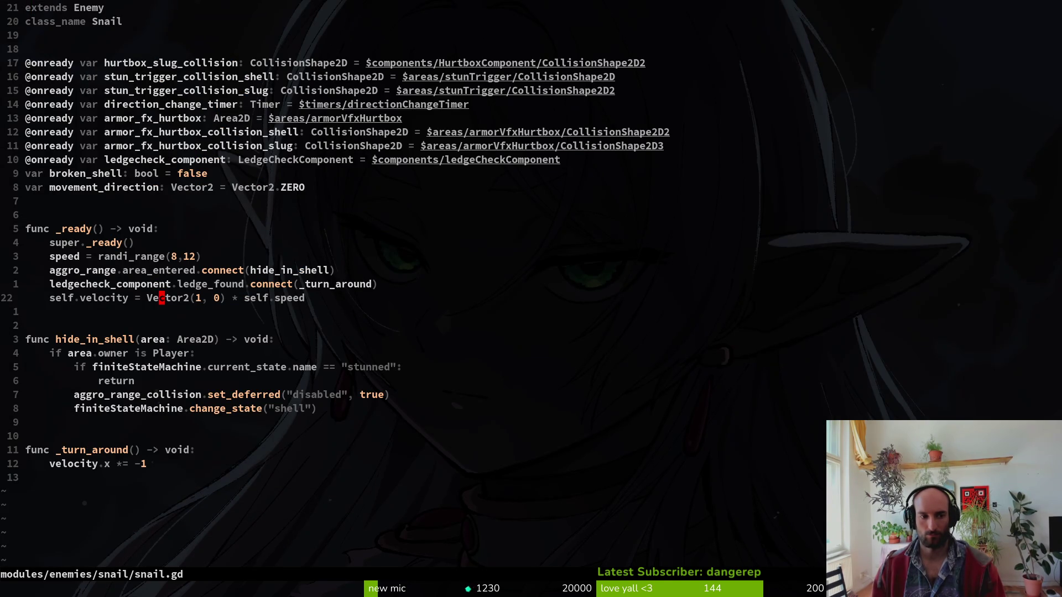
pyautogui.press('y')
pyautogui.press('y')
pyautogui.press('p')
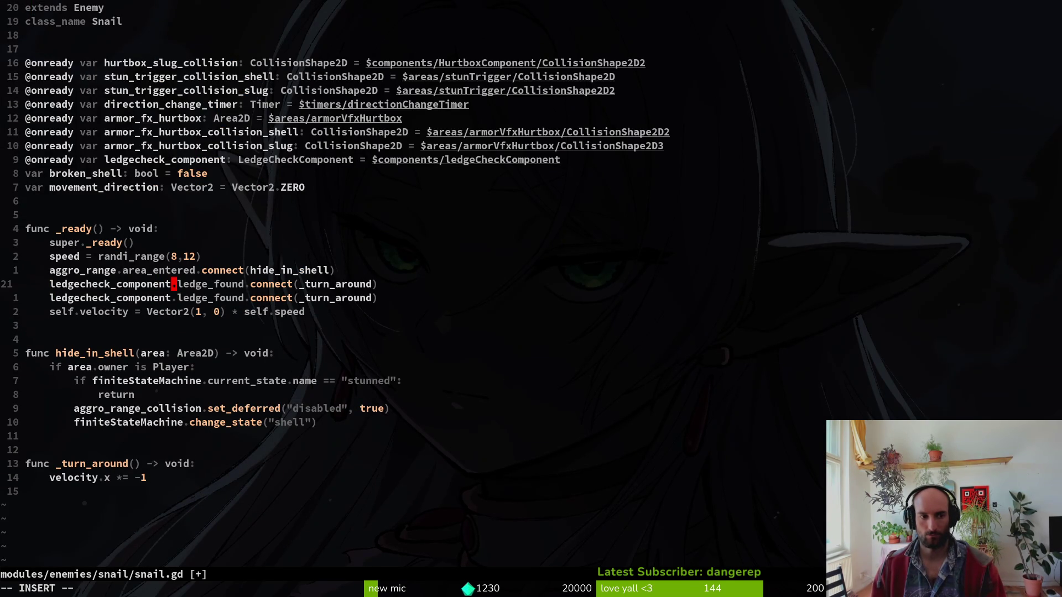
pyautogui.write('_left')
pyautogui.press('Escape')
pyautogui.write('j')
pyautogui.write('_right')
pyautogui.press('Escape')
pyautogui.write(':w')
pyautogui.press('Return')
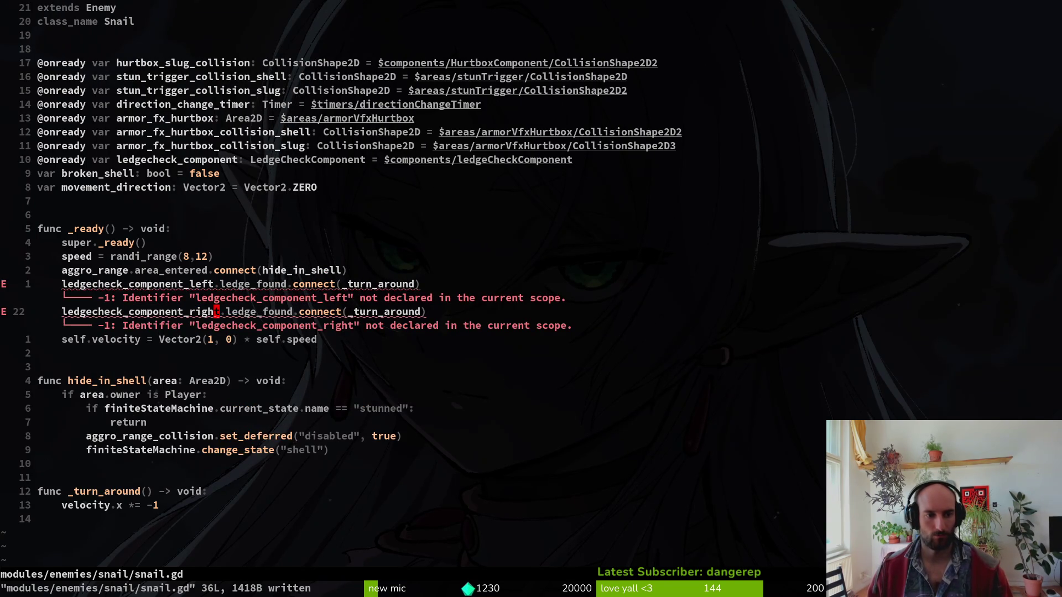
pyautogui.press('k')
pyautogui.press('k')
pyautogui.press('k')
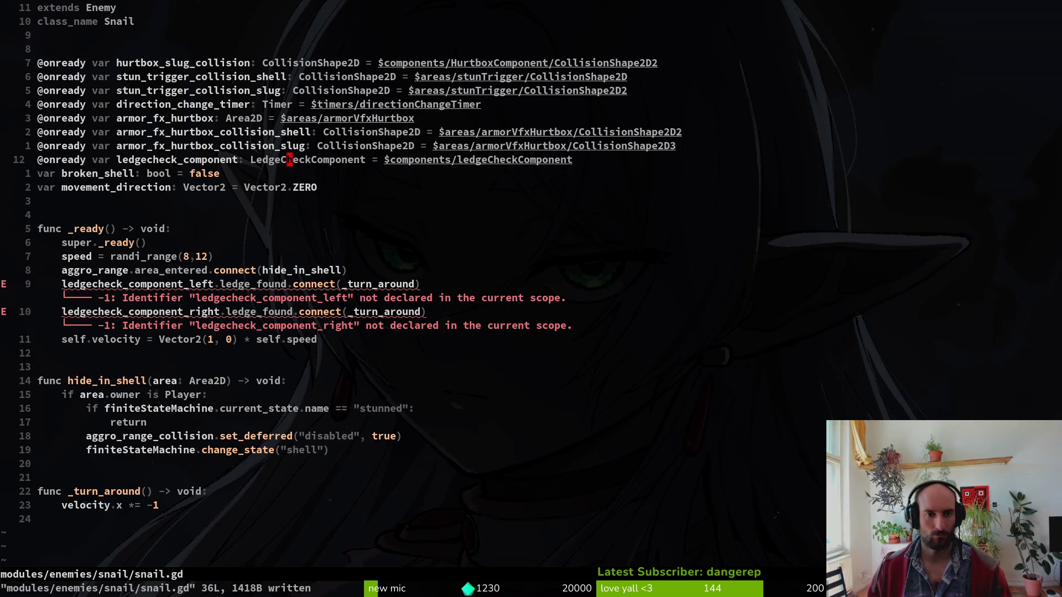
pyautogui.press('y')
pyautogui.press('y')
pyautogui.press('p')
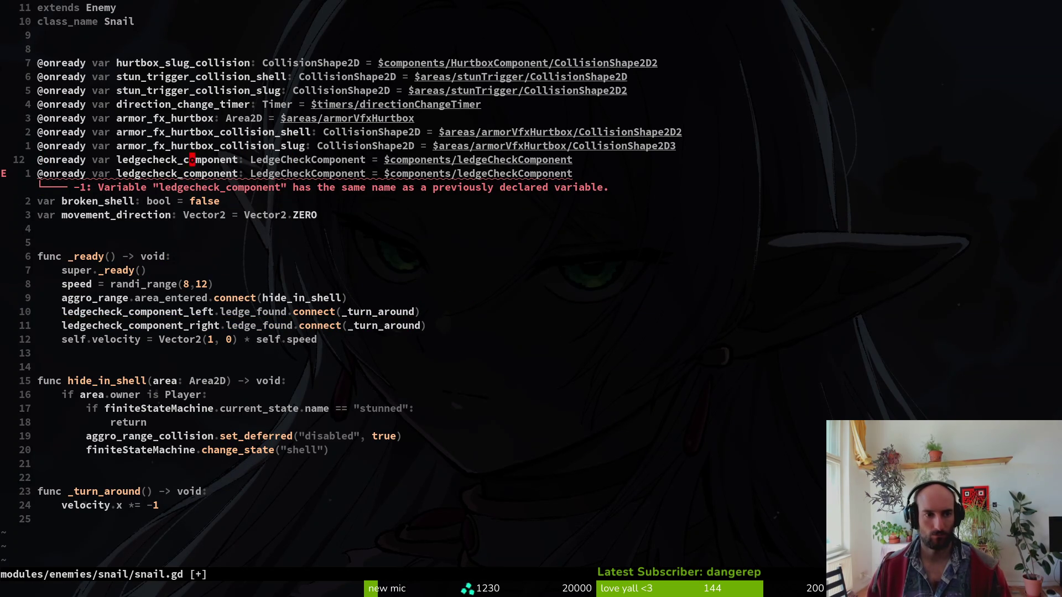
pyautogui.write('i_left')
pyautogui.press('Escape')
pyautogui.press('j')
pyautogui.press('b')
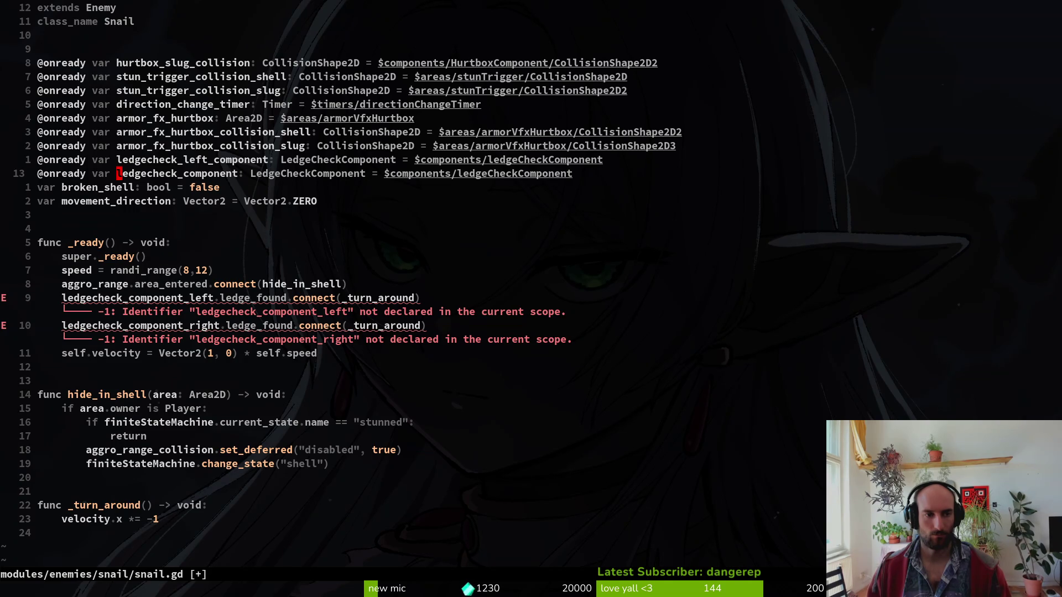
pyautogui.write('_right')
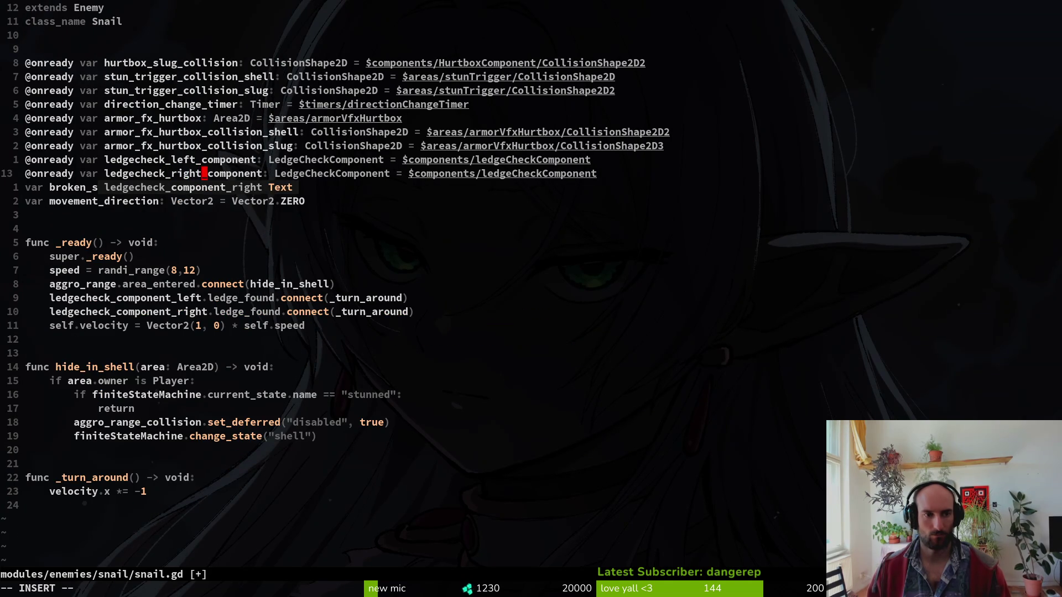
pyautogui.press('Escape')
# Step: Point the variables at ledgeCheckComponentLeft and ledgeCheckComponentRight, fix the capital I, and save
pyautogui.write('RIght')
pyautogui.press('Escape')
pyautogui.write('ka')
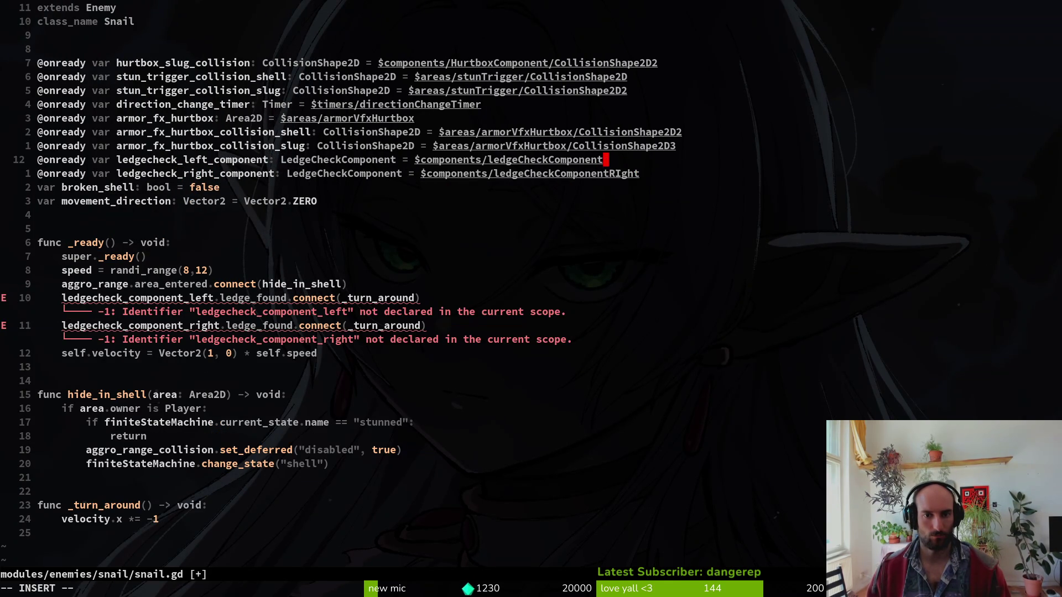
pyautogui.write('Left')
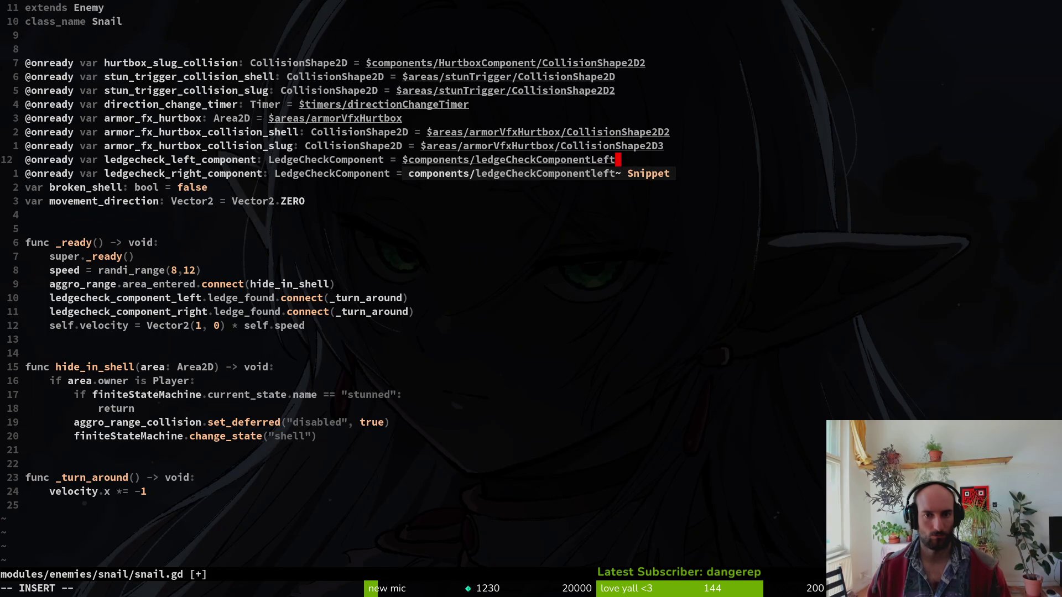
pyautogui.press('Escape')
pyautogui.write('jsi')
pyautogui.press('Escape')
pyautogui.write(':w')
pyautogui.press('Return')
pyautogui.hotkey('alt', 'Tab')
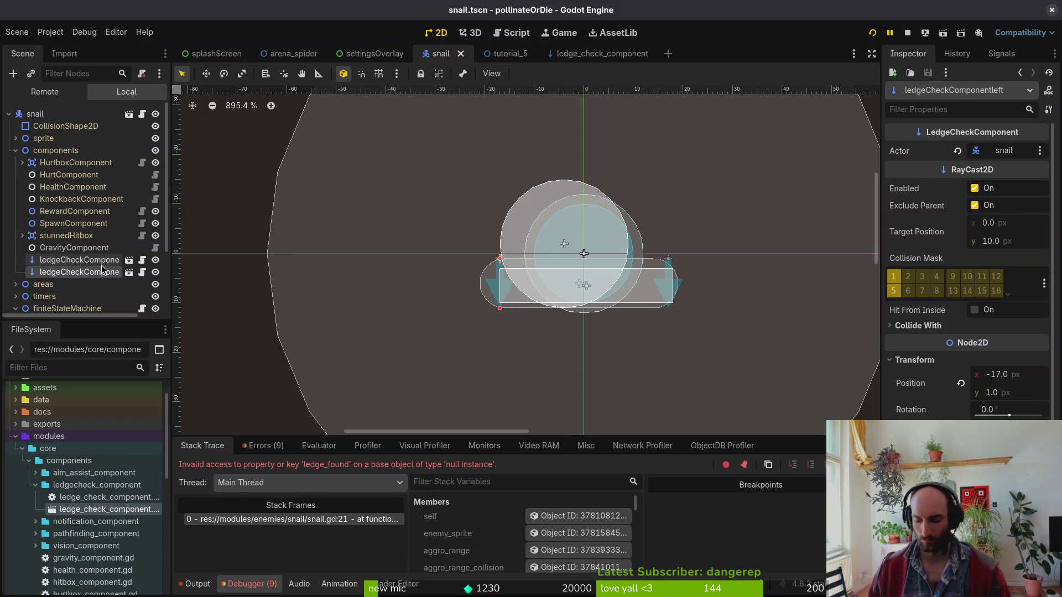
# Step: Rename the first ledge check node to ledgeCheckComponentLeft
pyautogui.doubleClick(101, 266)
pyautogui.press('BackSpace')
pyautogui.press('BackSpace')
pyautogui.write('Left')
pyautogui.press('Return')
# Step: Rename the other ledge check node to ledgeCheckComponentRight and save the snail scene
pyautogui.click(102, 263)
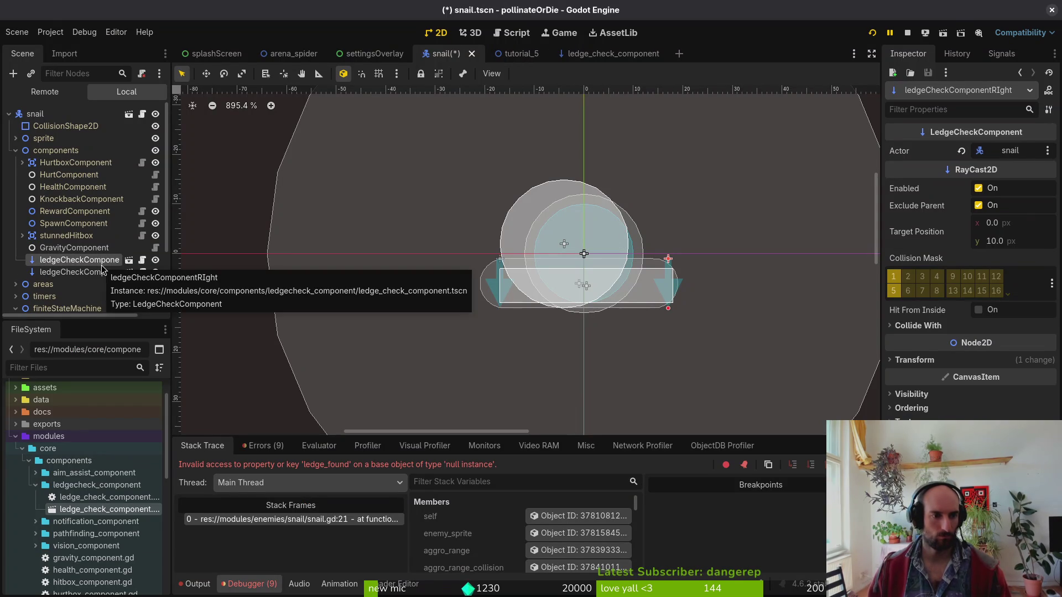
pyautogui.doubleClick(101, 263)
pyautogui.press('BackSpace')
pyautogui.press('BackSpace')
pyautogui.press('BackSpace')
pyautogui.write('ight')
pyautogui.press('Return')
pyautogui.hotkey('ctrl', 's')
pyautogui.hotkey('alt', 'Tab')
pyautogui.click(286, 298)
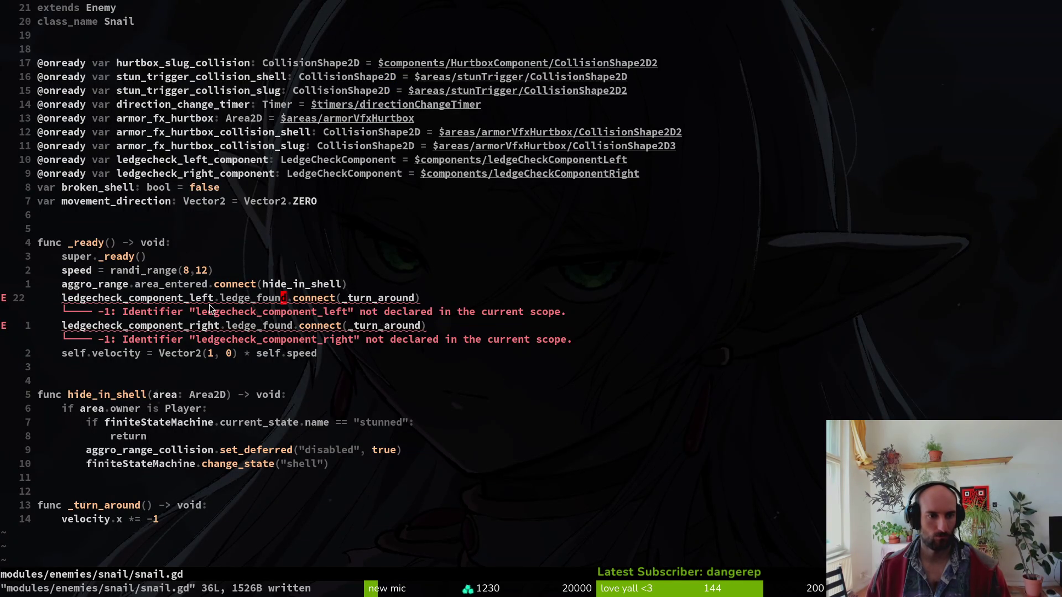
# Step: Replace the _ready references with ledgecheck_left_component and ledgecheck_right_component and save snail.gd
pyautogui.write('ciwlelef')
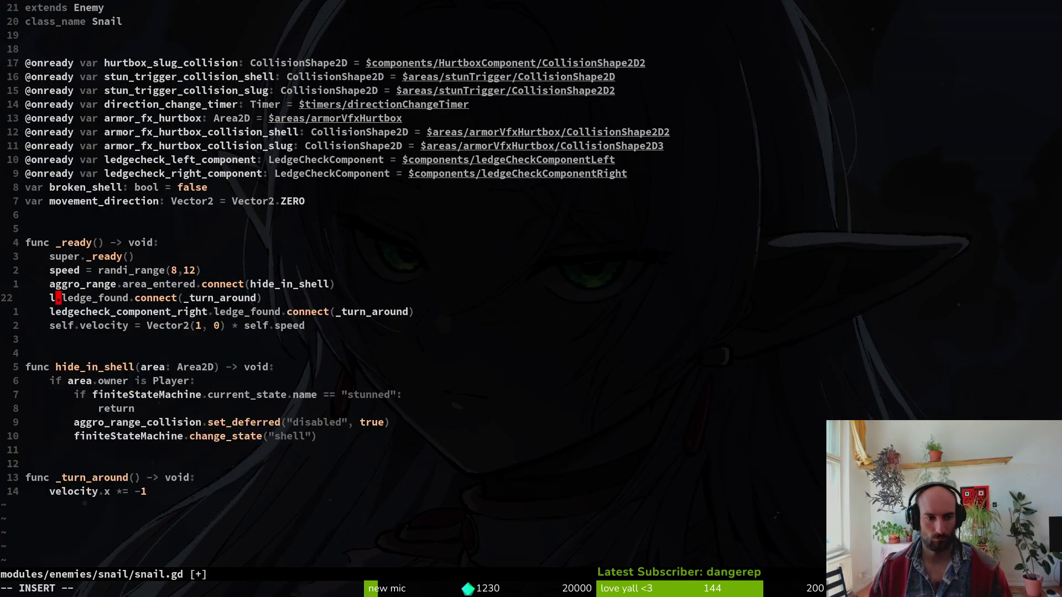
pyautogui.press('Return')
pyautogui.press('Escape')
pyautogui.write('jciwleri')
pyautogui.press('Return')
pyautogui.press('Escape')
pyautogui.write(':write')
pyautogui.press('Return')
# Step: Quit Neovim and rerun the game from Godot with F5
pyautogui.write(':q')
pyautogui.press('Return')
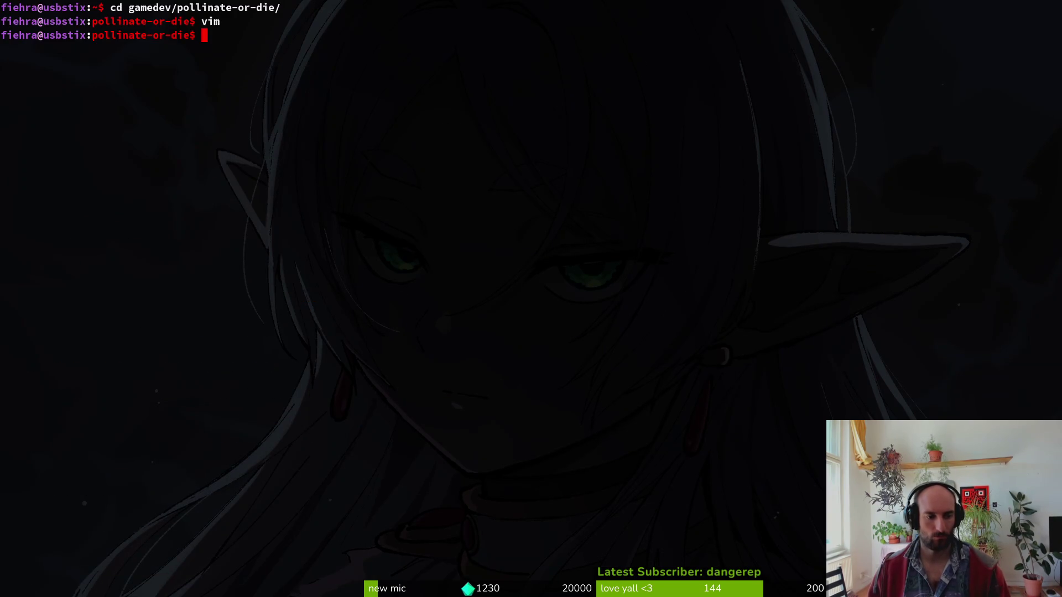
pyautogui.press('super+2')
pyautogui.press('F5')
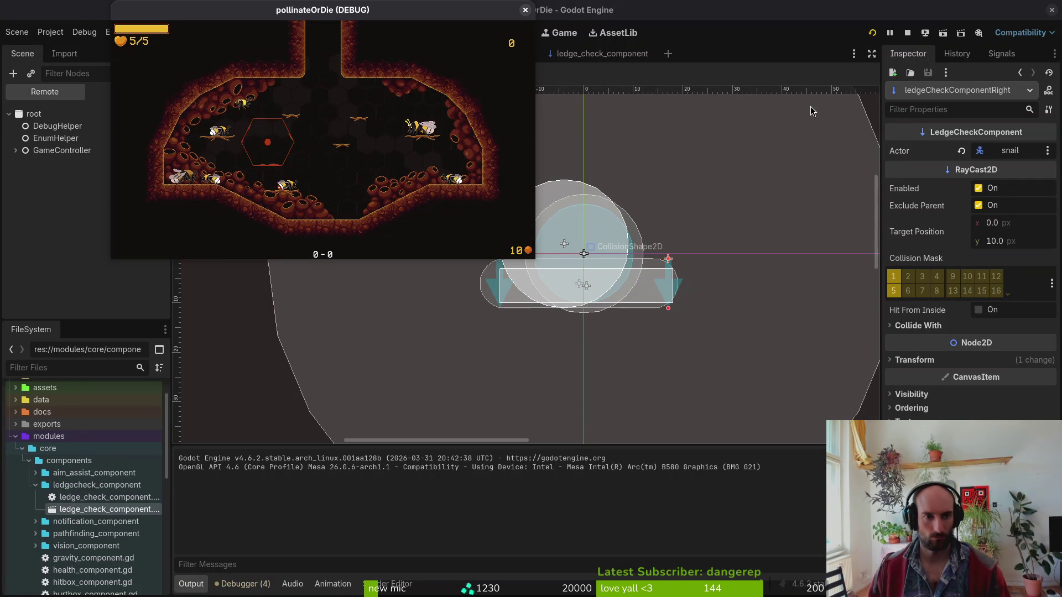
# Step: Load level 5 from the debug selector, then jump, dash the bee into a snail, and double jump
pyautogui.press('Escape')
pyautogui.press('Left')
pyautogui.press('Left')
pyautogui.press('Left')
pyautogui.press('Down')
pyautogui.press('Return')
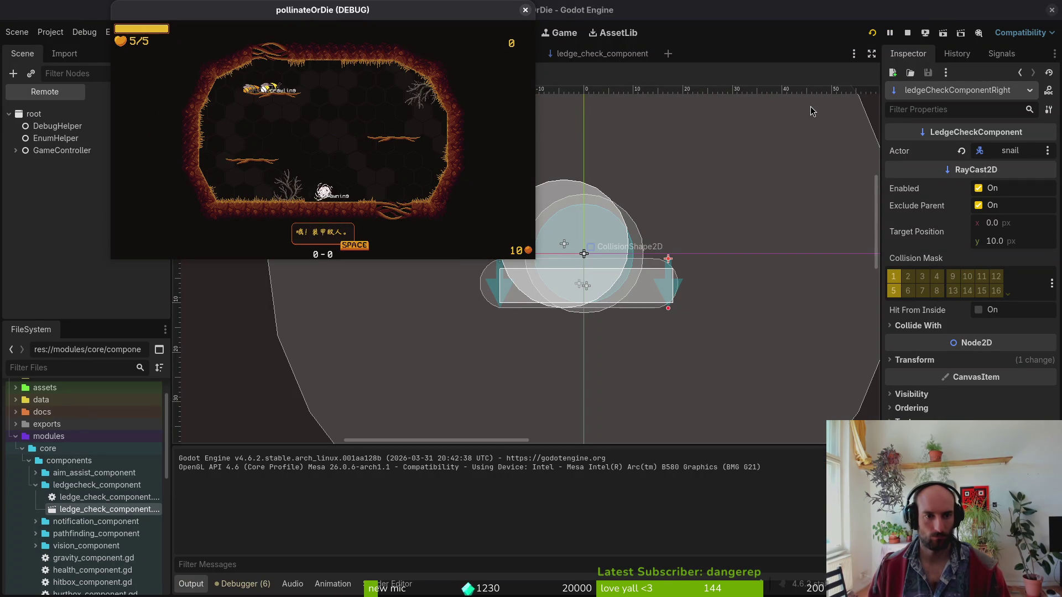
pyautogui.press('space')
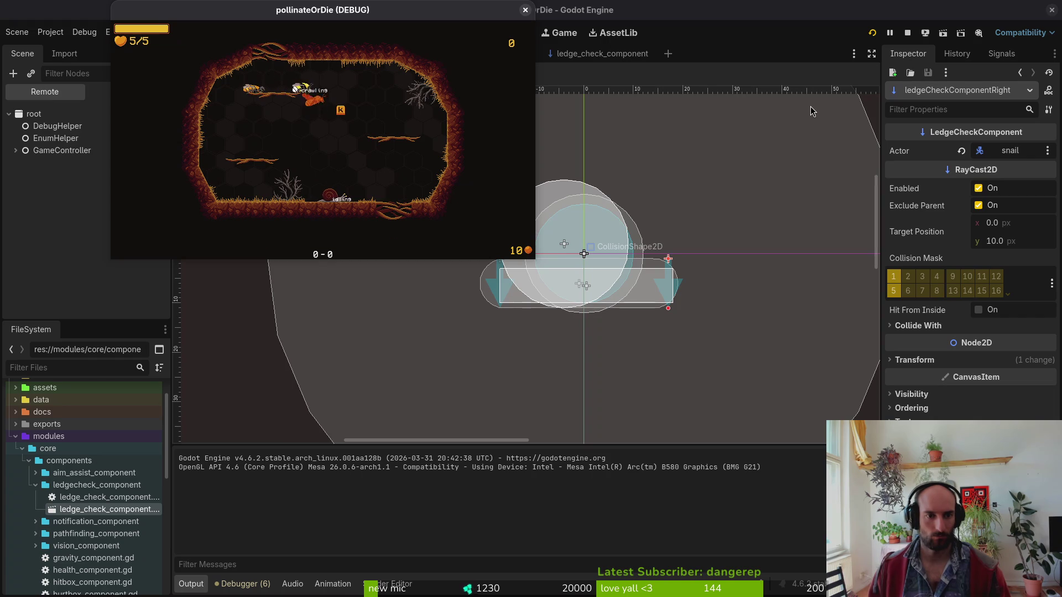
pyautogui.press('k')
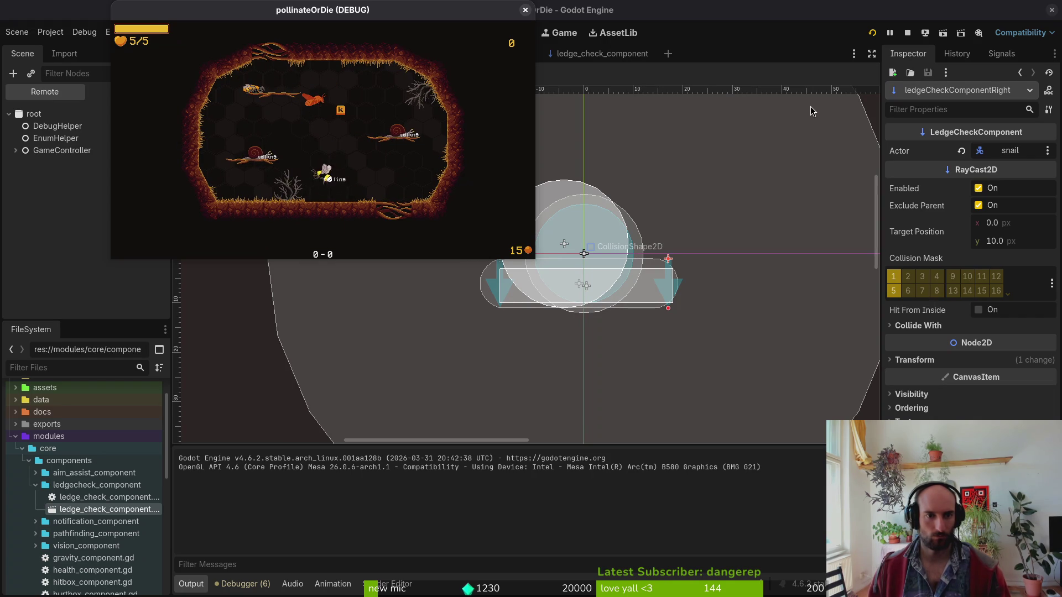
pyautogui.press('space')
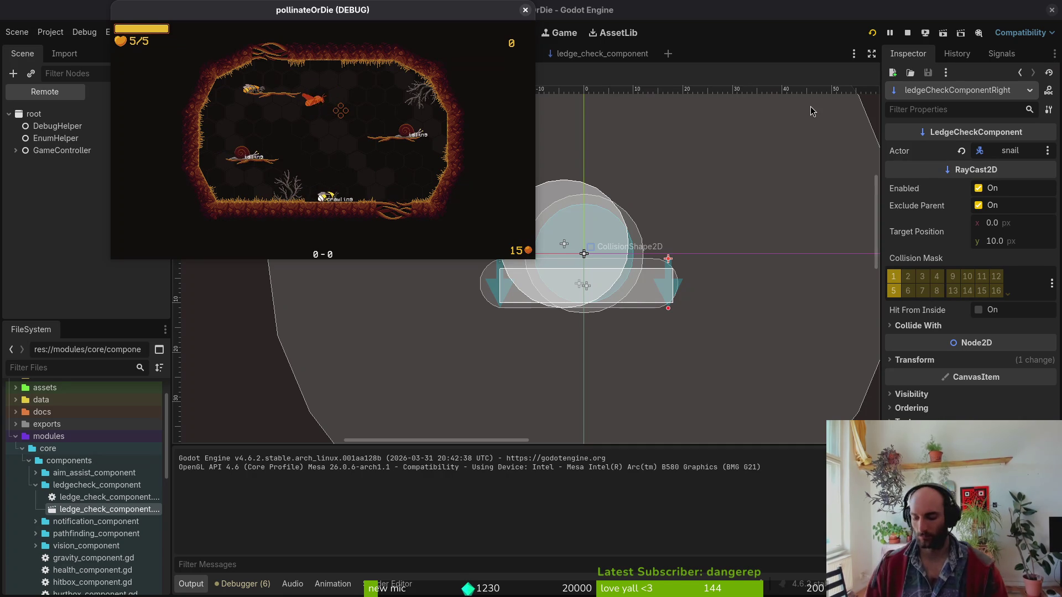
pyautogui.press('super+1')
# Step: Launch vim and open modules/enemies/snail/shell.gd through the file finder
pyautogui.write('vim')
pyautogui.press('Return')
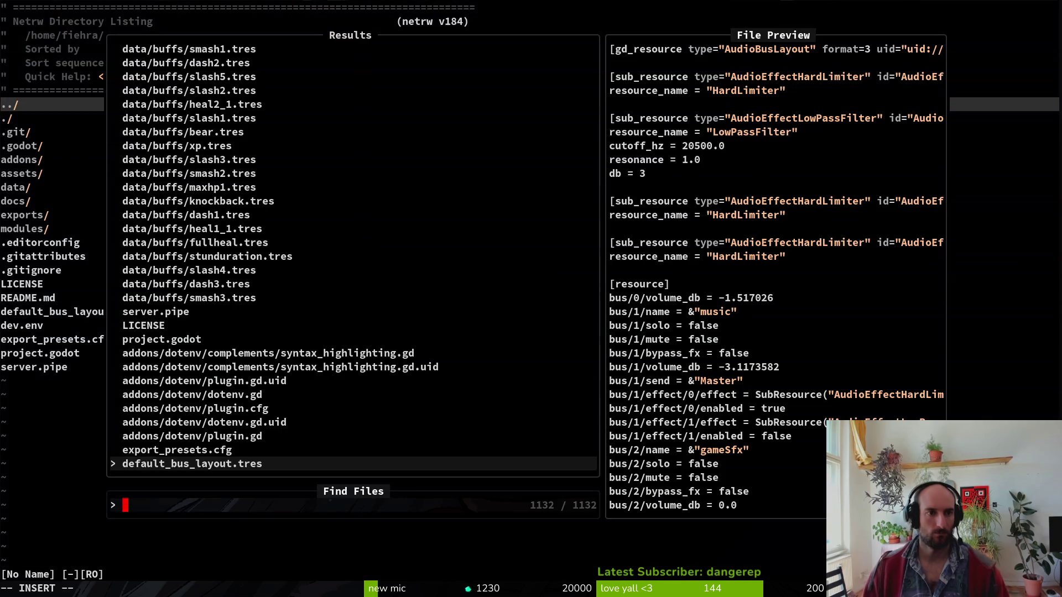
pyautogui.write('shade')
pyautogui.press('BackSpace')
pyautogui.press('BackSpace')
pyautogui.press('BackSpace')
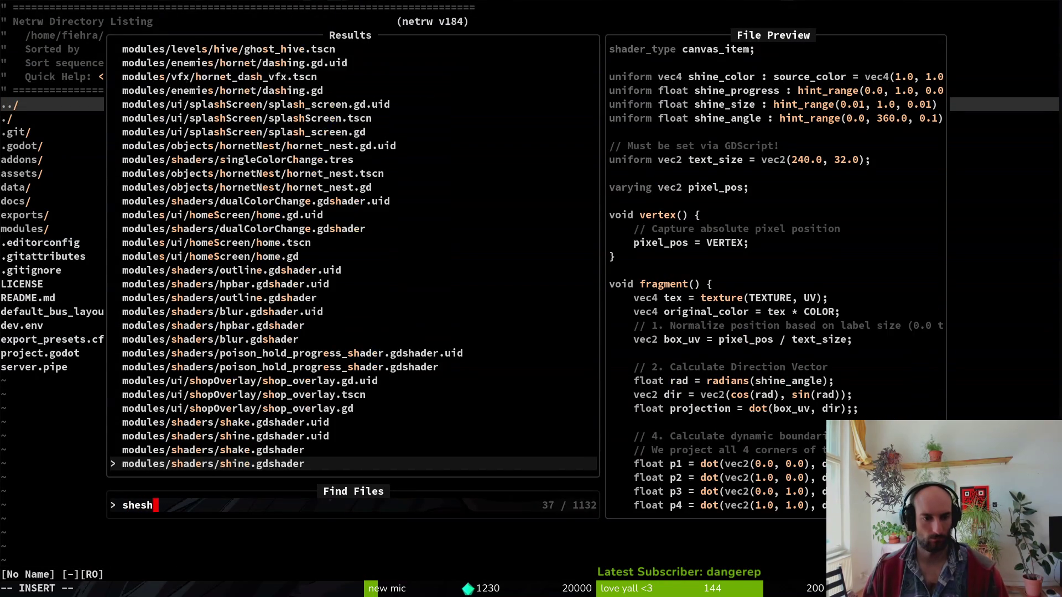
pyautogui.write('es')
pyautogui.press('BackSpace')
pyautogui.write('ll')
pyautogui.press('Return')
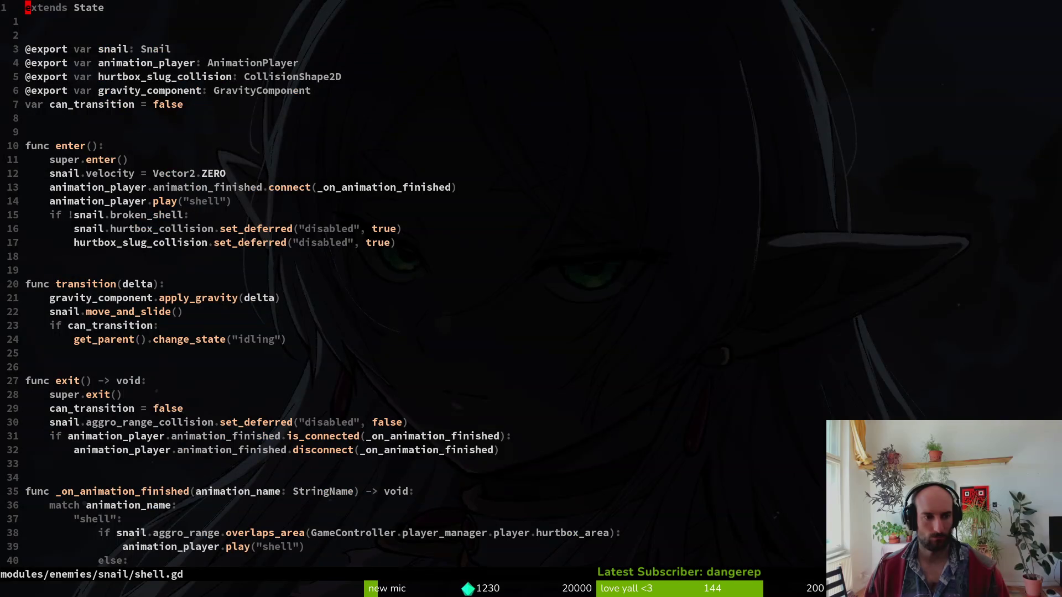
# Step: Add snail.velocity.x = snail.speed to exit() in shell.gd and save
pyautogui.press('1')
pyautogui.press('2')
pyautogui.press('j')
pyautogui.press('j')
pyautogui.press('j')
pyautogui.press('j')
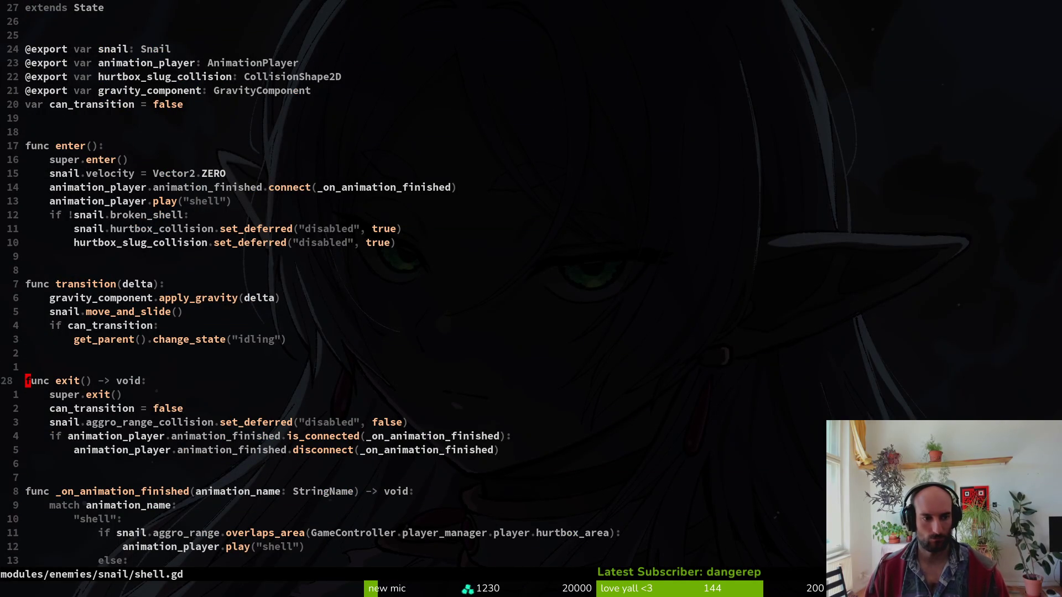
pyautogui.press('o')
pyautogui.press('Escape')
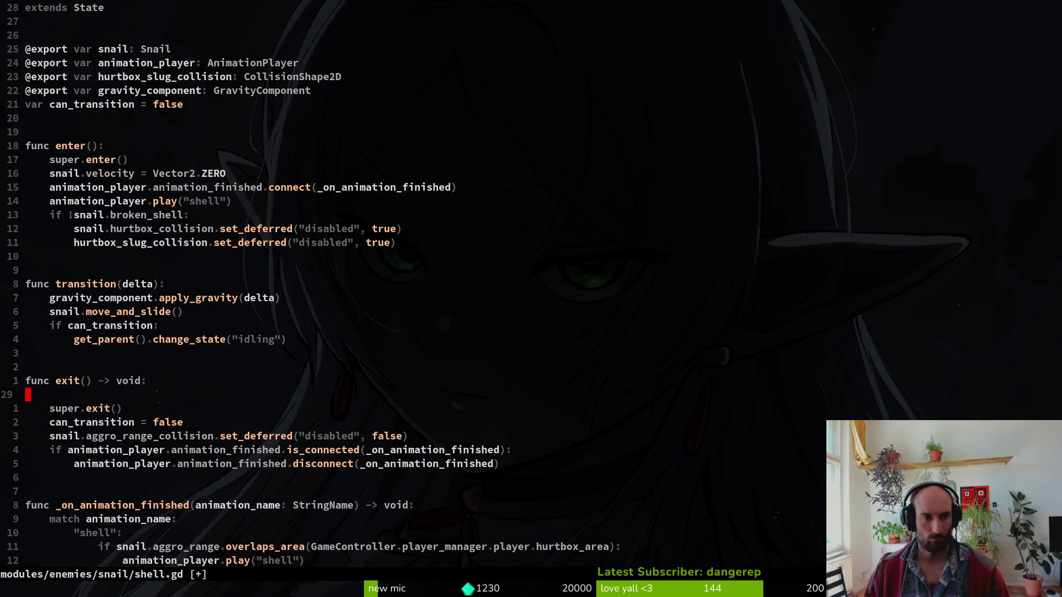
pyautogui.write('ko')
pyautogui.write('snail.vel')
pyautogui.press('Return')
pyautogui.press('BackSpace')
pyautogui.press('BackSpace')
pyautogui.write('.x = ')
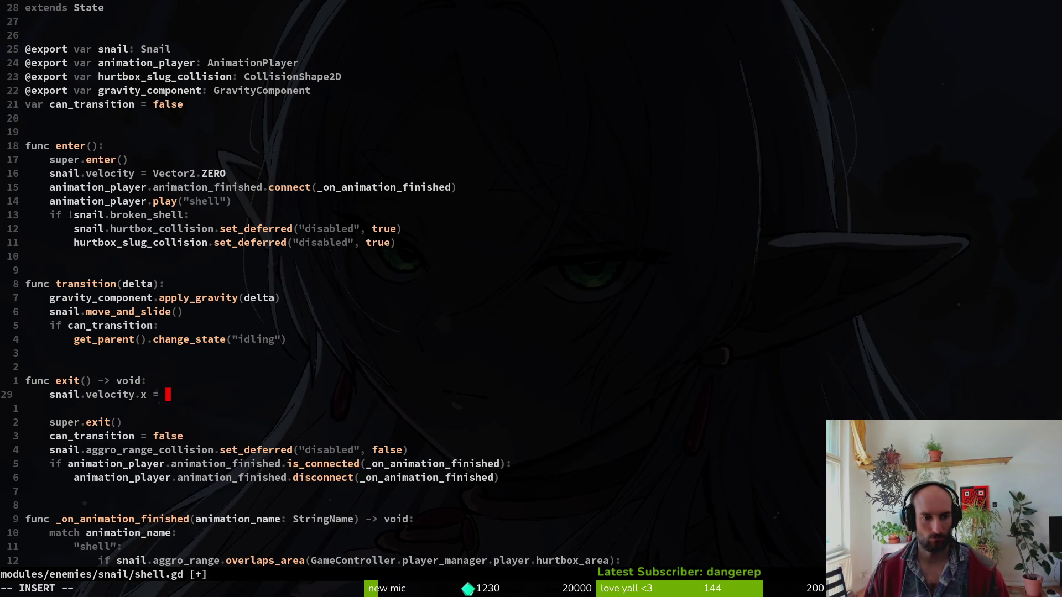
pyautogui.write('snail.spee')
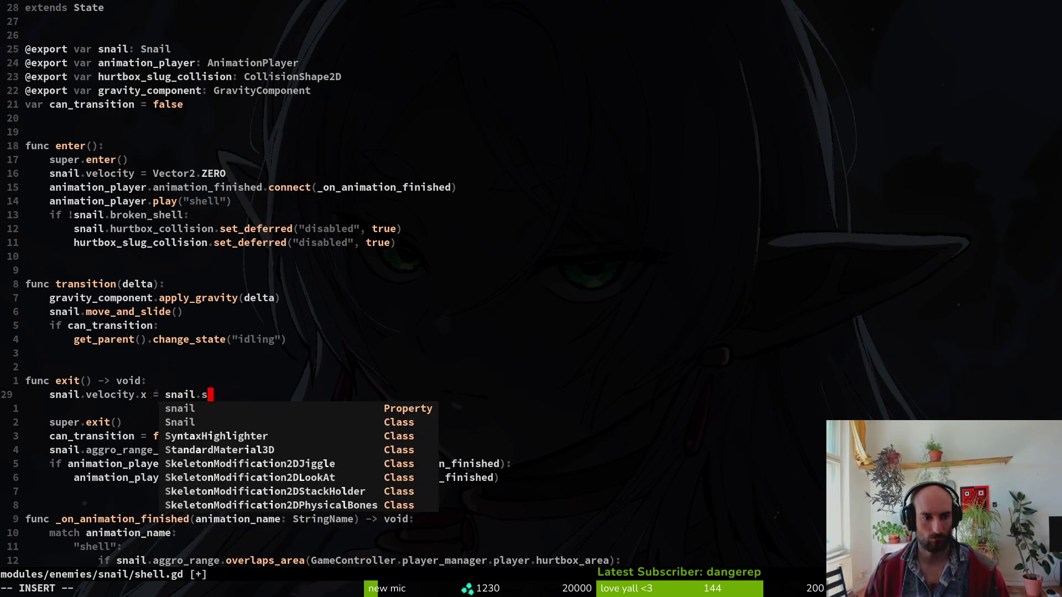
pyautogui.write('d')
pyautogui.press('Escape')
pyautogui.hotkey('ctrl', 's')
# Step: Relaunch the game from the Godot editor
pyautogui.click(119, 394)
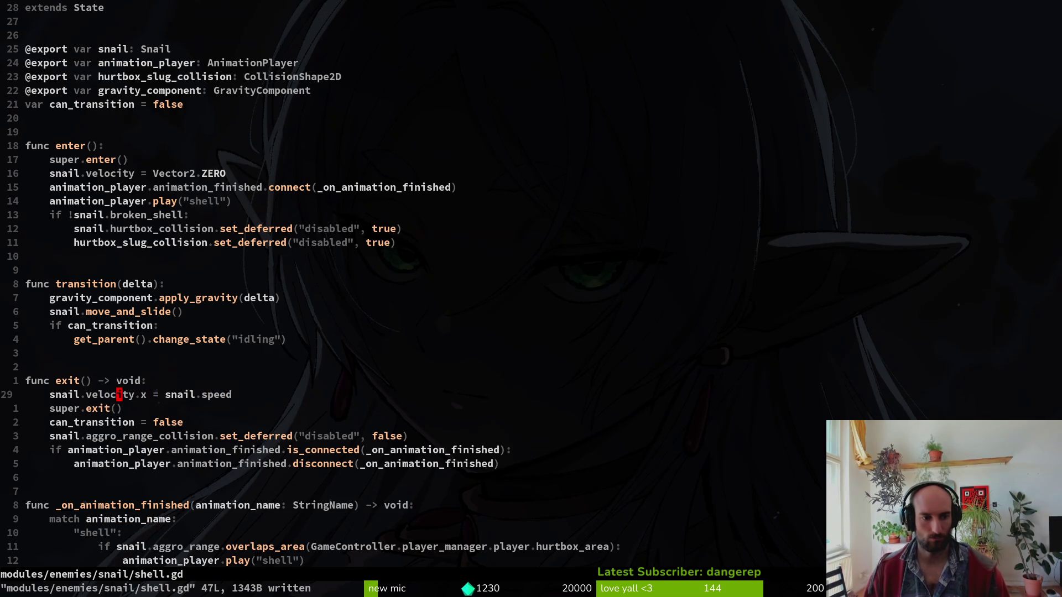
pyautogui.press('F5')
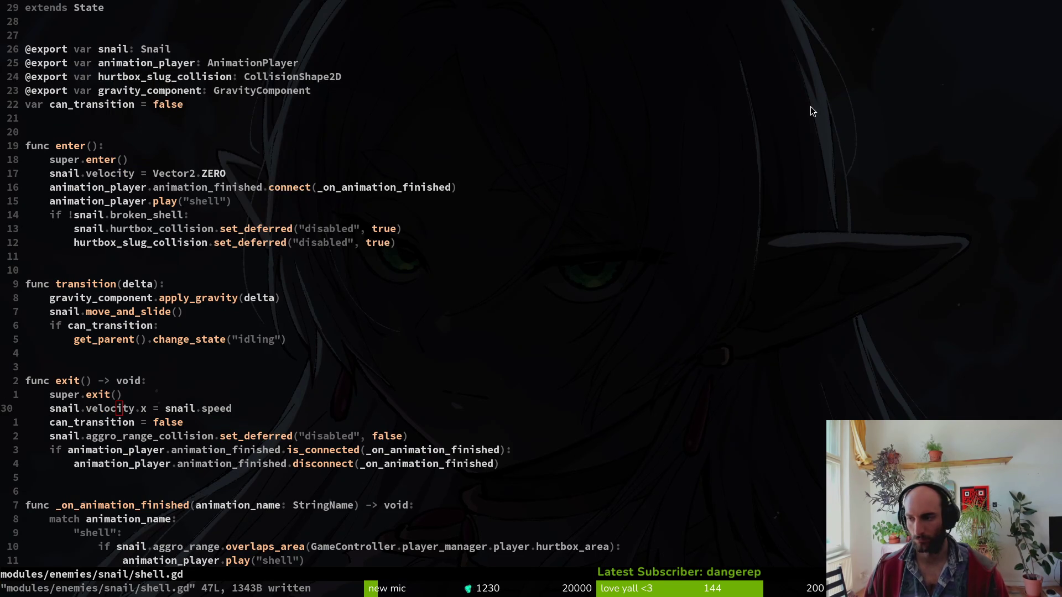
pyautogui.hotkey('alt', 'Tab')
pyautogui.press('F5')
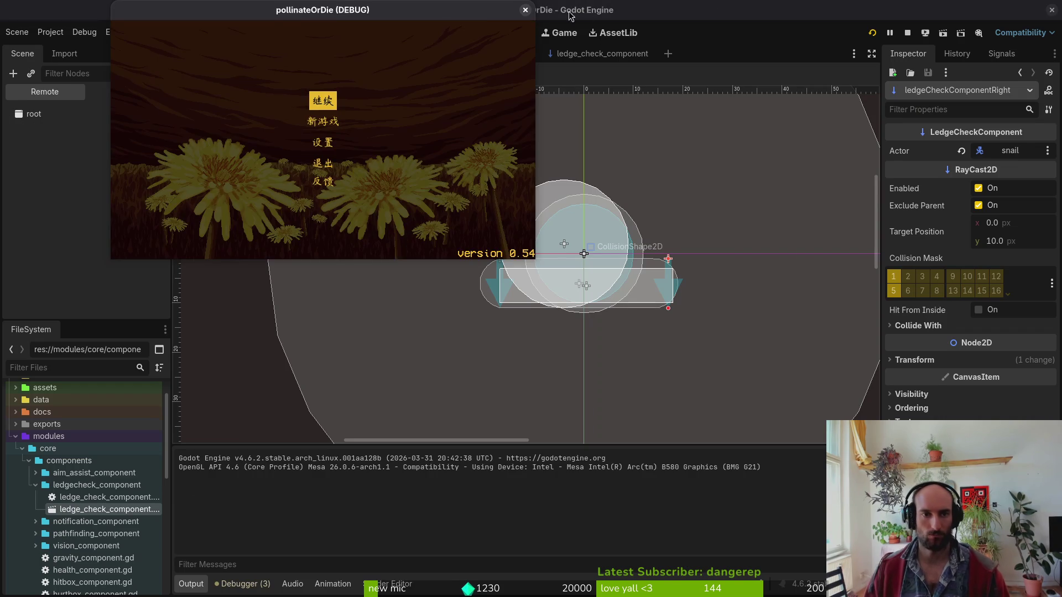
# Step: Maximize the game window, continue from the main menu, and load level 5
pyautogui.doubleClick(478, 17)
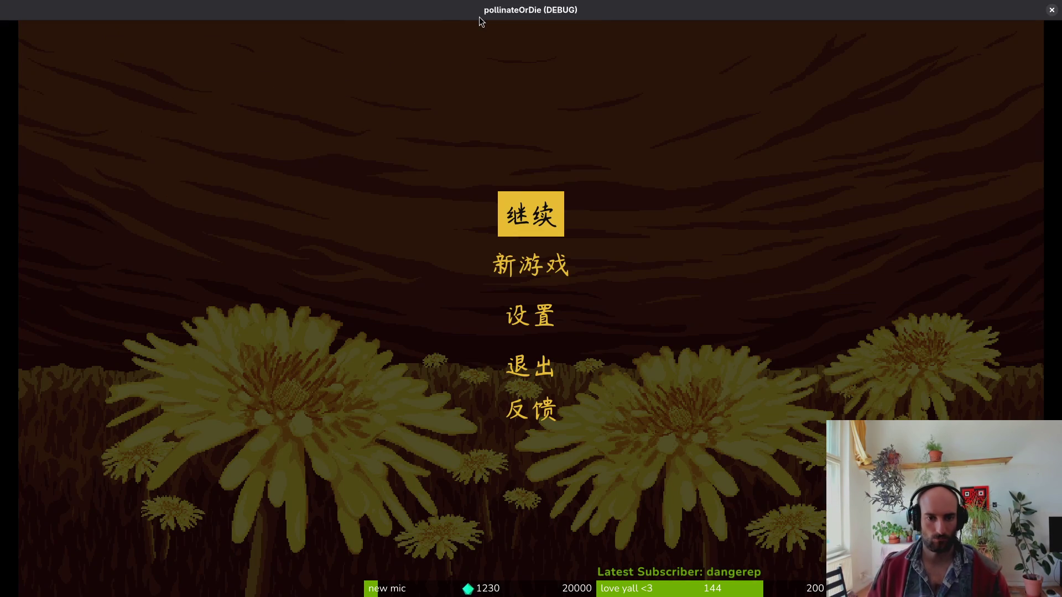
pyautogui.press('Return')
pyautogui.press('Left')
pyautogui.press('Left')
pyautogui.press('Left')
pyautogui.press('Down')
pyautogui.press('Down')
pyautogui.press('Return')
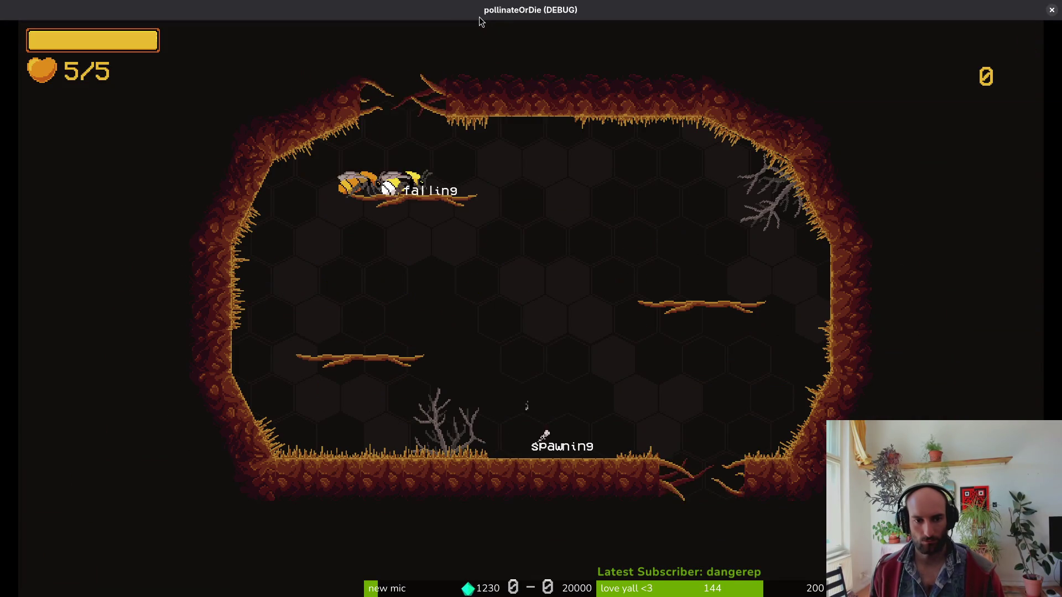
# Step: Fight the snails with slashes, dashes and jumps along the floor
pyautogui.press('Right')
pyautogui.press('x')
pyautogui.press('c')
pyautogui.press('x')
pyautogui.press('Left')
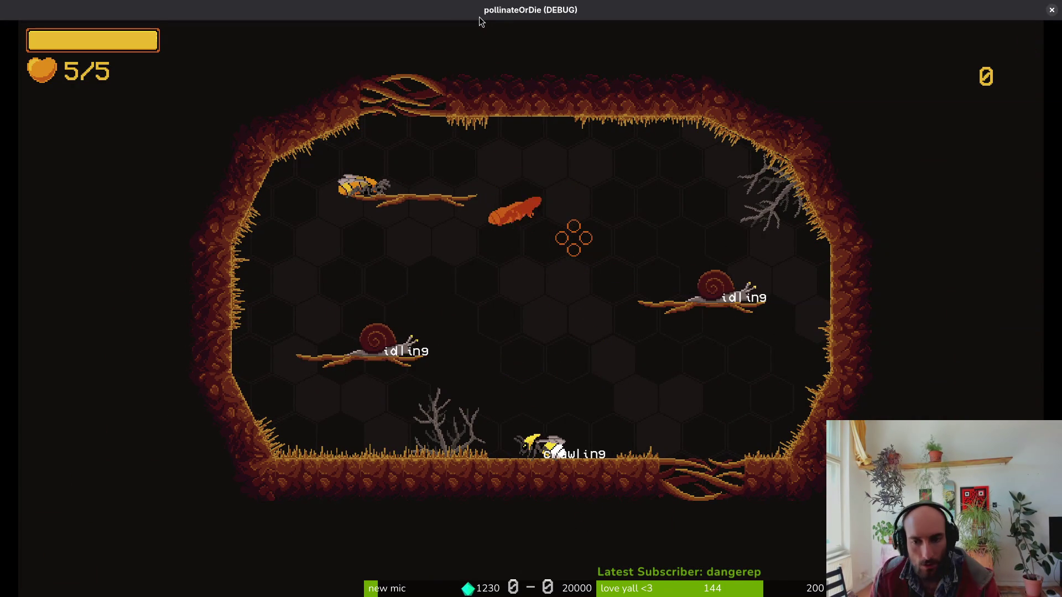
pyautogui.press('Left')
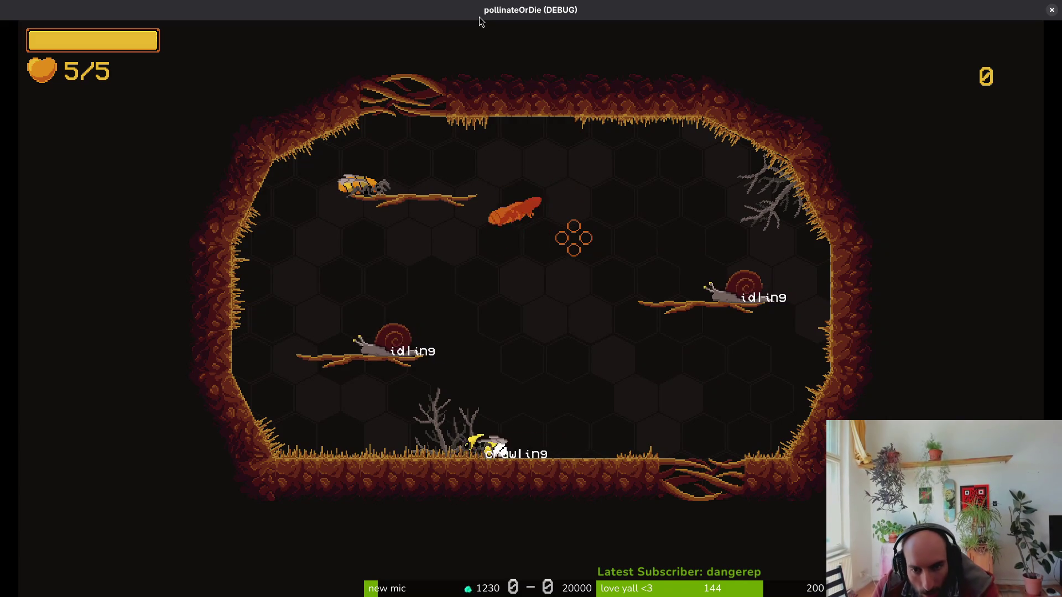
pyautogui.press('c')
pyautogui.press('Right')
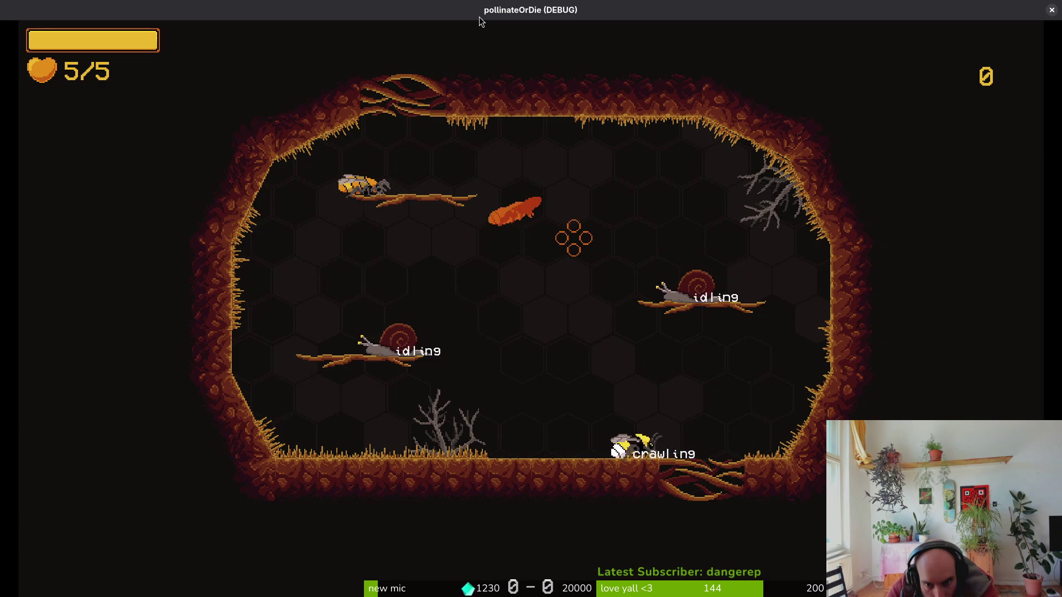
# Step: Turn off state labels in the pause menu's debugging panel, then stop the game with F8
pyautogui.press('Escape')
pyautogui.press('Return')
pyautogui.press('Down')
pyautogui.press('Return')
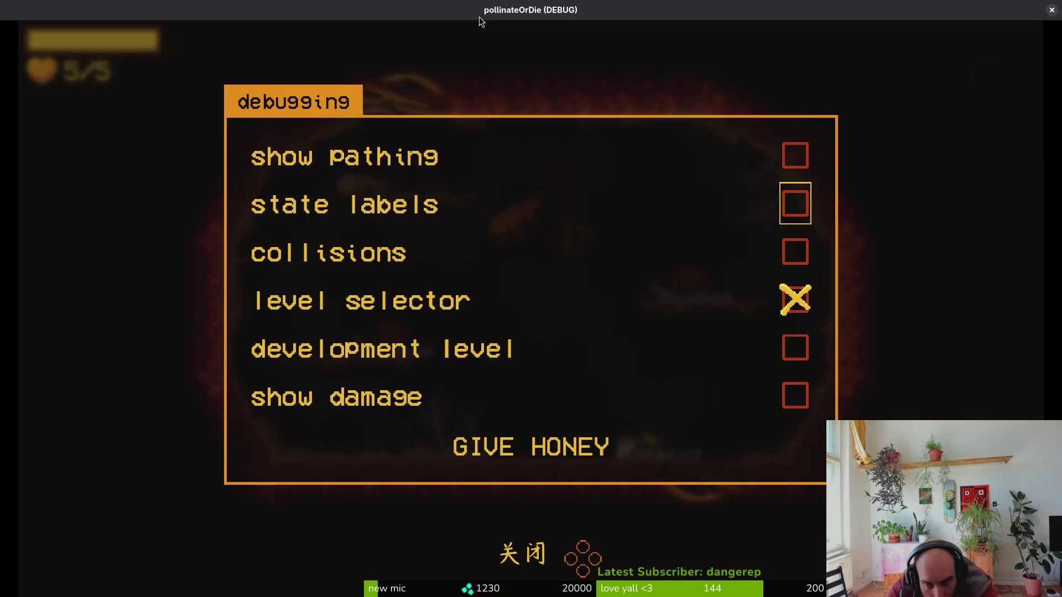
pyautogui.press('Escape')
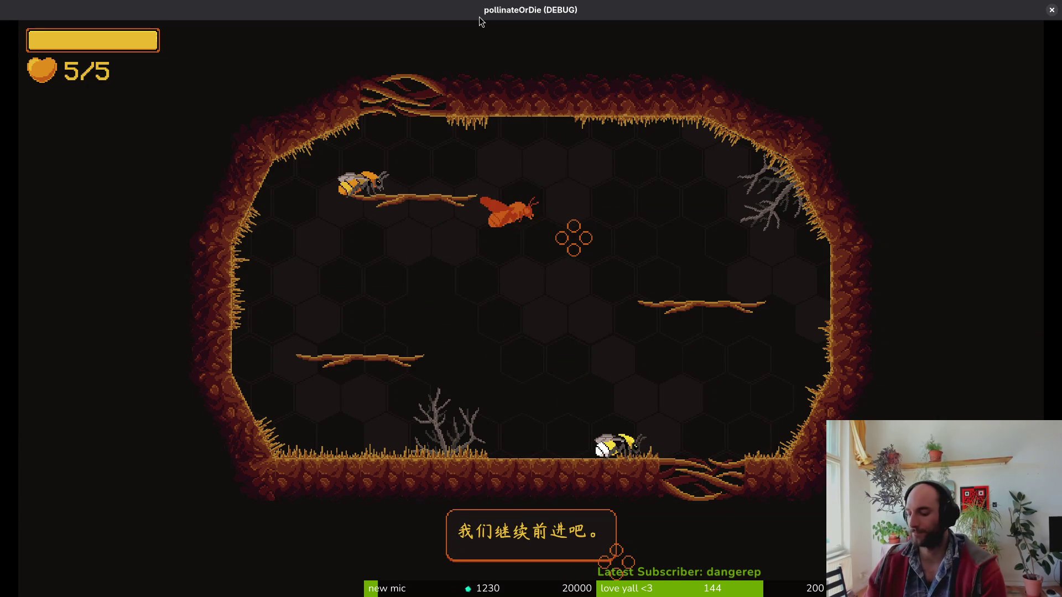
pyautogui.press('F8')
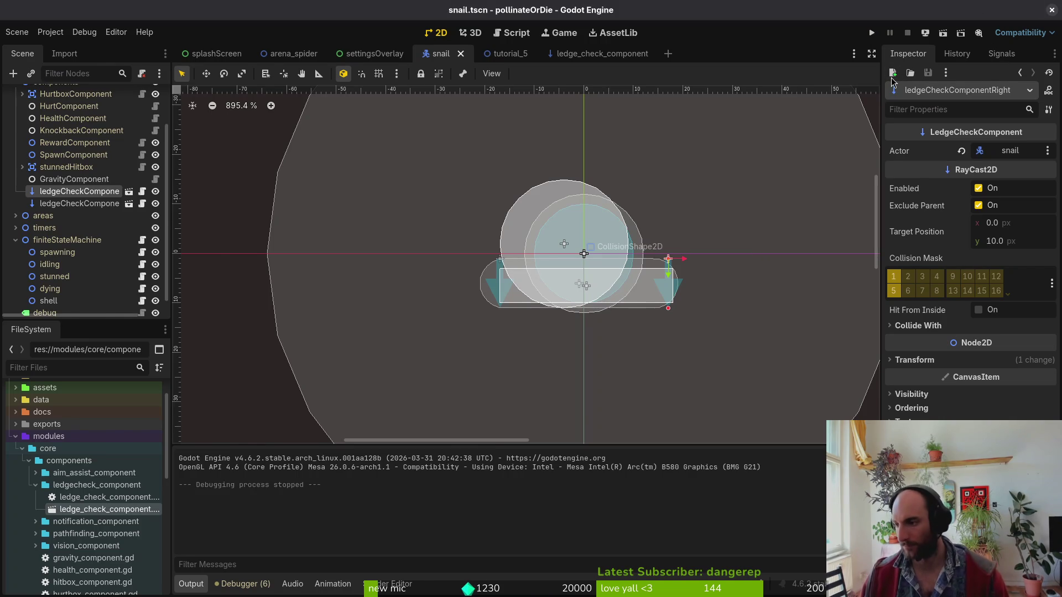
# Step: Quit vim, stage the translation files in tig, and commit them as 'fixed difficulty translation'
pyautogui.hotkey('alt', 'Tab')
pyautogui.write(':q')
pyautogui.press('Return')
pyautogui.write('tig status')
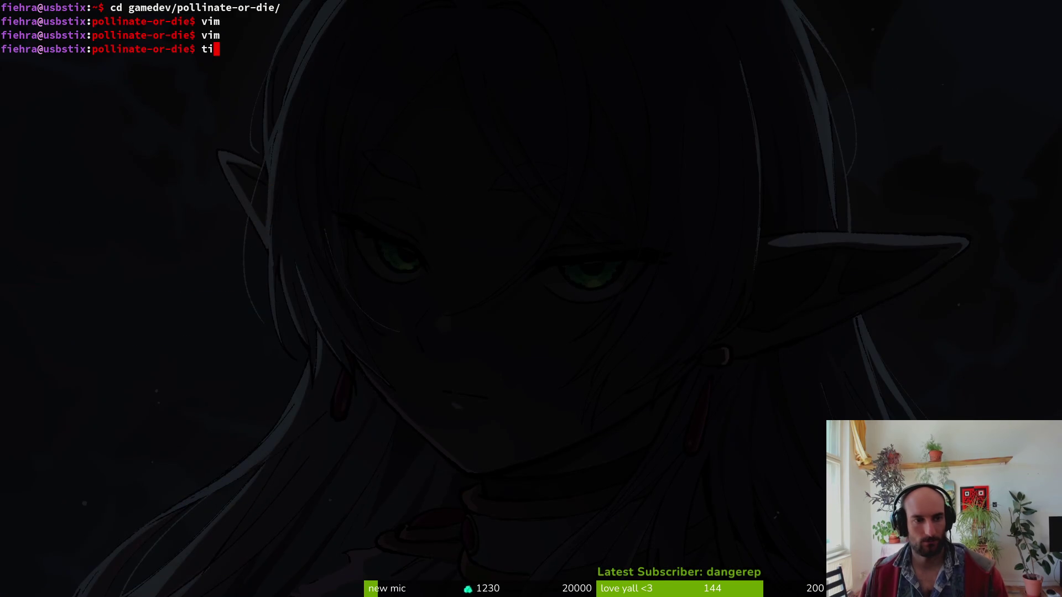
pyautogui.press('Return')
pyautogui.press('u')
pyautogui.press('u')
pyautogui.press('u')
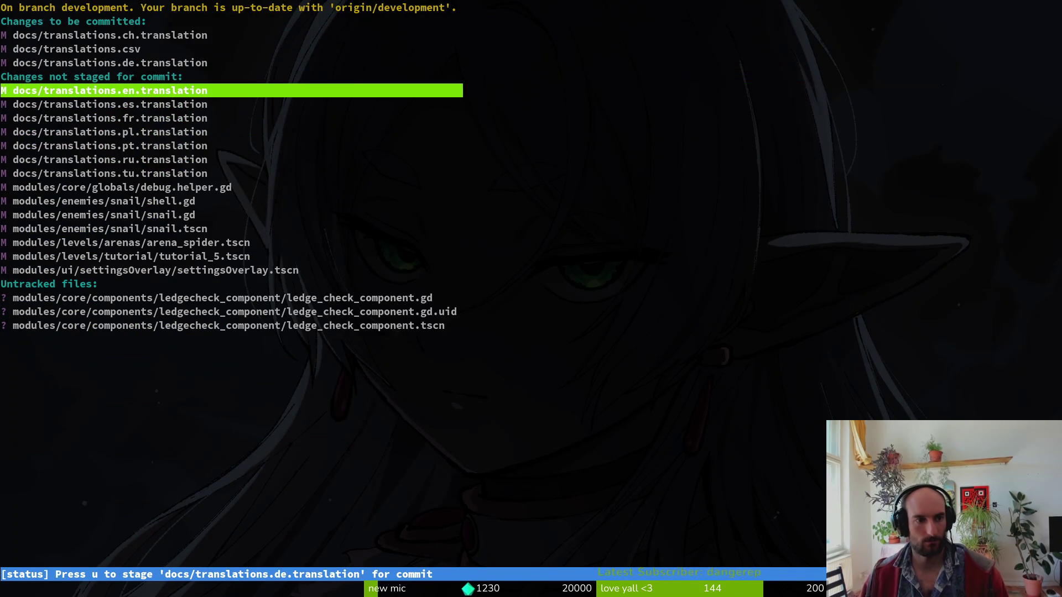
pyautogui.write('qgit')
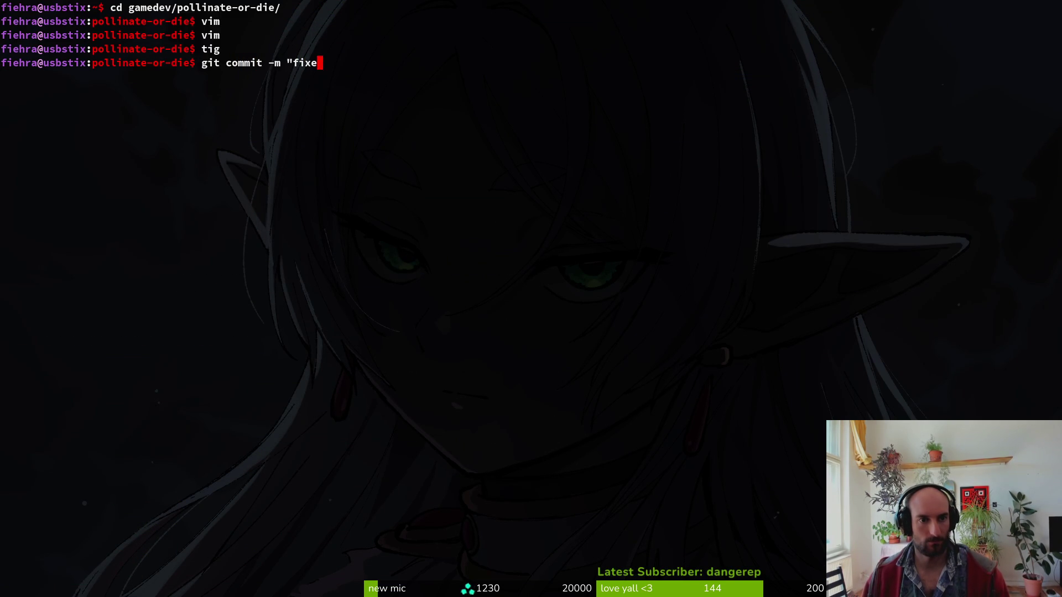
pyautogui.write('ty translation"')
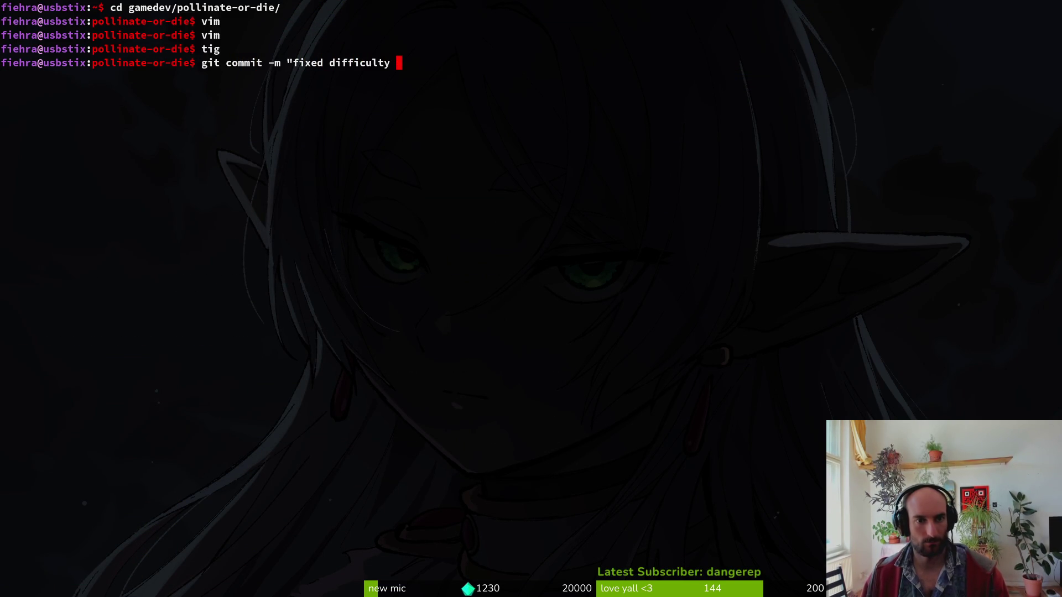
pyautogui.press('Return')
# Step: Reopen tig and review the arena_spider.tscn and tutorial_5.tscn diffs
pyautogui.write('tig')
pyautogui.press('Return')
pyautogui.press('Down')
pyautogui.press('Down')
pyautogui.press('Down')
pyautogui.press('Return')
pyautogui.press('Down')
pyautogui.press('Up')
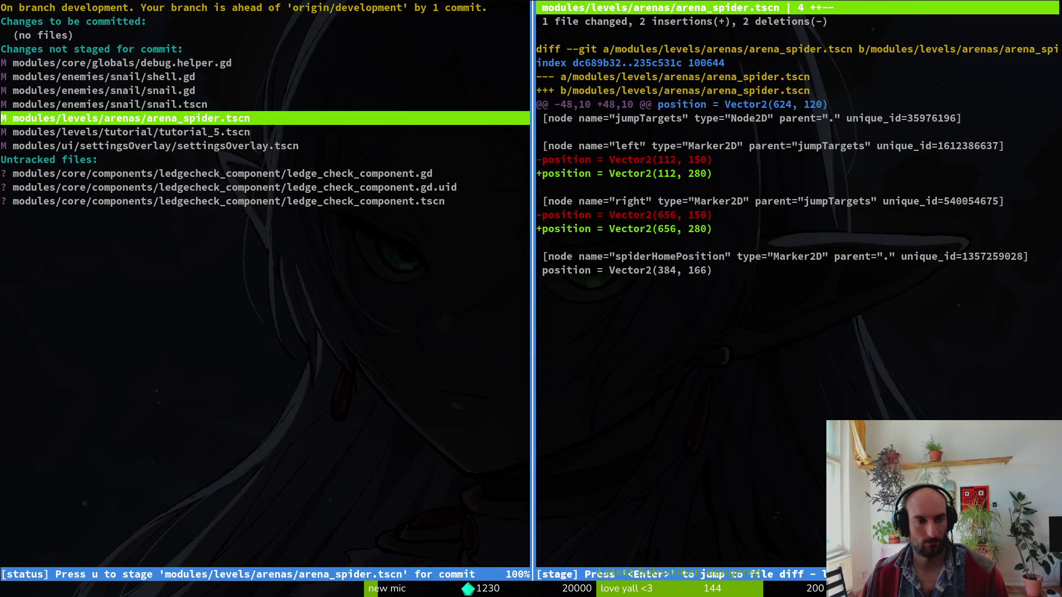
# Step: Close the arena_spider.tscn diff preview and move through the status list to snail.gd
pyautogui.press('q')
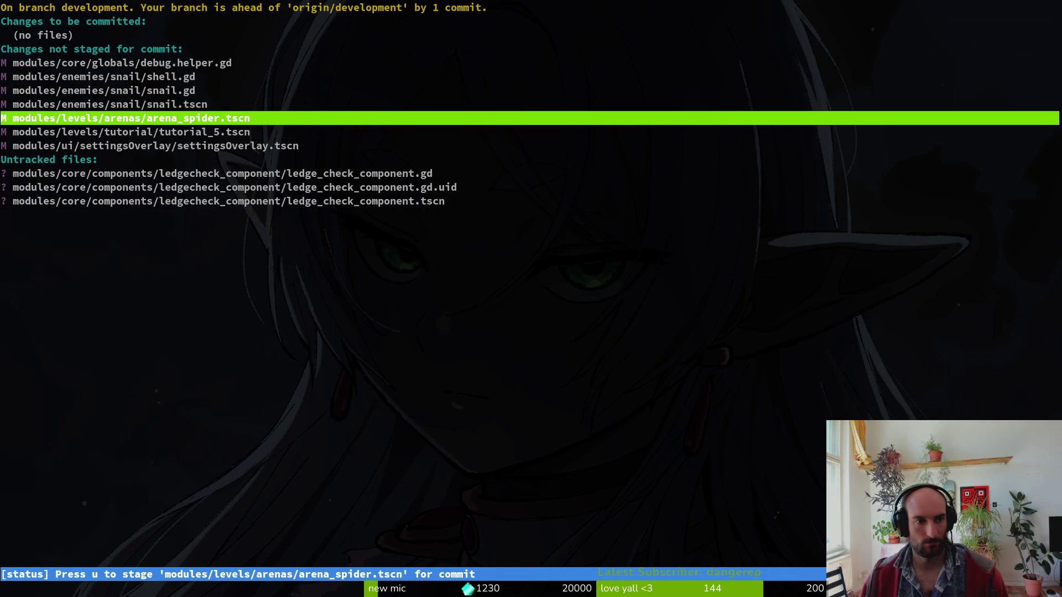
pyautogui.press('Up')
pyautogui.press('Up')
pyautogui.press('Up')
pyautogui.press('Down')
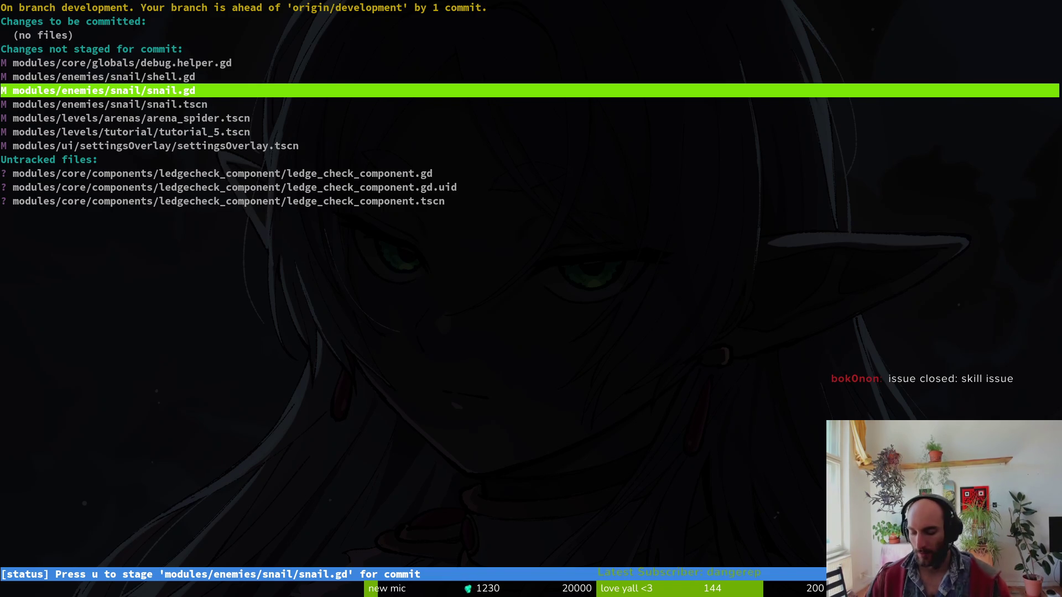
# Step: Review the snail.gd and ledge_check_component diffs and stage the three ledge_check_component files
pyautogui.press('Return')
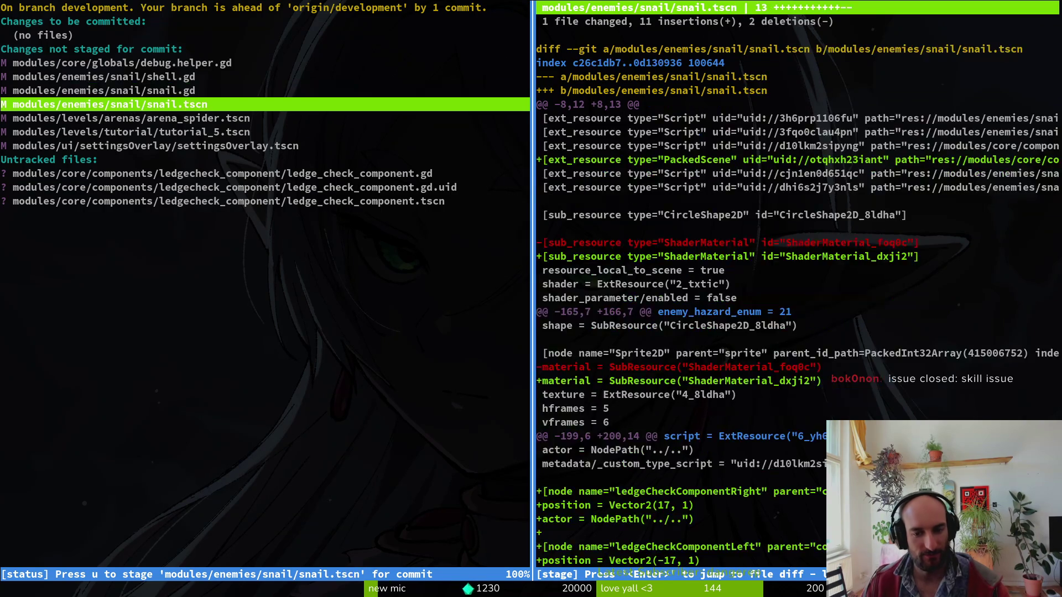
pyautogui.press('Down')
pyautogui.press('Down')
pyautogui.press('Down')
pyautogui.press('Down')
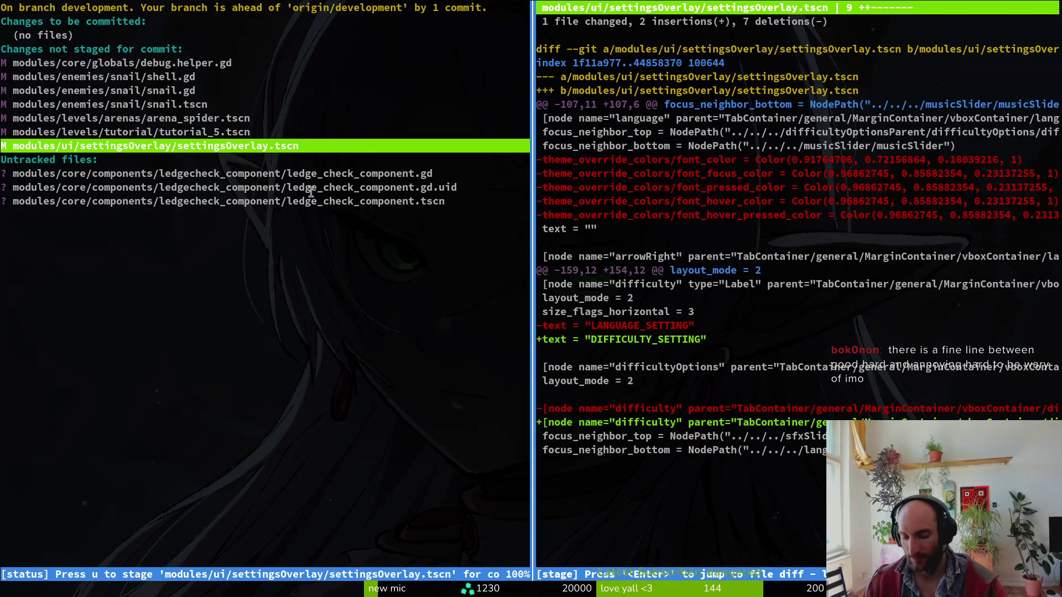
pyautogui.press('Down')
pyautogui.press('Down')
pyautogui.press('Down')
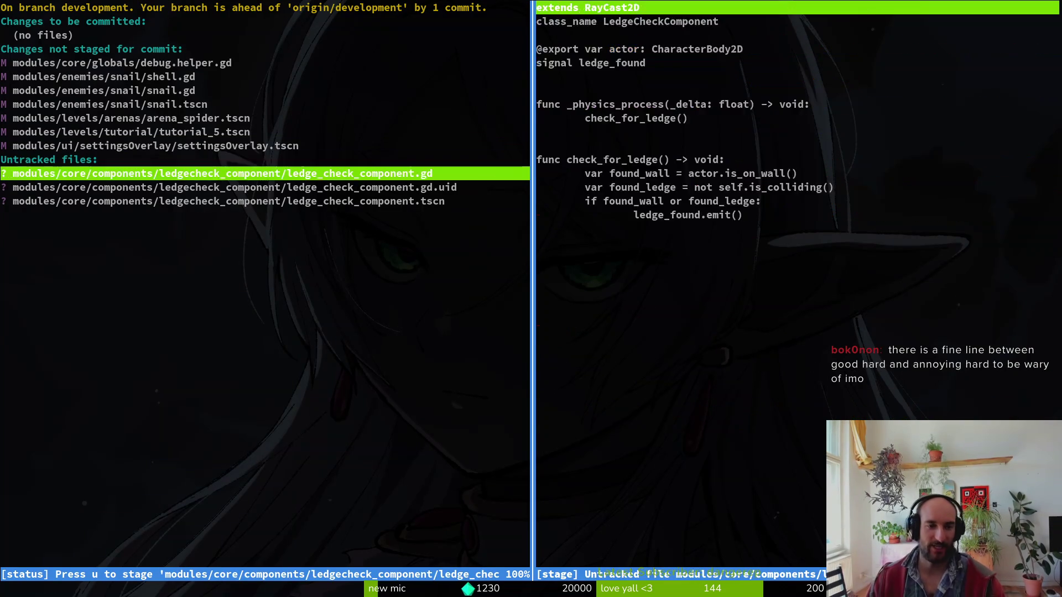
pyautogui.press('Up')
pyautogui.press('Up')
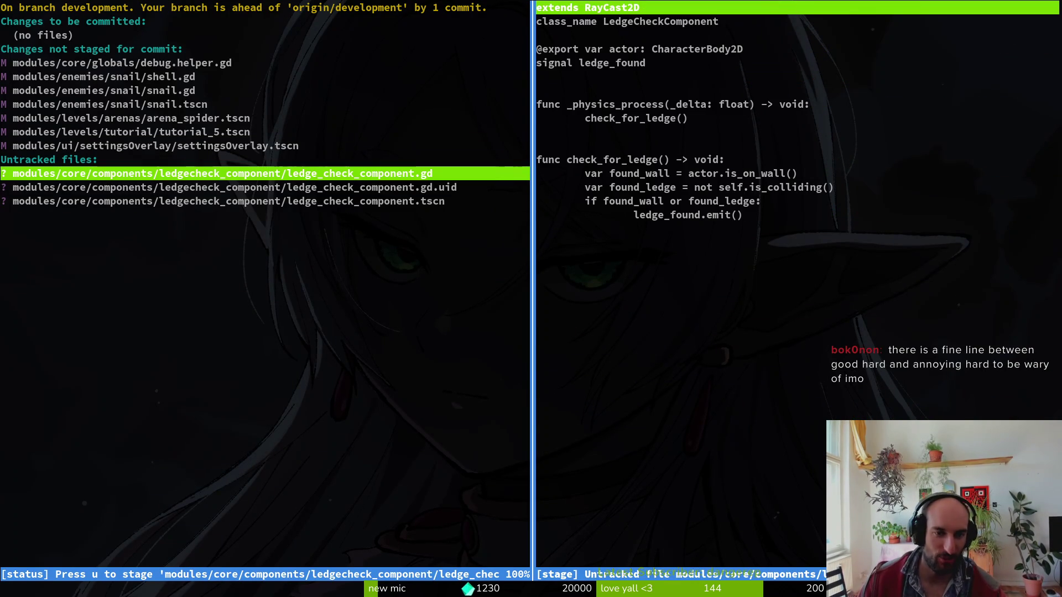
pyautogui.press('Down')
pyautogui.press('Down')
pyautogui.press('Up')
pyautogui.press('Up')
pyautogui.press('u')
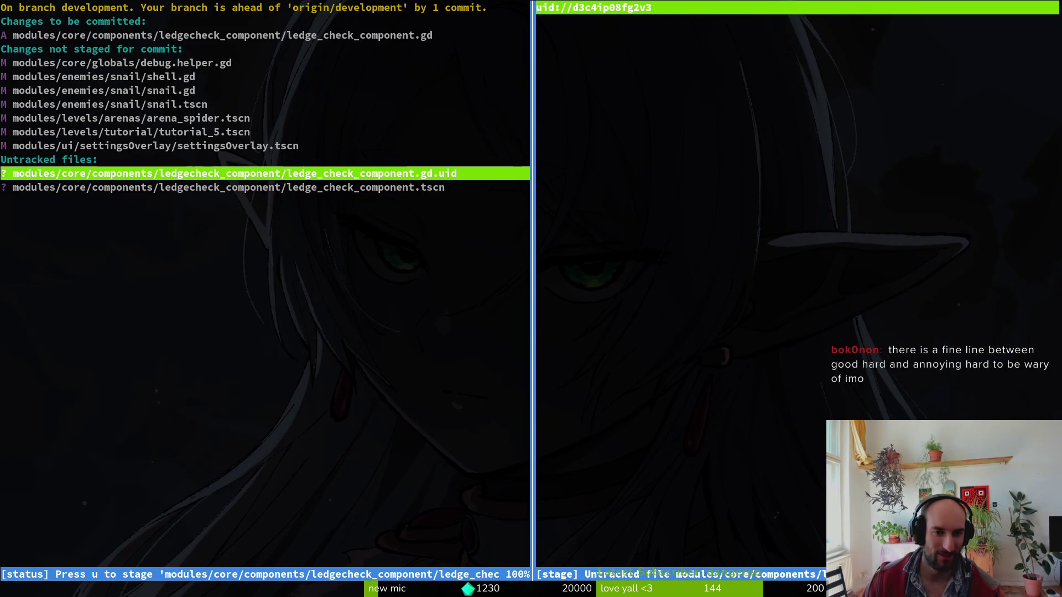
pyautogui.press('u')
pyautogui.press('u')
# Step: Stage snail.gd, shell.gd and snail.tscn, then start the 'made snail' commit command
pyautogui.press('Up')
pyautogui.press('Up')
pyautogui.press('Up')
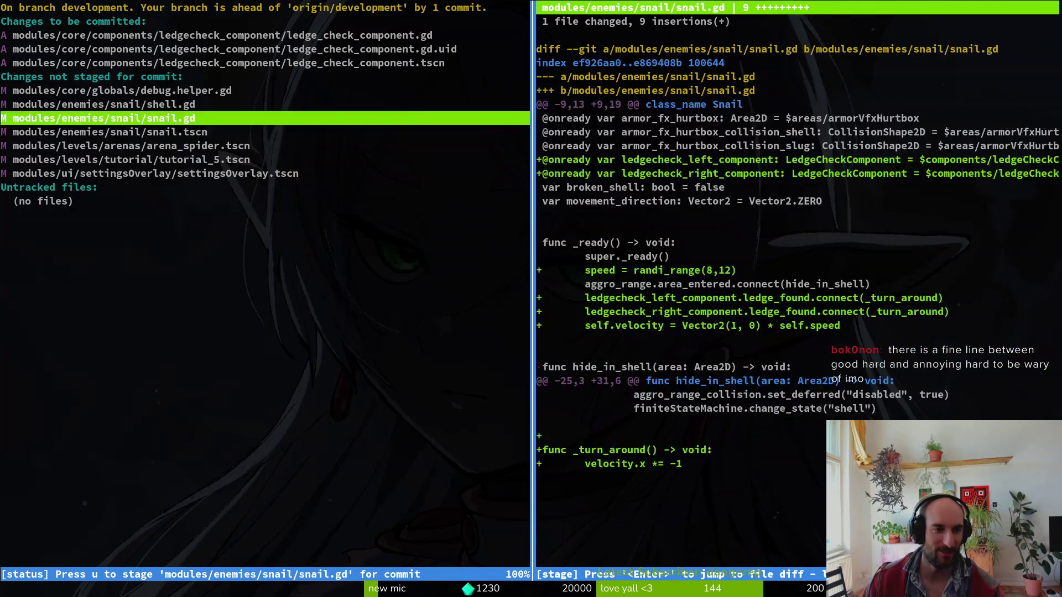
pyautogui.press('Down')
pyautogui.press('Down')
pyautogui.press('Down')
pyautogui.press('Down')
pyautogui.press('Up')
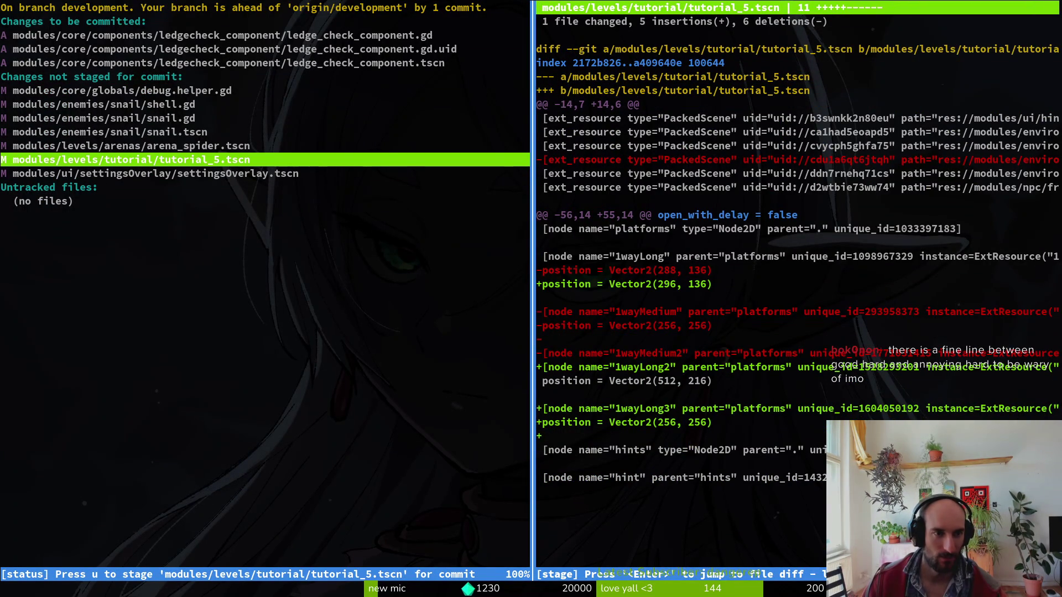
pyautogui.press('Up')
pyautogui.press('Up')
pyautogui.press('Up')
pyautogui.press('u')
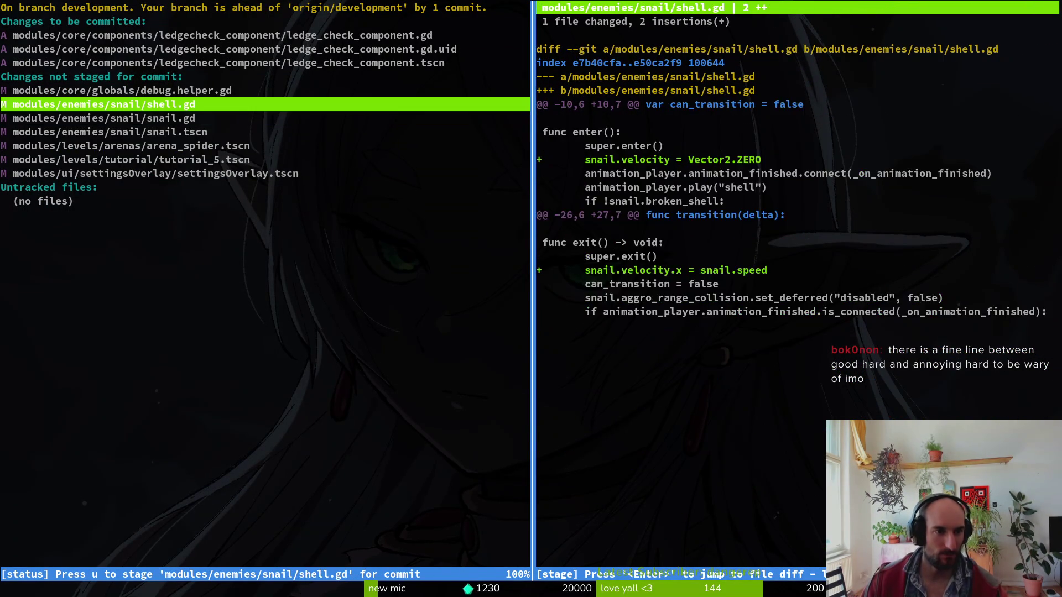
pyautogui.press('u')
pyautogui.press('Up')
pyautogui.press('Down')
pyautogui.press('Down')
pyautogui.write('u')
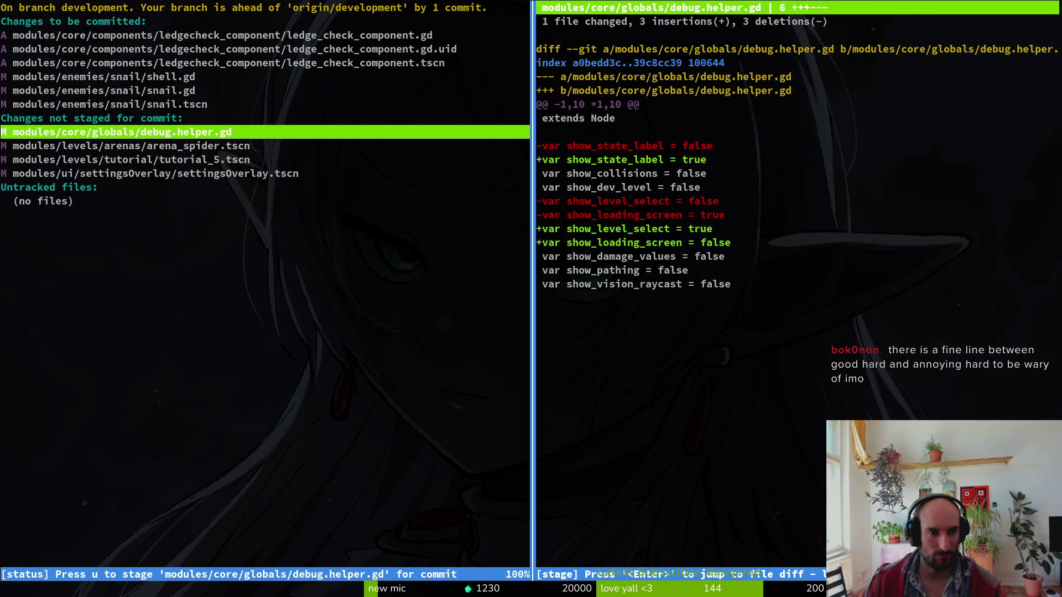
pyautogui.write('qgit commmit -m "')
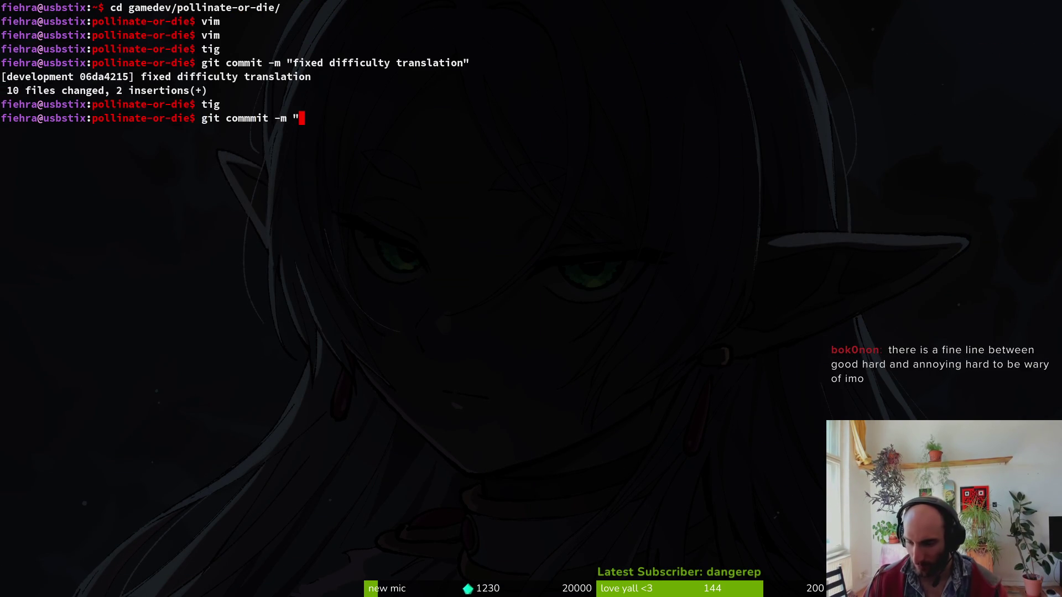
pyautogui.write('made snail')
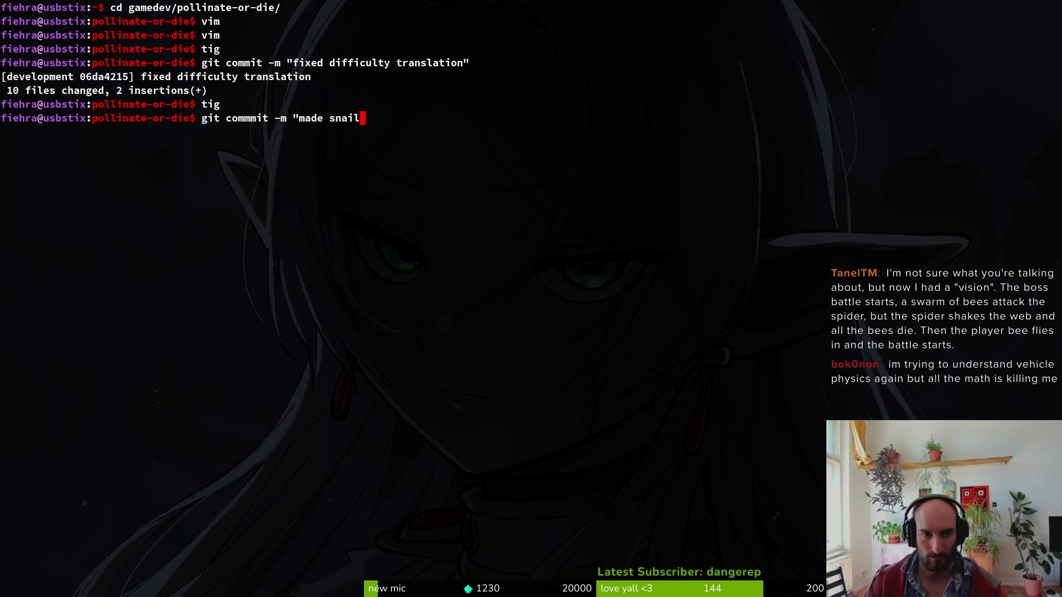
# Step: Submit the misspelled 'made snail enemy move and turn around on ledges' commit, then abandon a push
pyautogui.write('enemy ')
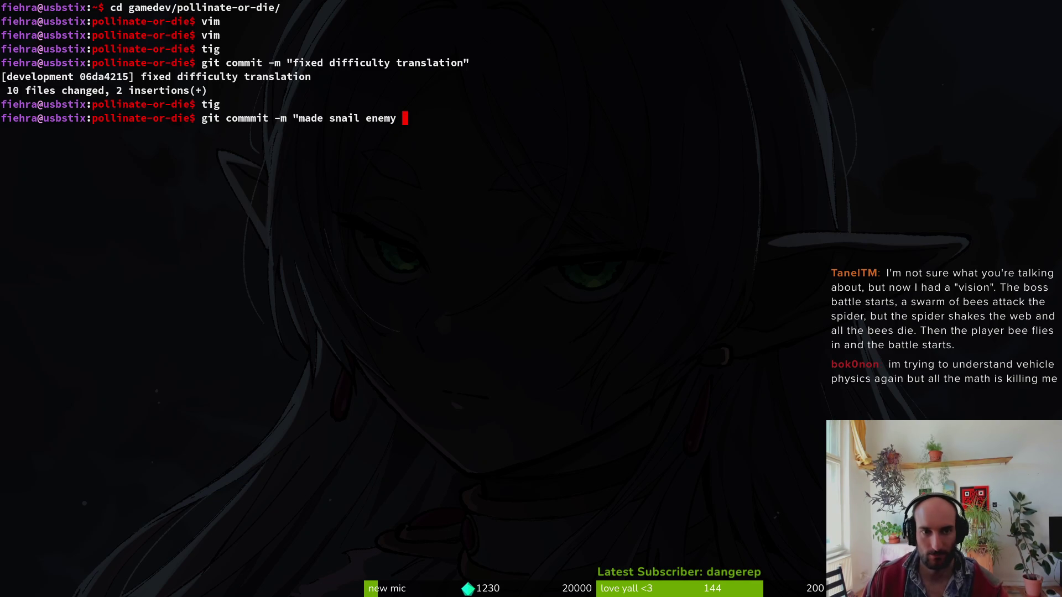
pyautogui.write('move')
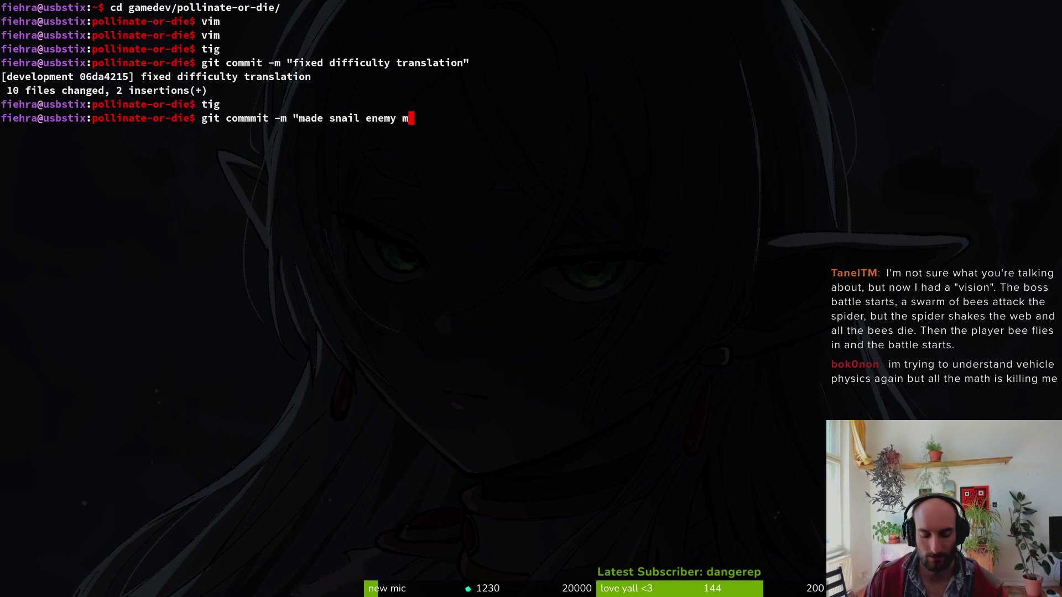
pyautogui.write(' and ')
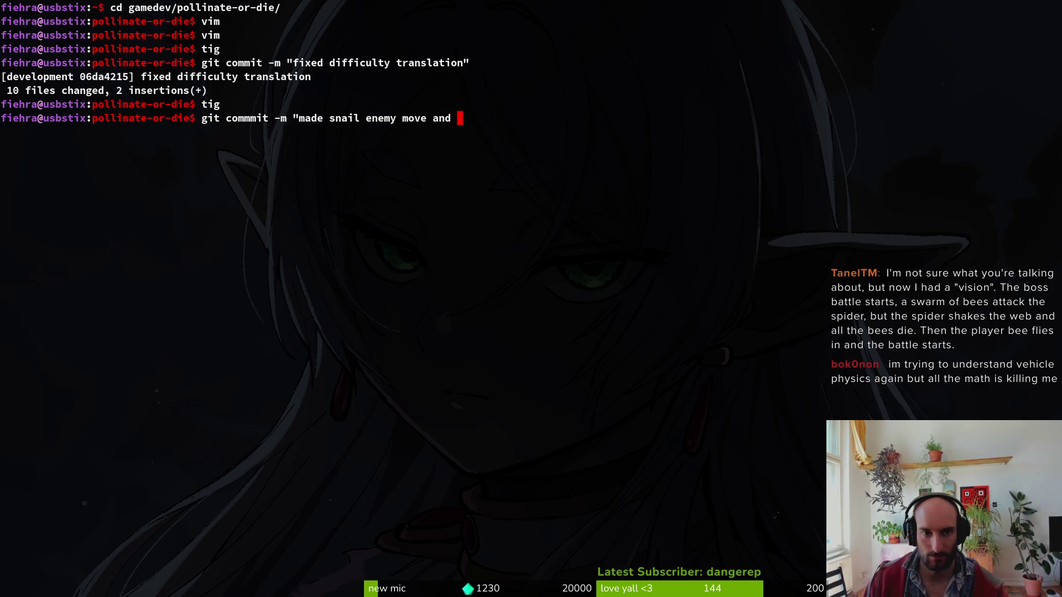
pyautogui.write('turn around on ledges"')
pyautogui.press('Return')
pyautogui.write('ti')
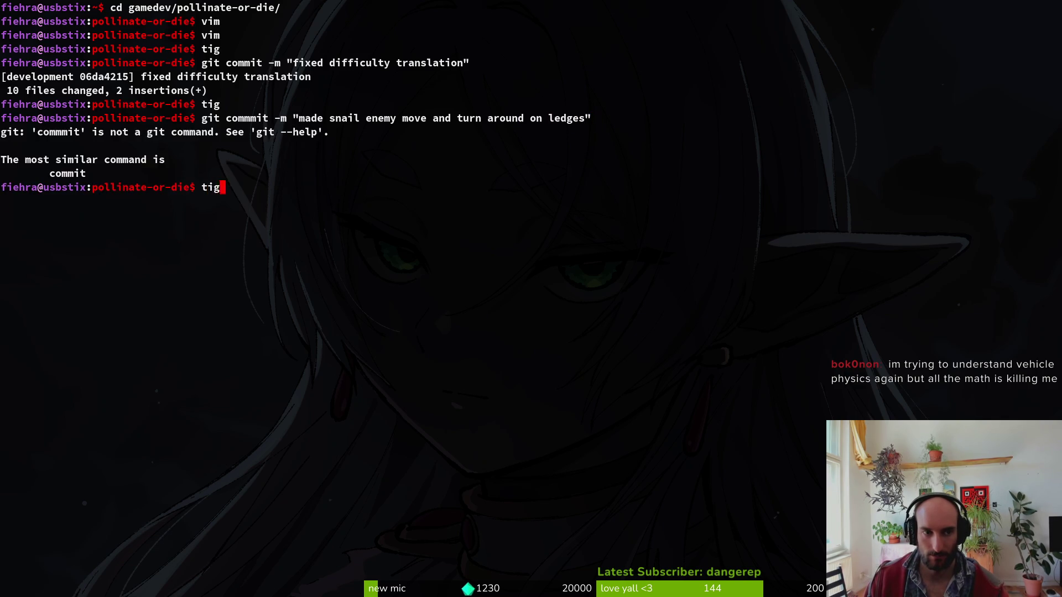
pyautogui.write('g')
pyautogui.press('Return')
pyautogui.press('s')
pyautogui.press('Down')
pyautogui.write('qgit pus')
pyautogui.press('BackSpace')
pyautogui.press('BackSpace')
pyautogui.press('BackSpace')
pyautogui.press('BackSpace')
pyautogui.press('BackSpace')
pyautogui.press('BackSpace')
pyautogui.write('tig')
# Step: Fix the 'commmit' typo in the recalled command, rerun it, and reopen tig on the remaining changes
pyautogui.hotkey('ctrl', 'a')
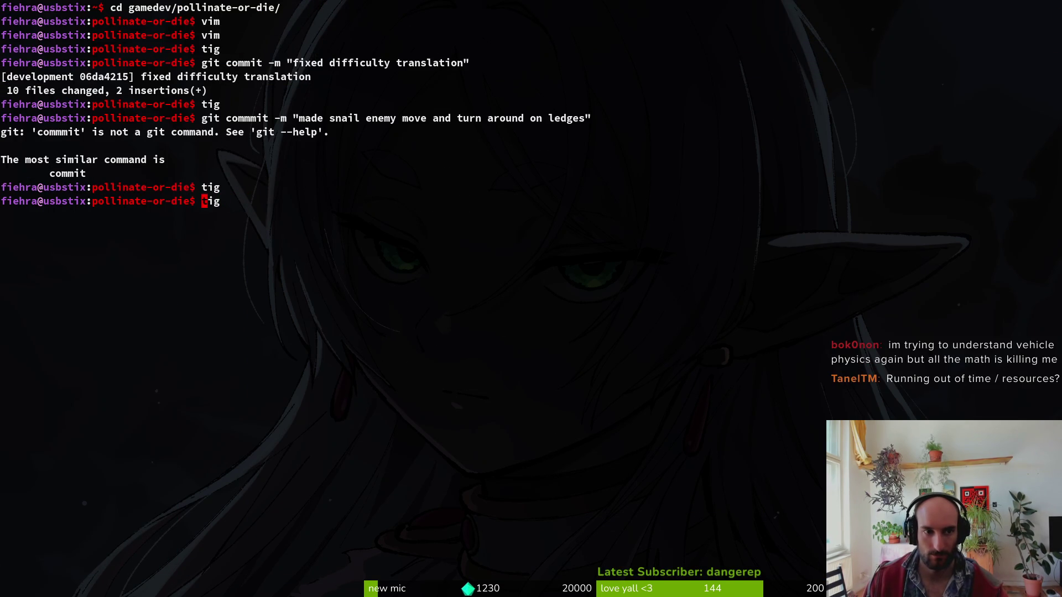
pyautogui.press('Up')
pyautogui.press('Up')
pyautogui.hotkey('ctrl', 'Left')
pyautogui.hotkey('ctrl', 'Left')
pyautogui.hotkey('ctrl', 'Left')
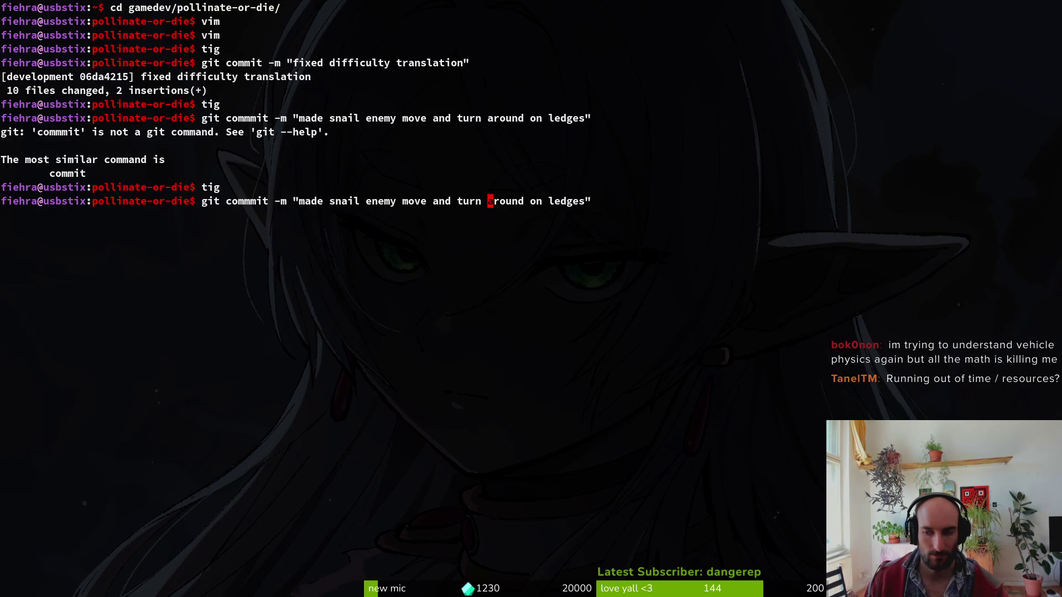
pyautogui.hotkey('ctrl', 'Left')
pyautogui.hotkey('ctrl', 'Left')
pyautogui.hotkey('ctrl', 'Left')
pyautogui.press('Right')
pyautogui.press('Right')
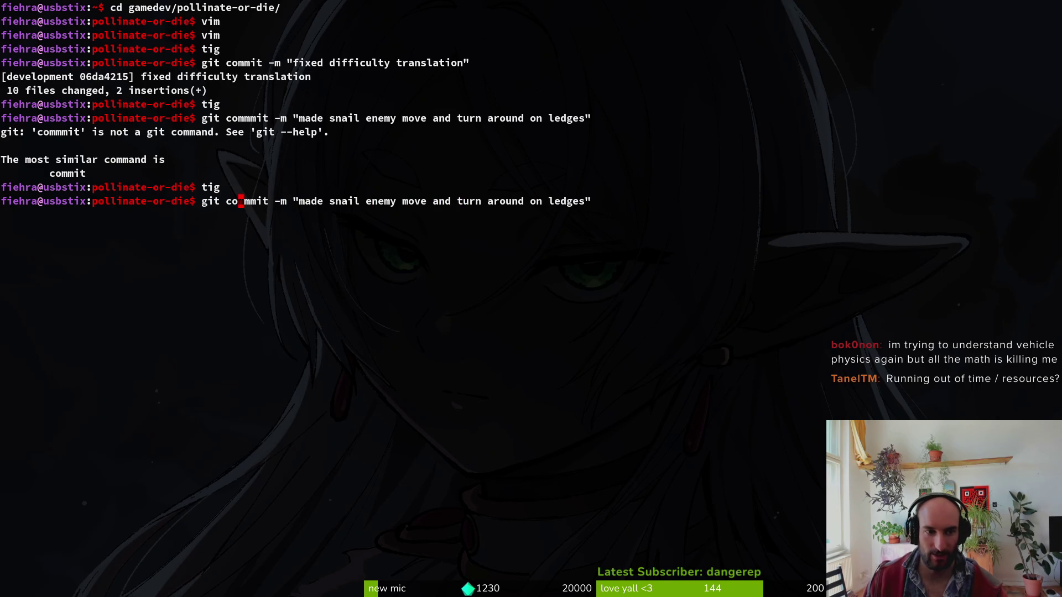
pyautogui.press('Delete')
pyautogui.press('Return')
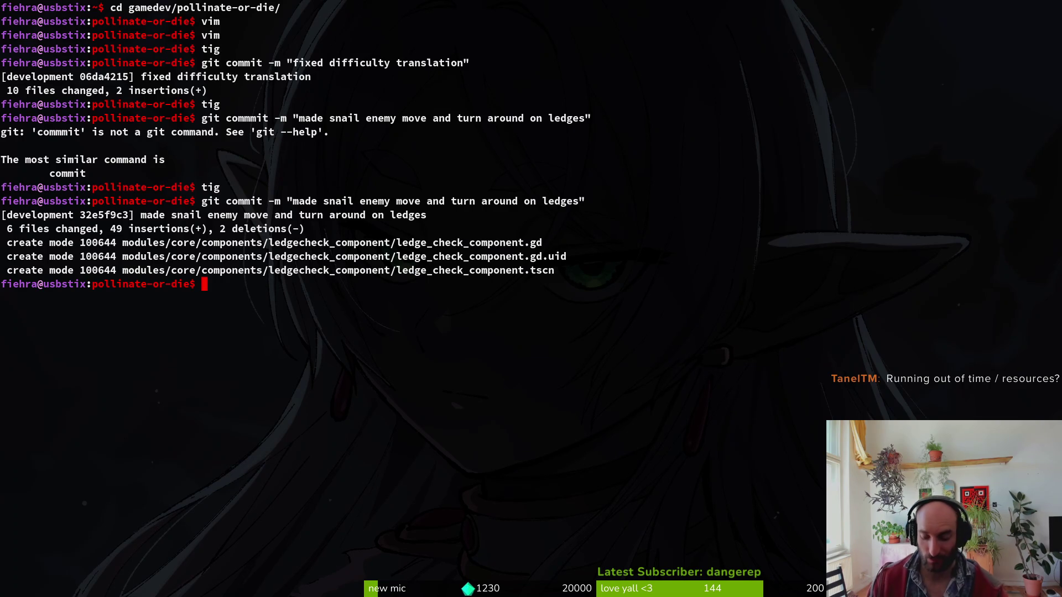
pyautogui.write('tig')
pyautogui.press('Return')
pyautogui.press('Down')
pyautogui.press('Down')
pyautogui.press('Down')
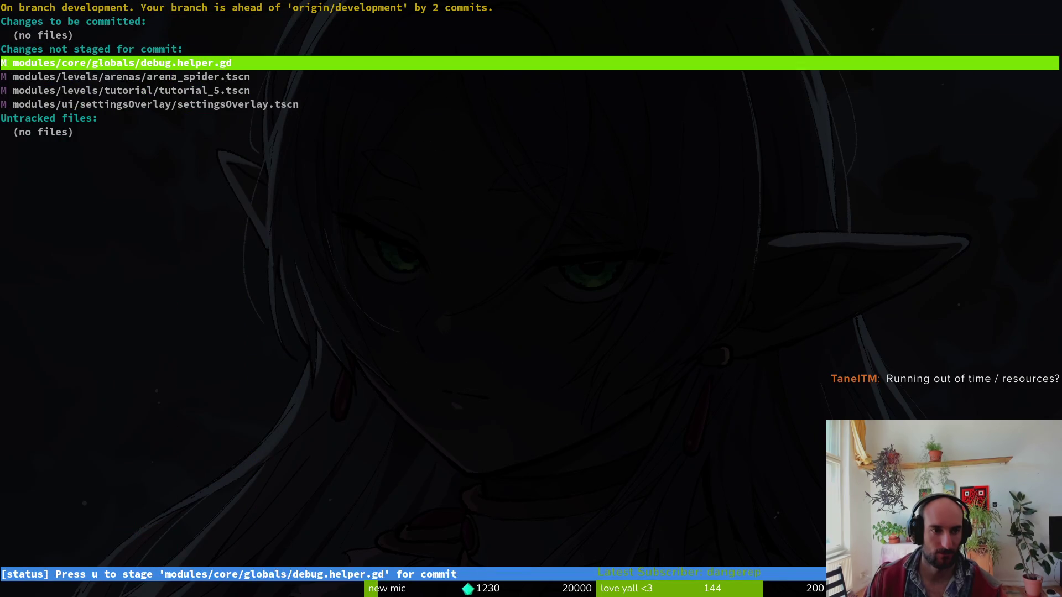
# Step: Stage tutorial_5.tscn and settingsOverlay.tscn and commit them as 'oops forgot to commit'
pyautogui.press('Return')
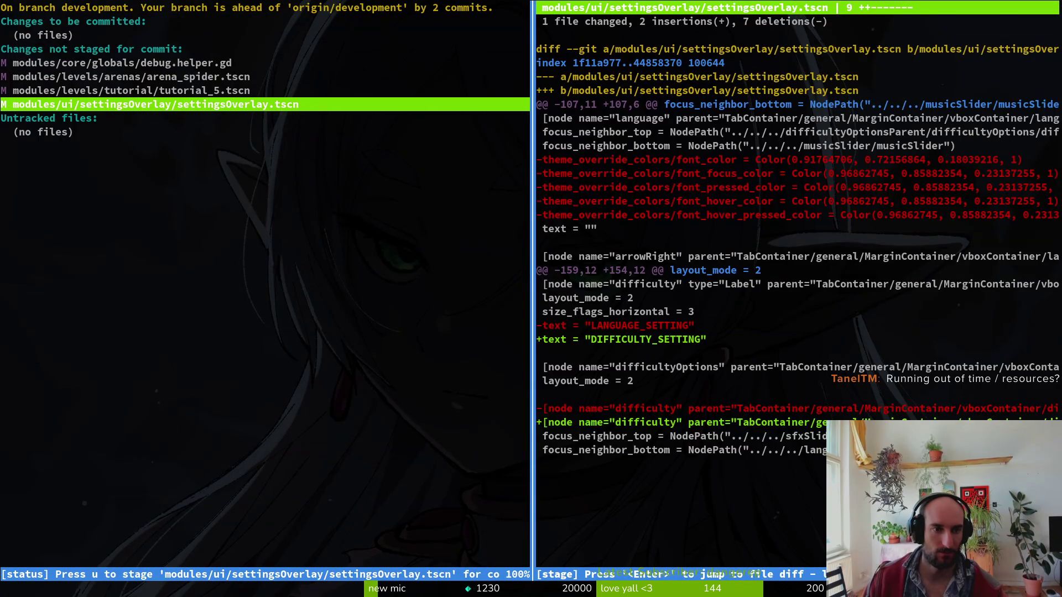
pyautogui.press('Up')
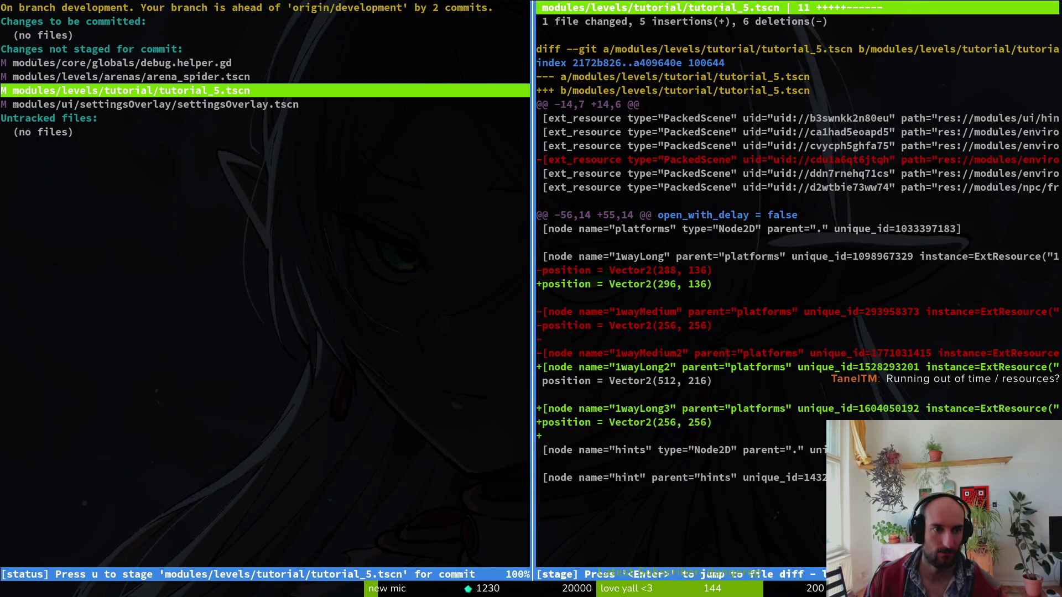
pyautogui.press('u')
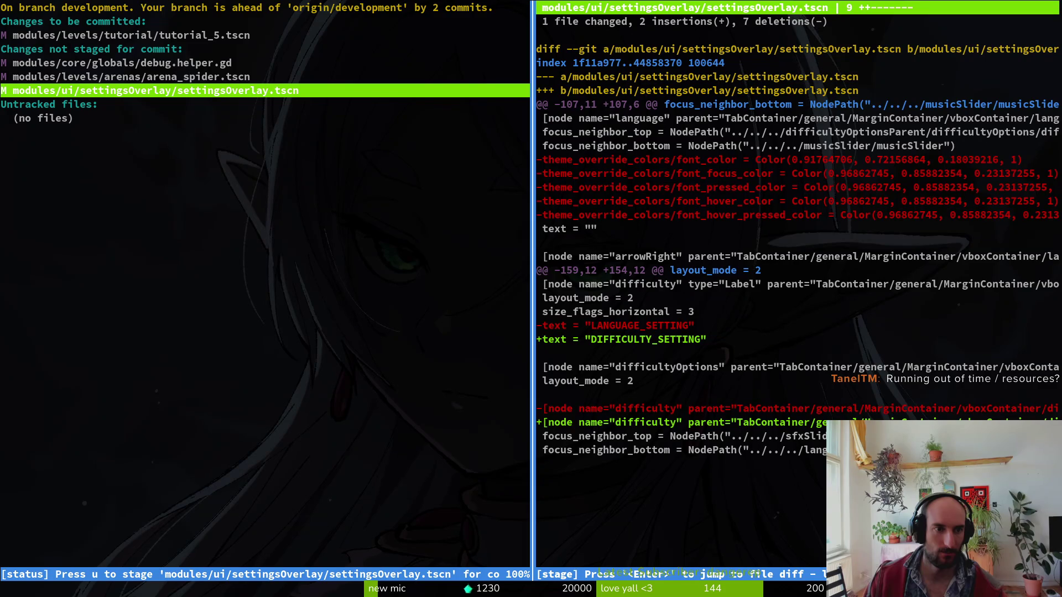
pyautogui.press('u')
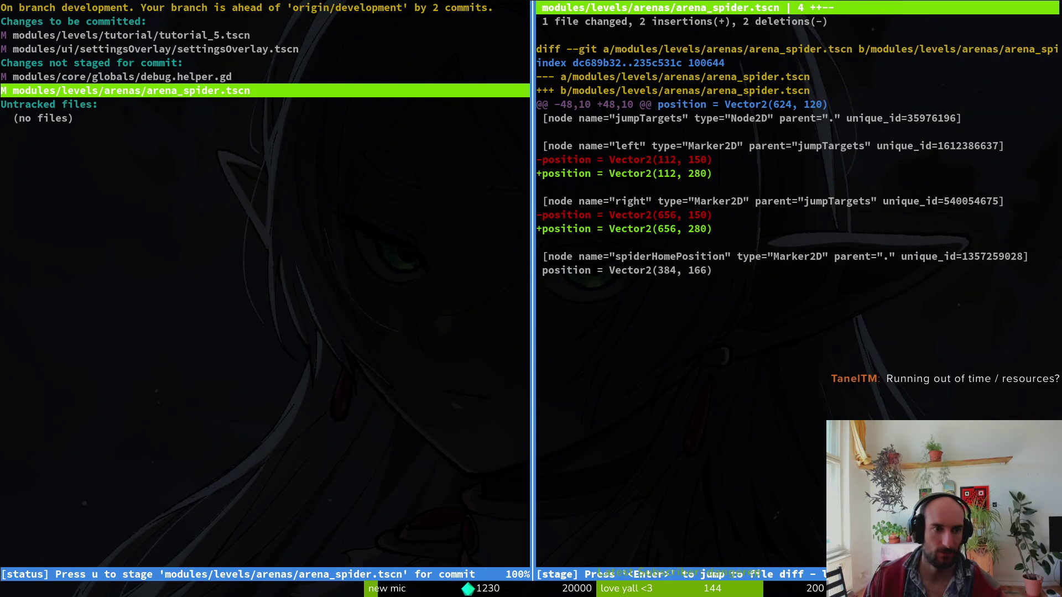
pyautogui.write('uqgit comimt')
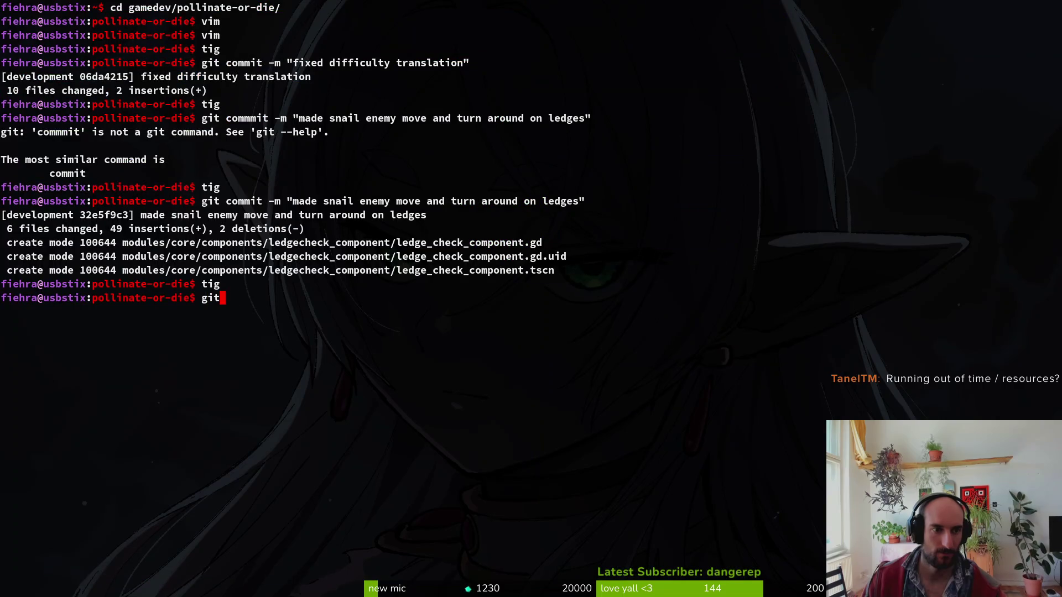
pyautogui.press('BackSpace')
pyautogui.press('BackSpace')
pyautogui.press('BackSpace')
pyautogui.write('mit -m "')
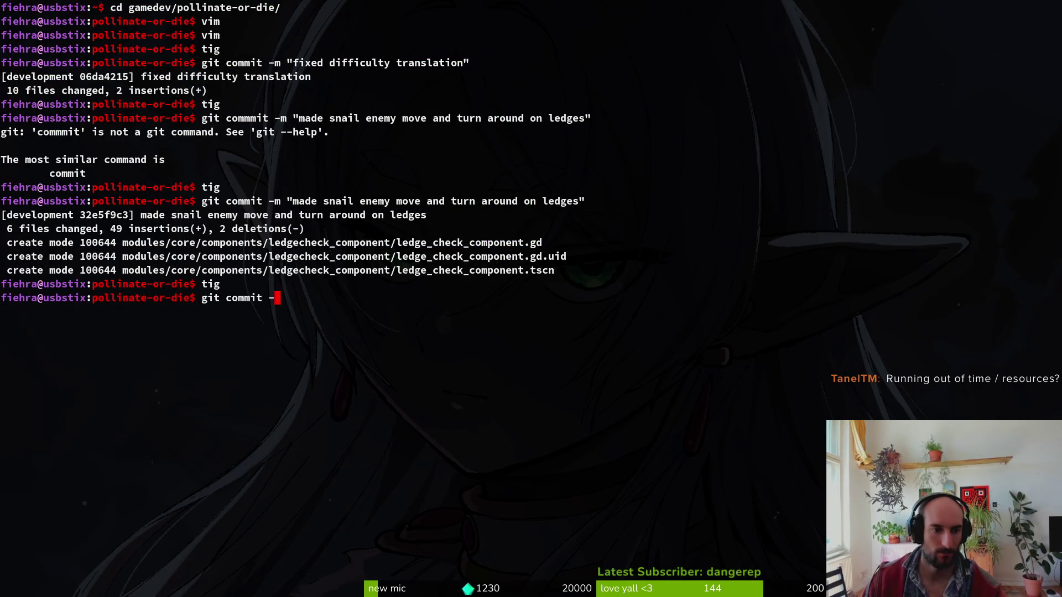
pyautogui.write('oops forgot to ')
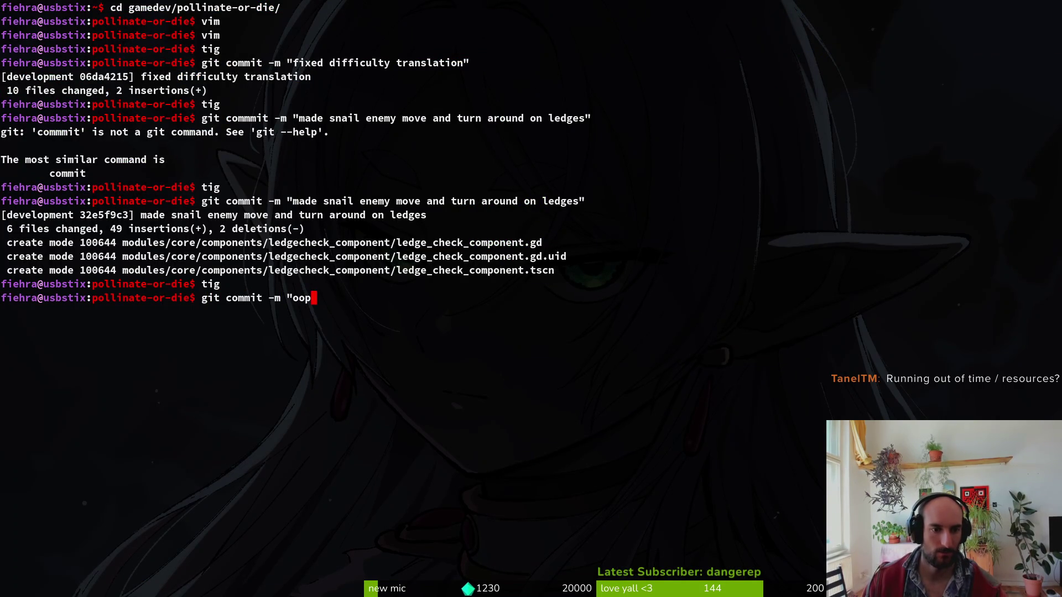
pyautogui.write('commit"')
pyautogui.press('Return')
# Step: Inspect the remaining arena_spider.tscn diff in tig and glance at the Godot editor
pyautogui.write('tig')
pyautogui.press('Return')
pyautogui.press('Down')
pyautogui.press('Down')
pyautogui.press('Down')
pyautogui.press('Return')
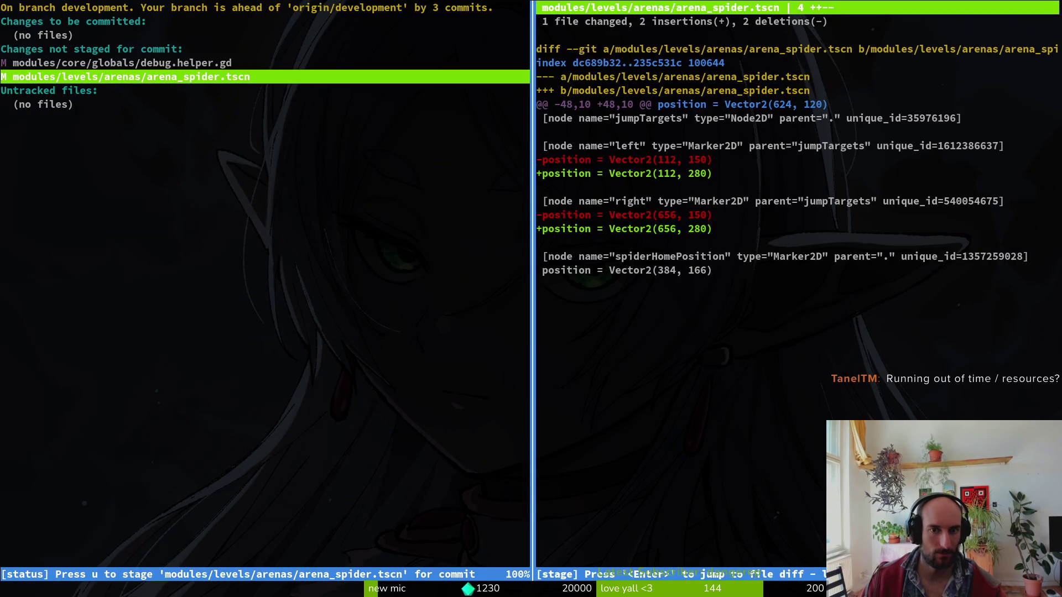
pyautogui.press('q')
pyautogui.press('q')
pyautogui.hotkey('alt', 'Tab')
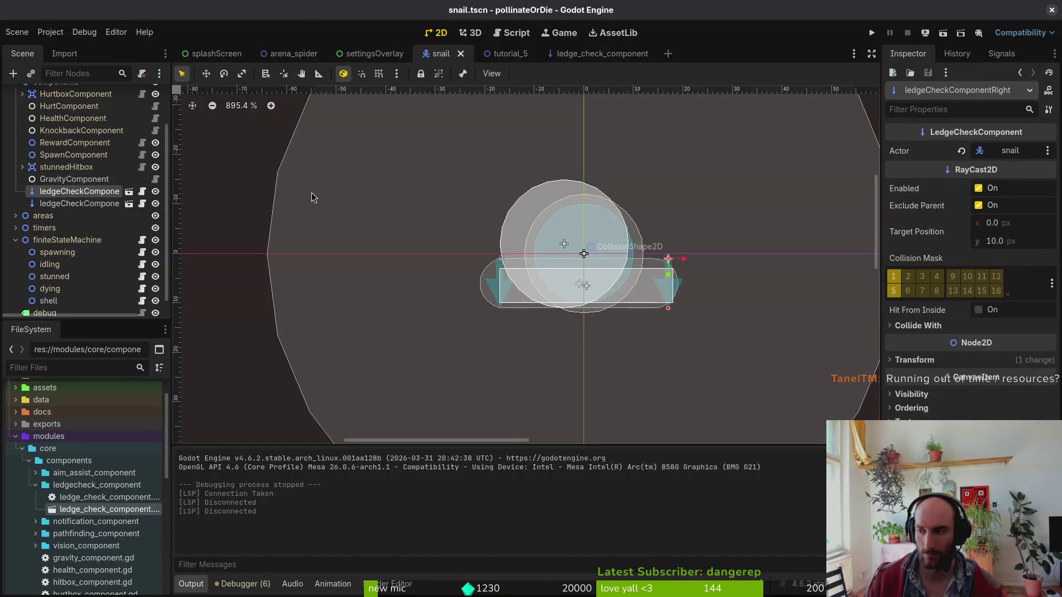
pyautogui.hotkey('alt', 'Tab')
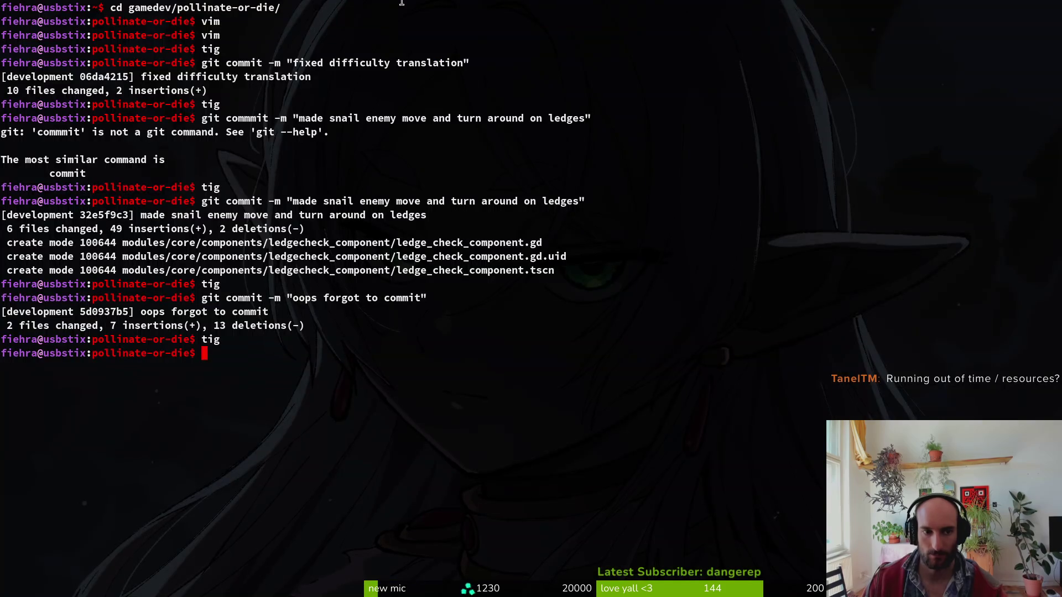
# Step: Revert the arena_spider.tscn changes in tig's status view and quit to the shell
pyautogui.write('tig')
pyautogui.press('Return')
pyautogui.press('s')
pyautogui.press('Down')
pyautogui.press('Down')
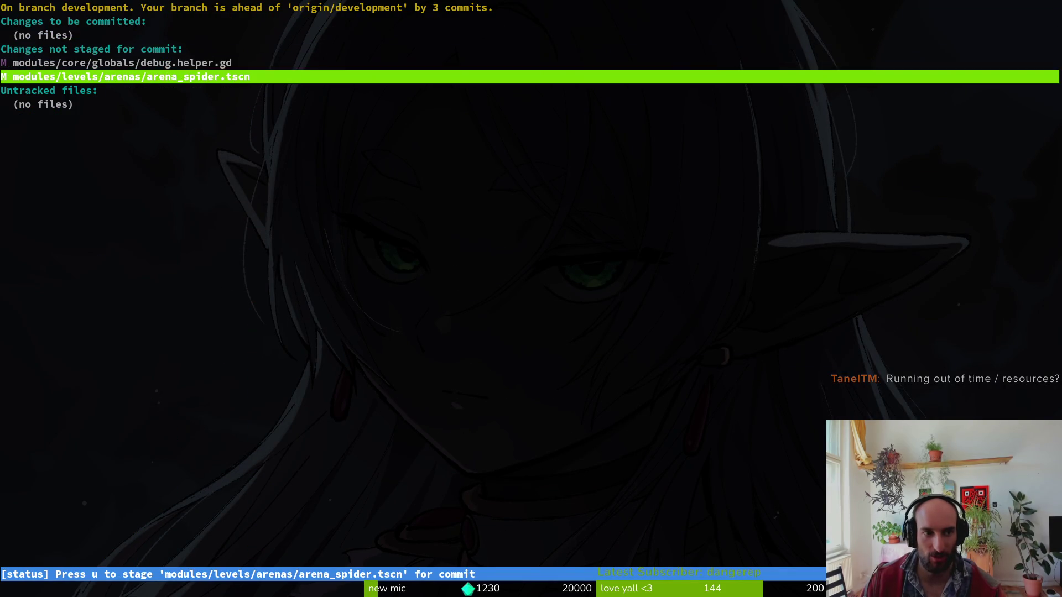
pyautogui.press('!')
pyautogui.press('y')
pyautogui.press('q')
pyautogui.press('q')
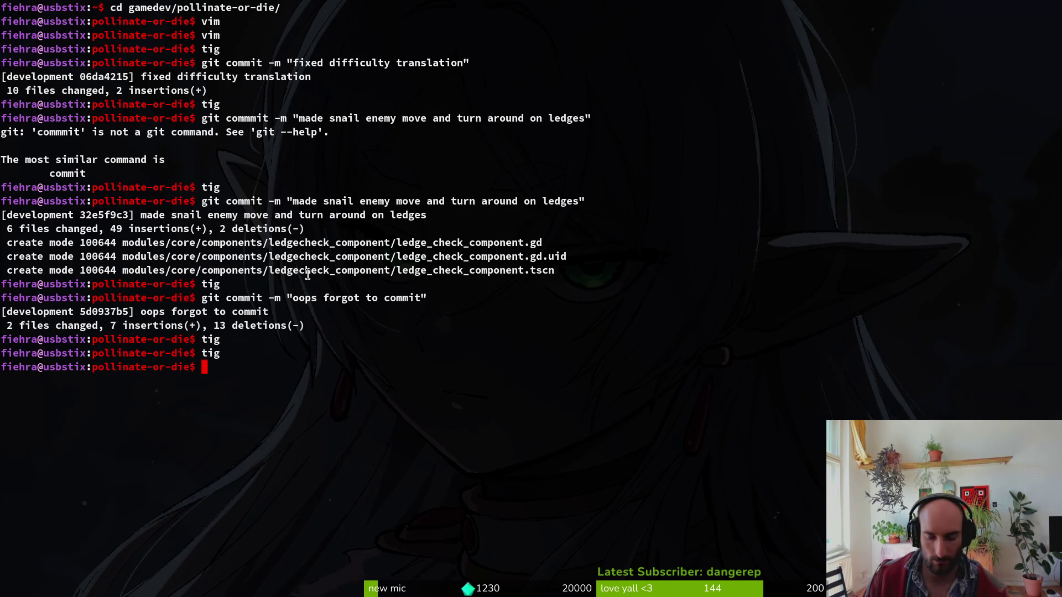
# Step: Reload the changed arena scene from disk and collapse the finiteStateMachine and components branches
pyautogui.hotkey('alt', 'Tab')
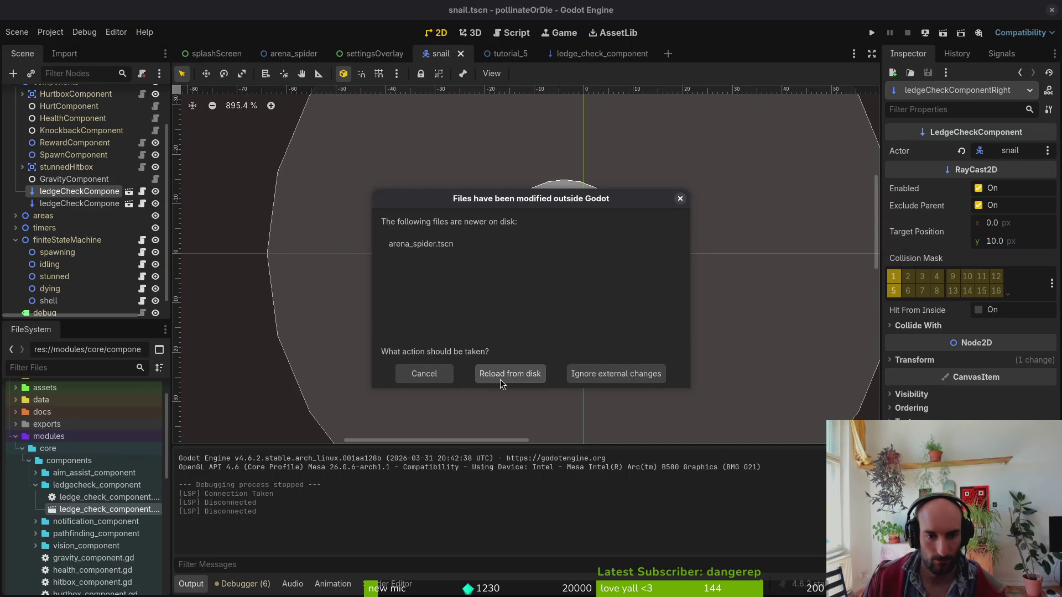
pyautogui.click(500, 374)
pyautogui.click(15, 238)
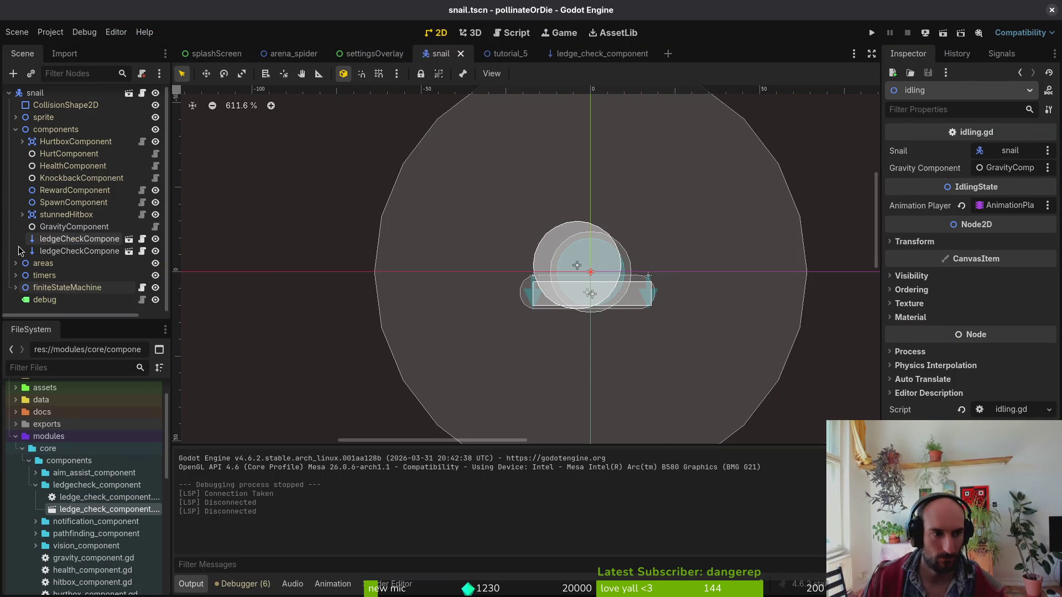
pyautogui.click(16, 132)
# Step: Close the tutorial_5, ledge_check_component, settingsOverlay, arena_spider and splashScreen scene tabs
pyautogui.middleClick(509, 53)
pyautogui.middleClick(520, 58)
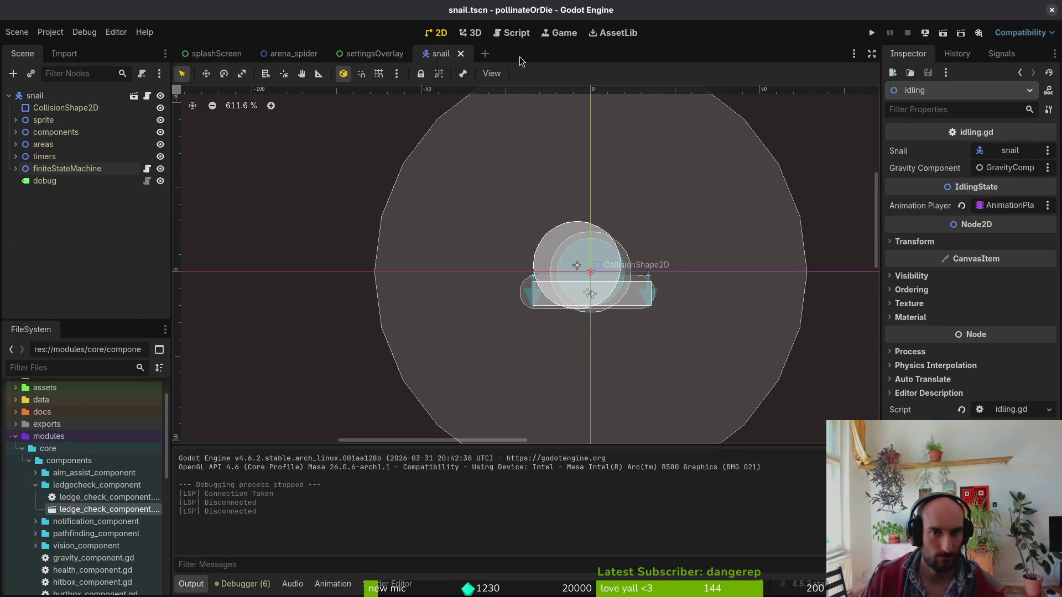
pyautogui.middleClick(348, 58)
pyautogui.middleClick(287, 54)
pyautogui.middleClick(212, 54)
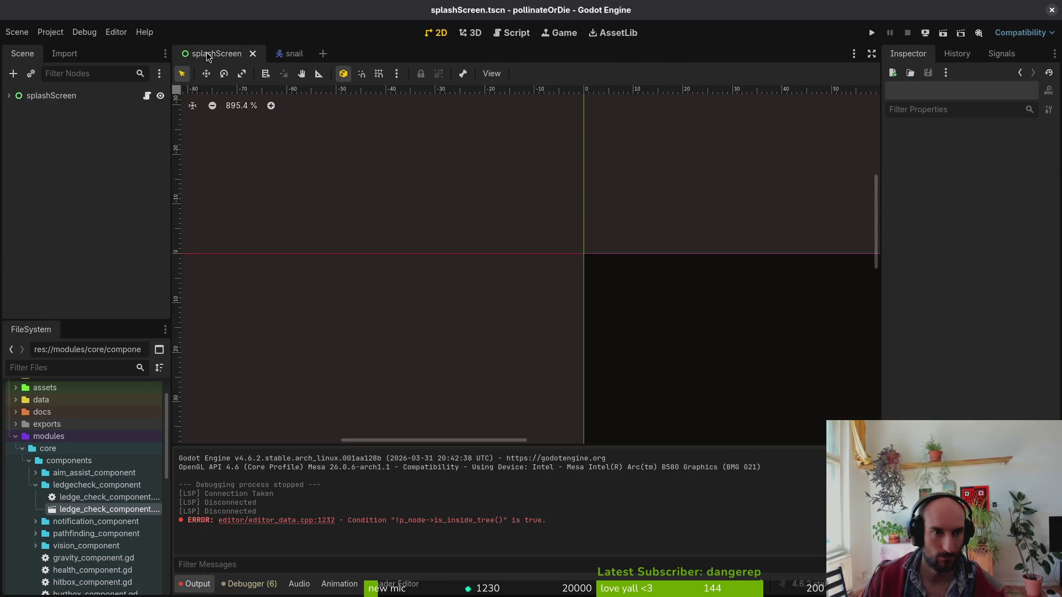
# Step: Collapse the snail's finiteStateMachine branch and the core/components FileSystem folders
pyautogui.click(15, 168)
pyautogui.click(62, 238)
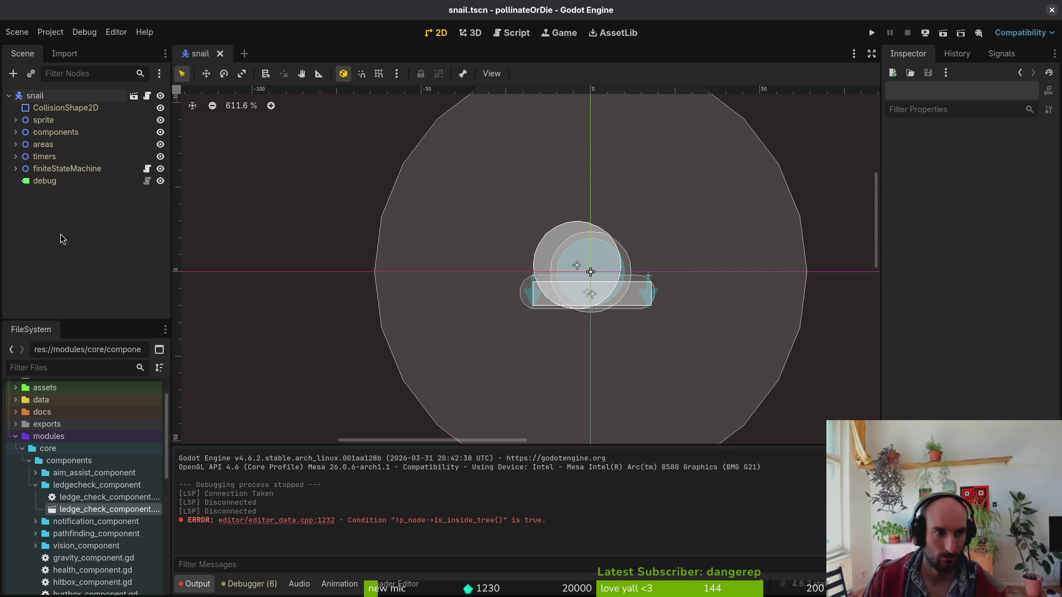
pyautogui.click(29, 460)
pyautogui.click(22, 449)
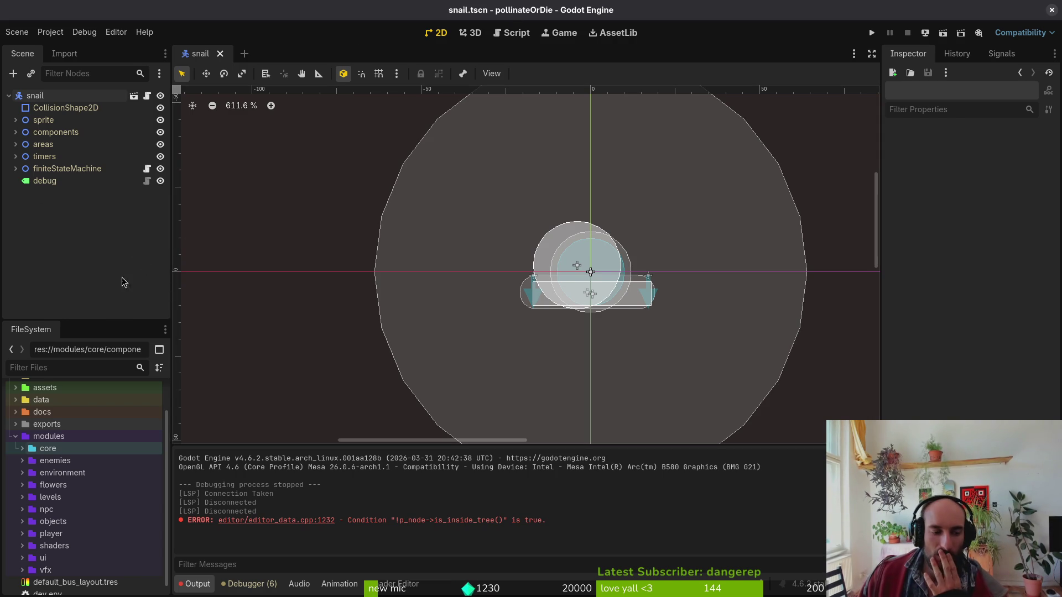
# Step: Check the six errors in the Debugger, then bring up the pollinate or die project page
pyautogui.click(247, 584)
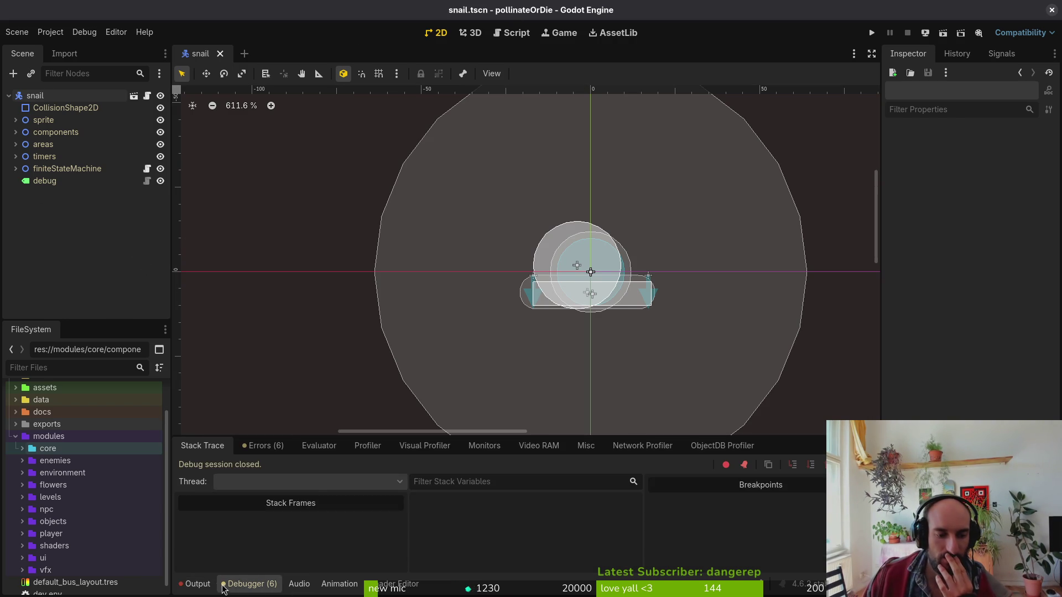
pyautogui.click(264, 446)
pyautogui.click(194, 584)
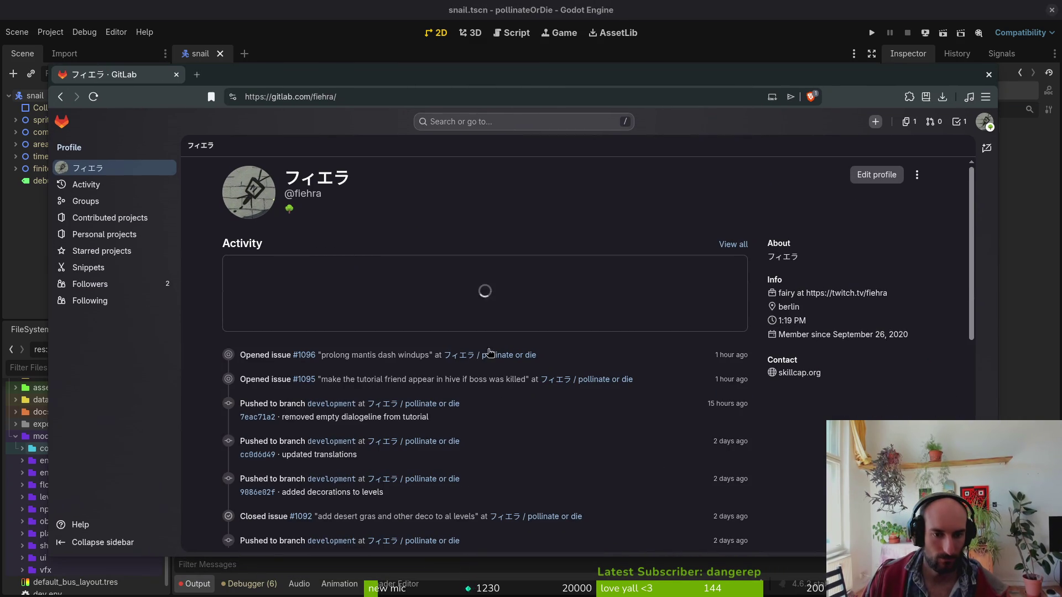
pyautogui.click(489, 354)
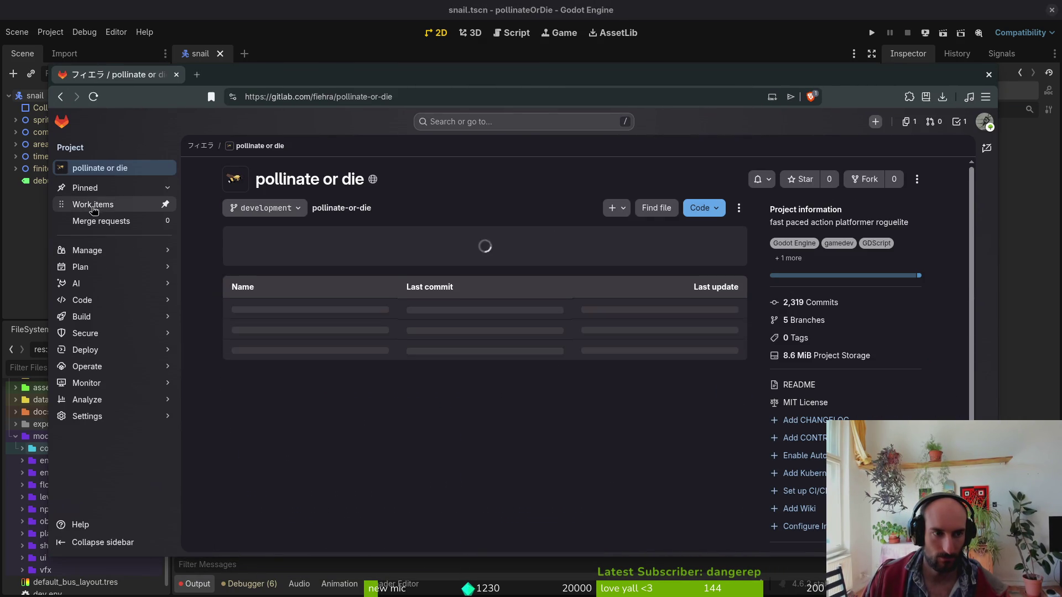
# Step: Search the steam nextfest demo (forest area) milestone page for 'snail'
pyautogui.click(93, 206)
pyautogui.moveTo(89, 267)
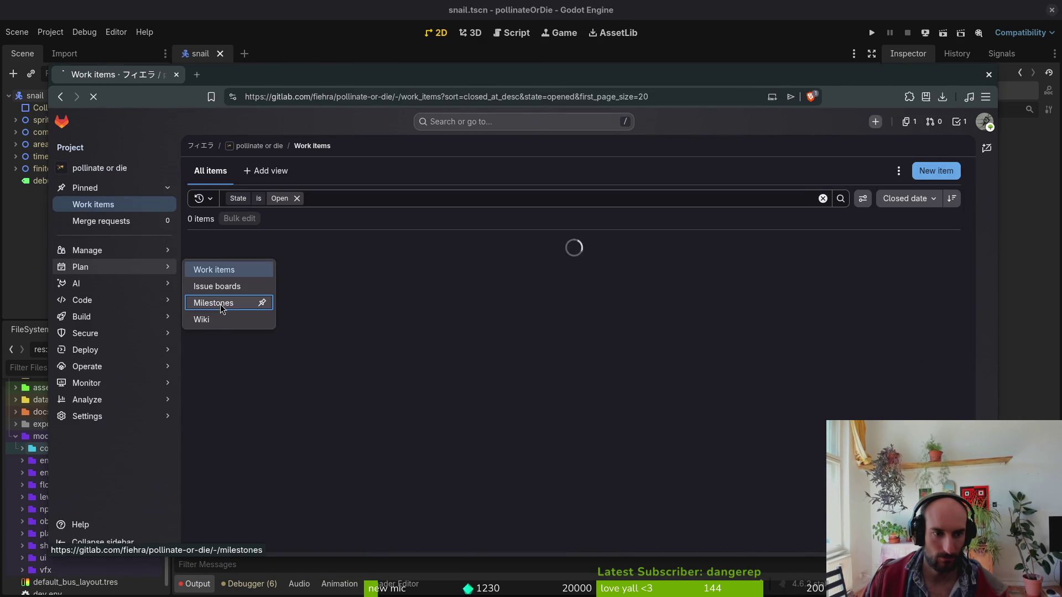
pyautogui.click(221, 307)
pyautogui.click(271, 200)
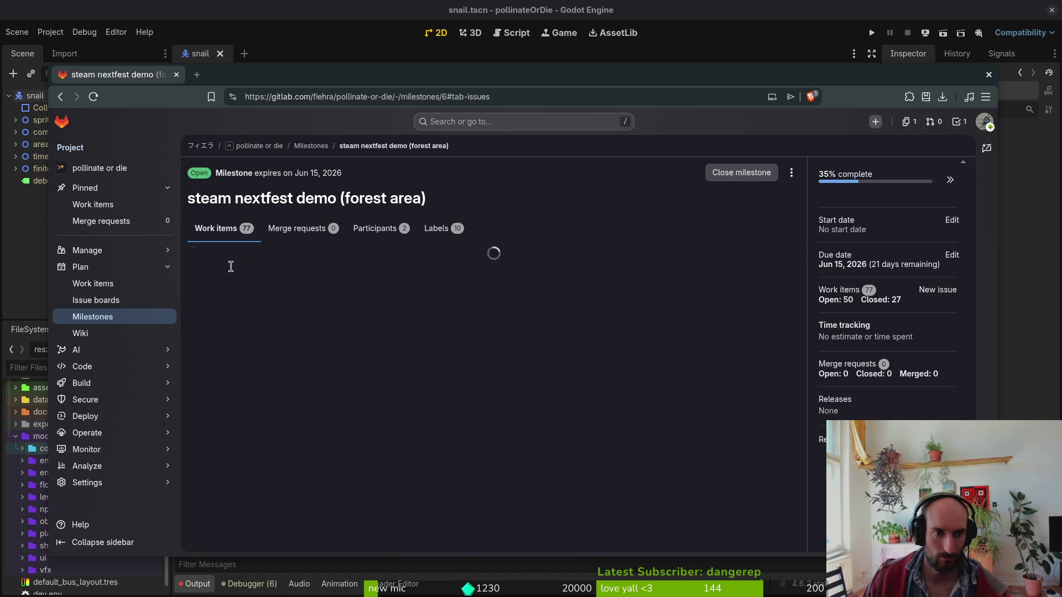
pyautogui.scroll(-3, 236, 271)
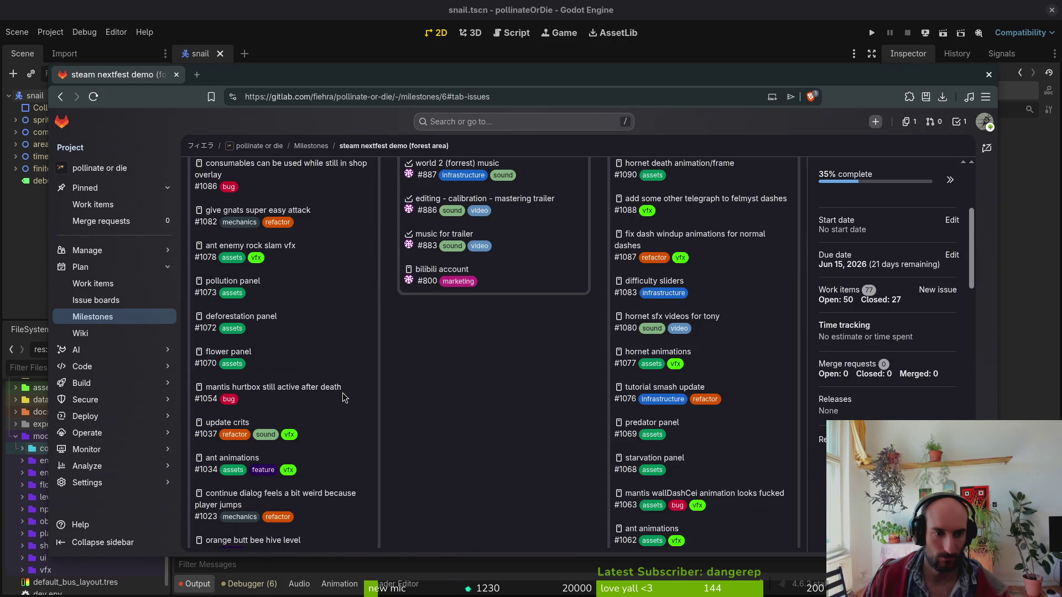
pyautogui.scroll(-2, 340, 400)
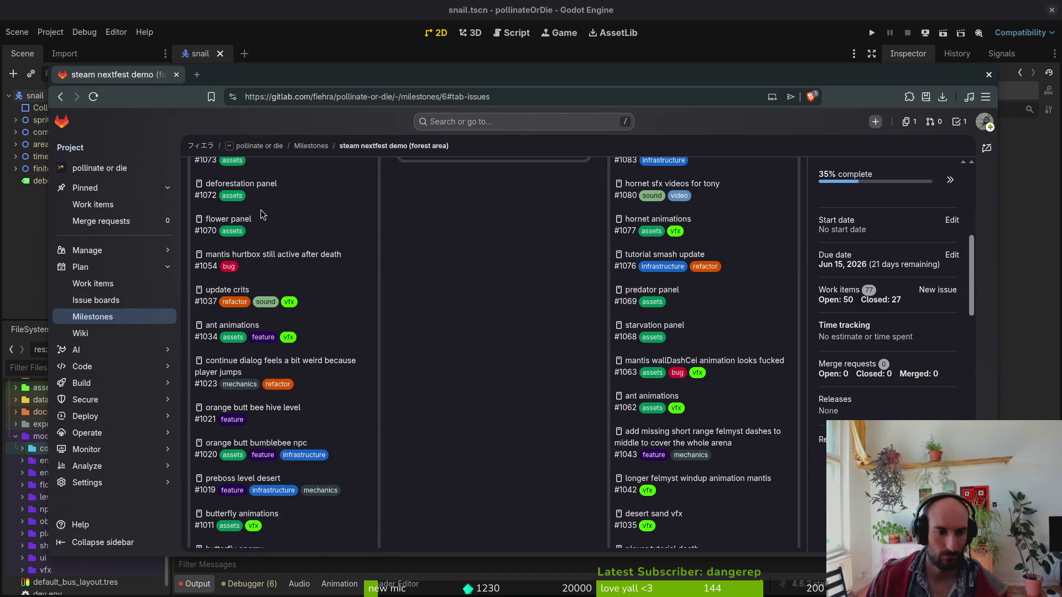
pyautogui.hotkey('ctrl', 'f')
pyautogui.write('snail')
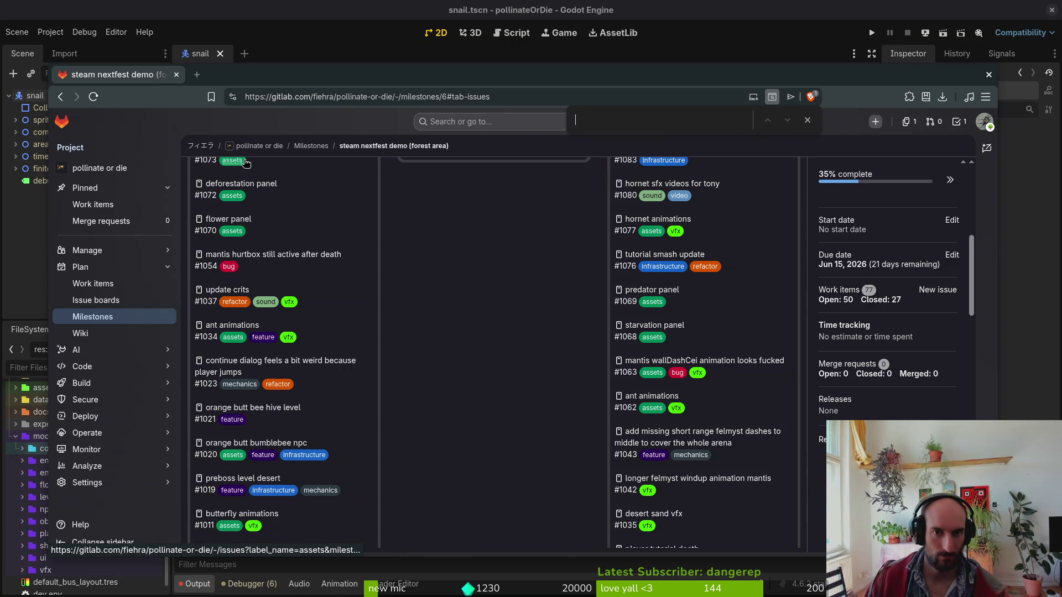
# Step: Filter the project's work items by 'snail', clear the filter, and return to Godot
pyautogui.click(541, 121)
pyautogui.press('Escape')
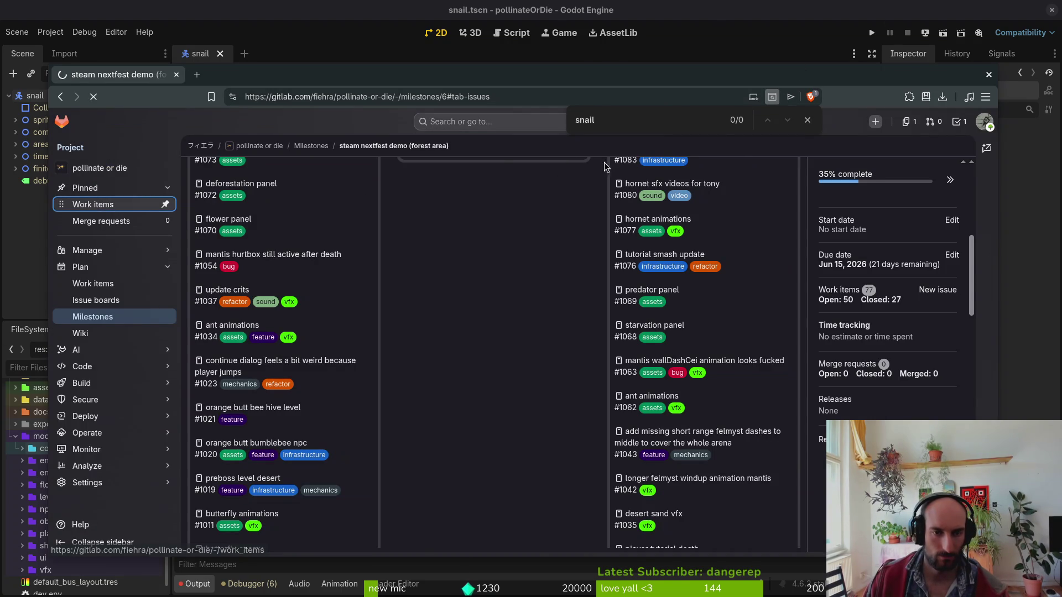
pyautogui.click(94, 204)
pyautogui.click(573, 197)
pyautogui.write('snail')
pyautogui.press('Return')
pyautogui.click(840, 198)
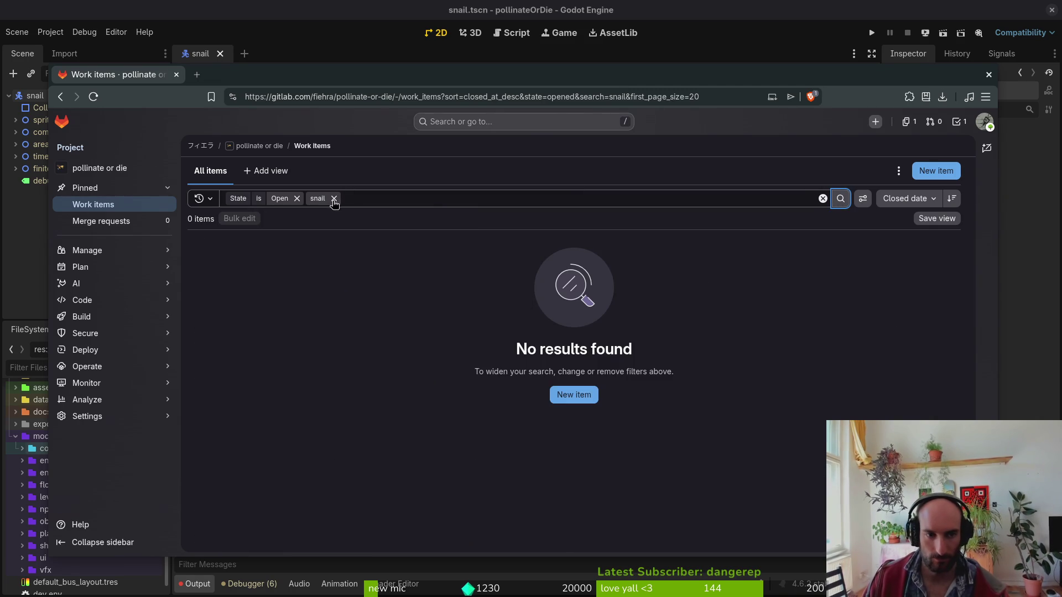
pyautogui.click(333, 198)
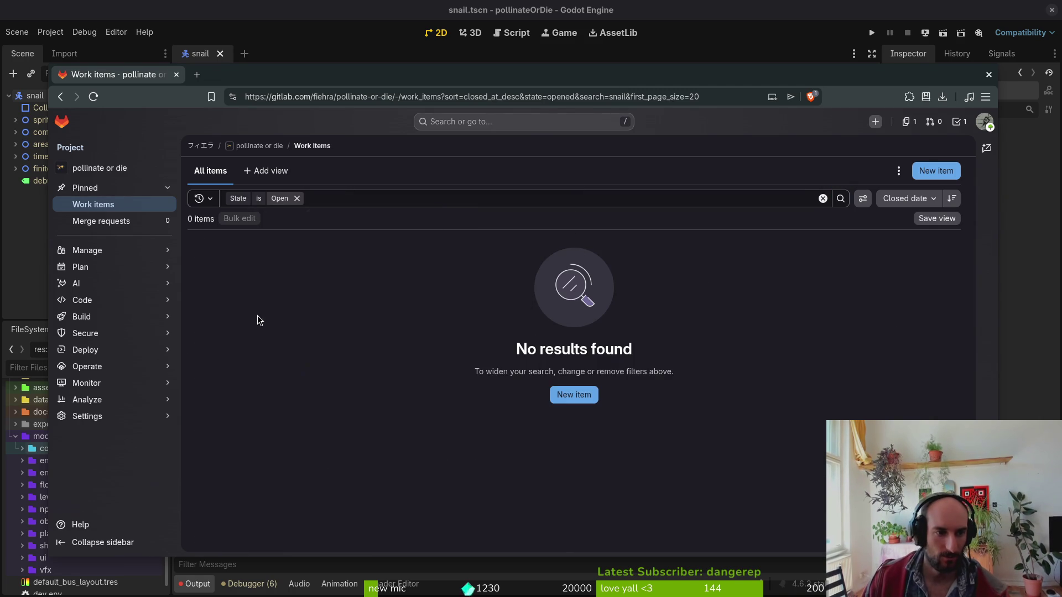
pyautogui.press('super+s')
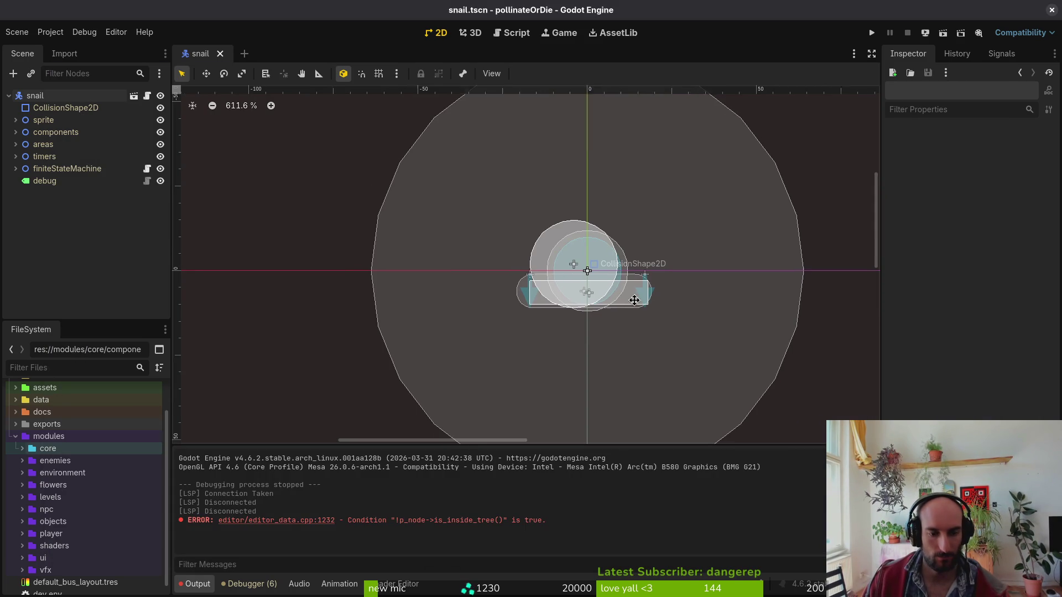
# Step: Pan and zoom out around the snail's collision shapes, then bring up dinoLife's patroller.gd
pyautogui.hscroll(3, 657, 308)
pyautogui.scroll(-1, 657, 308)
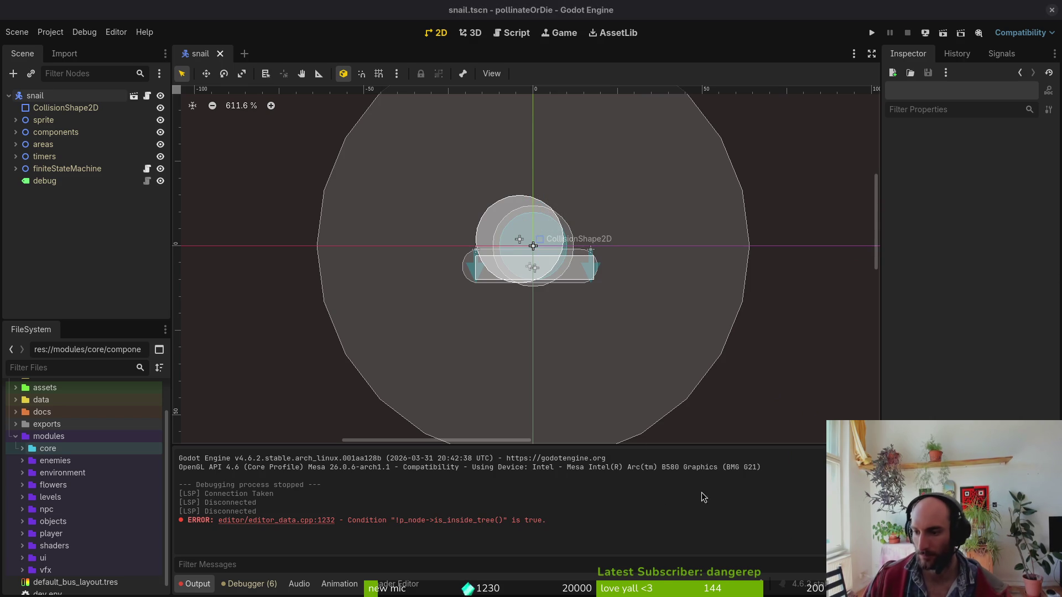
pyautogui.scroll(-2, 547, 260)
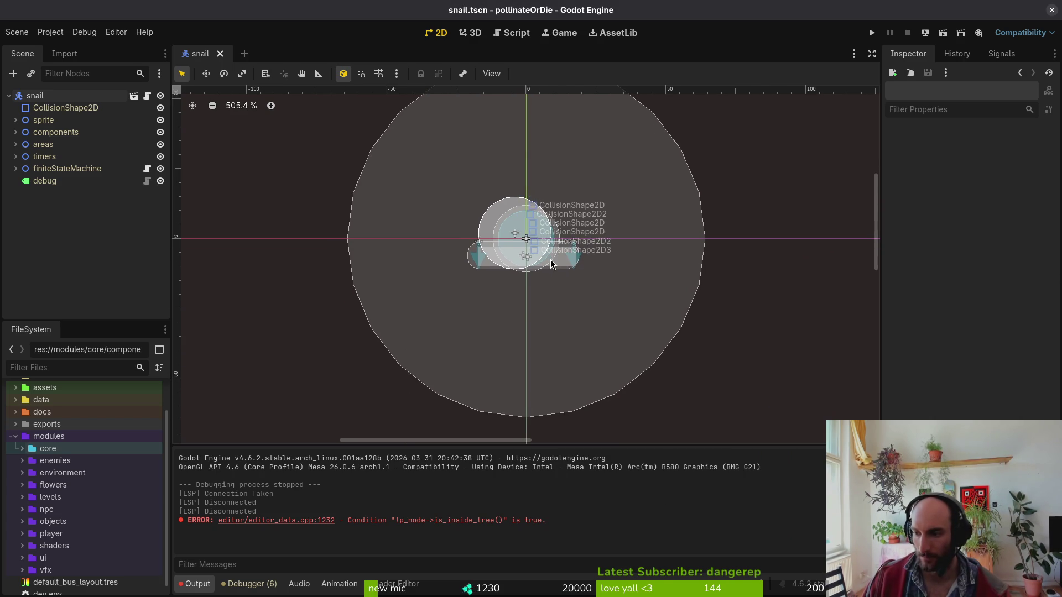
pyautogui.scroll(-1, 551, 265)
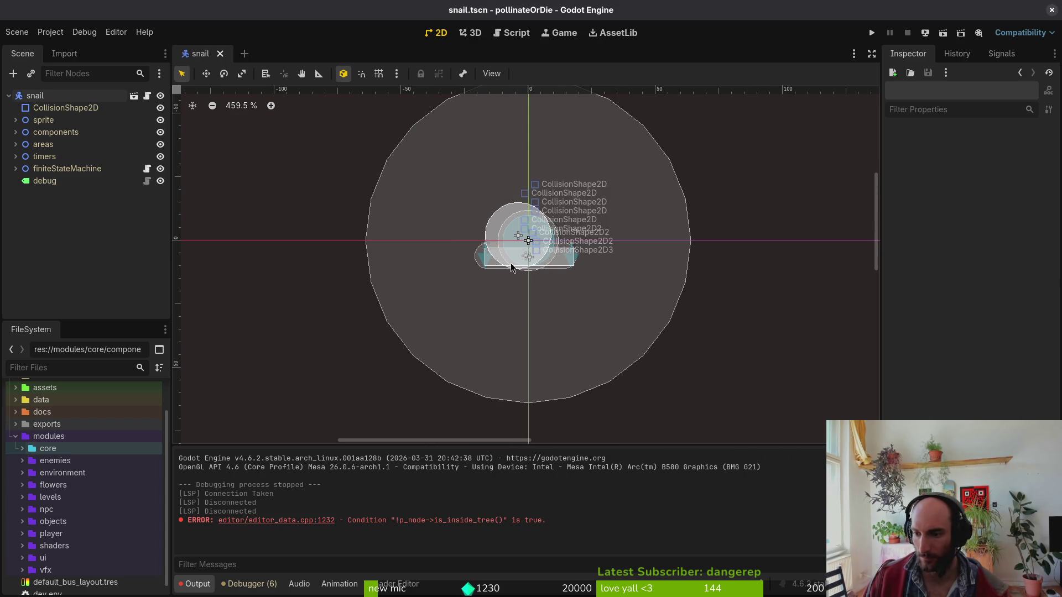
pyautogui.scroll(-1, 528, 276)
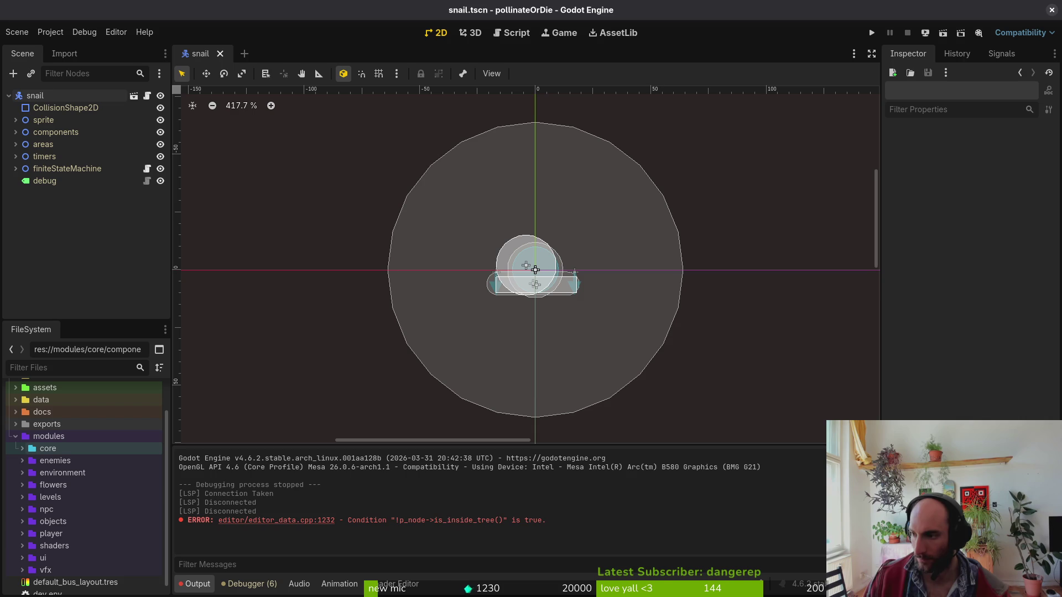
pyautogui.hotkey('alt', 'Tab')
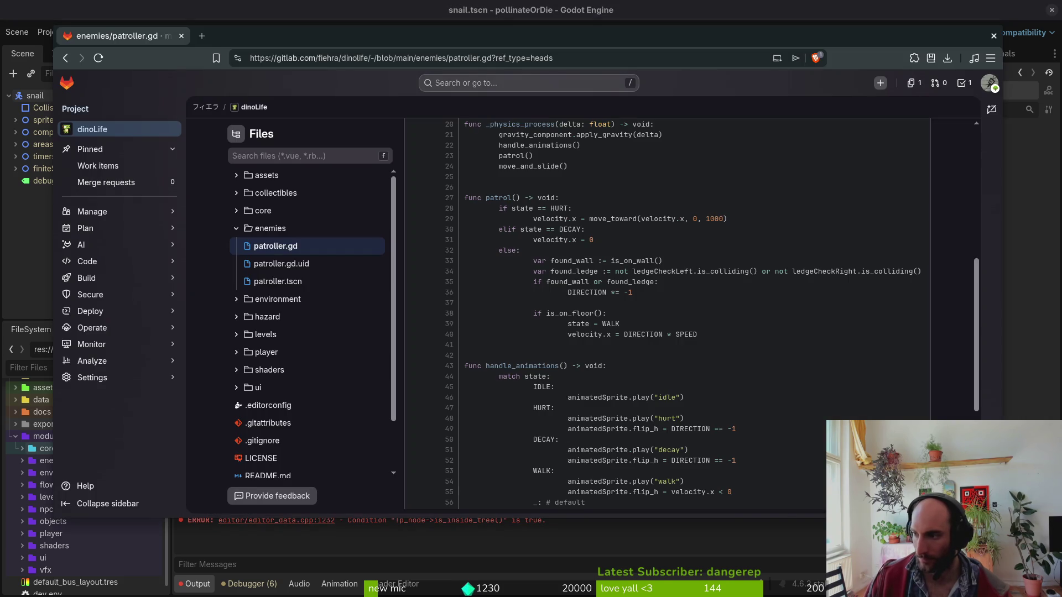
# Step: Scroll to the top of patroller.gd, then return to the Godot snail scene
pyautogui.scroll(5, 589, 220)
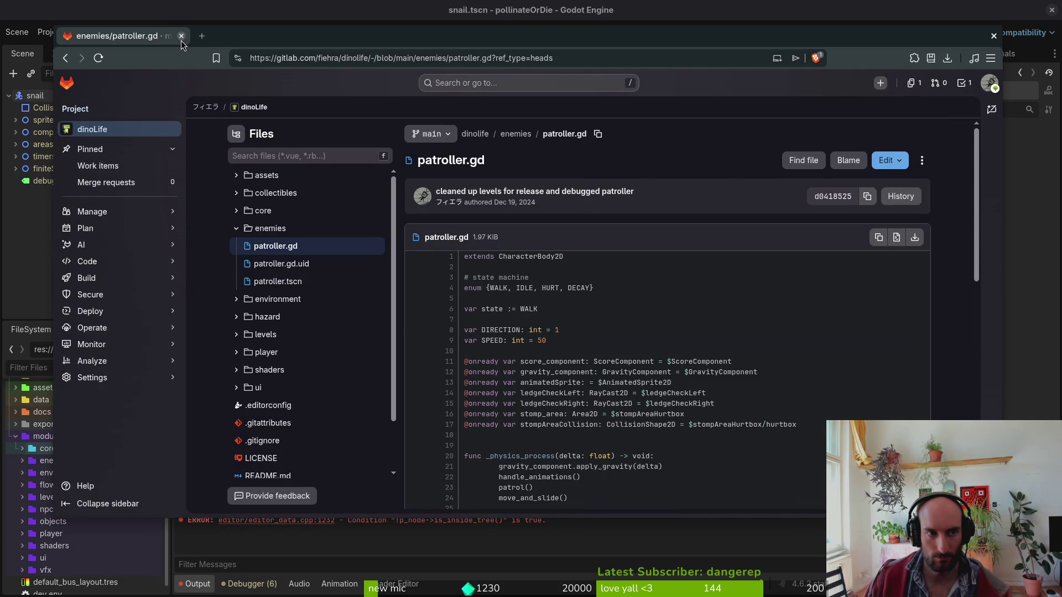
pyautogui.hotkey('alt', 'Tab')
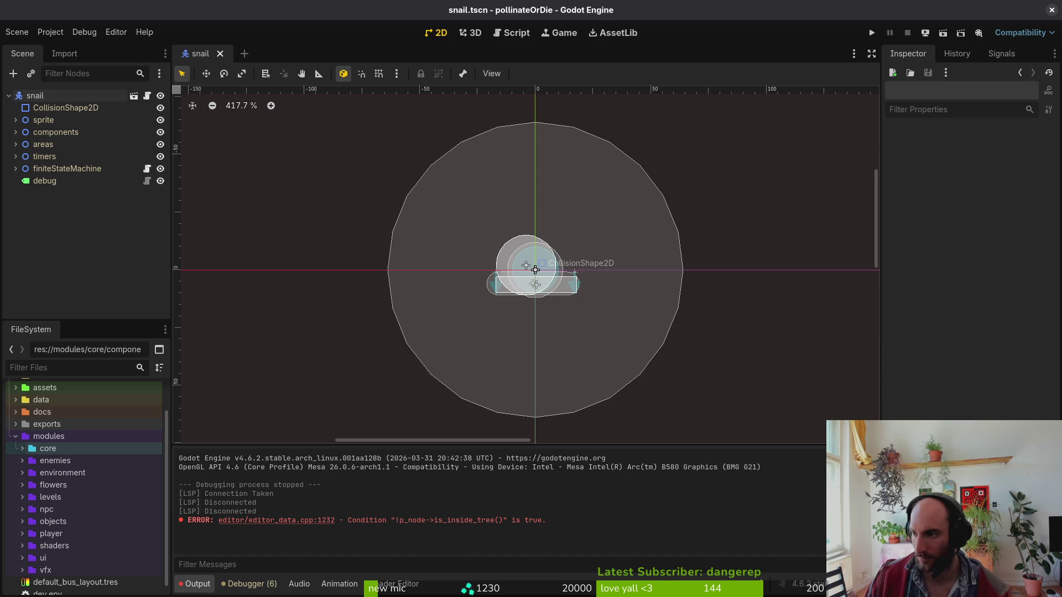
pyautogui.press('super+Down')
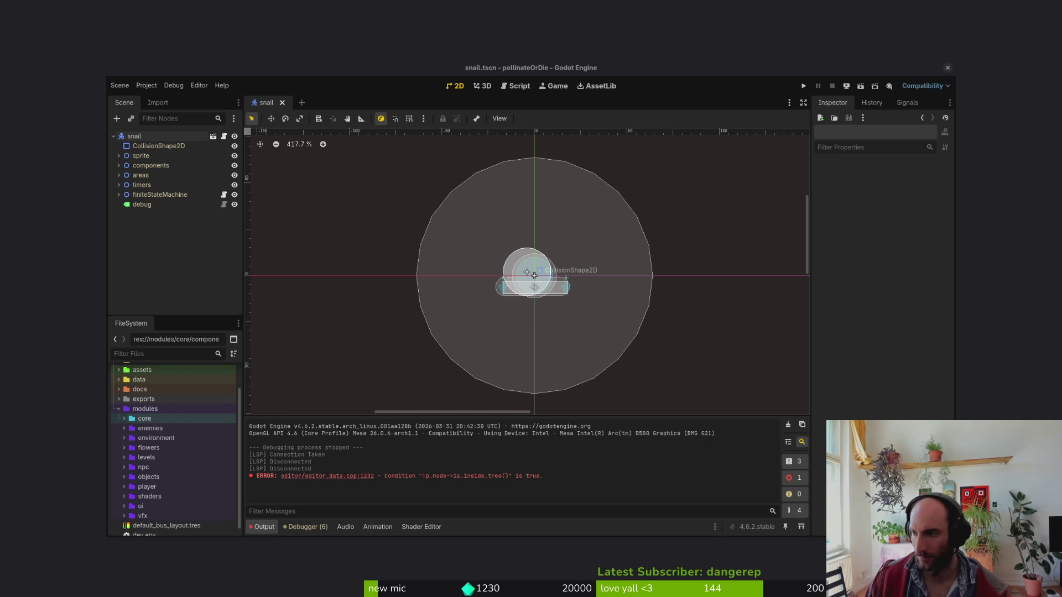
pyautogui.press('super+Up')
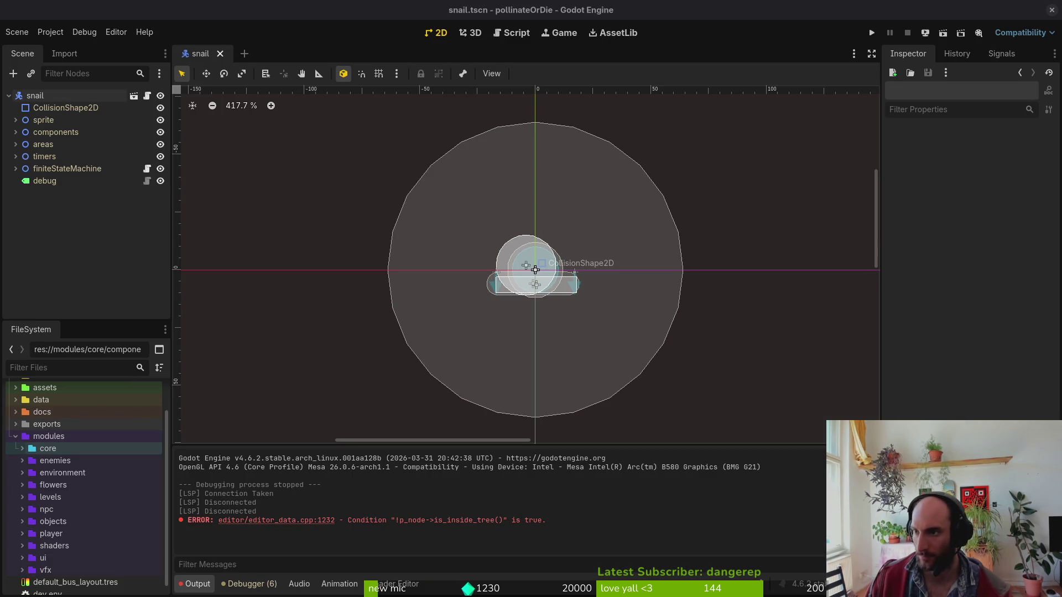
pyautogui.press('super+Down')
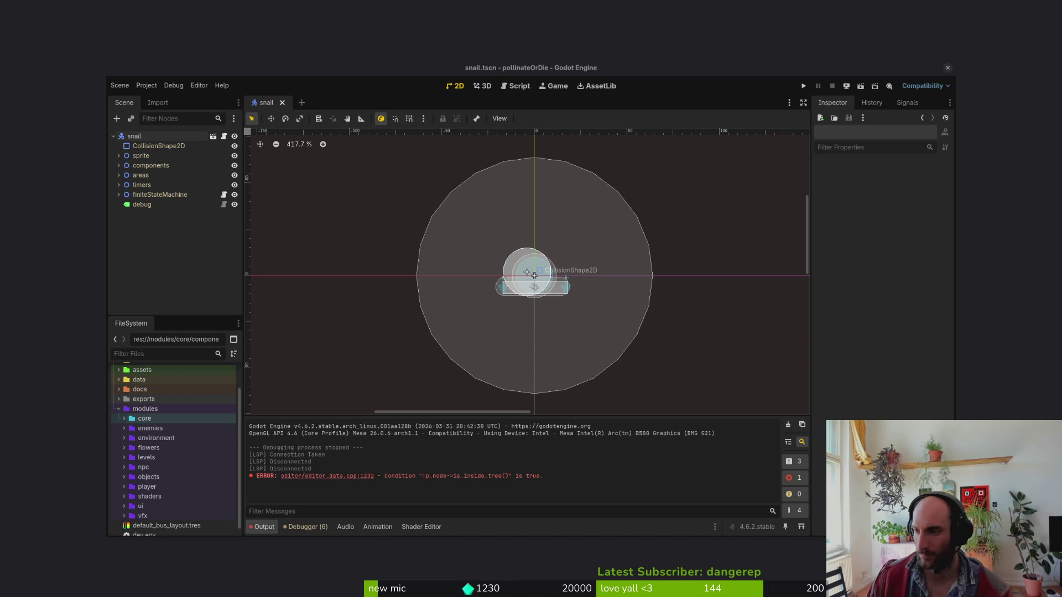
pyautogui.press('super+Up')
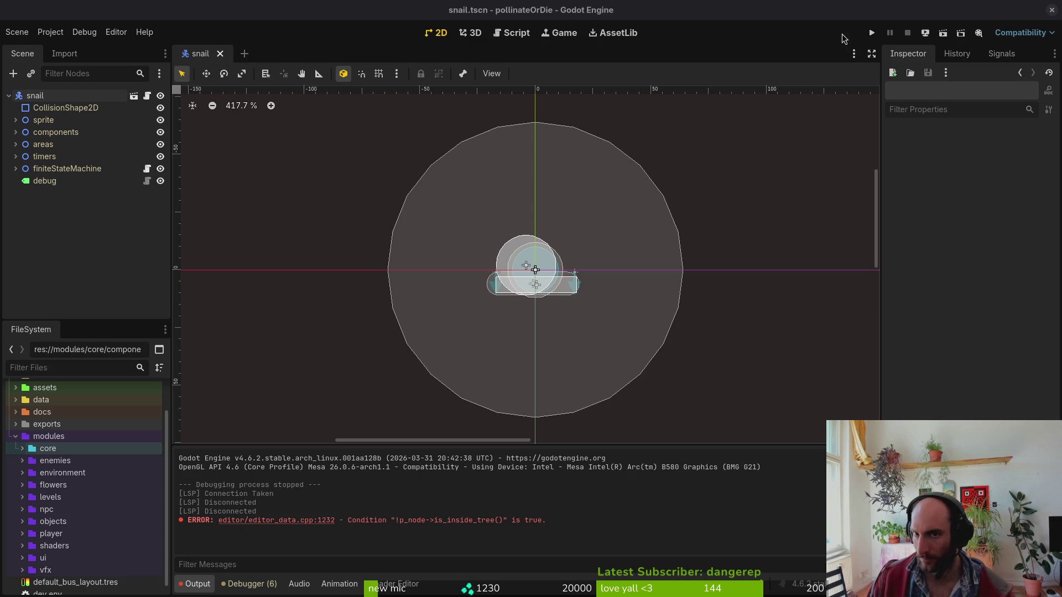
# Step: Start a test run of the game, then quick-open the mantis scene
pyautogui.press('F5')
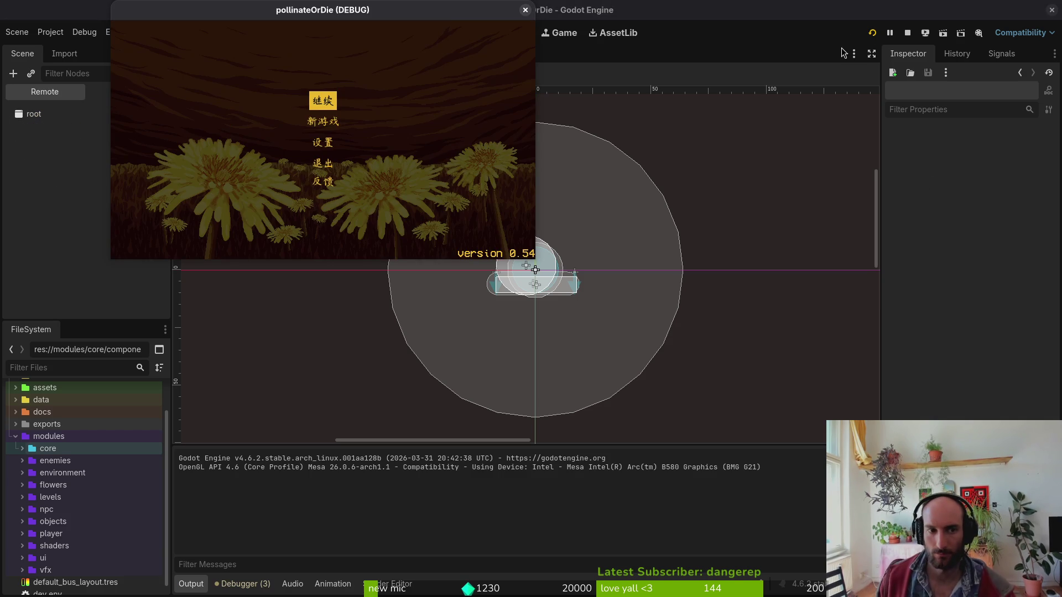
pyautogui.press('Return')
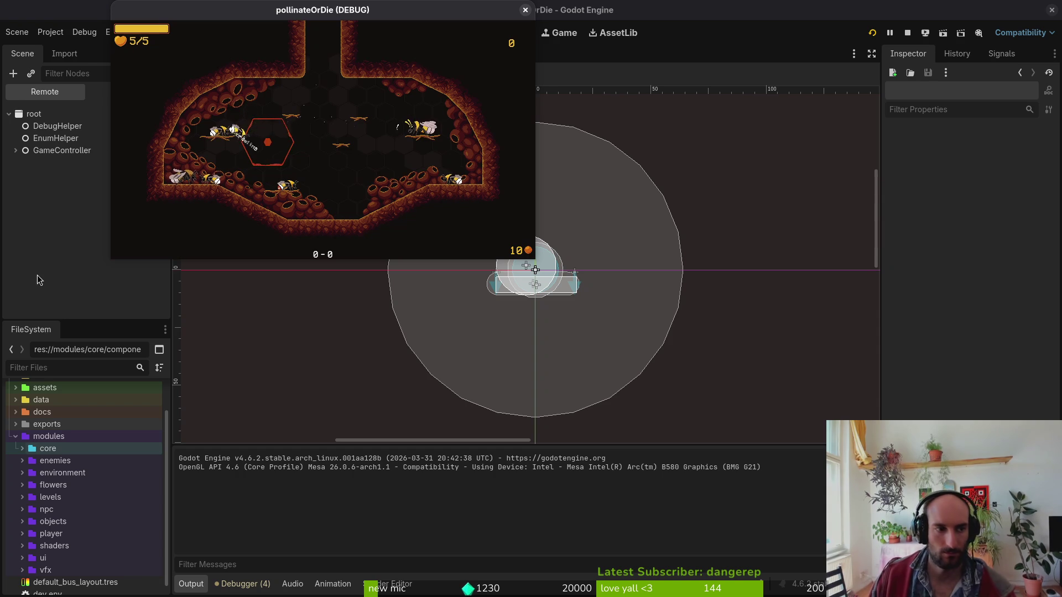
pyautogui.click(33, 269)
pyautogui.hotkey('alt', 'shift', 'o')
pyautogui.write('snail')
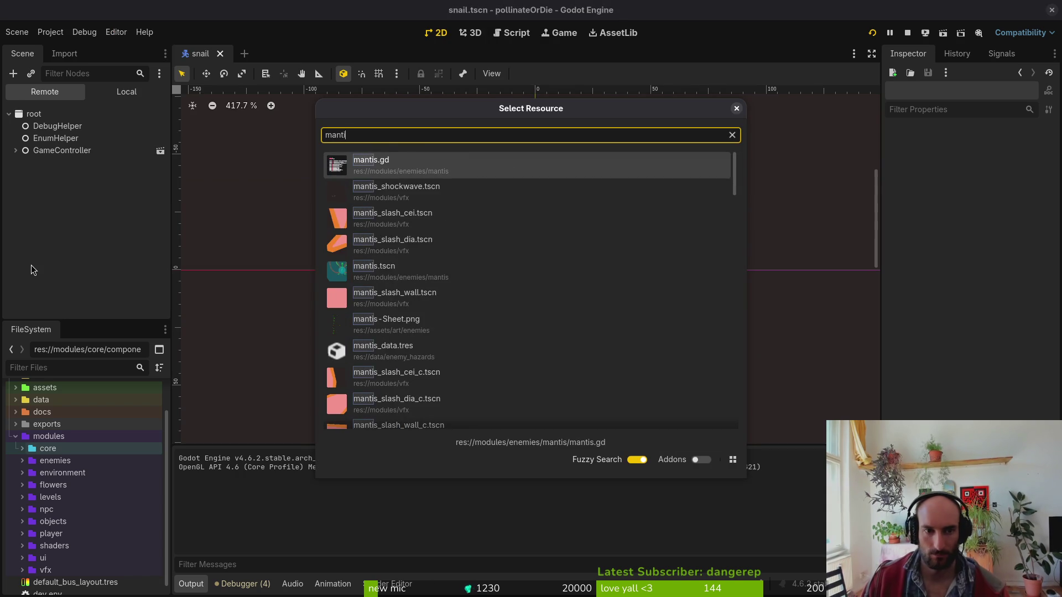
pyautogui.press('Down')
pyautogui.press('Down')
pyautogui.press('Escape')
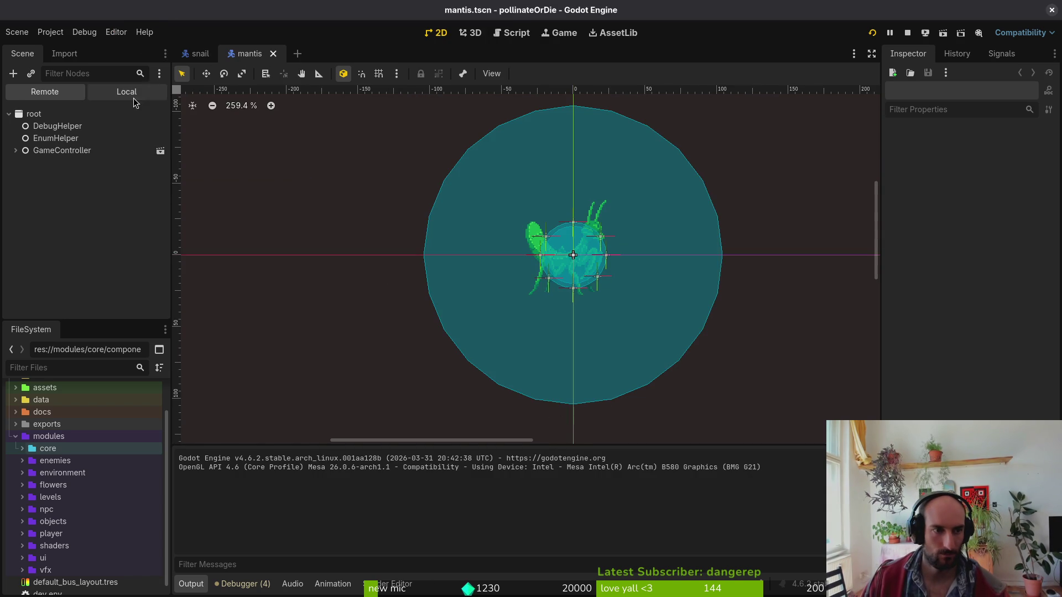
# Step: Set the mantis HealthComponent's Max Health to 10 and relaunch the game
pyautogui.click(131, 93)
pyautogui.click(73, 223)
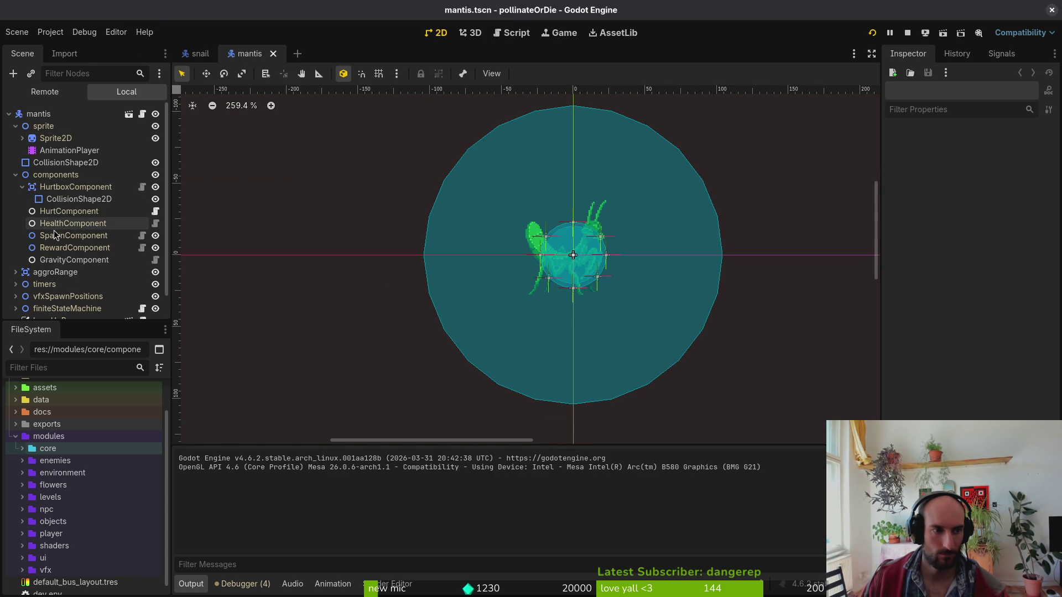
pyautogui.click(1031, 169)
pyautogui.write('10')
pyautogui.press('Return')
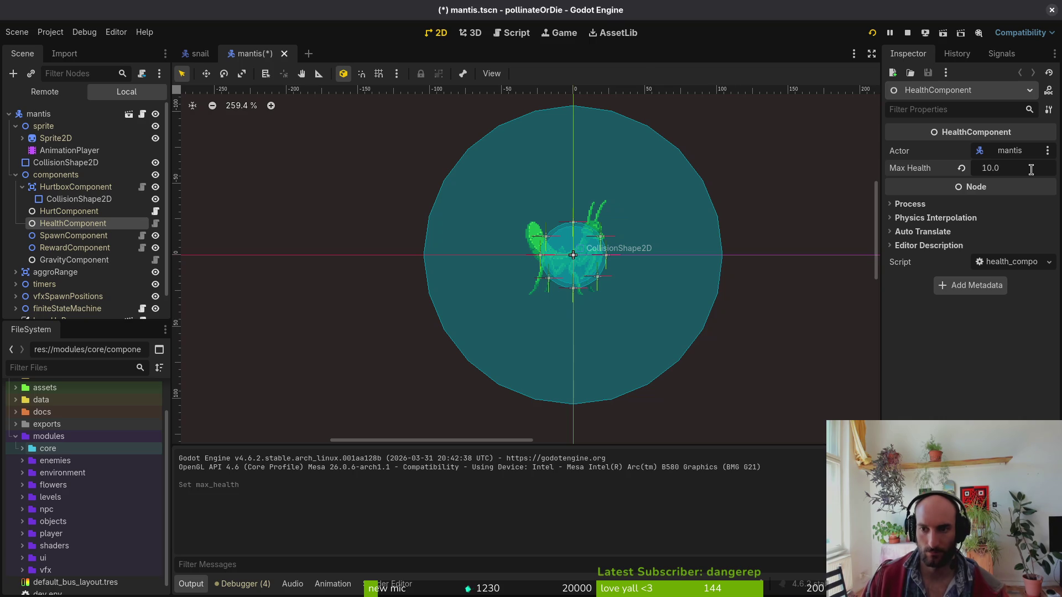
pyautogui.press('F5')
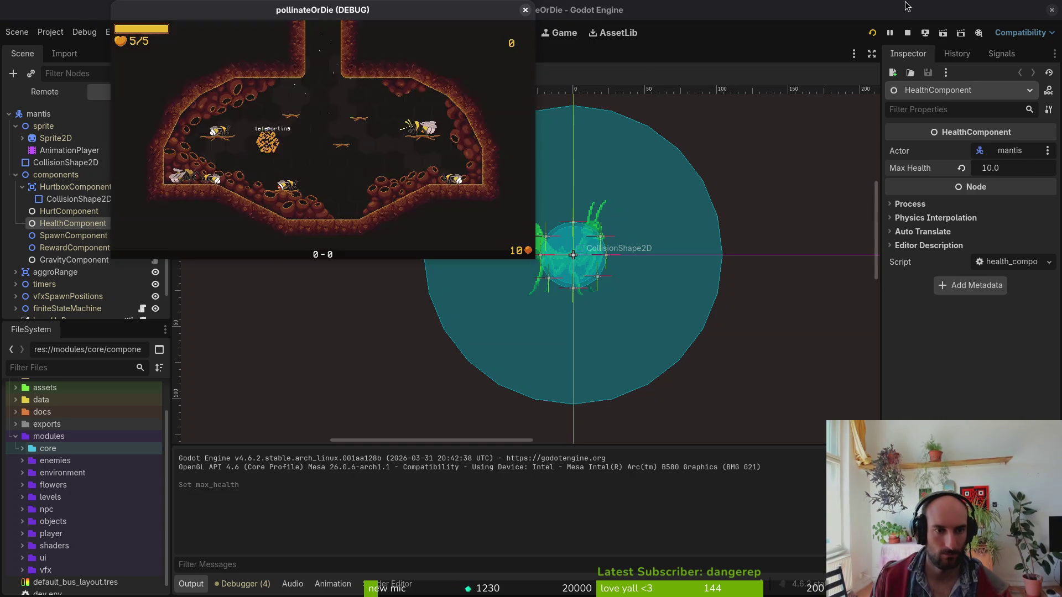
# Step: Load the mantis boss level from the debug level select and restart it to playtest
pyautogui.press('Down')
pyautogui.press('Return')
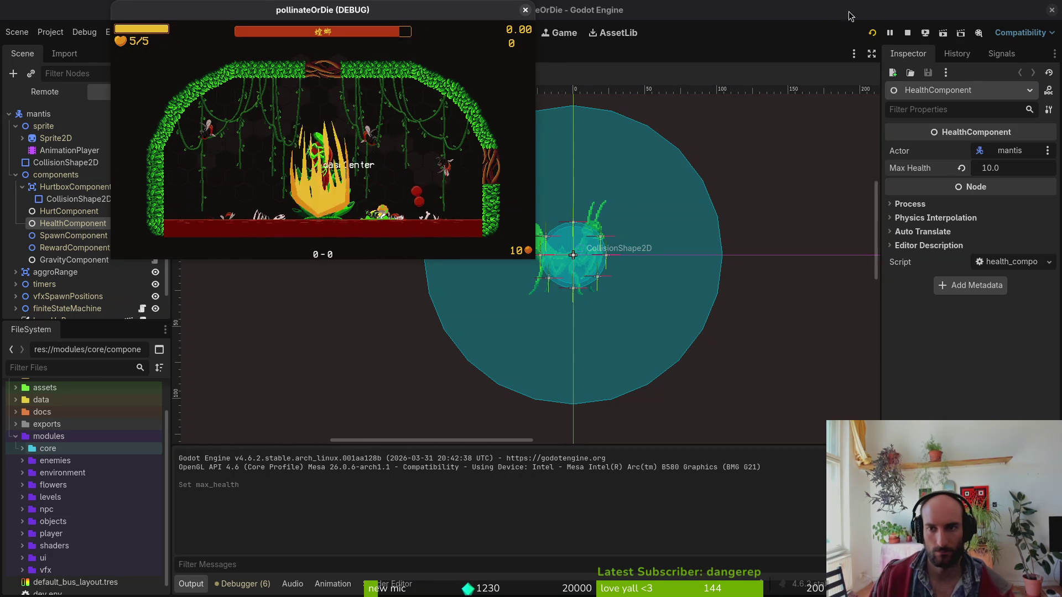
pyautogui.click(871, 32)
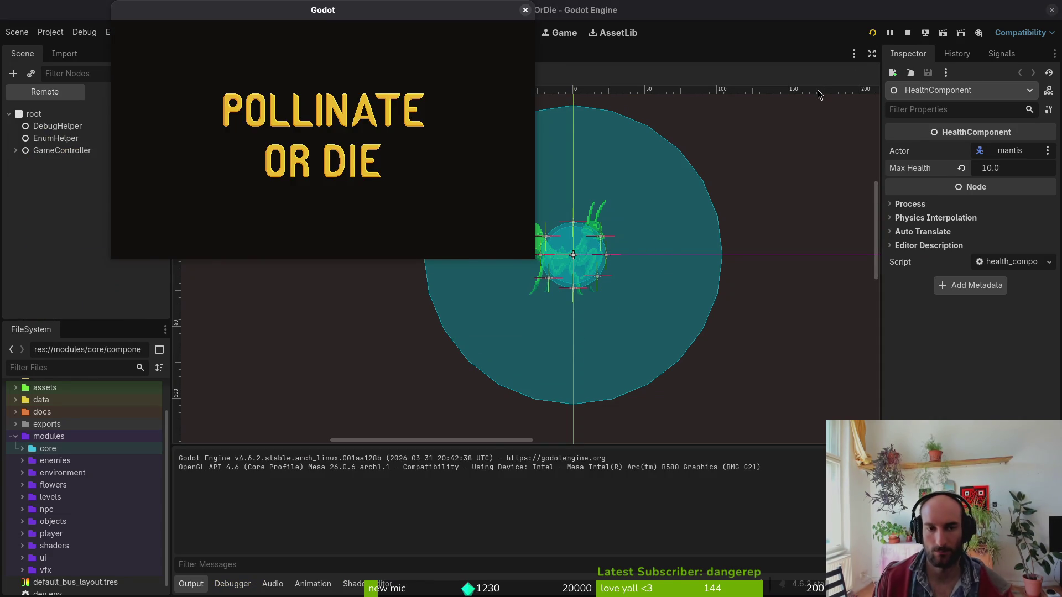
pyautogui.press('Escape')
pyautogui.press('Return')
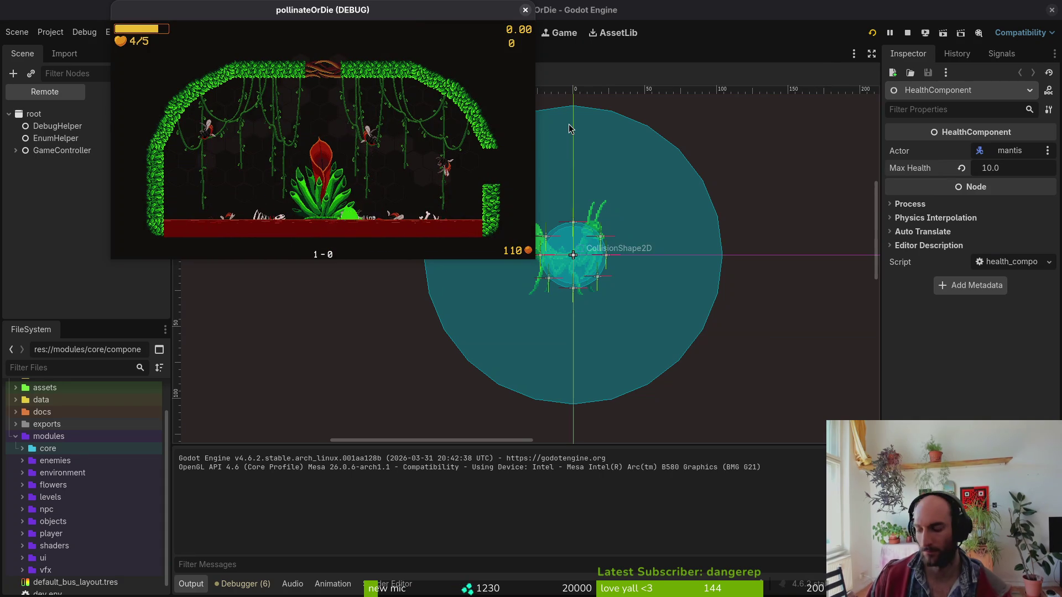
pyautogui.scroll(1, 570, 124)
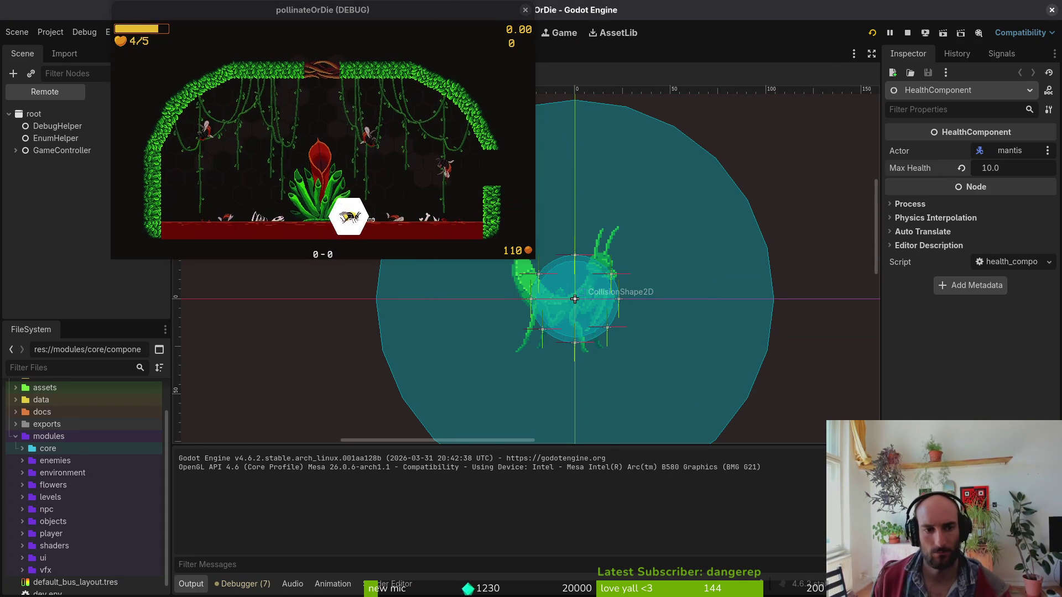
# Step: Playtest the spider web boss fight, then stop the game, save the scene, and go to the terminal
pyautogui.press('Escape')
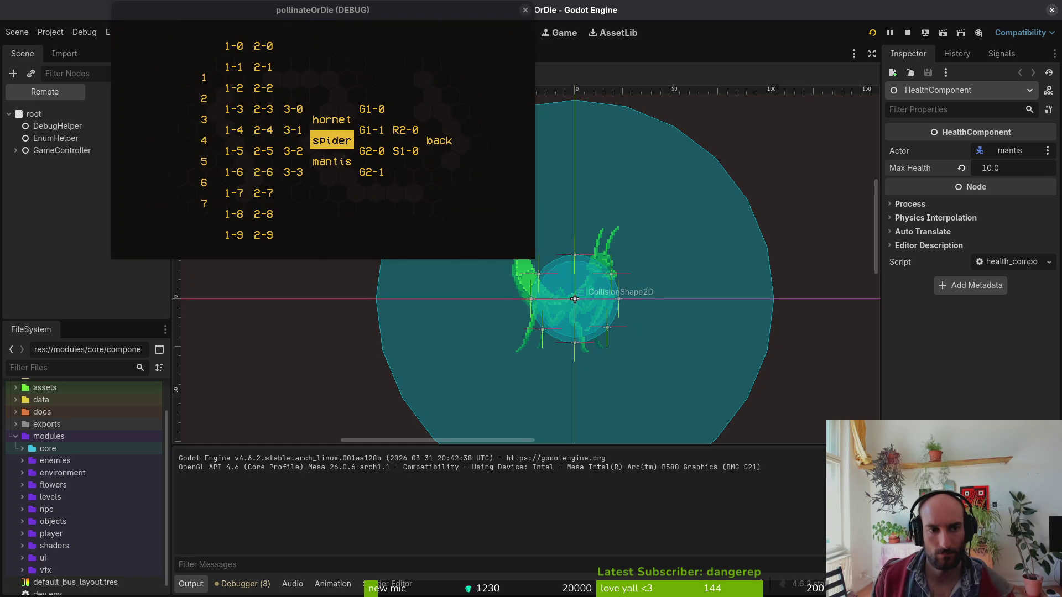
pyautogui.press('Return')
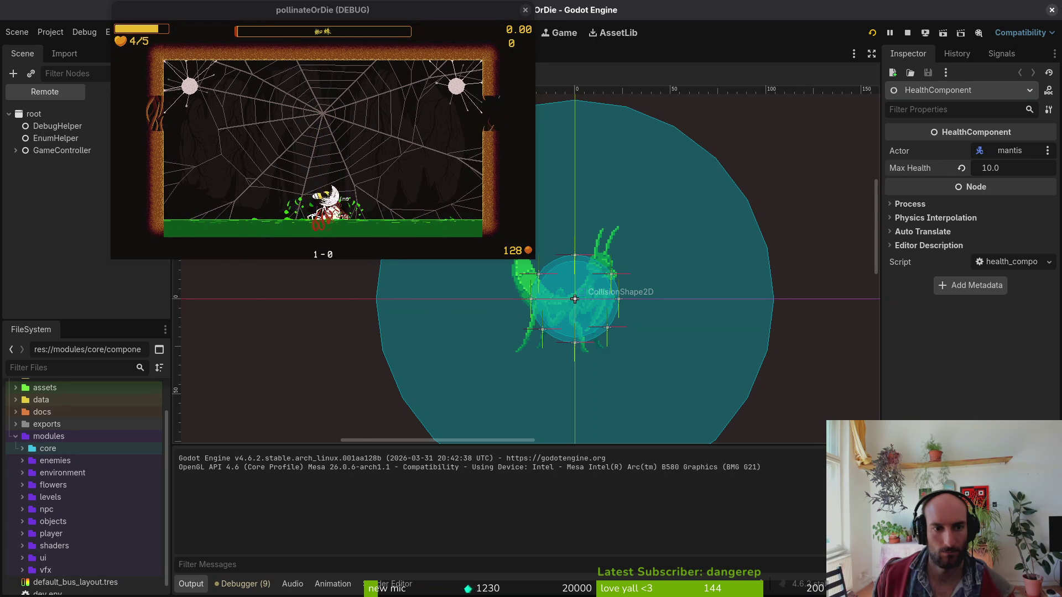
pyautogui.press('Escape')
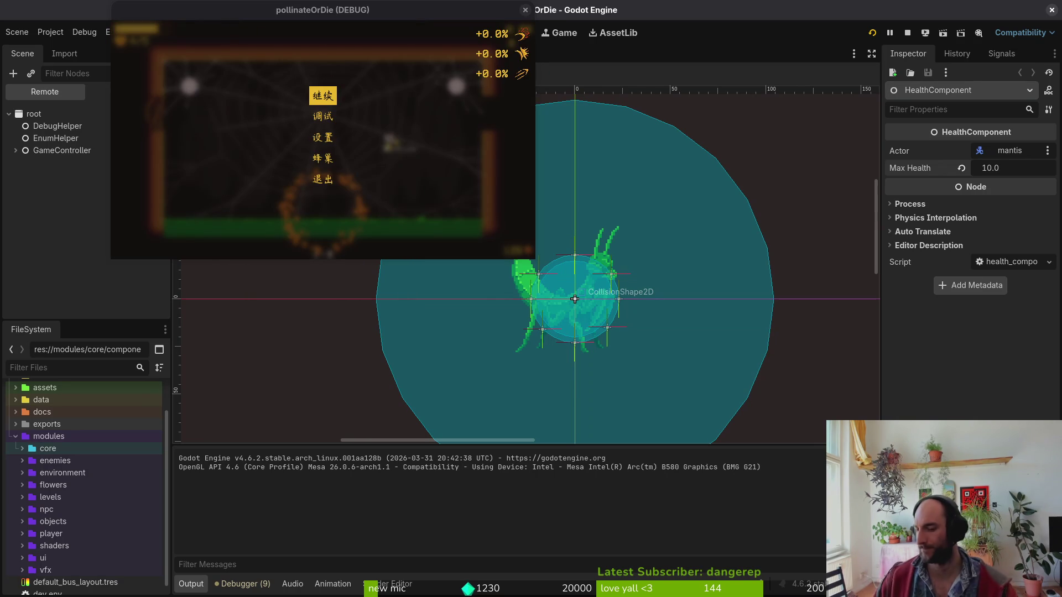
pyautogui.click(522, 10)
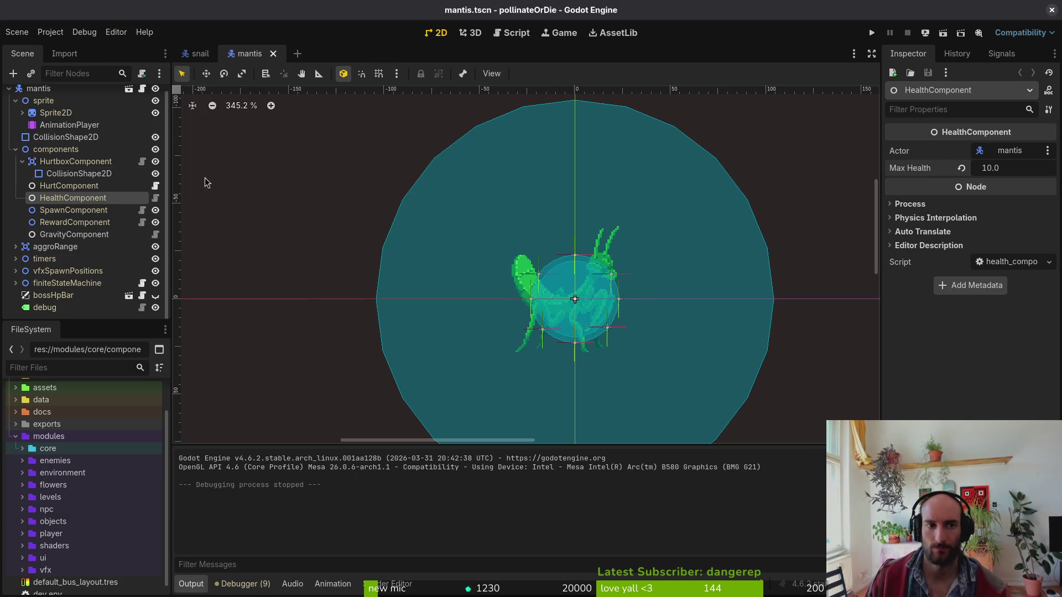
pyautogui.hotkey('ctrl', 's')
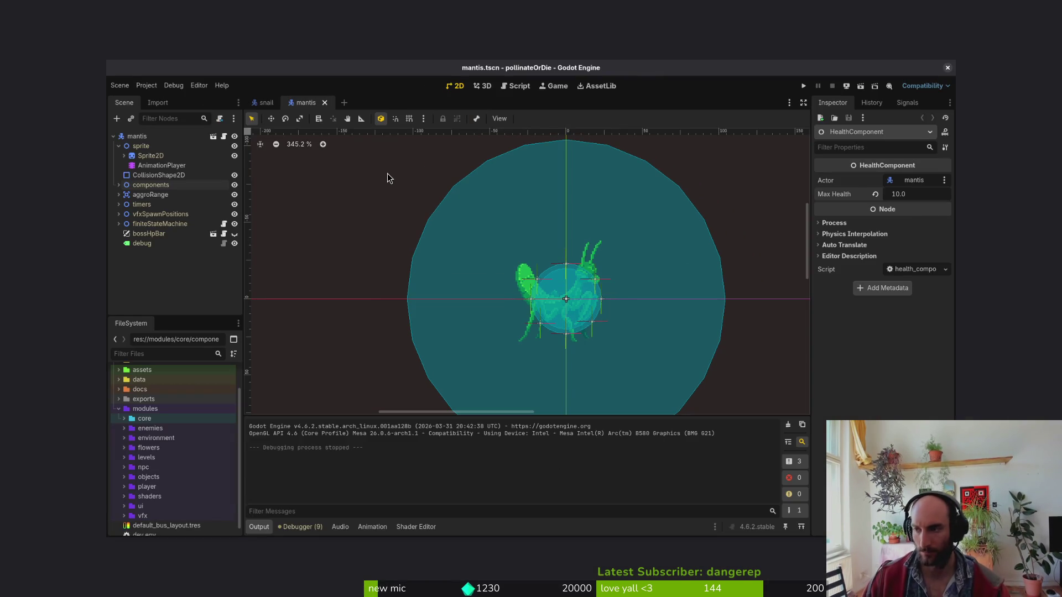
pyautogui.press('super+Return')
# Step: Open the project in Neovim and open the spider's dying.gd script
pyautogui.write('cd gamp')
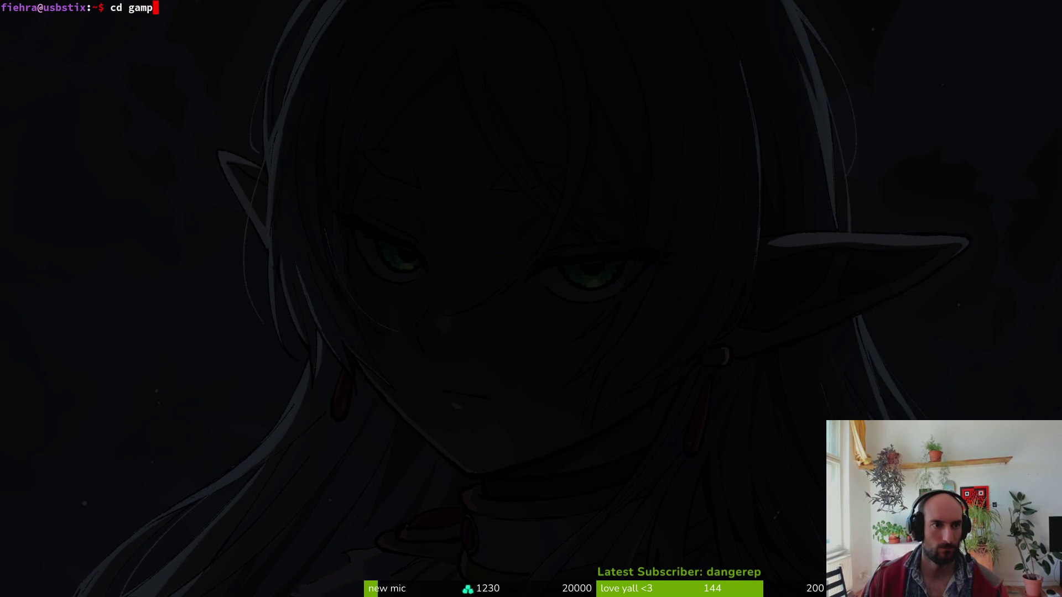
pyautogui.press('Tab')
pyautogui.press('Return')
pyautogui.write('v .')
pyautogui.press('Return')
pyautogui.press('space')
pyautogui.press('f')
pyautogui.press('f')
pyautogui.write('spiddyin')
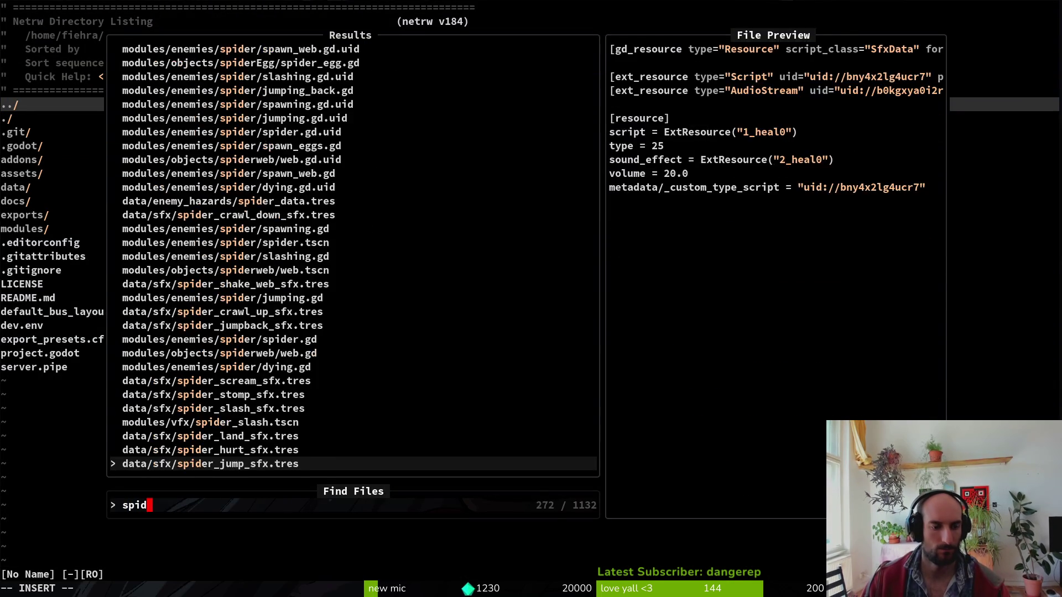
pyautogui.press('Return')
# Step: Add an exported hurtbox_collision: CollisionShape2D variable to the spider's dying.gd and save
pyautogui.press('j')
pyautogui.press('j')
pyautogui.press('j')
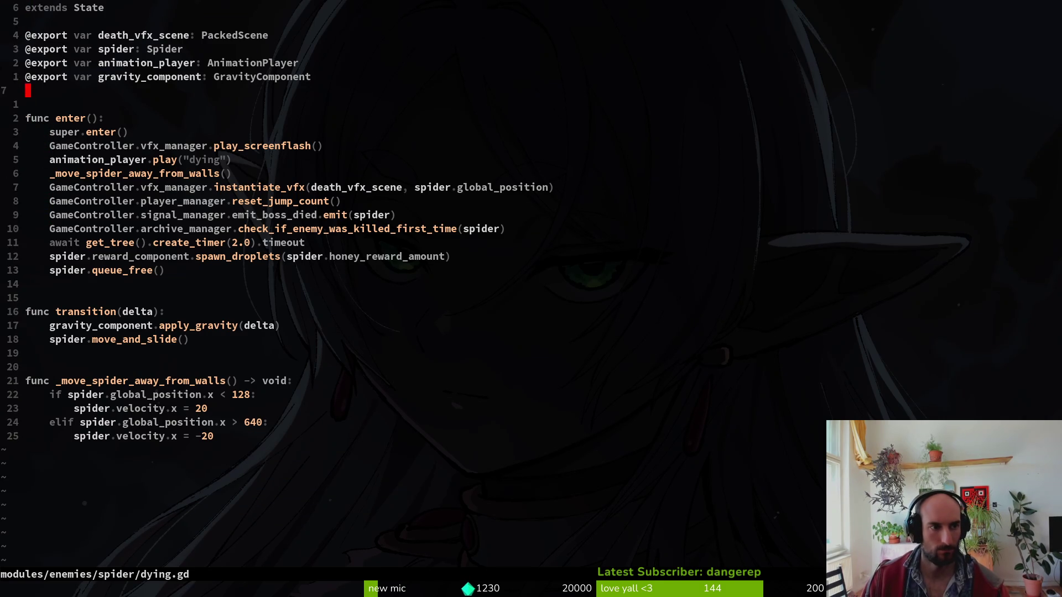
pyautogui.press('k')
pyautogui.press('y')
pyautogui.press('y')
pyautogui.press('p')
pyautogui.press('w')
pyautogui.press('w')
pyautogui.press('w')
pyautogui.write('cwhurtbox_collision')
pyautogui.press('Escape')
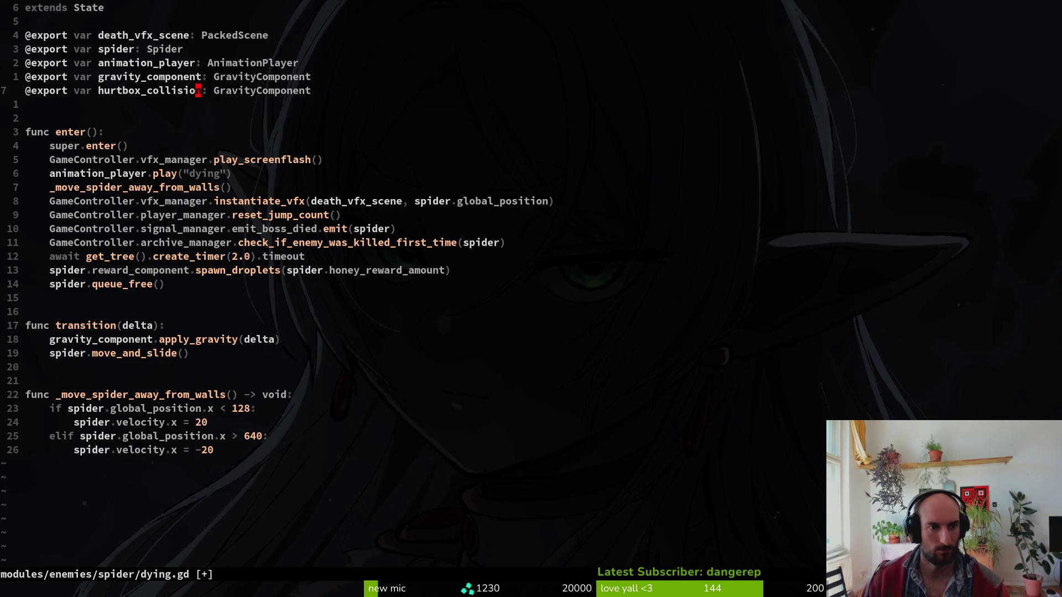
pyautogui.write('cwHurtbo')
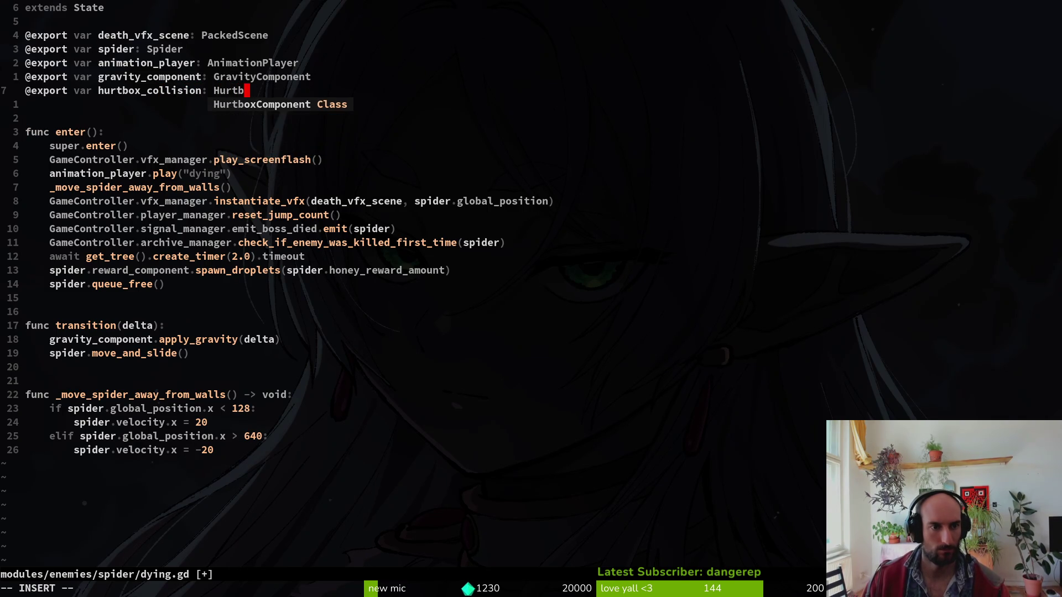
pyautogui.press('BackSpace')
pyautogui.press('BackSpace')
pyautogui.press('BackSpace')
pyautogui.press('BackSpace')
pyautogui.press('BackSpace')
pyautogui.write('CollisionShape2D')
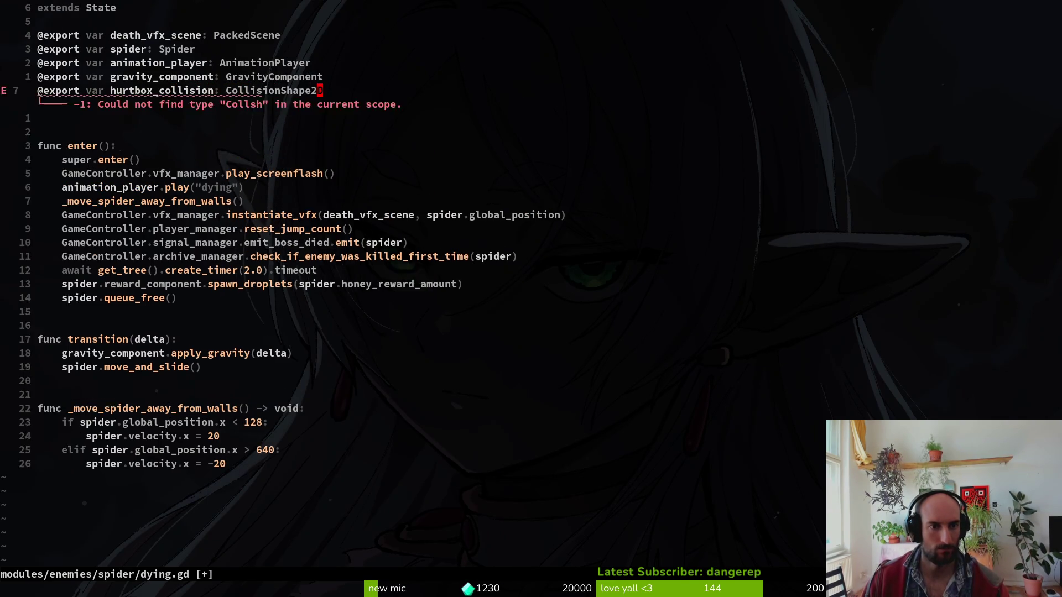
pyautogui.press('Escape')
pyautogui.write(':w')
pyautogui.press('Return')
# Step: In enter(), add hurtbox_collision.set_deferred("disabled", true) and save the spider dying script
pyautogui.press('j')
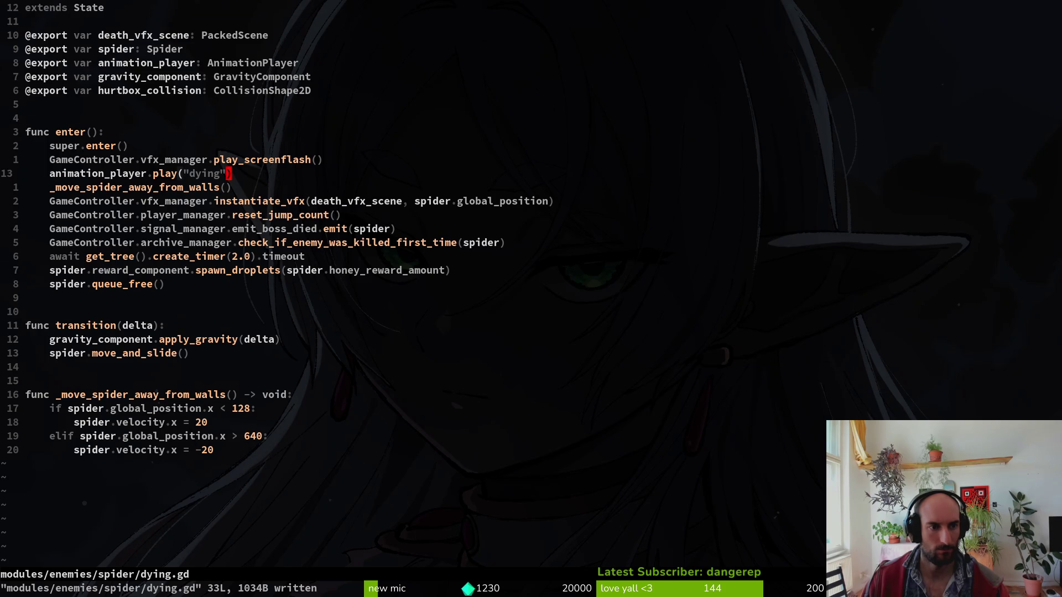
pyautogui.press('V')
pyautogui.press('Escape')
pyautogui.write('ohiur')
pyautogui.press('BackSpace')
pyautogui.press('BackSpace')
pyautogui.press('BackSpace')
pyautogui.write('urtb')
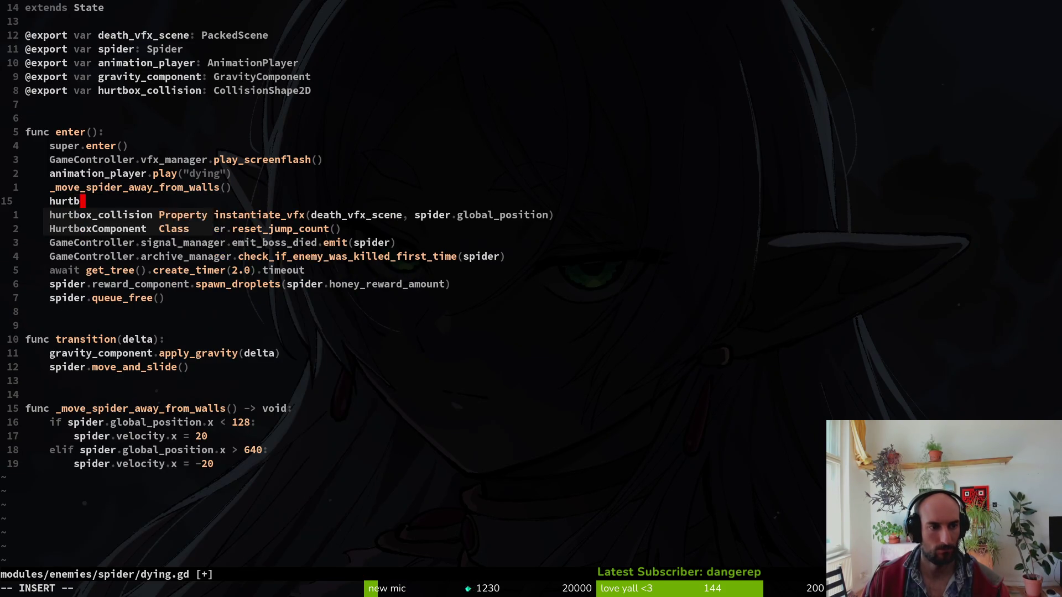
pyautogui.press('Tab')
pyautogui.write('.set_')
pyautogui.press('Tab')
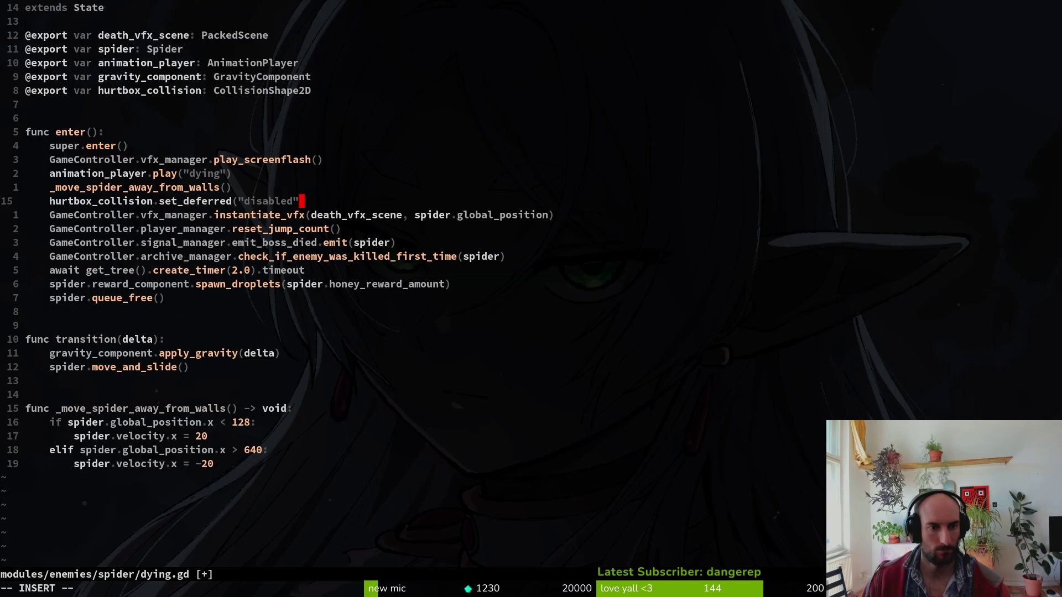
pyautogui.write('true')
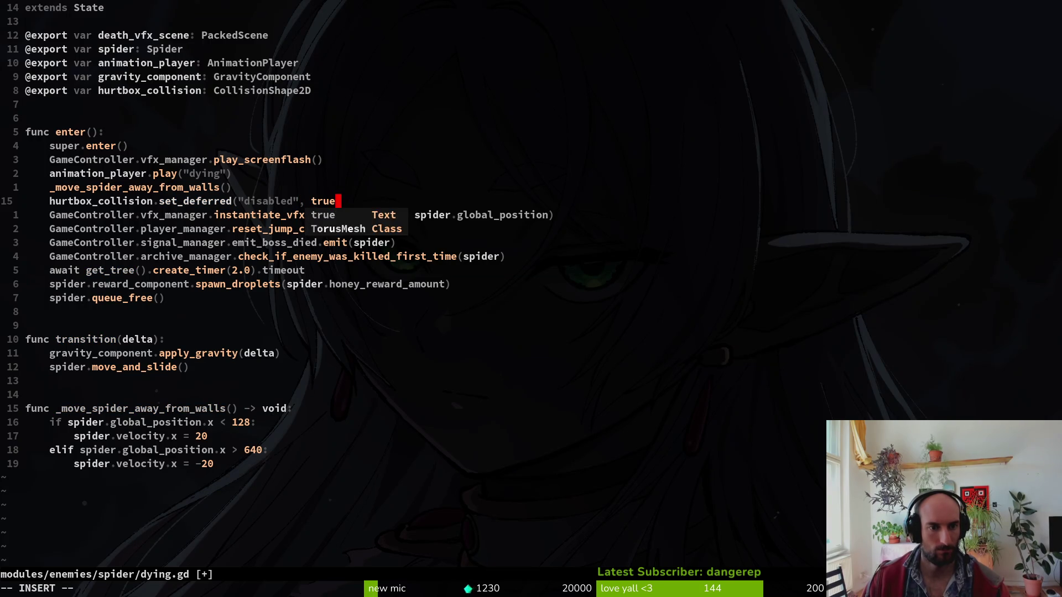
pyautogui.write('k')
pyautogui.hotkey('ctrl', 's')
pyautogui.press('space')
# Step: Open the mantis dying.gd and paste the hurtbox_collision.set_deferred line into enter(), then save
pyautogui.press('f')
pyautogui.press('f')
pyautogui.write('mady')
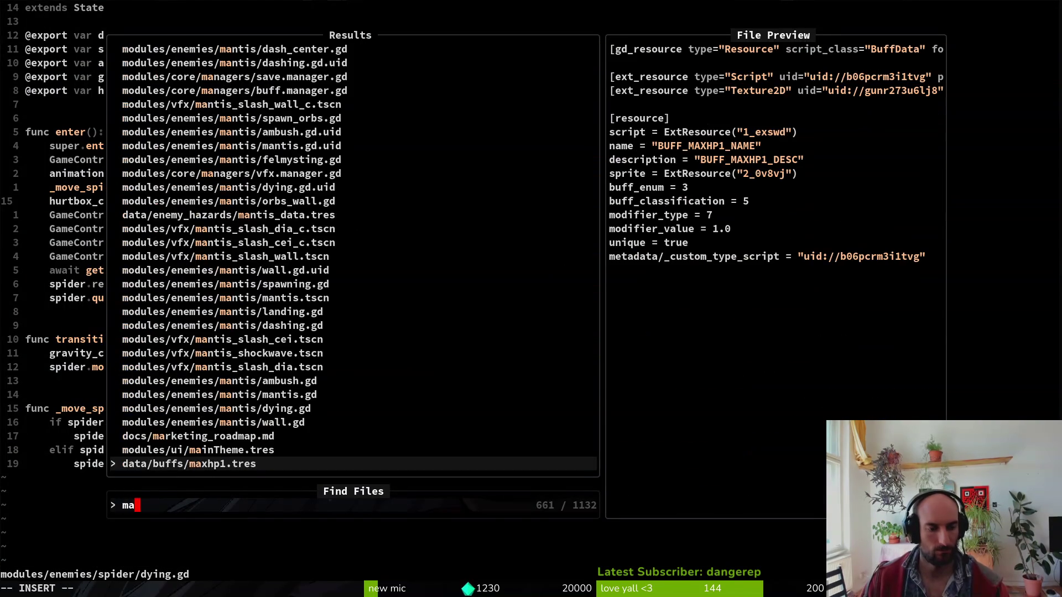
pyautogui.press('Return')
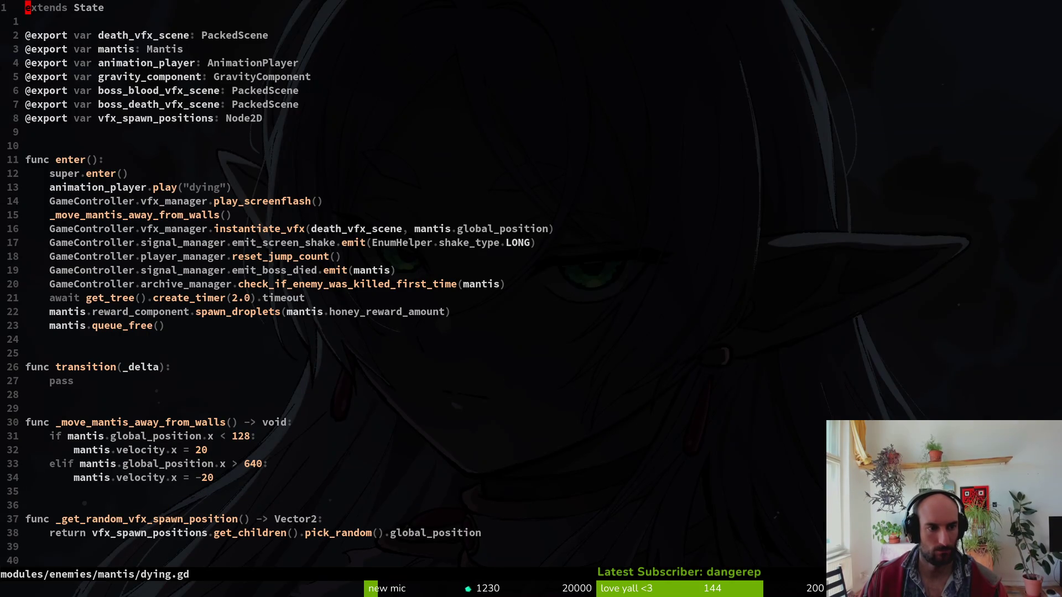
pyautogui.press('1')
pyautogui.press('5')
pyautogui.press('G')
pyautogui.press('p')
pyautogui.hotkey('ctrl', 's')
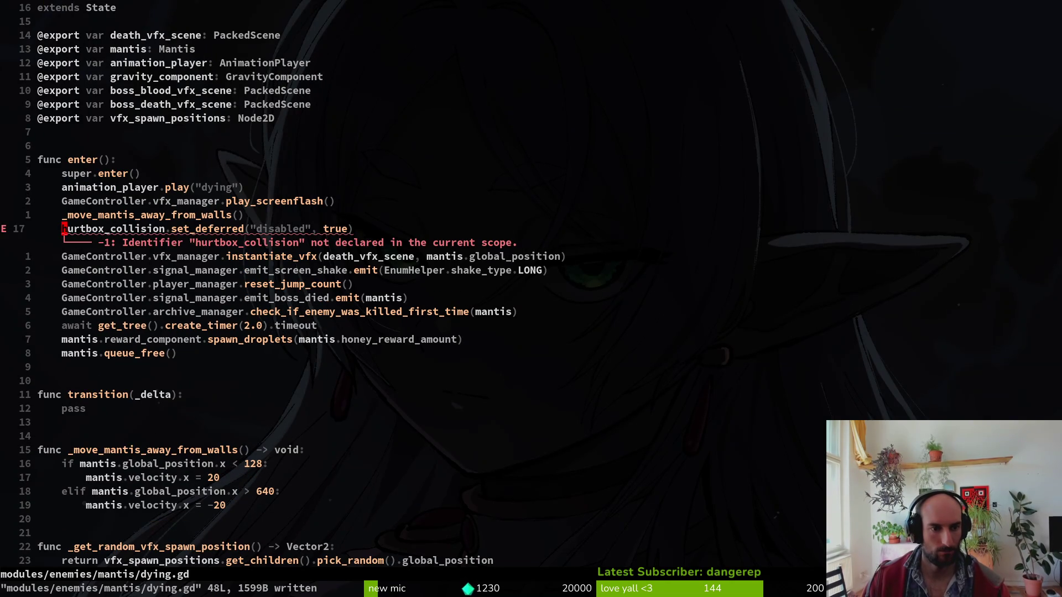
# Step: Copy the hurtbox_collision export line from the spider script into the mantis script, save, and quit Neovim
pyautogui.hotkey('ctrl', '6')
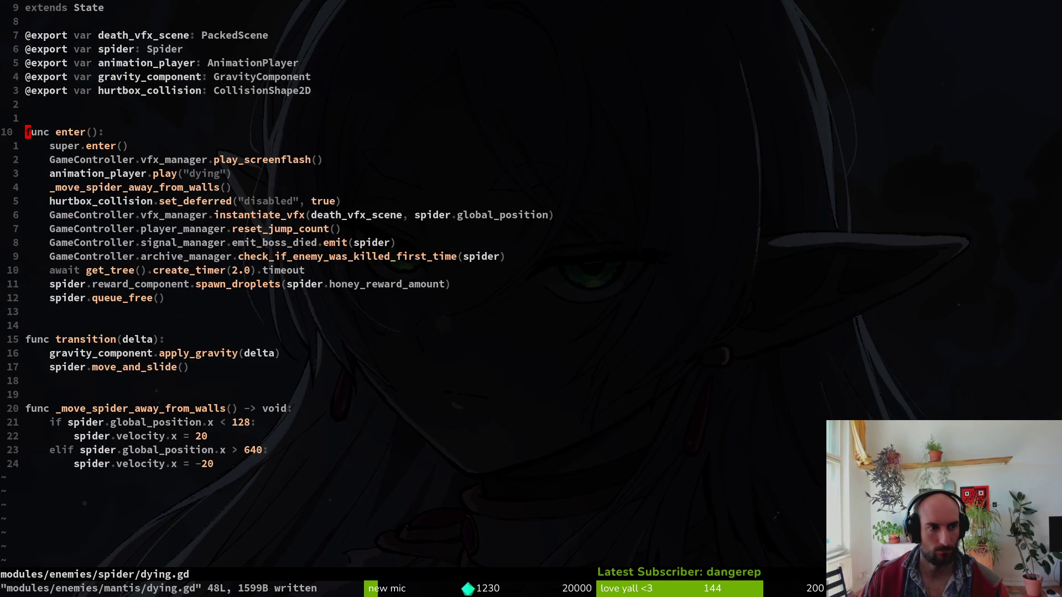
pyautogui.press('y')
pyautogui.press('y')
pyautogui.hotkey('ctrl', '6')
pyautogui.press('k')
pyautogui.press('k')
pyautogui.press('k')
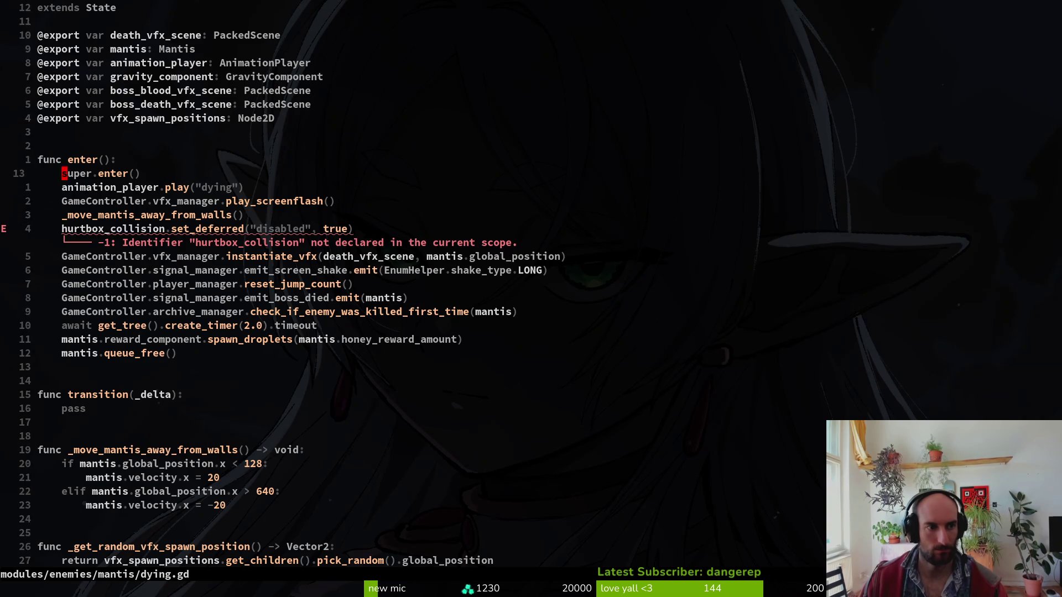
pyautogui.press('p')
pyautogui.hotkey('ctrl', 's')
pyautogui.write(':q')
pyautogui.press('Return')
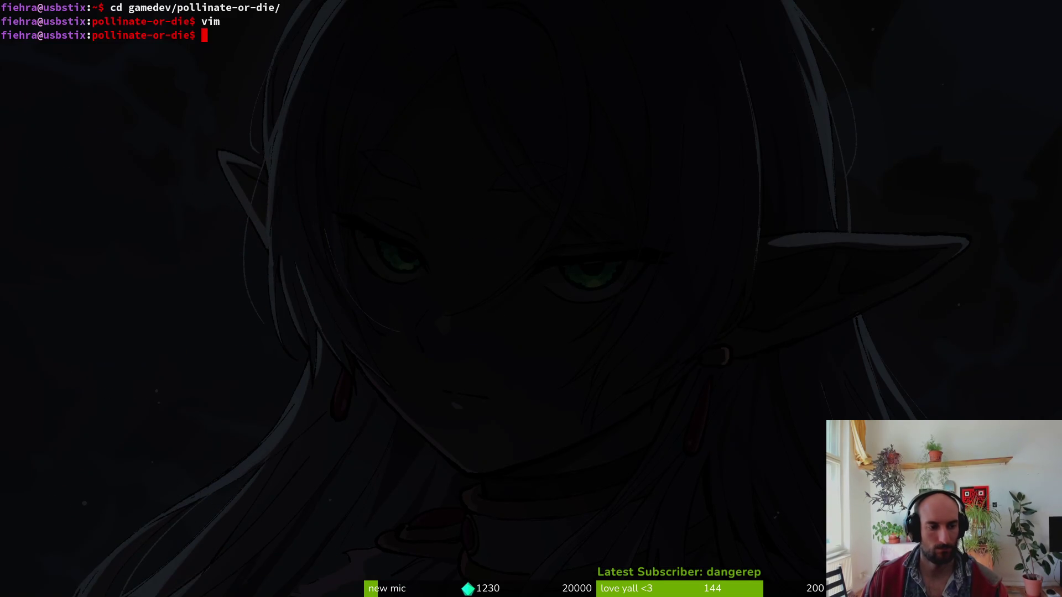
# Step: Open tig's status view and stage the mantis dying.gd script
pyautogui.write('tig')
pyautogui.press('Return')
pyautogui.press('s')
pyautogui.press('Down')
pyautogui.press('Down')
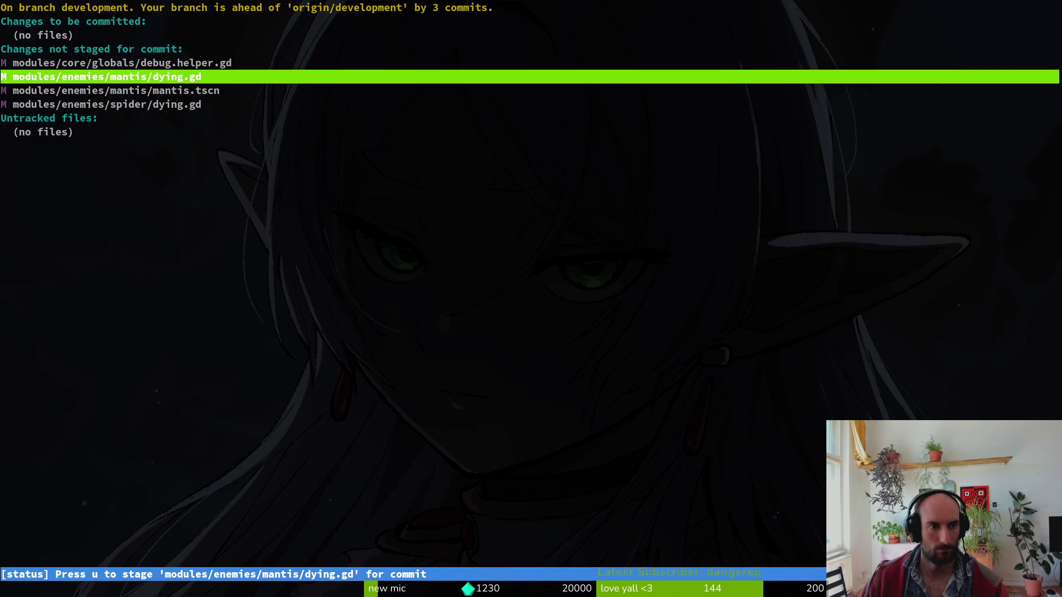
pyautogui.press('u')
pyautogui.press('u')
# Step: Review the mantis.tscn diff, stage the spider dying.gd, leave mantis.tscn unstaged, and rerun the game
pyautogui.press('u')
pyautogui.press('Up')
pyautogui.press('Up')
pyautogui.press('Up')
pyautogui.press('Return')
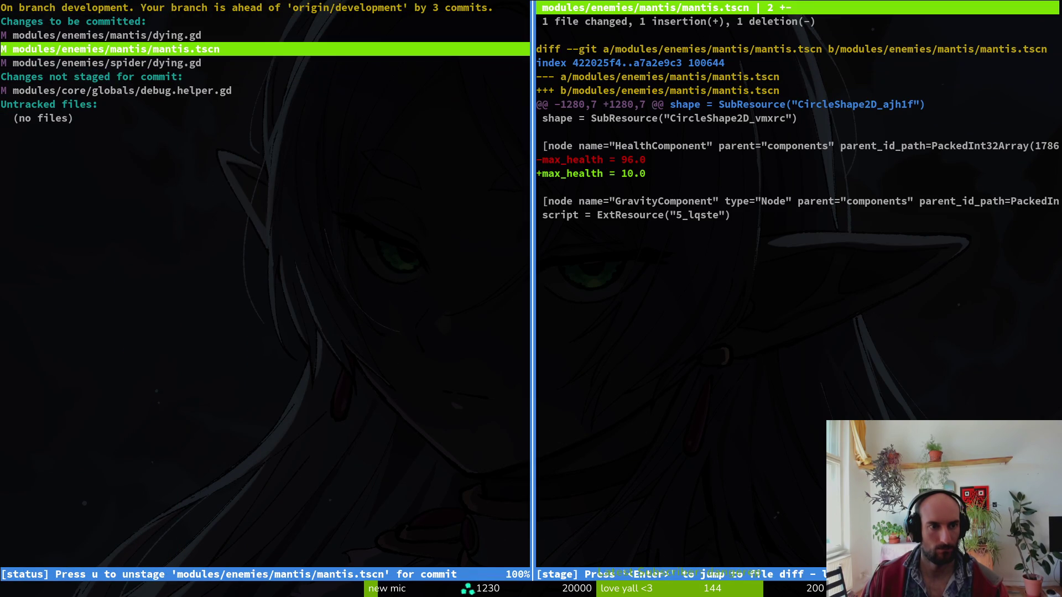
pyautogui.press('y')
pyautogui.press('s')
pyautogui.press('u')
pyautogui.press('u')
pyautogui.press('Down')
pyautogui.press('Down')
pyautogui.press('Down')
pyautogui.press('y')
pyautogui.press('s')
pyautogui.hotkey('alt', 'Tab')
pyautogui.press('F5')
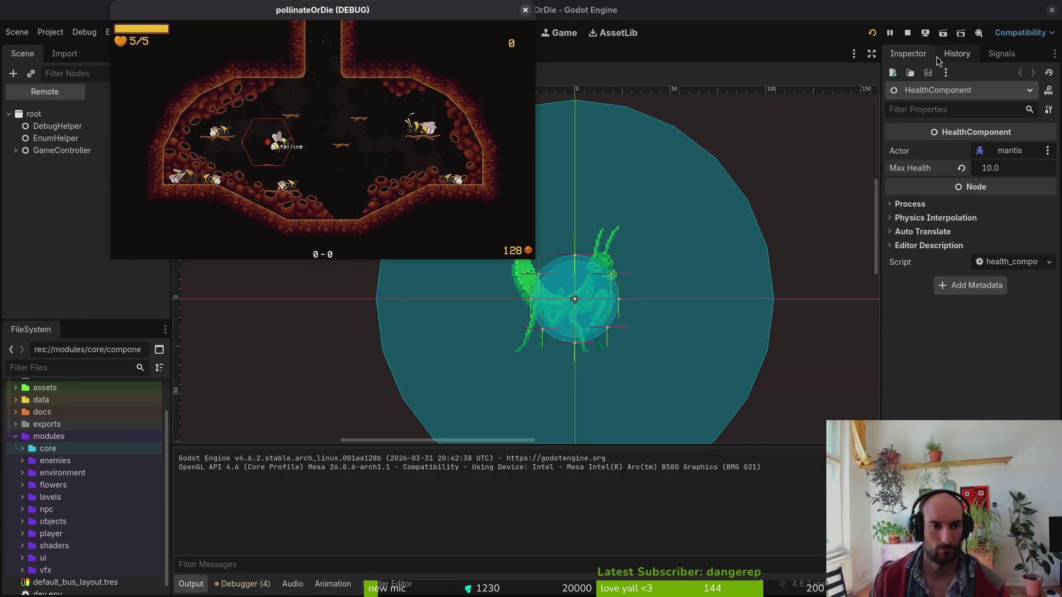
# Step: Set the mantis dying state's Hurtbox Collision to the HurtboxComponent's CollisionShape2D
pyautogui.press('Down')
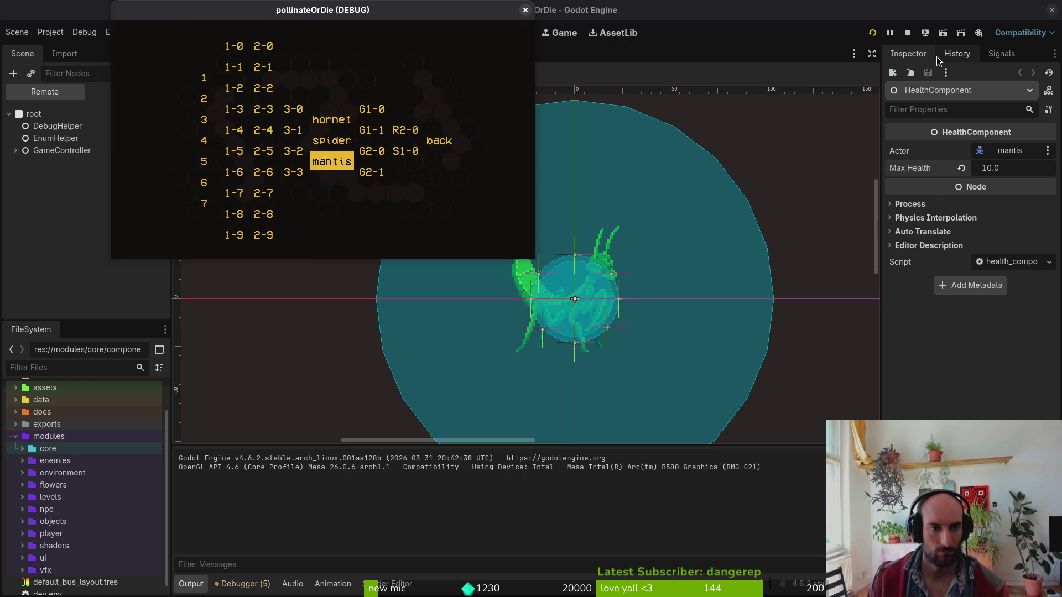
pyautogui.press('Return')
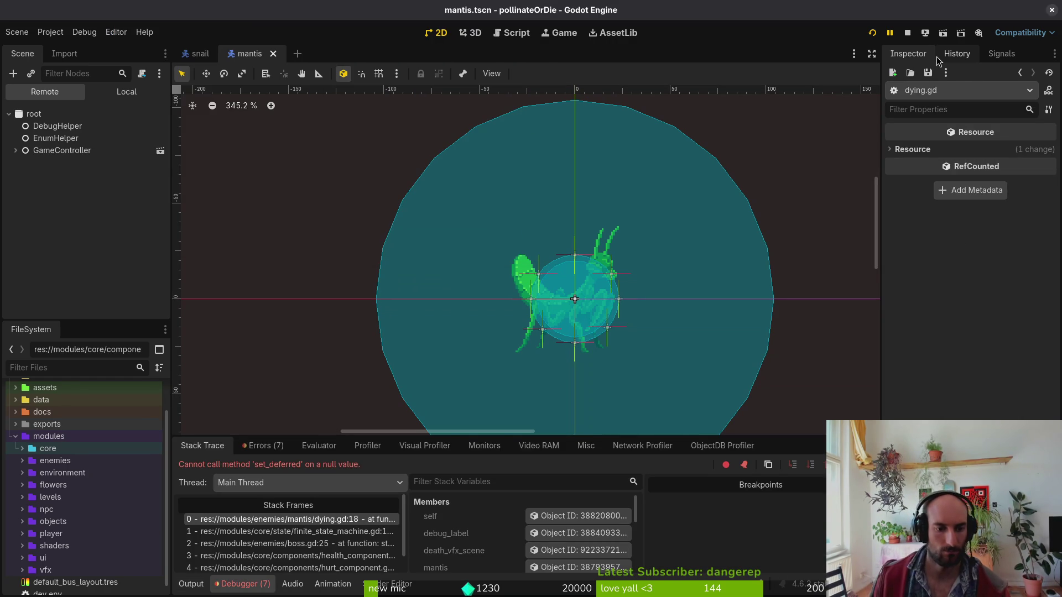
pyautogui.click(109, 92)
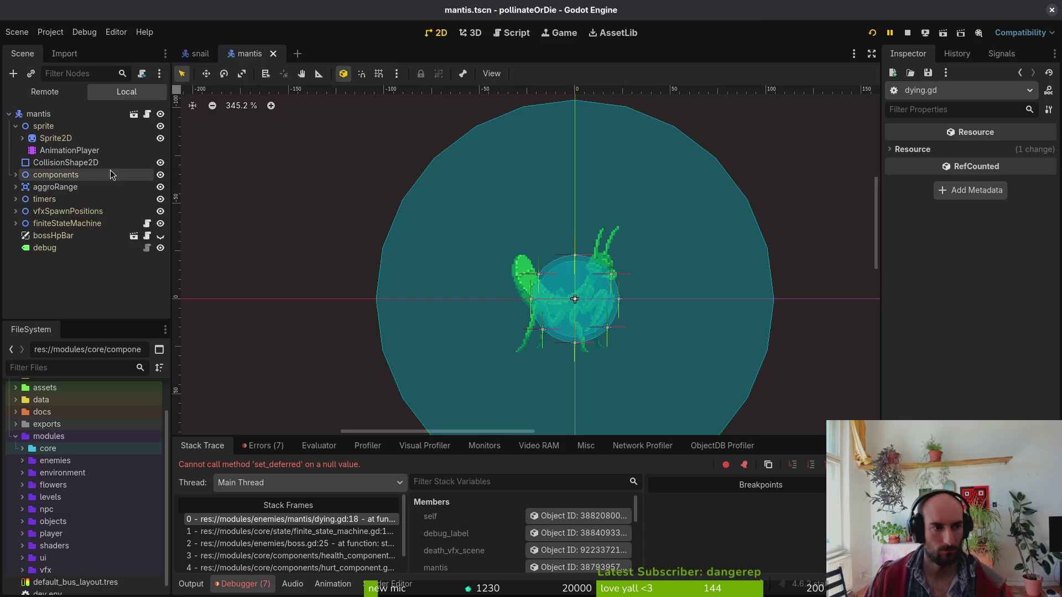
pyautogui.click(15, 223)
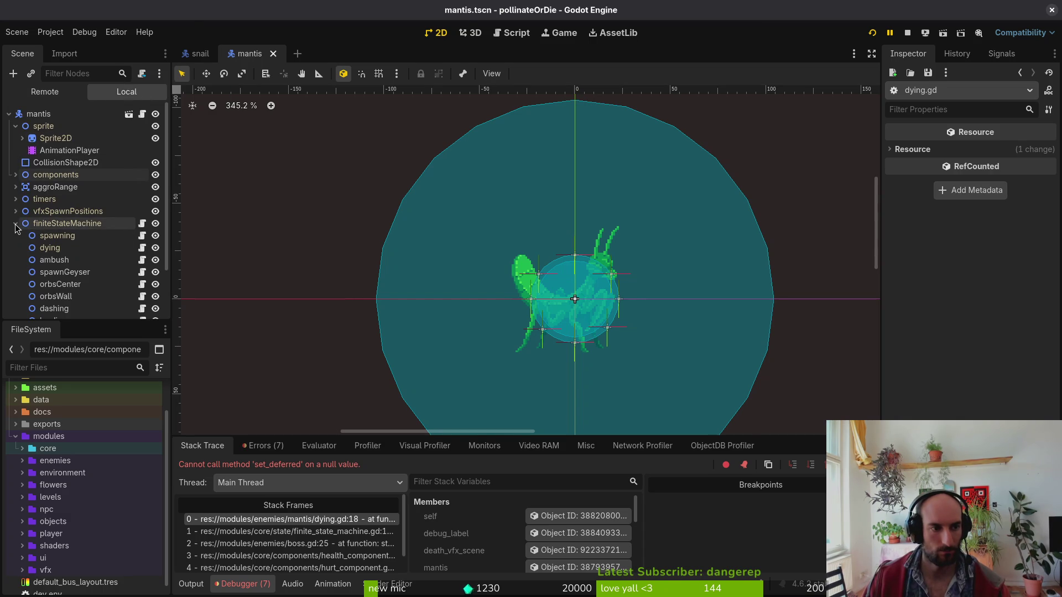
pyautogui.click(67, 248)
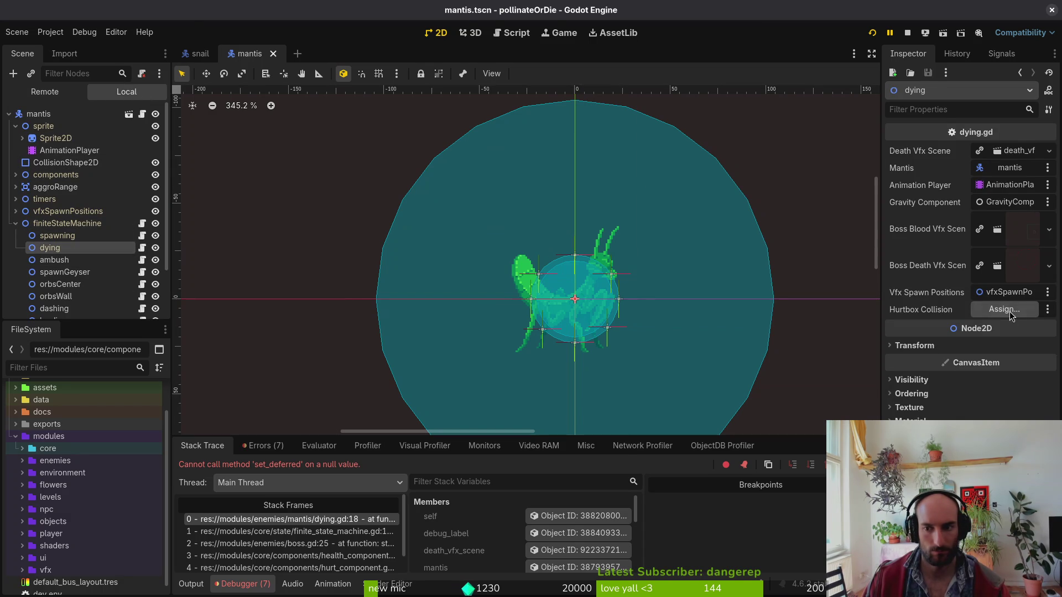
pyautogui.click(1004, 309)
pyautogui.click(506, 210)
pyautogui.click(570, 477)
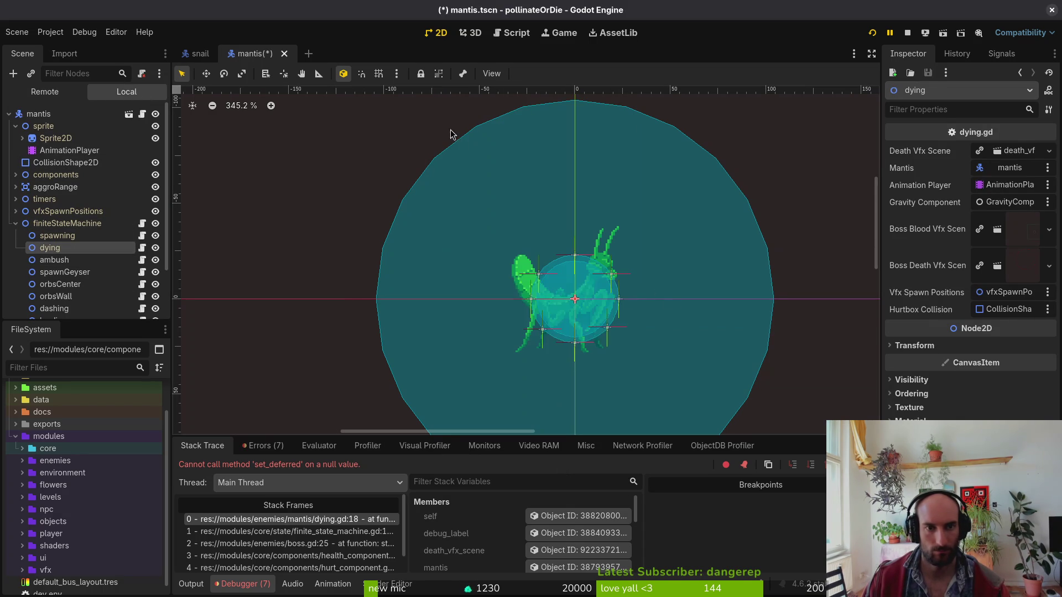
# Step: In spider.tscn, assign the dying state's Hurtbox Collision to HurtboxComponent/CollisionShape2D, save, and run the game
pyautogui.write('spiderts')
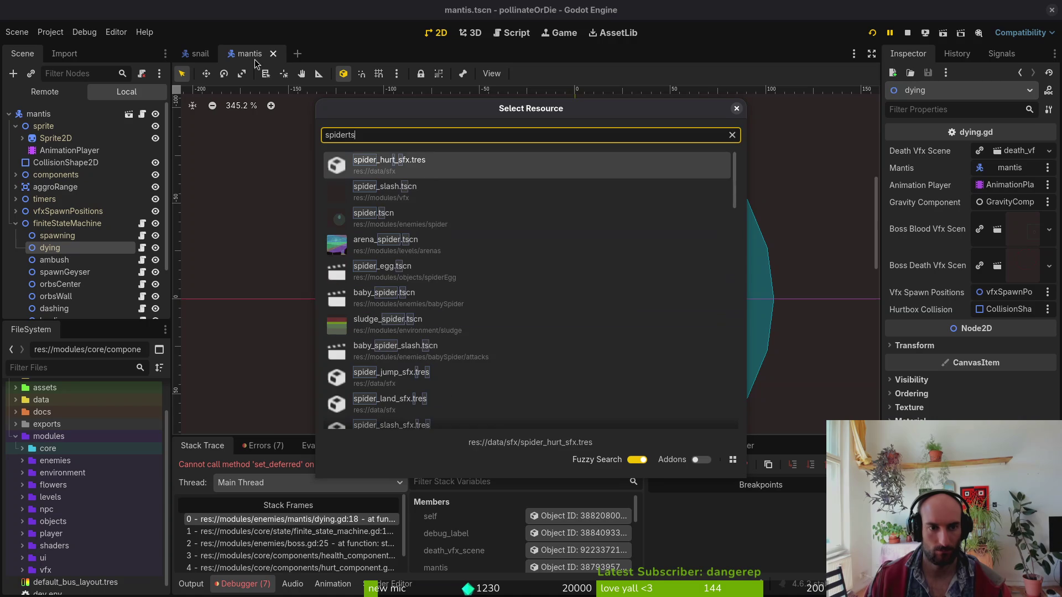
pyautogui.press('Down')
pyautogui.press('Return')
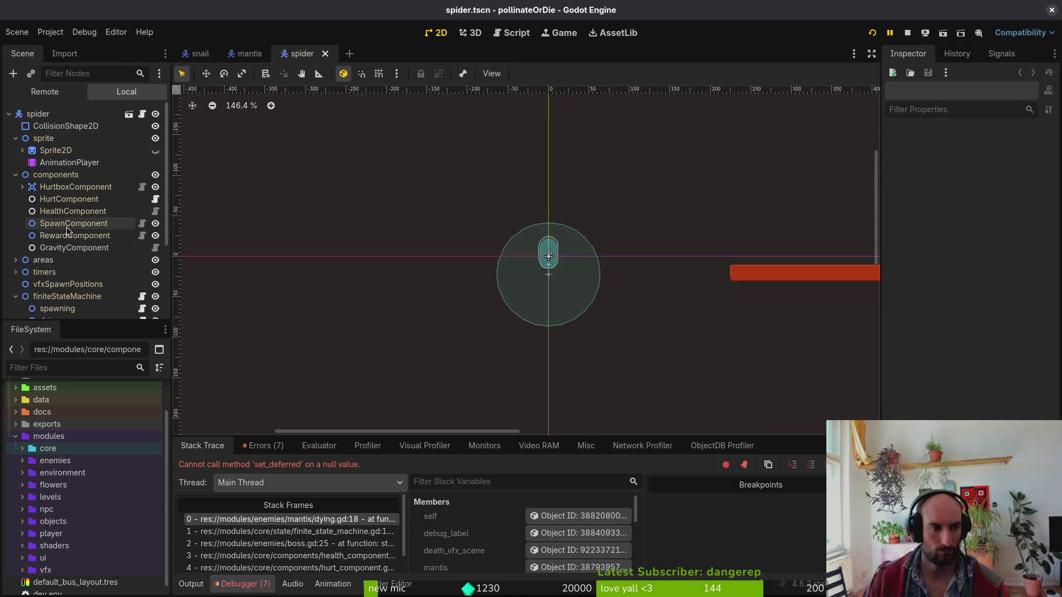
pyautogui.click(50, 210)
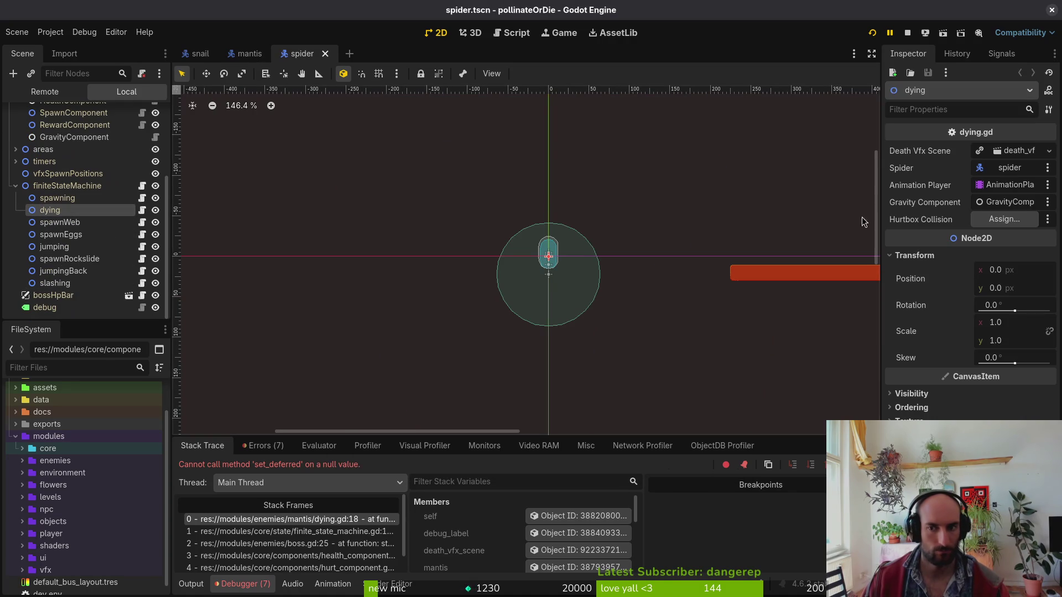
pyautogui.click(1004, 219)
pyautogui.click(498, 208)
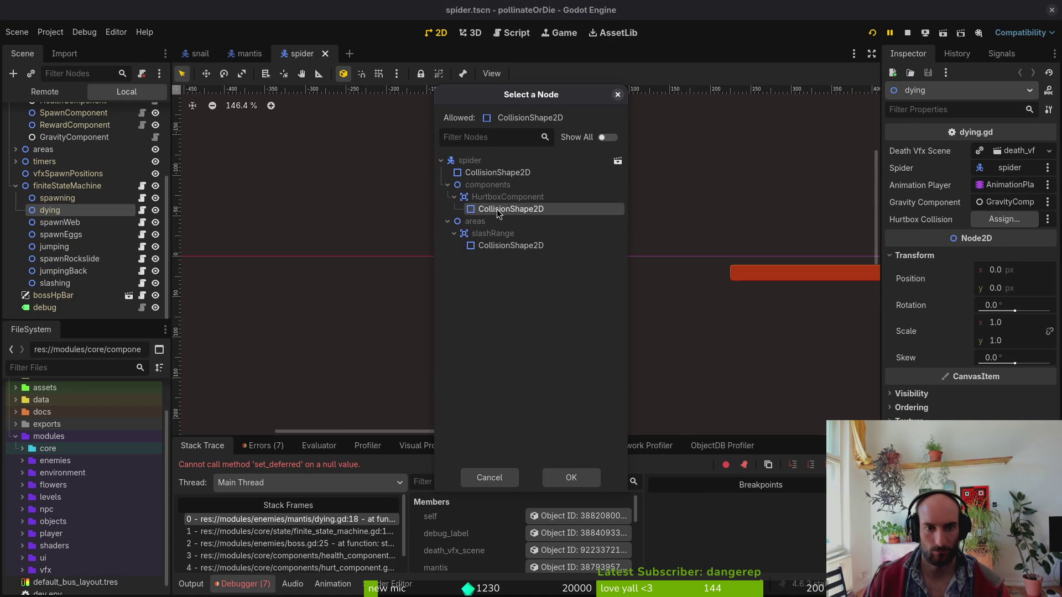
pyautogui.click(571, 478)
pyautogui.hotkey('ctrl', 's')
pyautogui.press('F5')
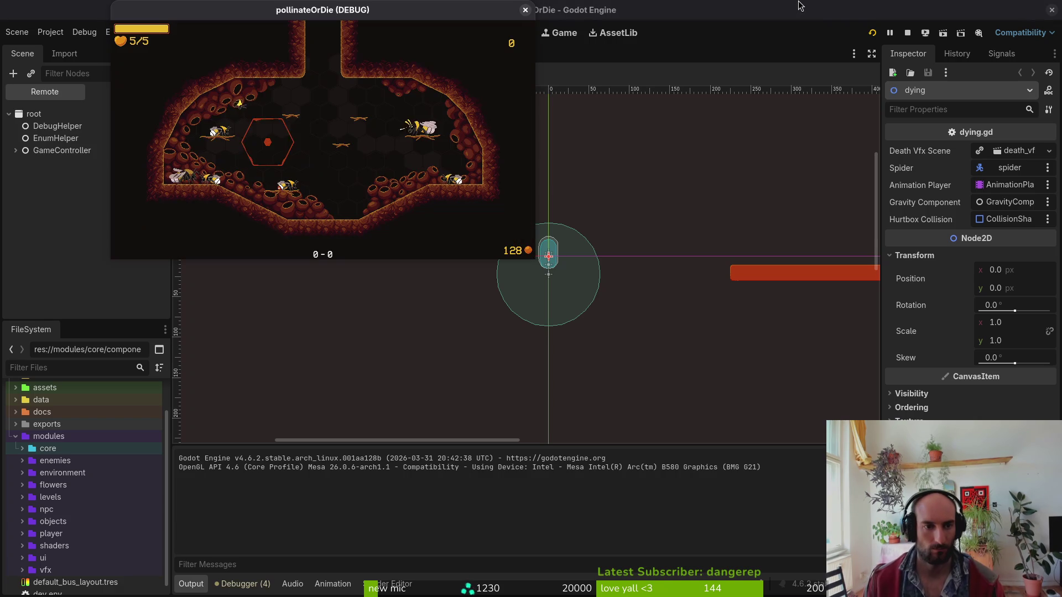
# Step: Launch the mantis level from the debug level select, play briefly, and close the game window
pyautogui.press('Escape')
pyautogui.press('Down')
pyautogui.press('Return')
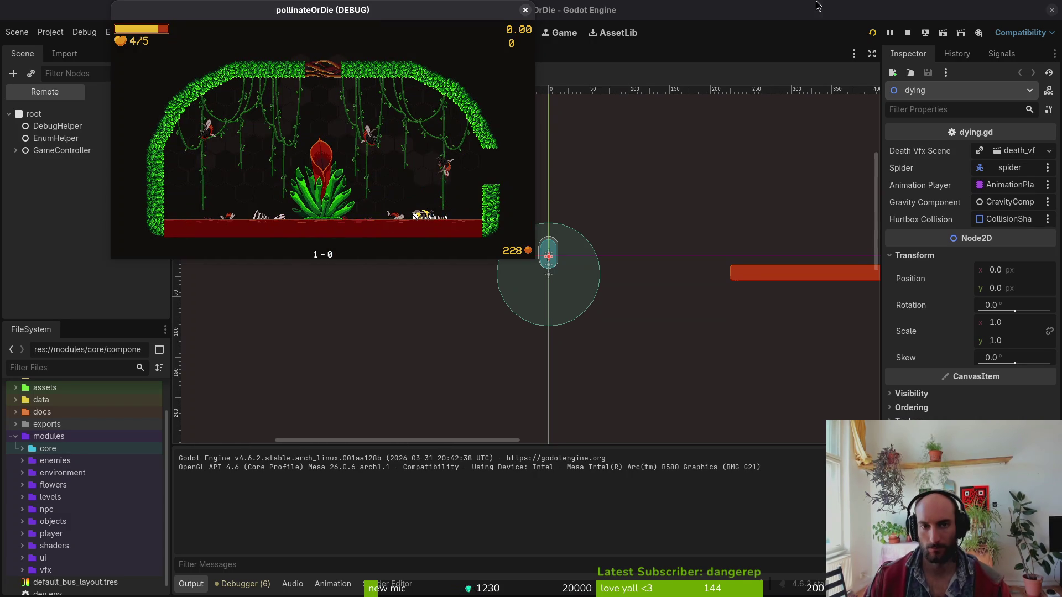
pyautogui.click(525, 10)
# Step: Relaunch tig and inspect the mantis.tscn diff
pyautogui.hotkey('alt', 'Tab')
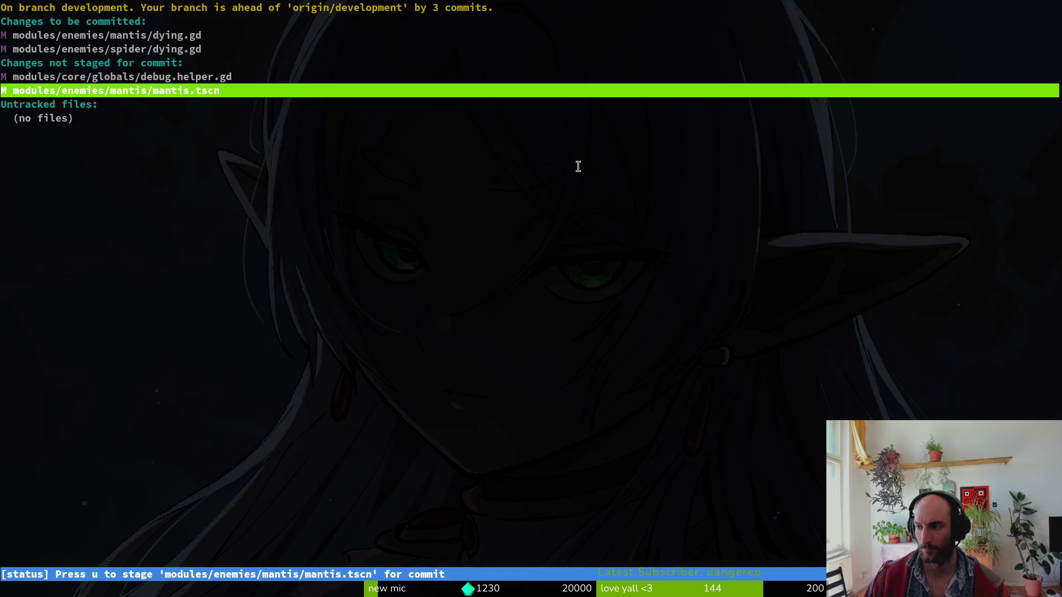
pyautogui.write('qtig')
pyautogui.press('Return')
pyautogui.press('Down')
pyautogui.press('Down')
pyautogui.press('Down')
pyautogui.press('Return')
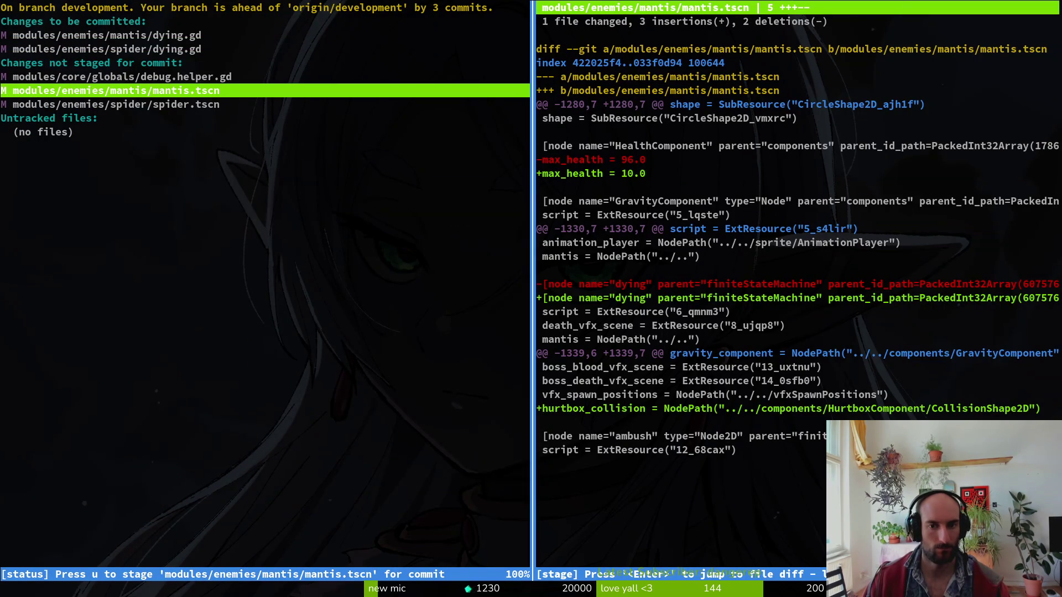
pyautogui.press('q')
pyautogui.press('q')
# Step: Restore the mantis HealthComponent Max Health to 92 and save the mantis scene
pyautogui.hotkey('alt', 'Tab')
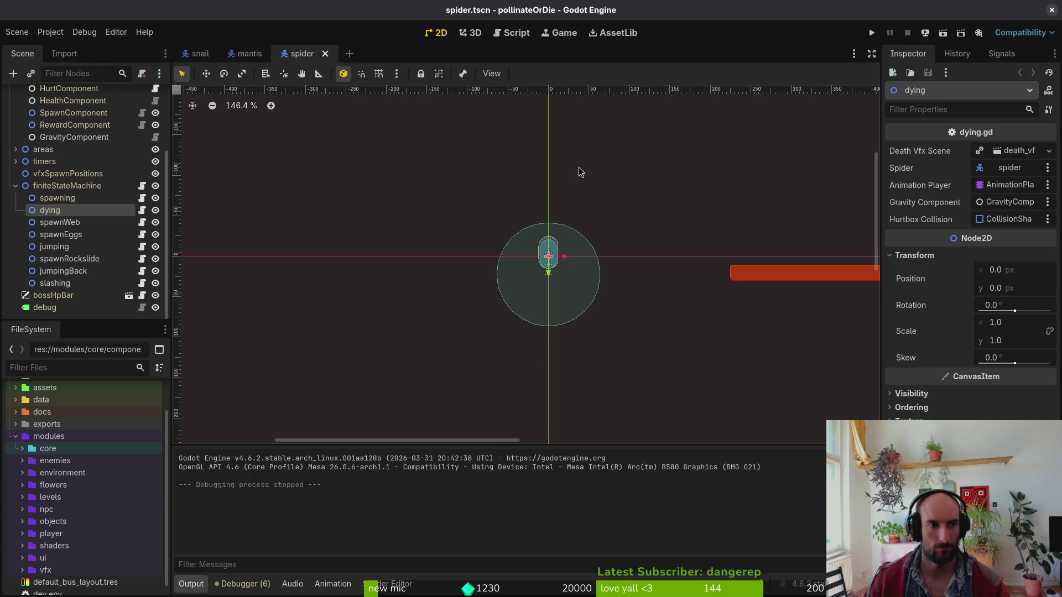
pyautogui.click(241, 55)
pyautogui.click(241, 56)
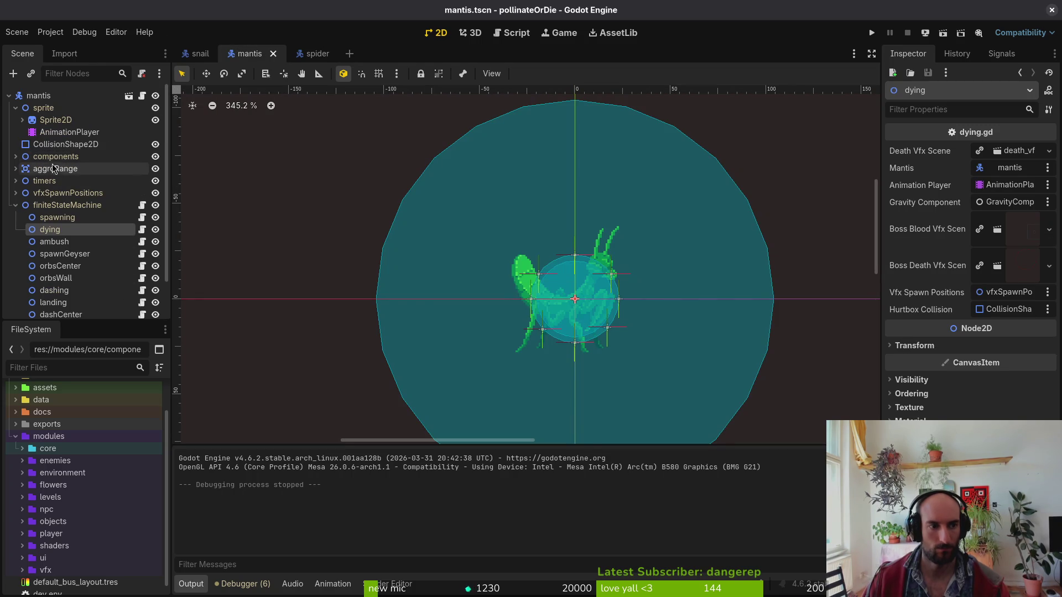
pyautogui.click(22, 156)
pyautogui.click(15, 156)
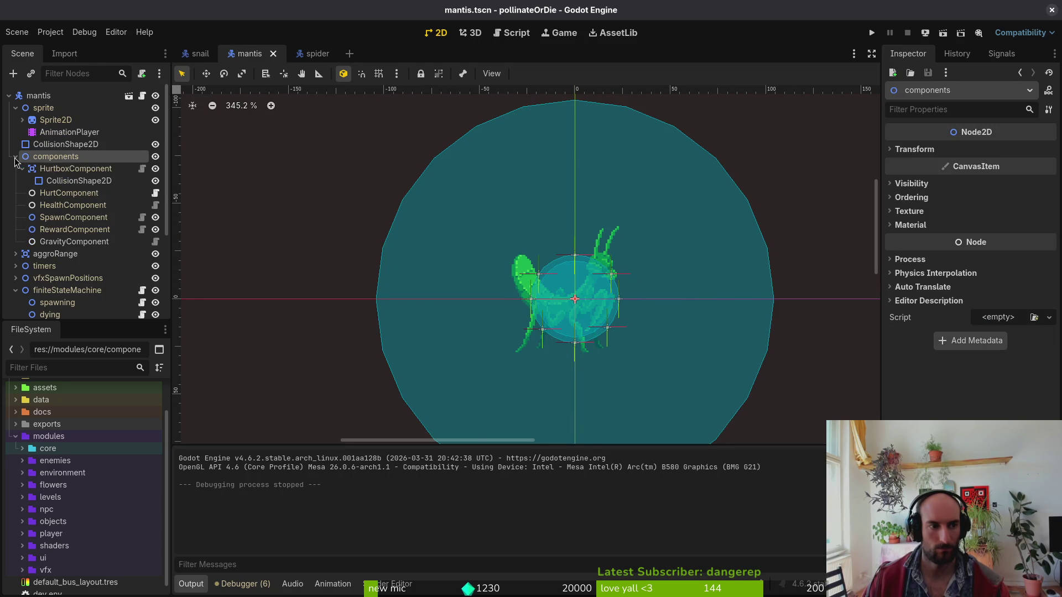
pyautogui.click(72, 205)
pyautogui.press('Return')
pyautogui.hotkey('ctrl', 's')
# Step: Stage mantis.tscn and spider.tscn in tig's status view
pyautogui.press('super+2')
pyautogui.write('tig')
pyautogui.press('Return')
pyautogui.press('s')
pyautogui.press('Down')
pyautogui.press('Down')
pyautogui.press('u')
pyautogui.press('u')
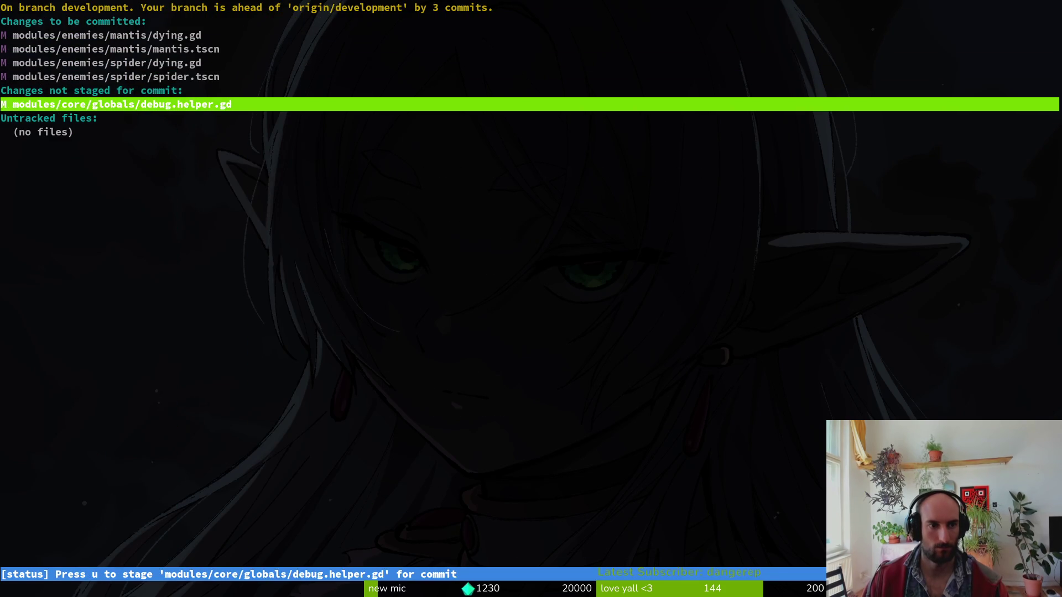
pyautogui.press('q')
pyautogui.press('q')
pyautogui.write('git commit -m')
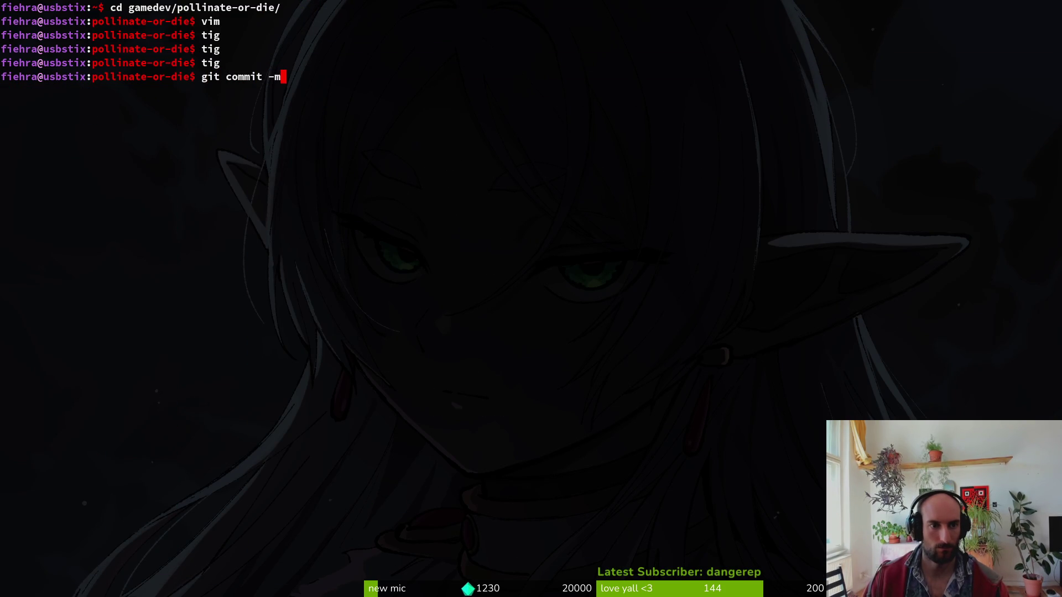
pyautogui.press('super+1')
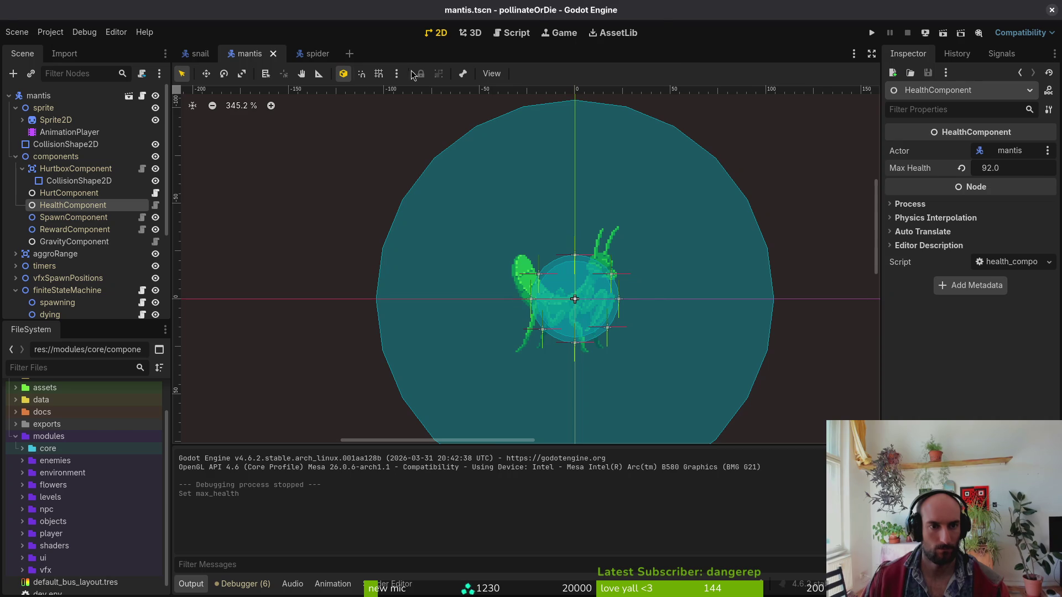
pyautogui.hotkey('alt', 'shift', 'o')
# Step: Open hornet.tscn and select the hornet's dying state node
pyautogui.write('hornet.tscn')
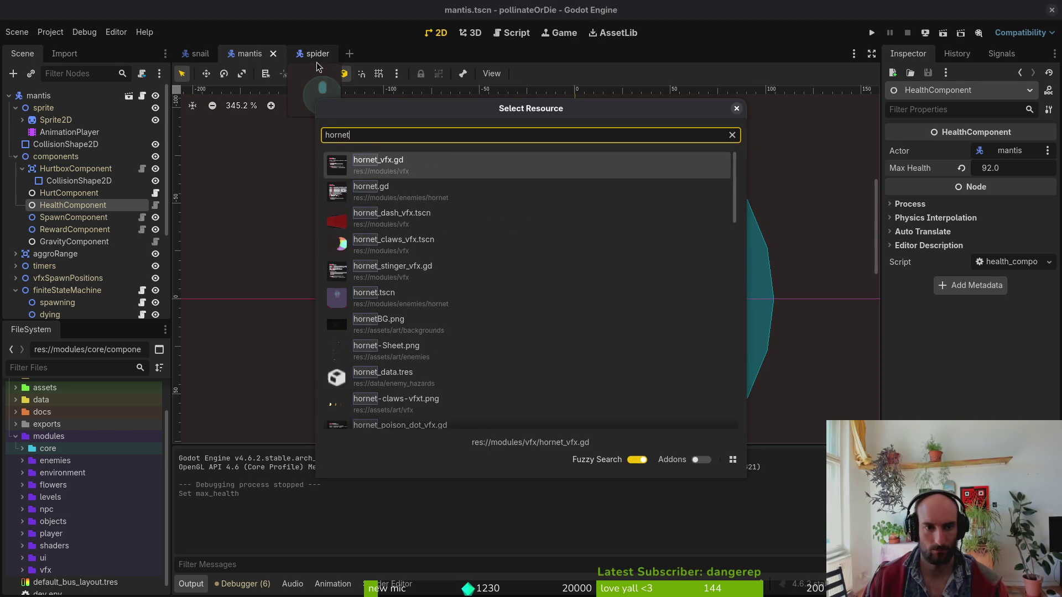
pyautogui.press('Down')
pyautogui.press('Down')
pyautogui.press('Down')
pyautogui.press('Return')
pyautogui.scroll(-1, 83, 221)
pyautogui.click(15, 275)
pyautogui.click(49, 288)
pyautogui.click(50, 300)
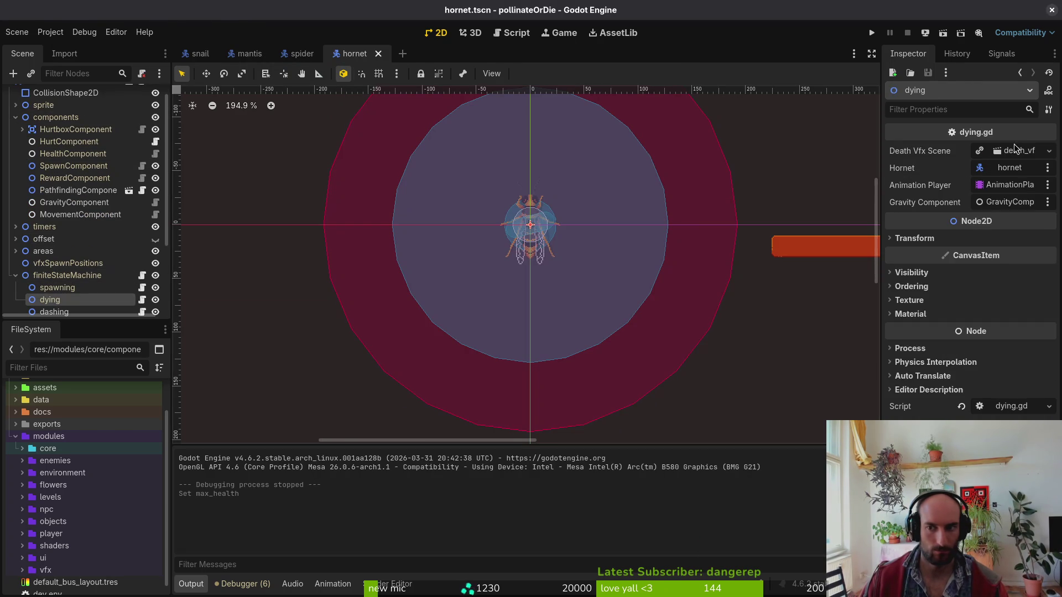
# Step: Open the hornet's dying.gd script in Vim from the terminal
pyautogui.press('super+2')
pyautogui.write('vim')
pyautogui.hotkey('ctrl', 'p')
pyautogui.write('hornetdy')
pyautogui.press('Return')
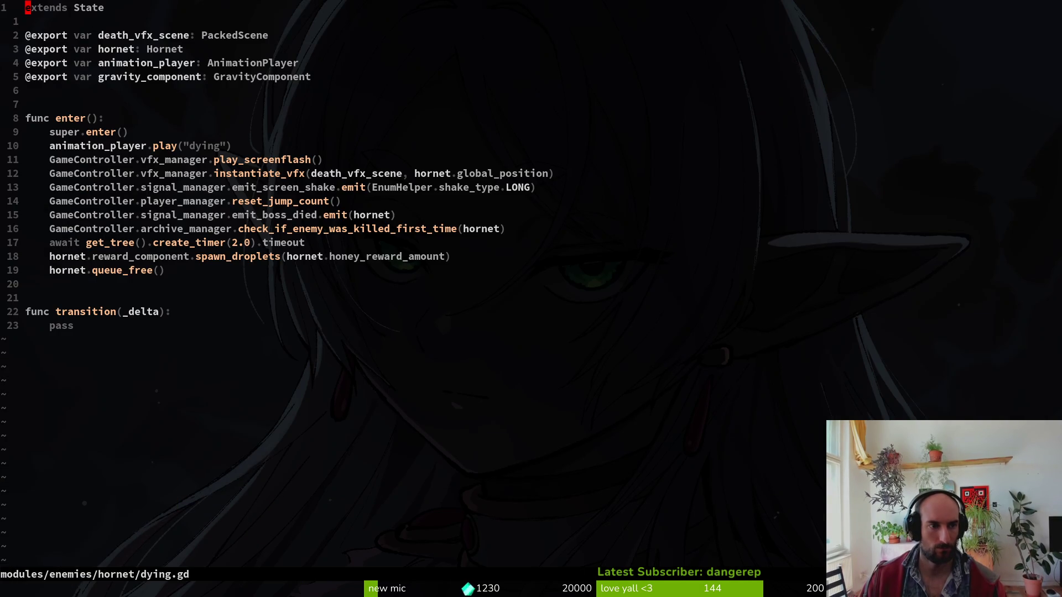
pyautogui.hotkey('ctrl', 'shift', 'v')
pyautogui.press('Down')
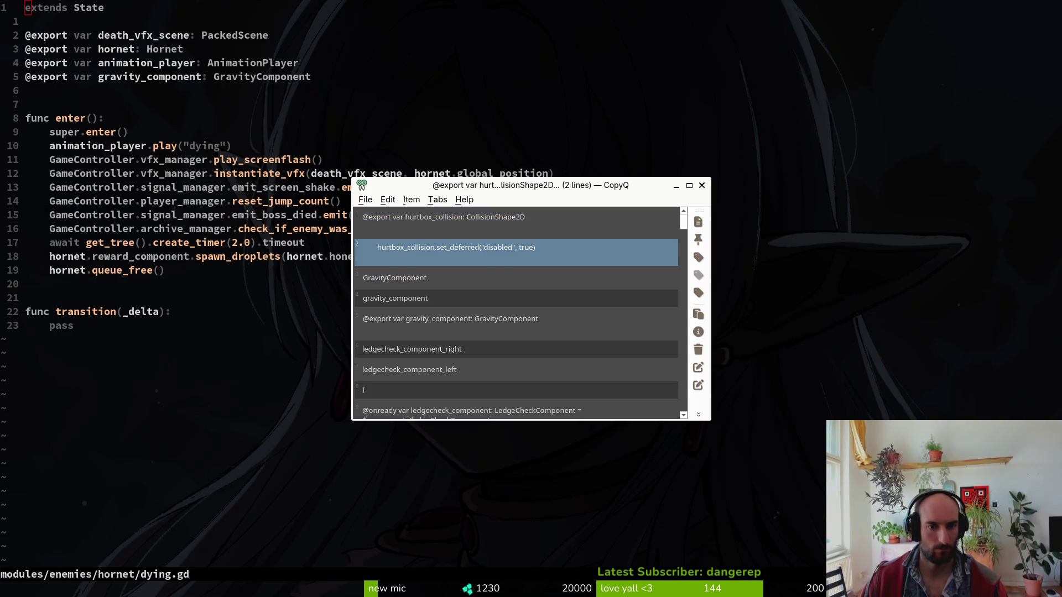
pyautogui.press('Return')
pyautogui.press('j')
pyautogui.press('j')
pyautogui.press('j')
pyautogui.press('p')
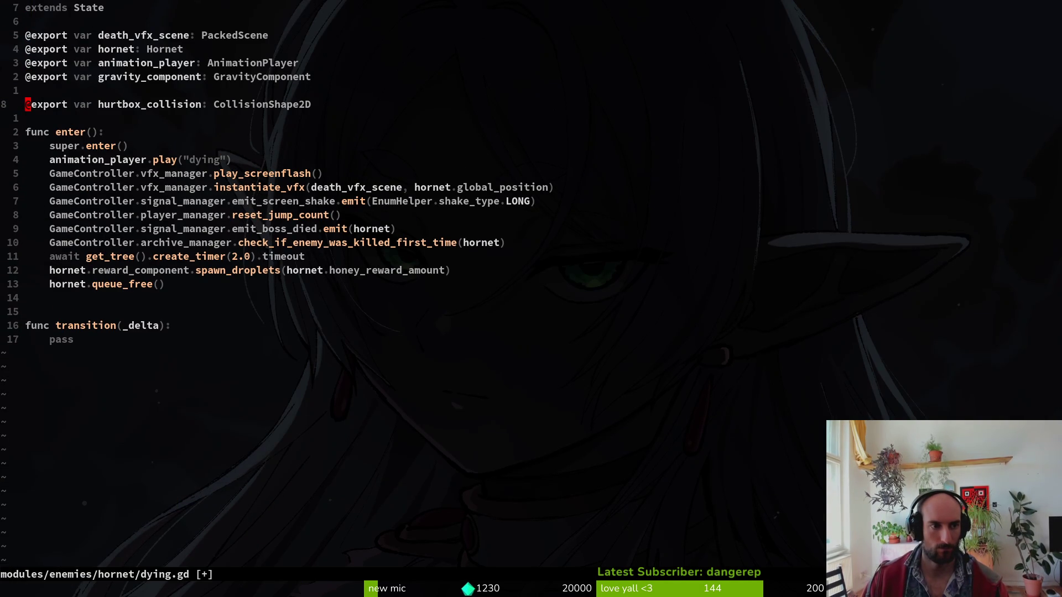
pyautogui.press('V')
pyautogui.press('K')
pyautogui.press('Escape')
# Step: Insert hurtbox_collision.set_deferred("disabled", true) in enter(), then save and quit with :wq
pyautogui.hotkey('ctrl', 'shift', 'v')
pyautogui.press('Down')
pyautogui.press('Down')
pyautogui.press('Up')
pyautogui.press('Escape')
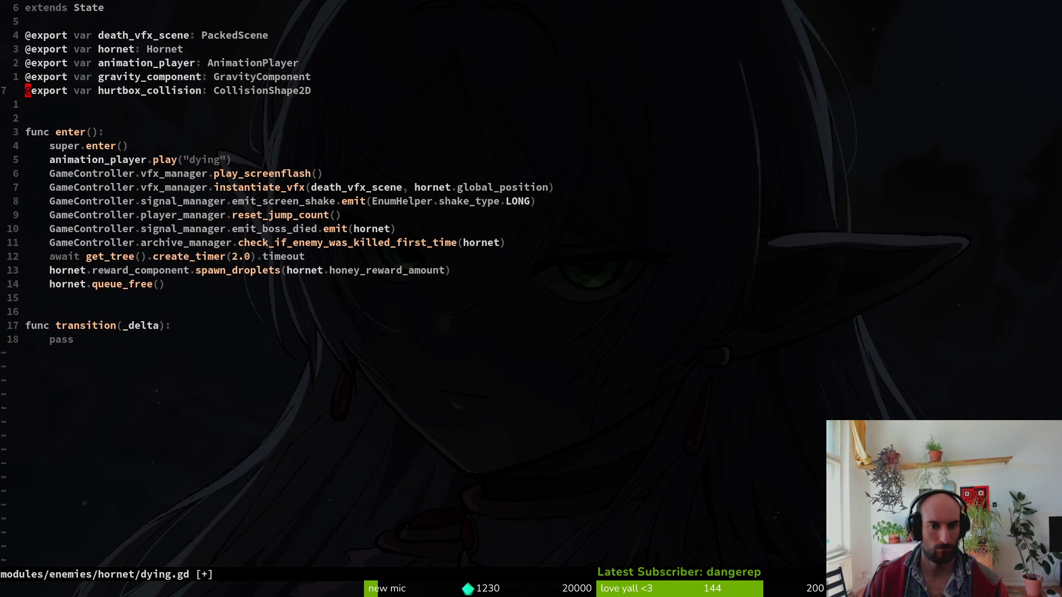
pyautogui.press('p')
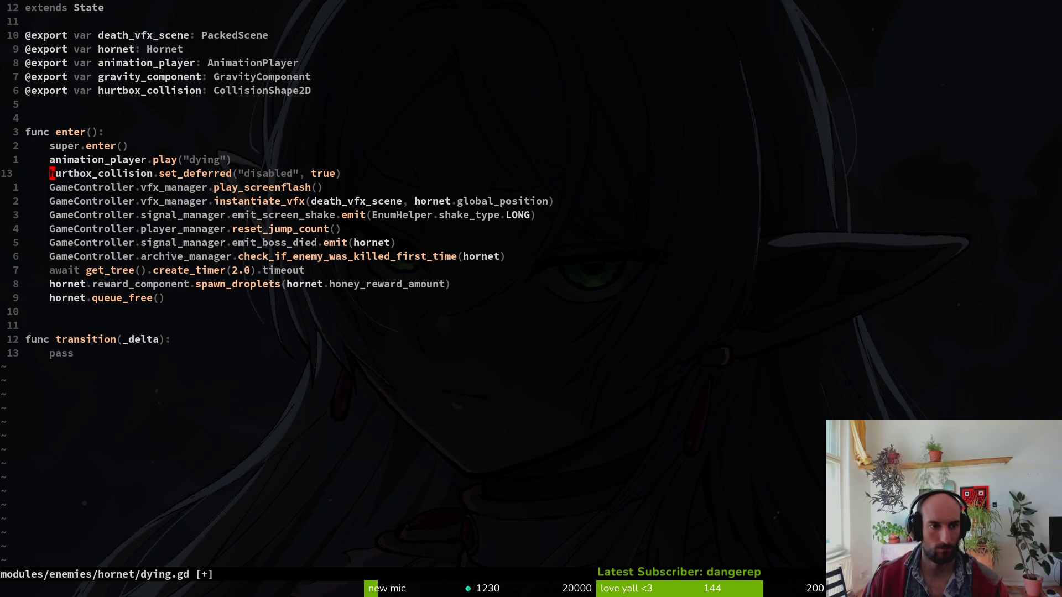
pyautogui.write(':w')
pyautogui.press('Return')
pyautogui.write(':wq')
pyautogui.press('Return')
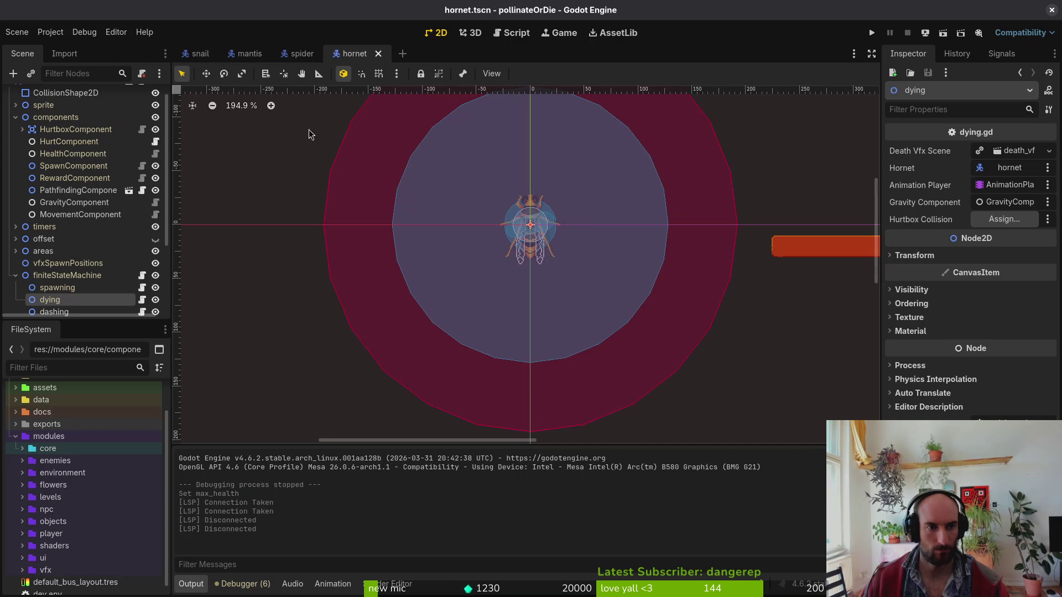
# Step: Assign HurtboxComponent's CollisionShape2D to the dying state's Hurtbox Collision property
pyautogui.click(60, 288)
pyautogui.click(65, 303)
pyautogui.click(1003, 219)
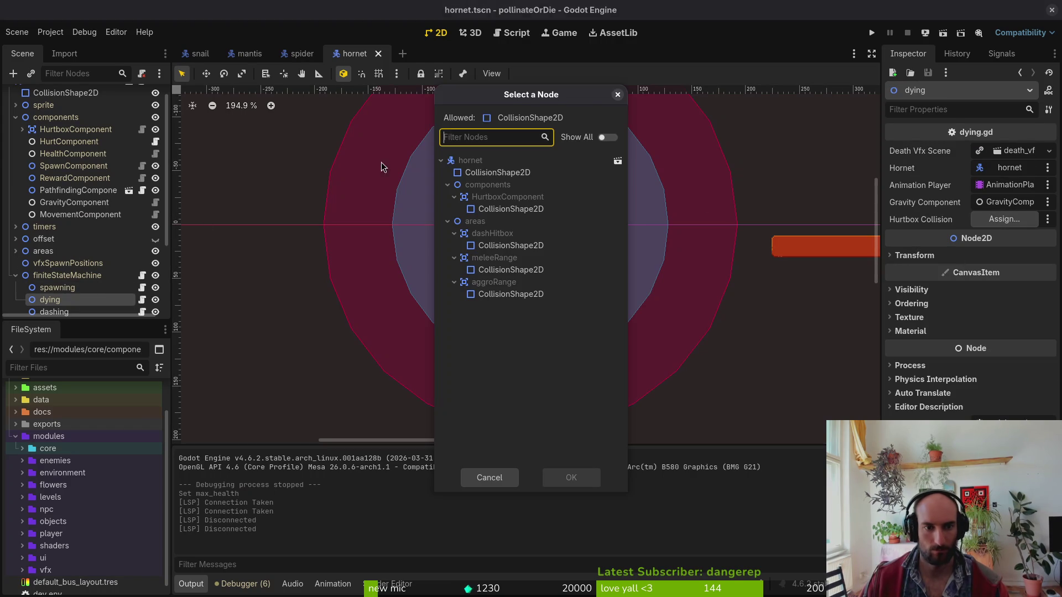
pyautogui.click(509, 209)
pyautogui.click(570, 477)
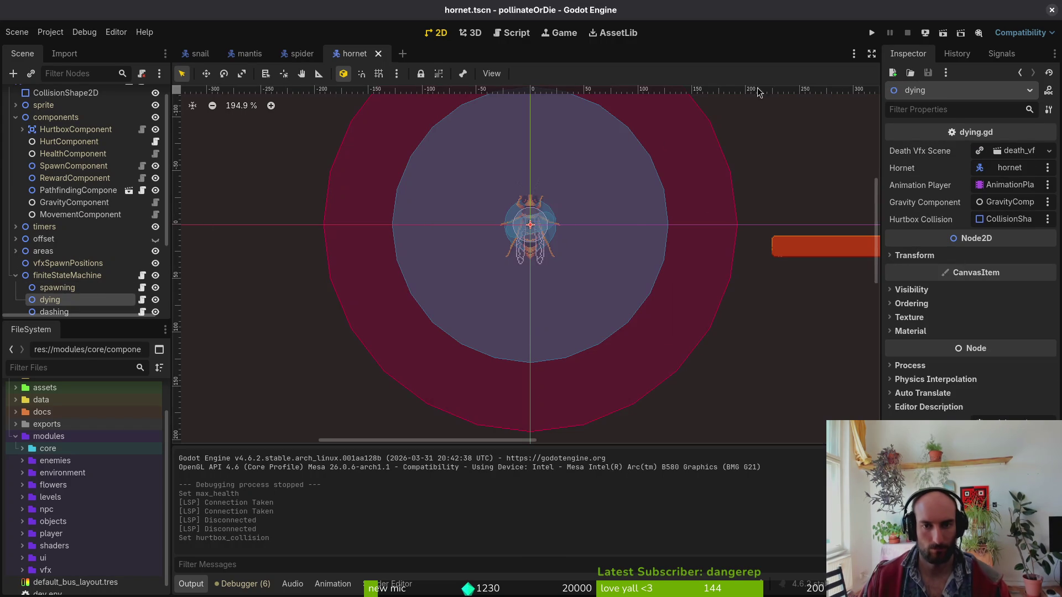
# Step: Review the changed files in tig, then start a git commit command
pyautogui.press('super+2')
pyautogui.write('tig')
pyautogui.press('Return')
pyautogui.press('Down')
pyautogui.press('Down')
pyautogui.press('Down')
pyautogui.press('Down')
pyautogui.press('Down')
pyautogui.press('Down')
pyautogui.press('Down')
pyautogui.write('qgi')
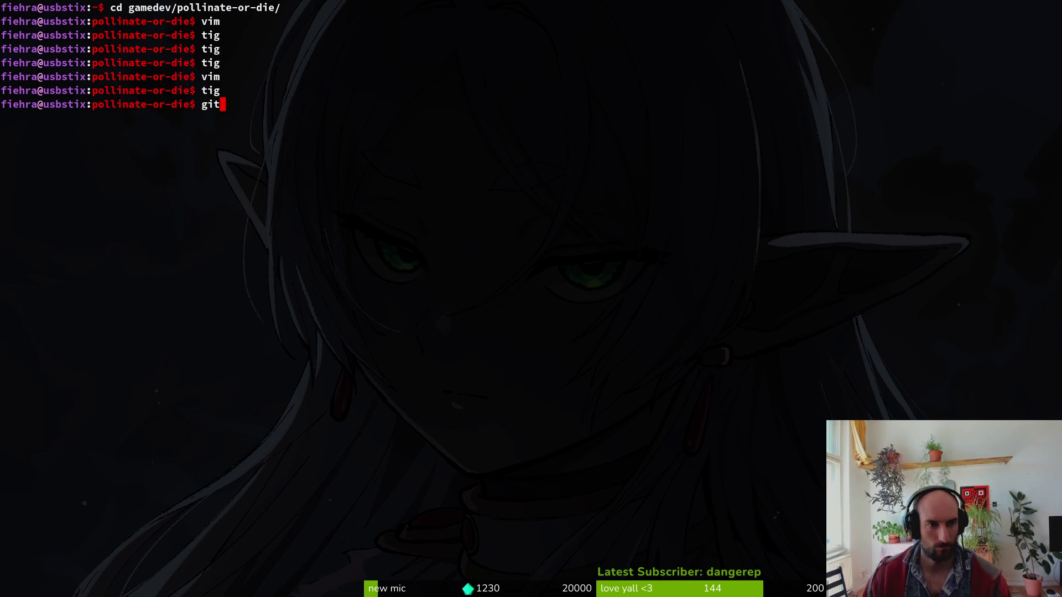
pyautogui.write('t -m "disa')
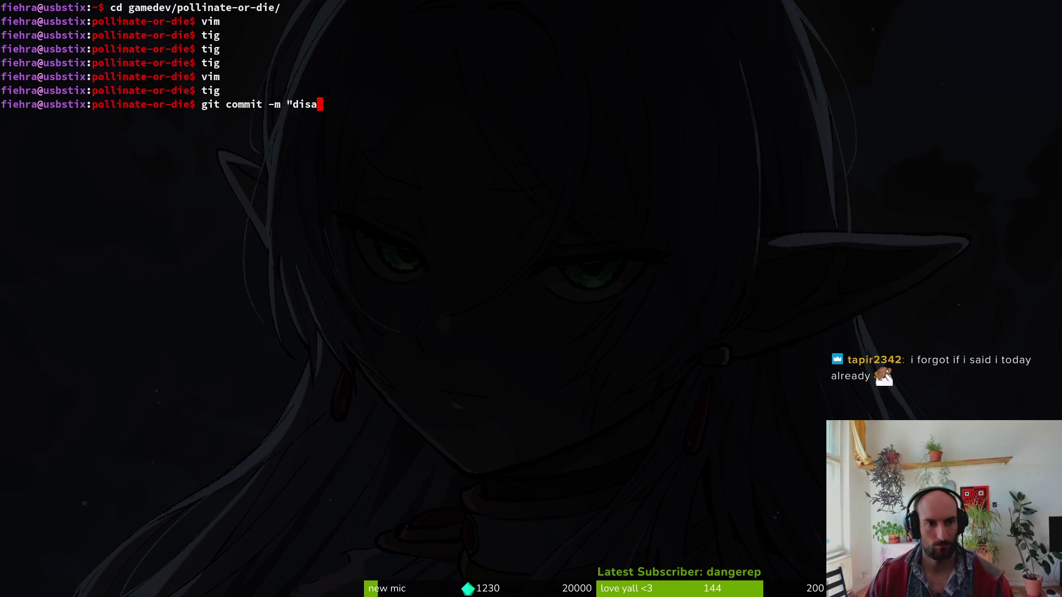
pyautogui.write('bled hurtboxes after bosses')
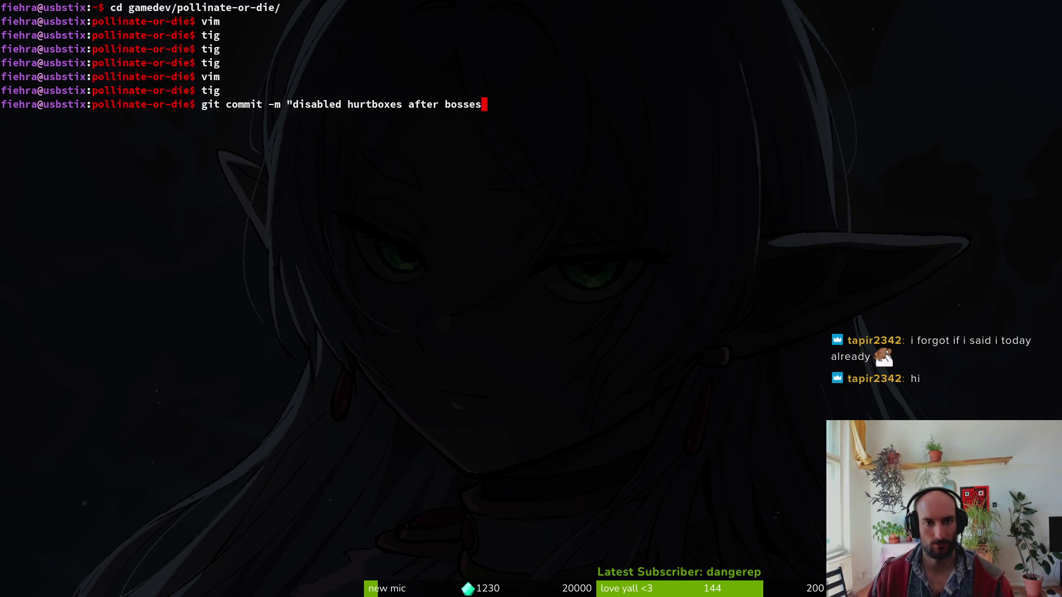
# Step: Commit as "disabled hurtboxes after bosses dead" and git push to the remote
pyautogui.write('d"')
pyautogui.press('Return')
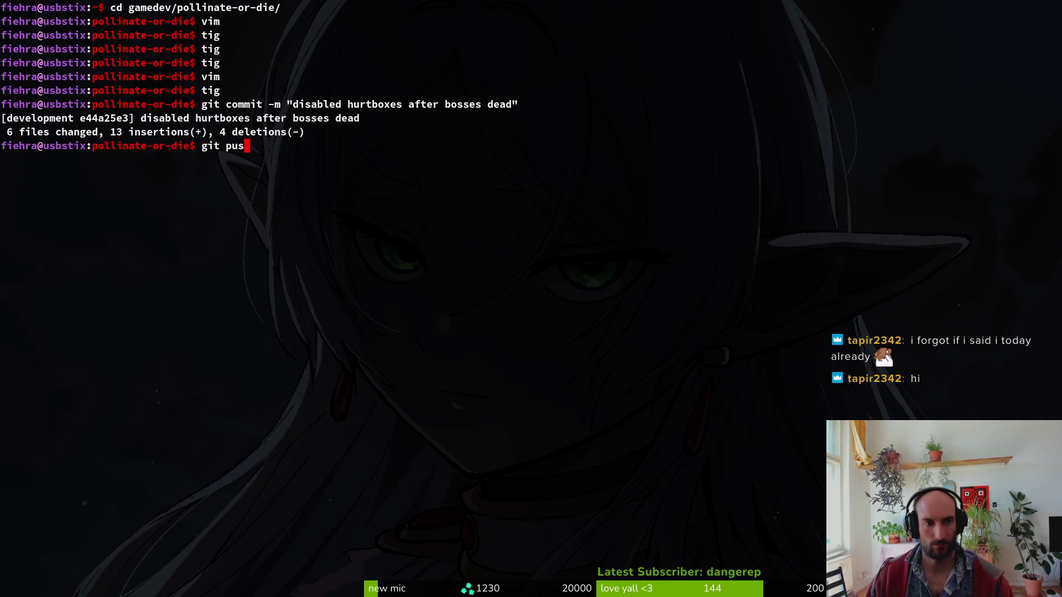
pyautogui.write('h')
pyautogui.press('Return')
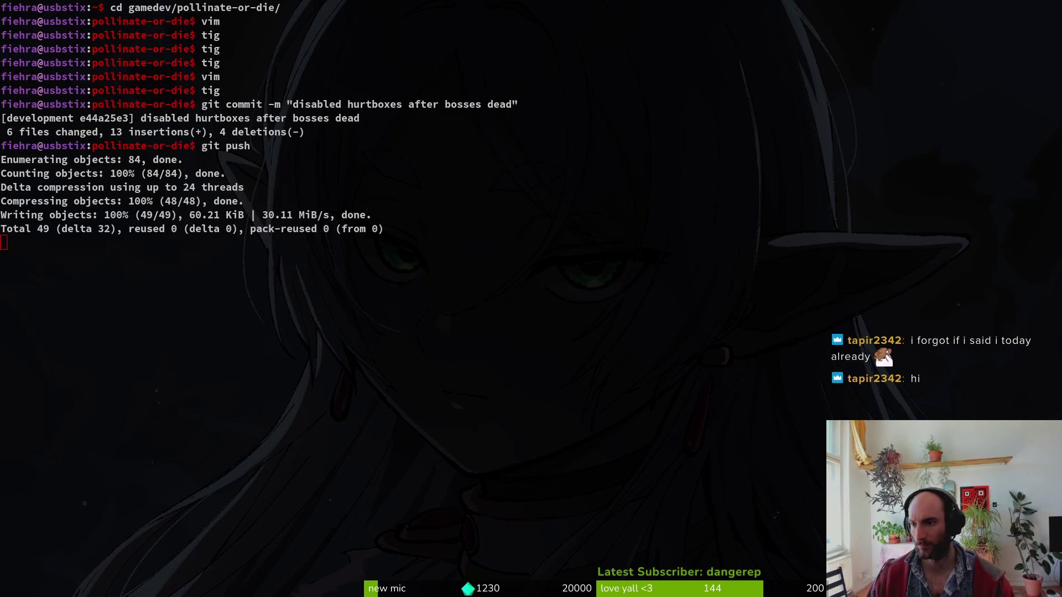
pyautogui.press('super+b')
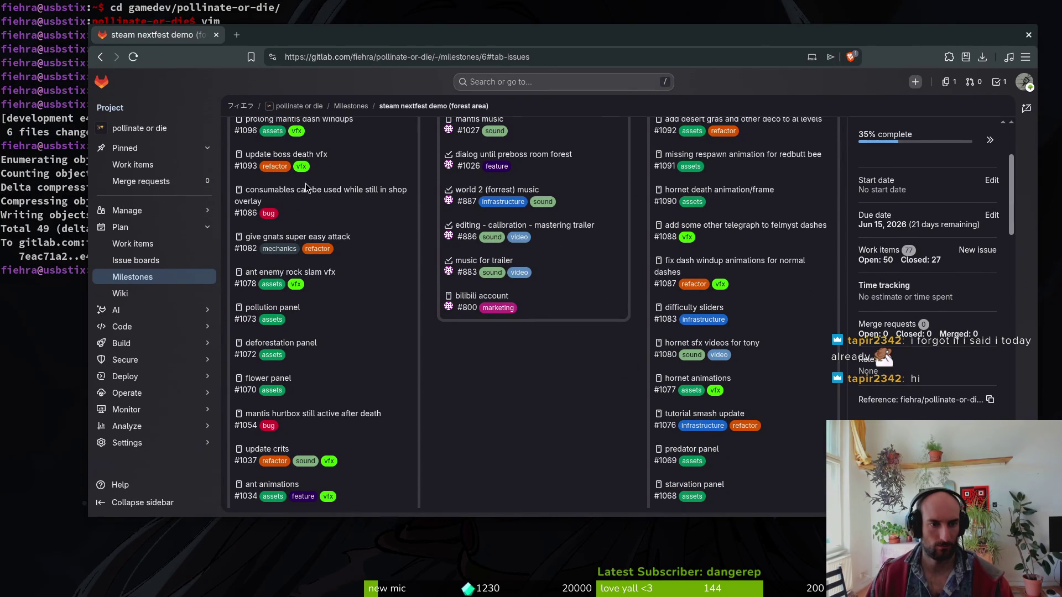
# Step: Close work item #1054 'mantis hurtbox still active after death' and reopen the steam nextfest demo milestone
pyautogui.scroll(3, 344, 349)
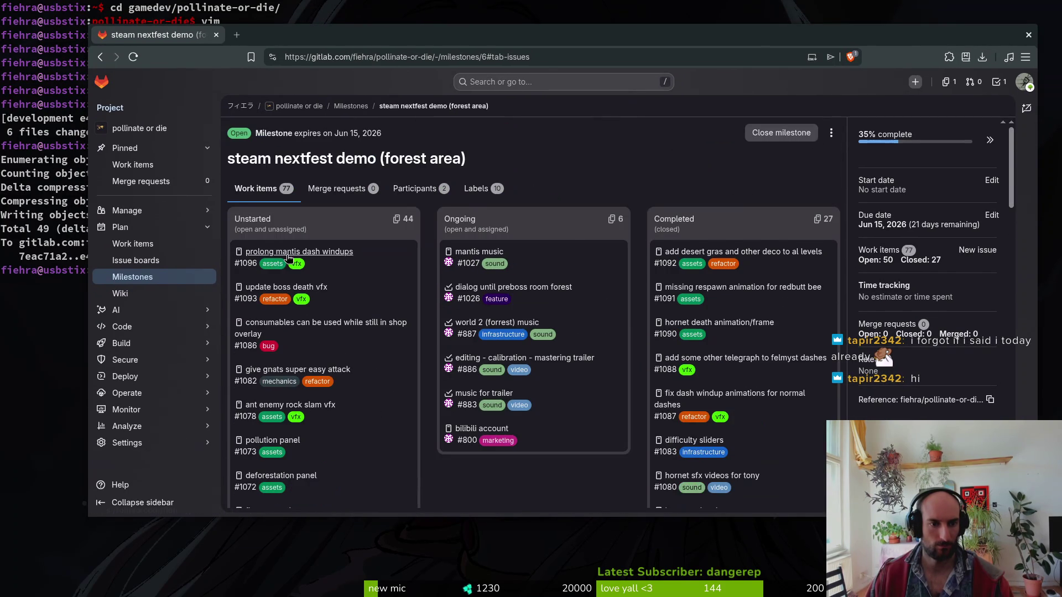
pyautogui.scroll(-3, 347, 365)
pyautogui.click(336, 414)
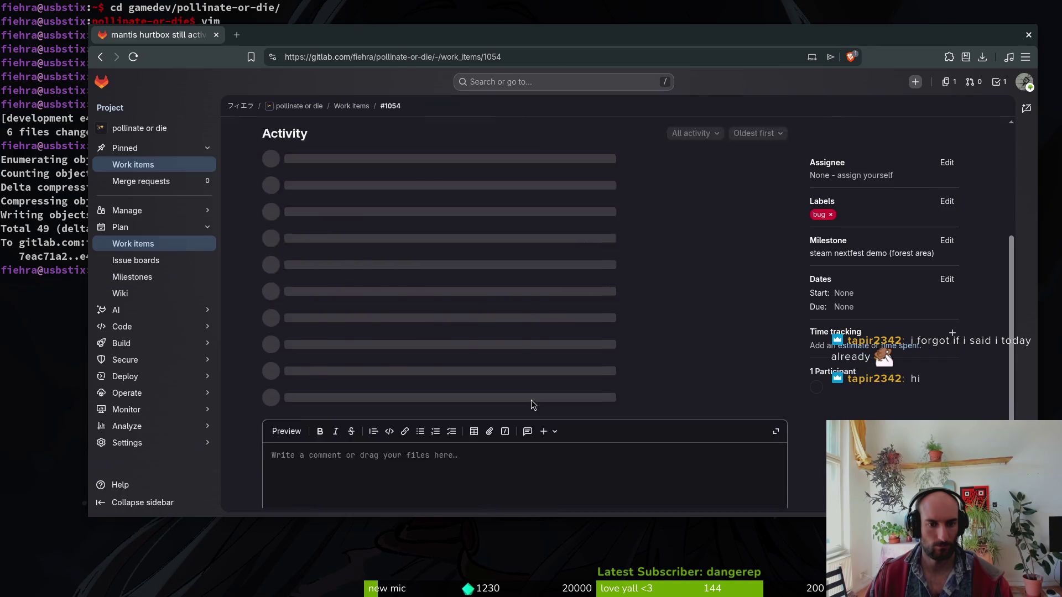
pyautogui.click(352, 487)
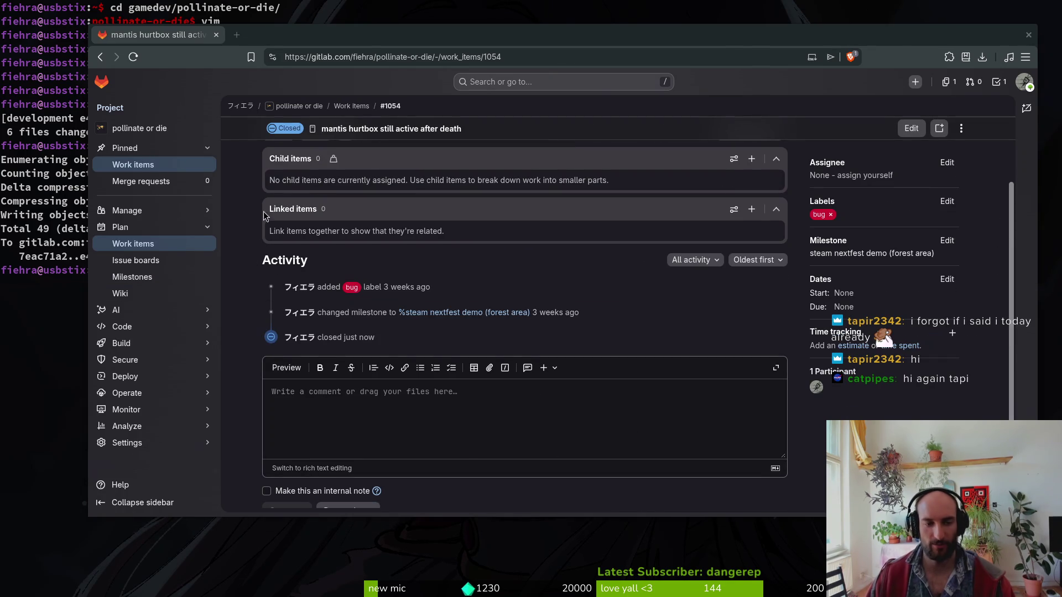
pyautogui.click(147, 278)
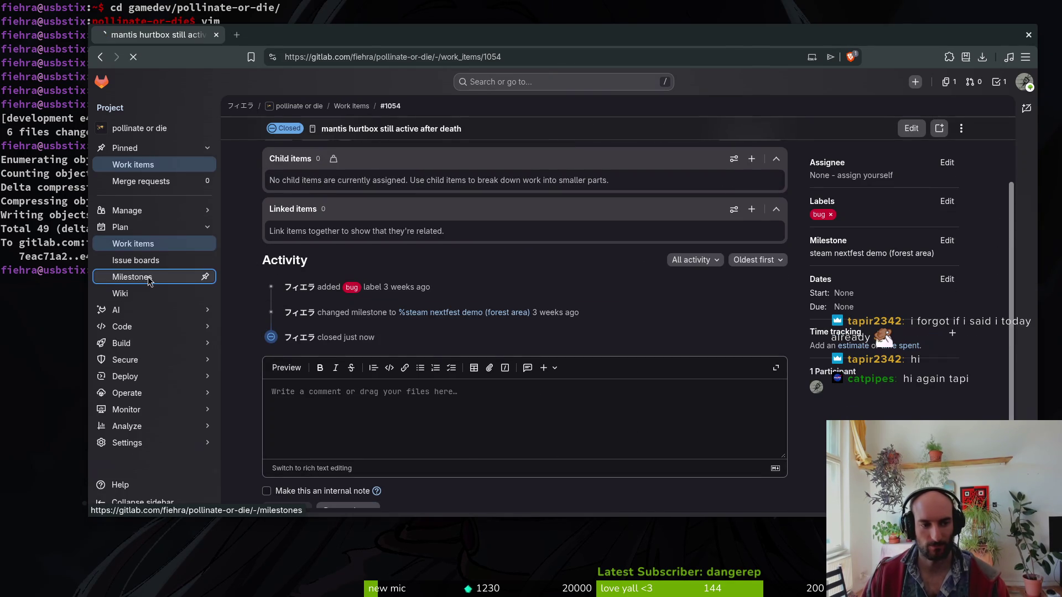
pyautogui.click(351, 162)
pyautogui.click(2, 139)
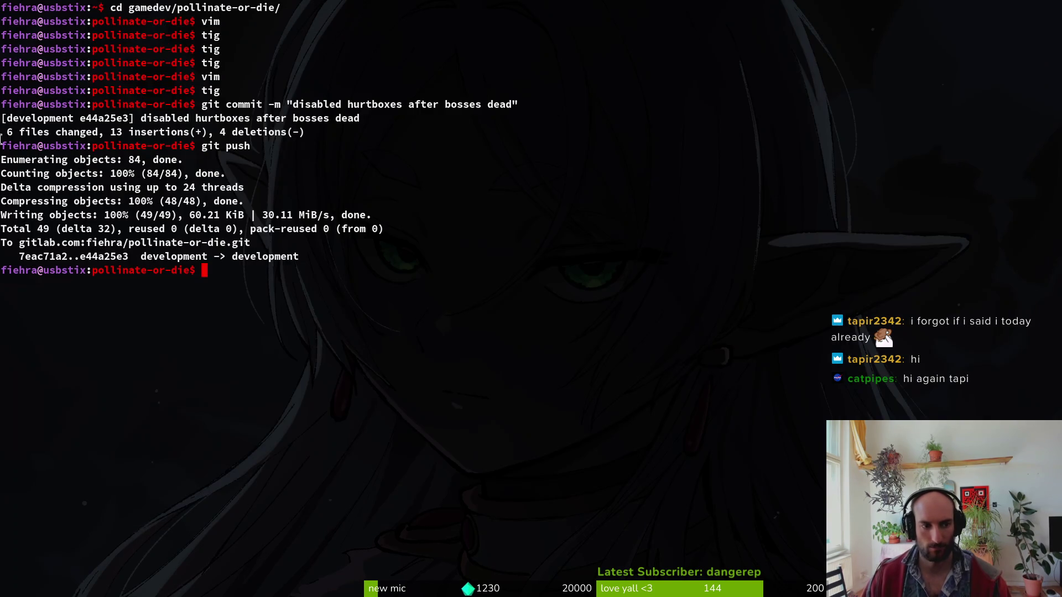
# Step: Open sludge.gd in Vim using the file finder
pyautogui.press('Return')
pyautogui.hotkey('ctrl', 'p')
pyautogui.write('sludge')
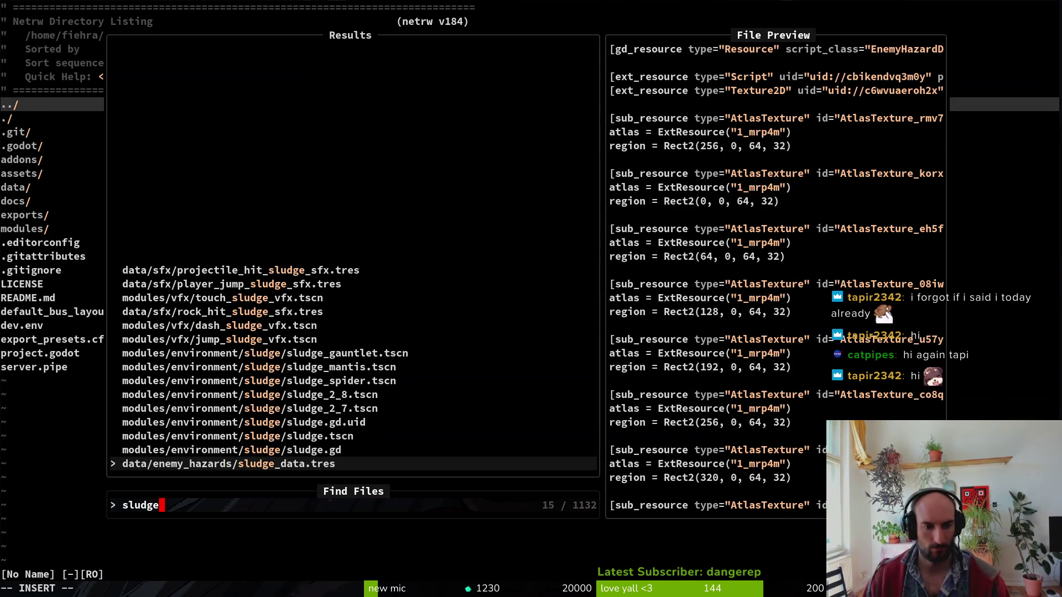
pyautogui.press('Up')
pyautogui.press('Return')
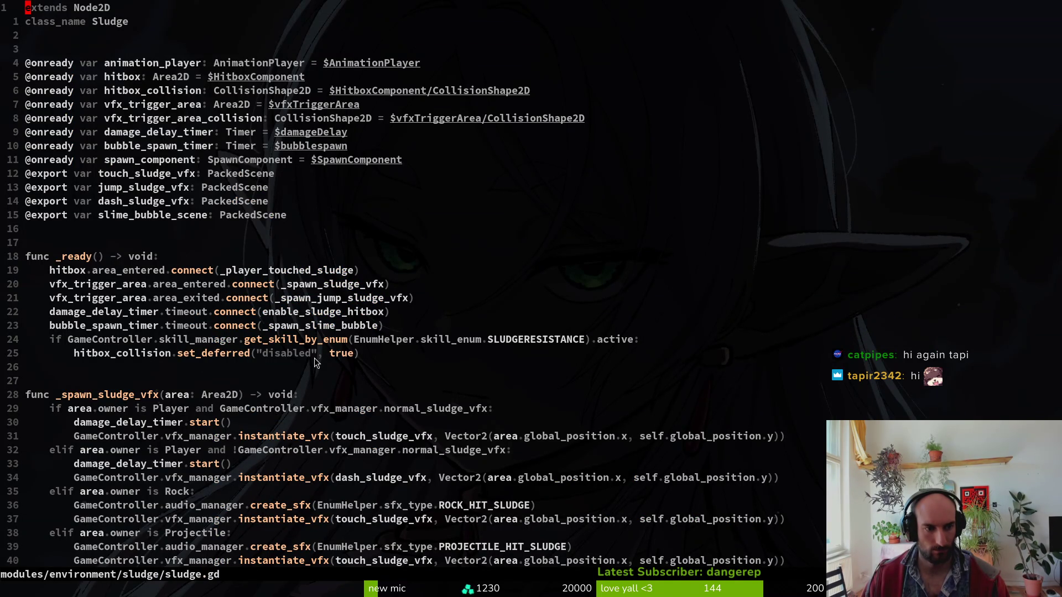
# Step: Move the SLUDGERESISTANCE check and hitbox-disable lines above _ready into a new func _init() -> void
pyautogui.click(268, 340)
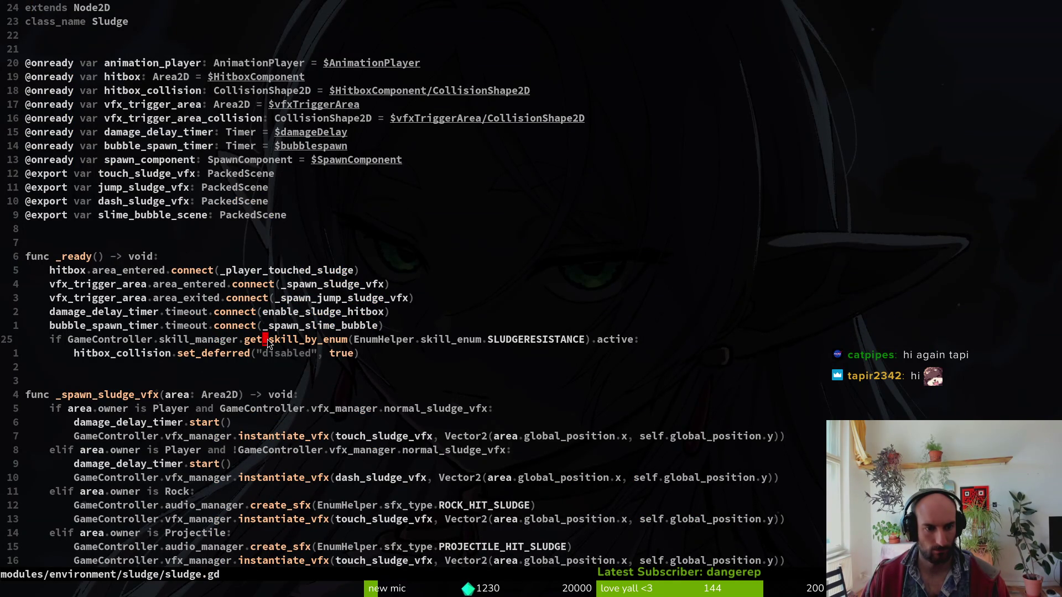
pyautogui.hotkey('shift', 'v')
pyautogui.press('j')
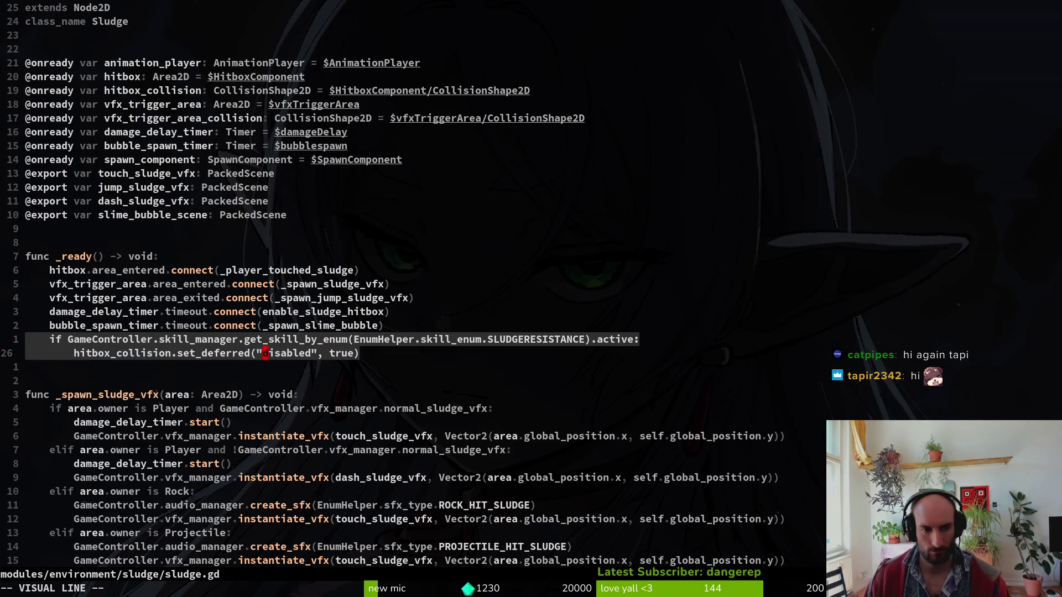
pyautogui.hotkey('shift', 'k')
pyautogui.hotkey('shift', 'k')
pyautogui.hotkey('shift', 'k')
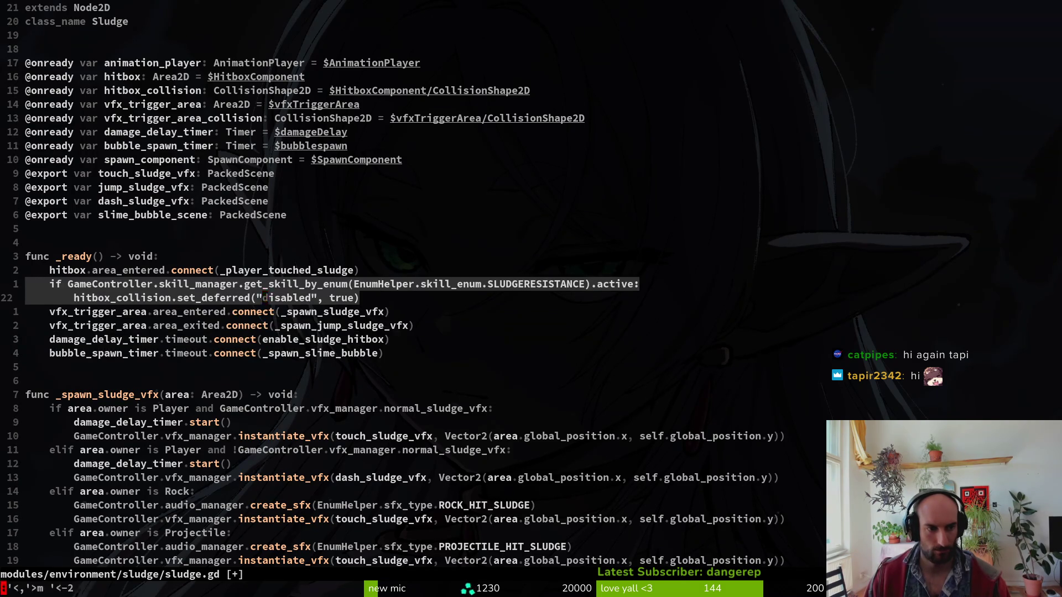
pyautogui.press('Escape')
pyautogui.write('ko')
pyautogui.write('unc -ini')
pyautogui.write('ini')
pyautogui.press('Return')
pyautogui.press('Escape')
# Step: Indent the check under _init, add blank lines after it, and save sludge.gd
pyautogui.press('j')
pyautogui.hotkey('shift', 'v')
pyautogui.press('j')
pyautogui.press('>')
pyautogui.write(':w')
pyautogui.press('Return')
pyautogui.press('o')
pyautogui.press('Return')
pyautogui.press('Escape')
pyautogui.write(':w')
pyautogui.press('Return')
pyautogui.press('k')
pyautogui.press('k')
pyautogui.press('k')
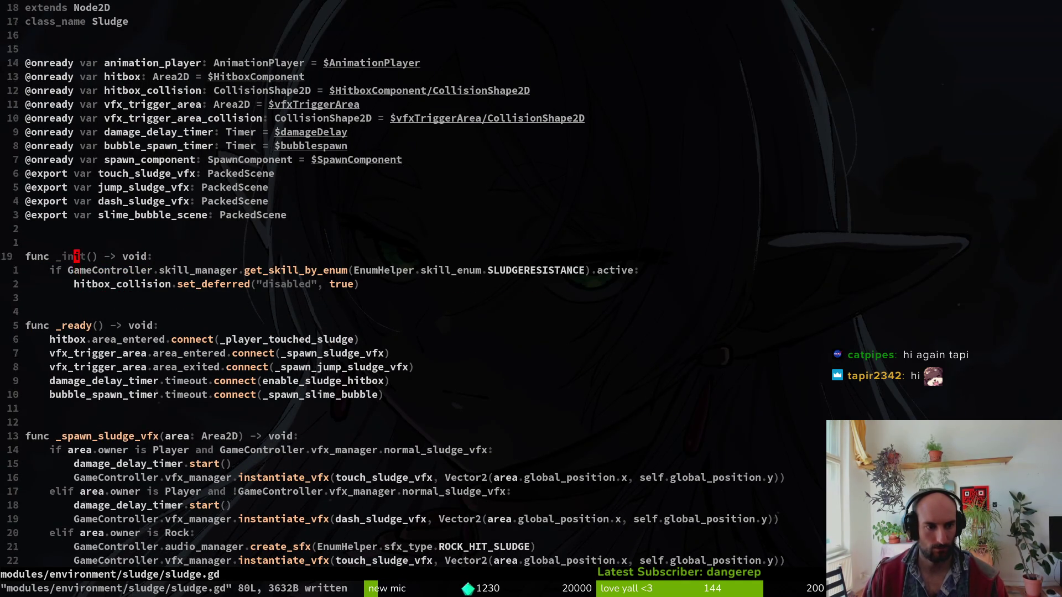
# Step: Scroll through the rest of sludge.gd to review the signal handler functions
pyautogui.scroll(-1, 210, 328)
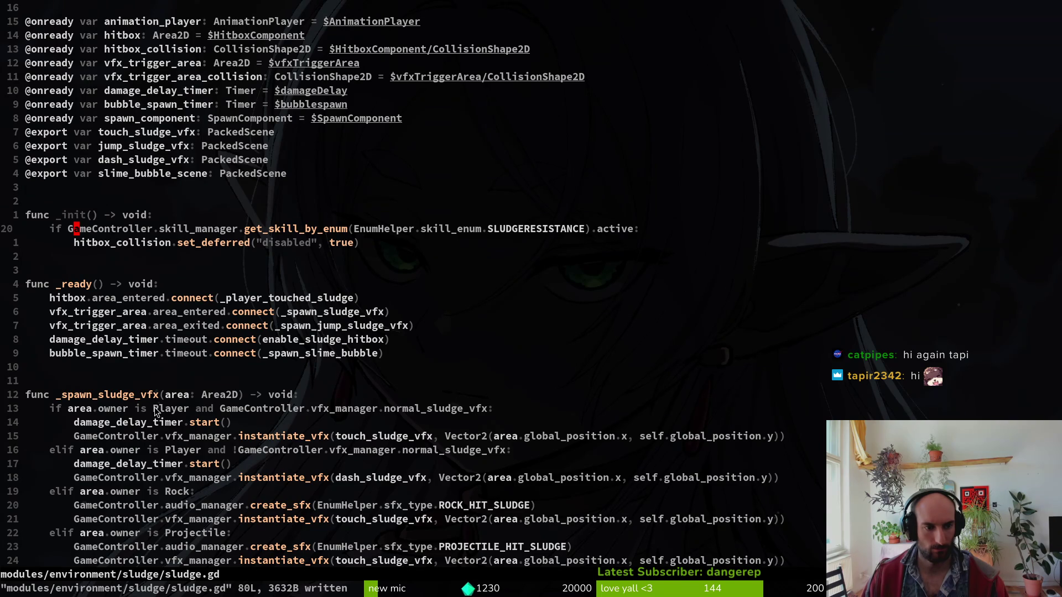
pyautogui.scroll(-1, 162, 433)
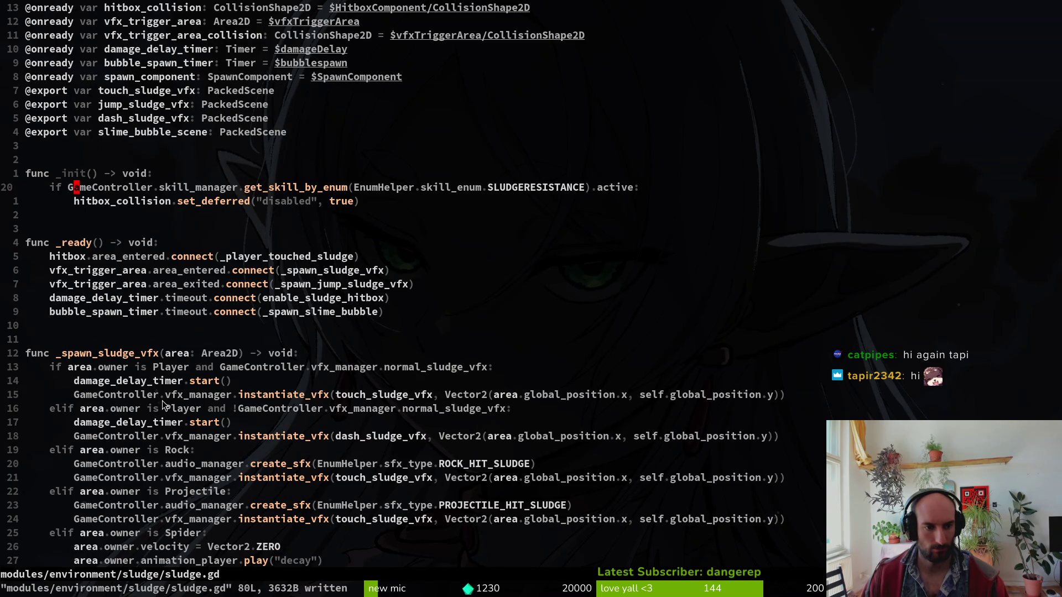
pyautogui.scroll(-2, 164, 396)
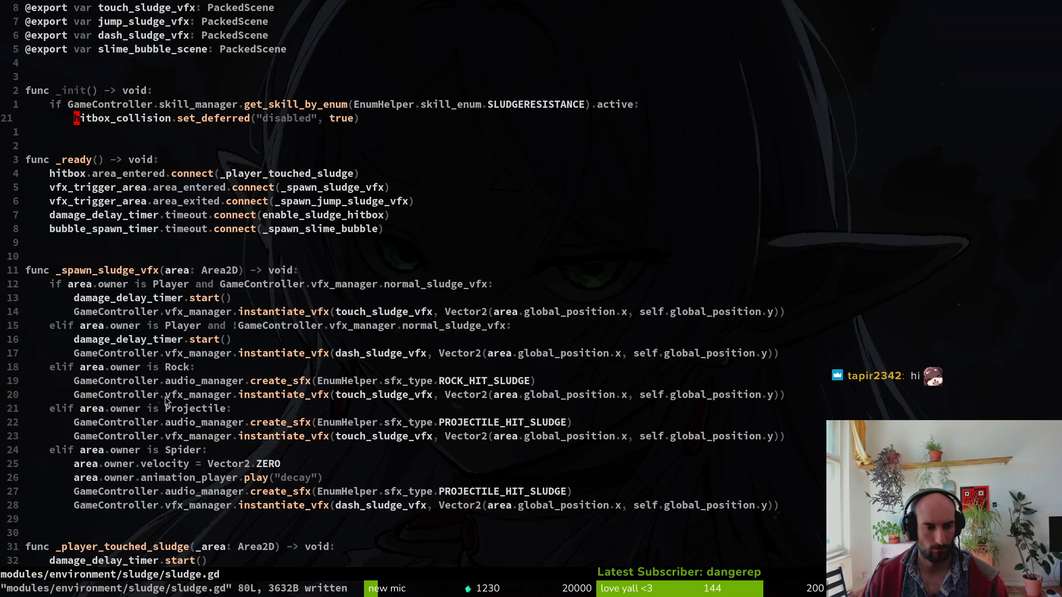
pyautogui.scroll(-2, 175, 396)
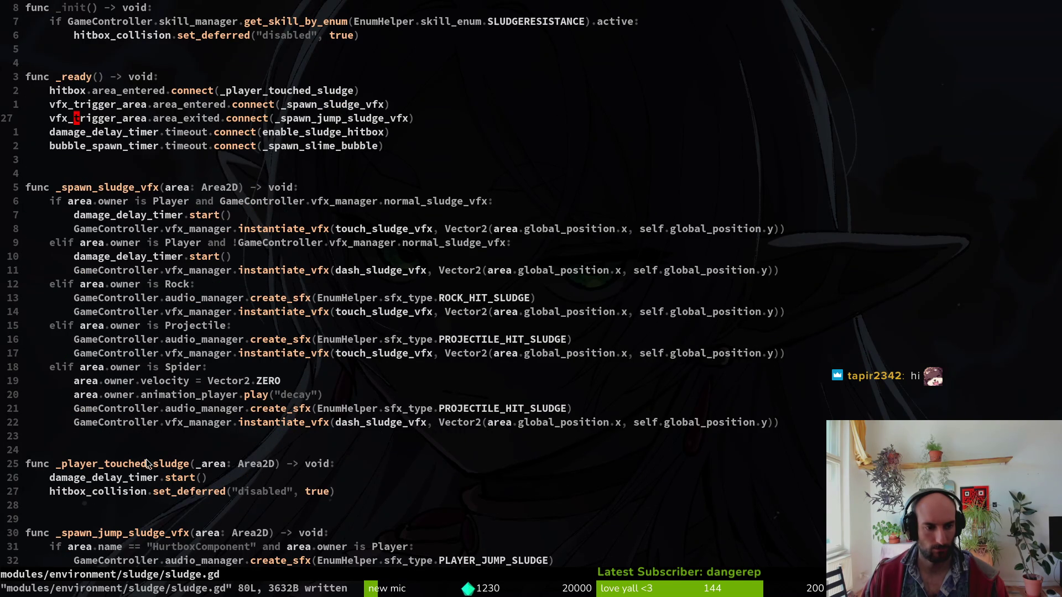
pyautogui.scroll(-1, 227, 441)
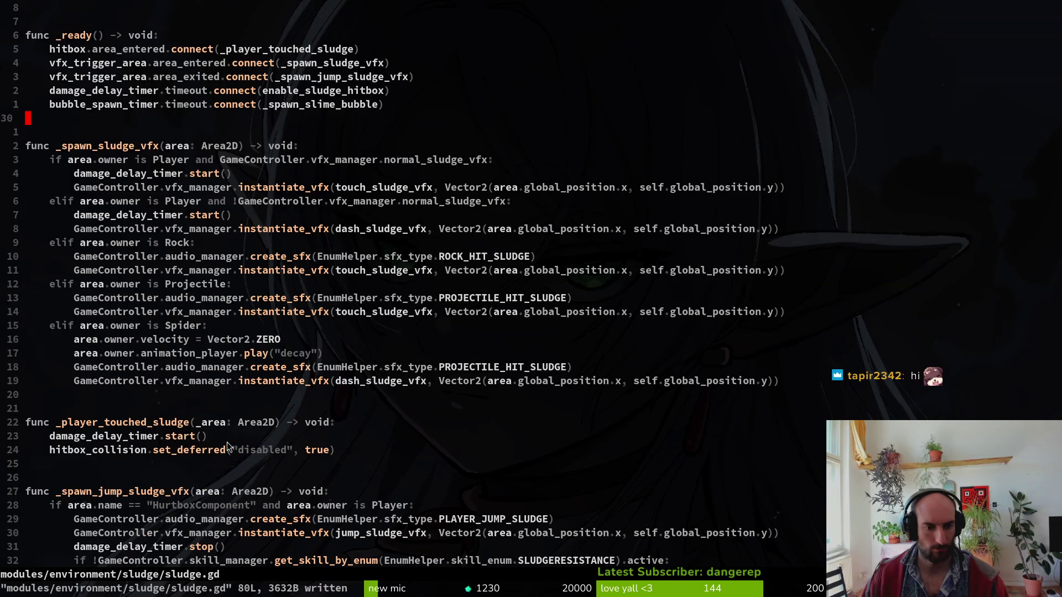
pyautogui.scroll(-2, 184, 450)
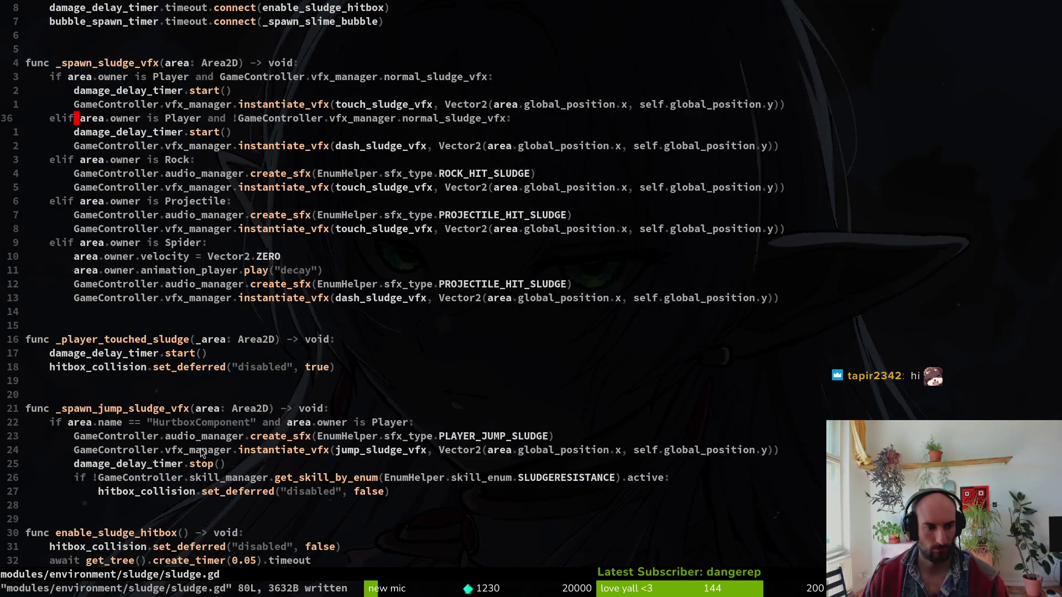
pyautogui.scroll(-2, 185, 437)
pyautogui.scroll(-4, 185, 436)
pyautogui.hotkey('alt', 'Tab')
pyautogui.hotkey('alt', 'Tab')
# Step: Quick-open the sludge_2_7.tscn scene in Godot
pyautogui.press('super+2')
pyautogui.hotkey('ctrl', 'shift', 'o')
pyautogui.write('sludgets')
pyautogui.press('Down')
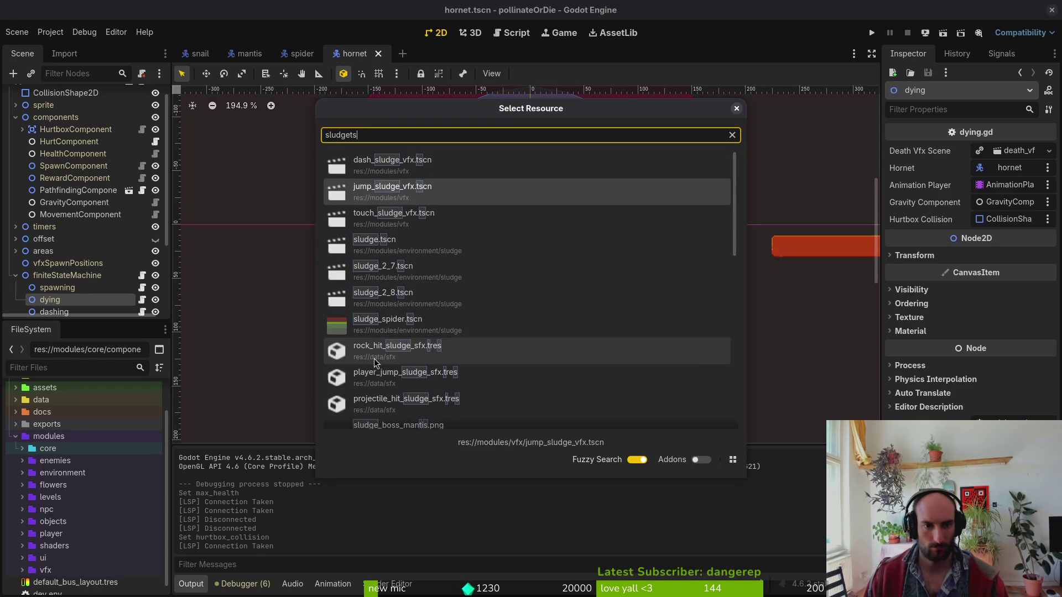
pyautogui.press('Down')
pyautogui.press('Down')
pyautogui.press('Down')
pyautogui.press('Return')
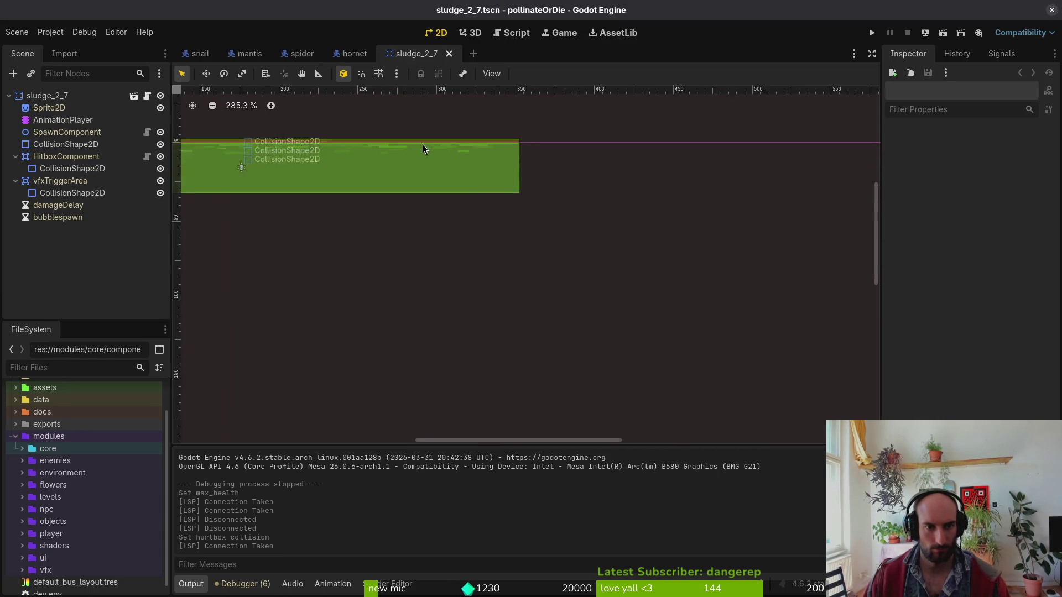
# Step: Toggle visibility of vfxTriggerArea and HitboxComponent to compare their collision areas
pyautogui.scroll(6, 430, 155)
pyautogui.hscroll(-5, 375, 185)
pyautogui.scroll(3, 512, 242)
pyautogui.scroll(2, 333, 192)
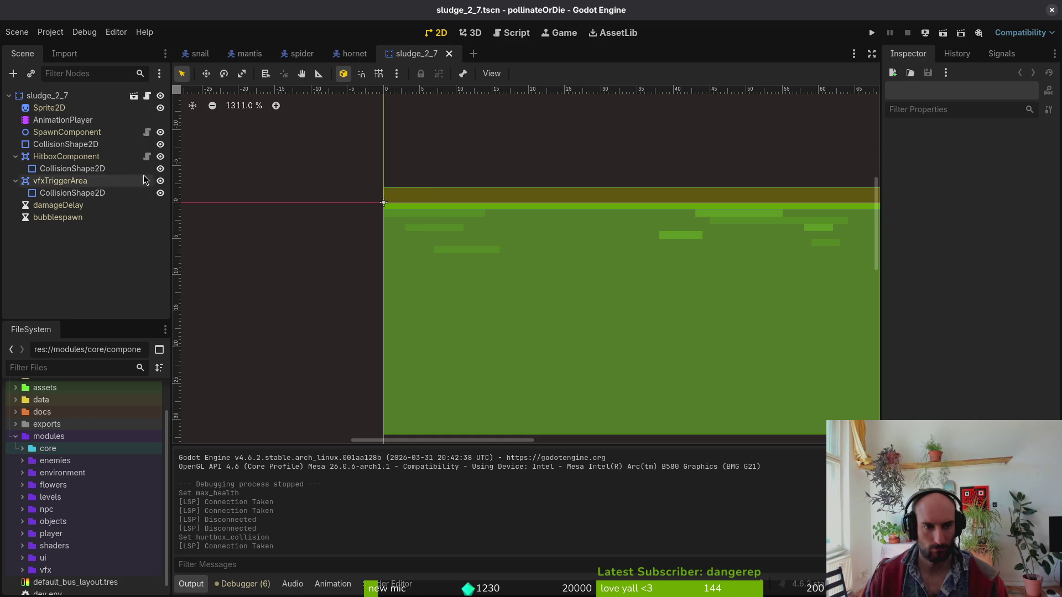
pyautogui.click(16, 181)
pyautogui.click(15, 156)
pyautogui.click(15, 157)
pyautogui.click(16, 181)
pyautogui.click(72, 193)
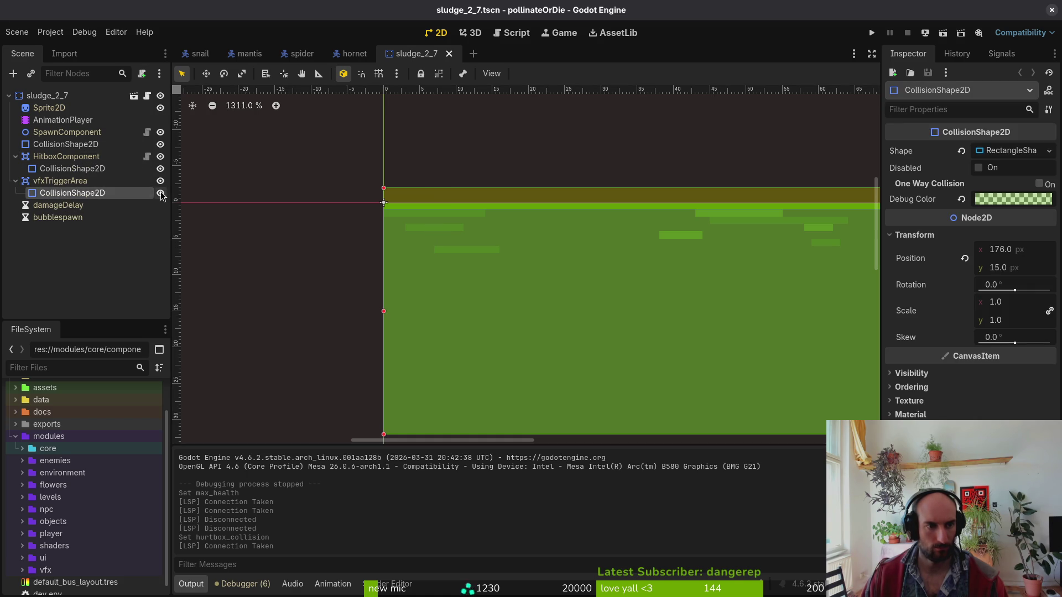
pyautogui.click(159, 182)
pyautogui.click(159, 182)
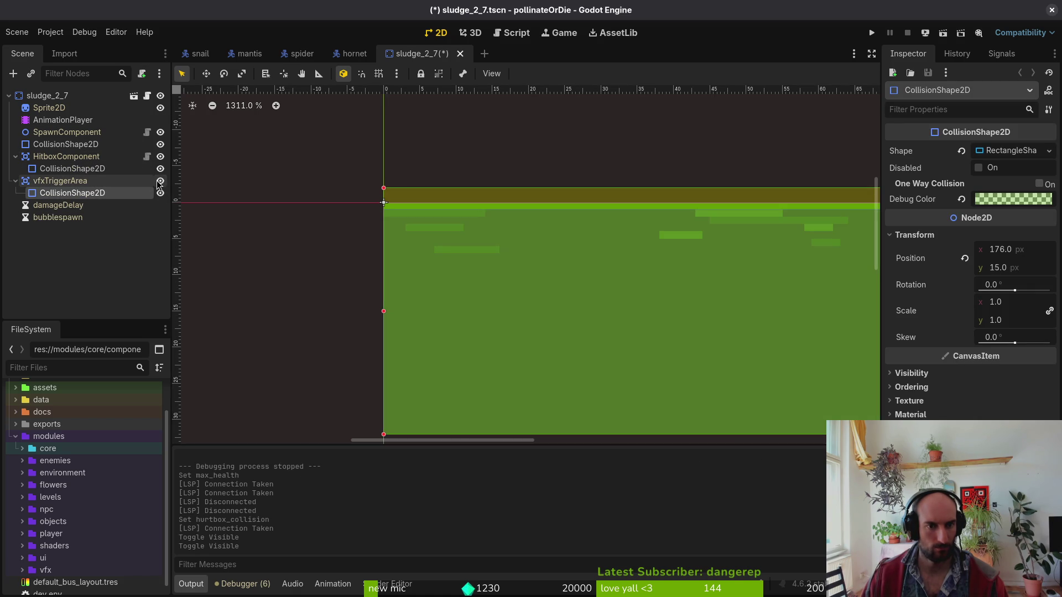
pyautogui.click(161, 157)
pyautogui.click(162, 157)
pyautogui.click(162, 158)
pyautogui.click(161, 157)
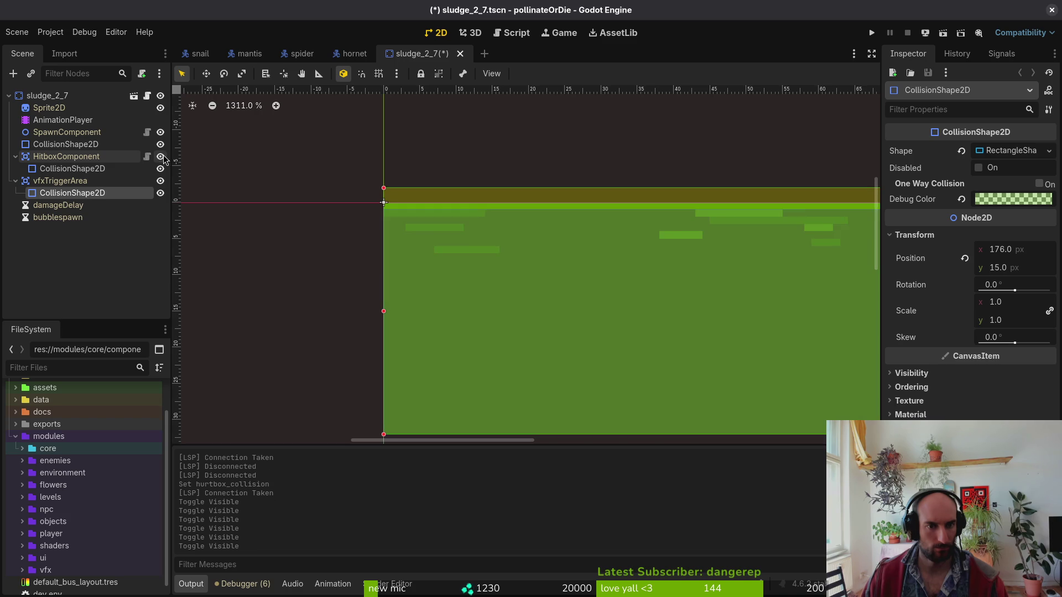
# Step: Lower the top edges of the trigger area and hitbox collision shapes and save
pyautogui.scroll(4, 437, 220)
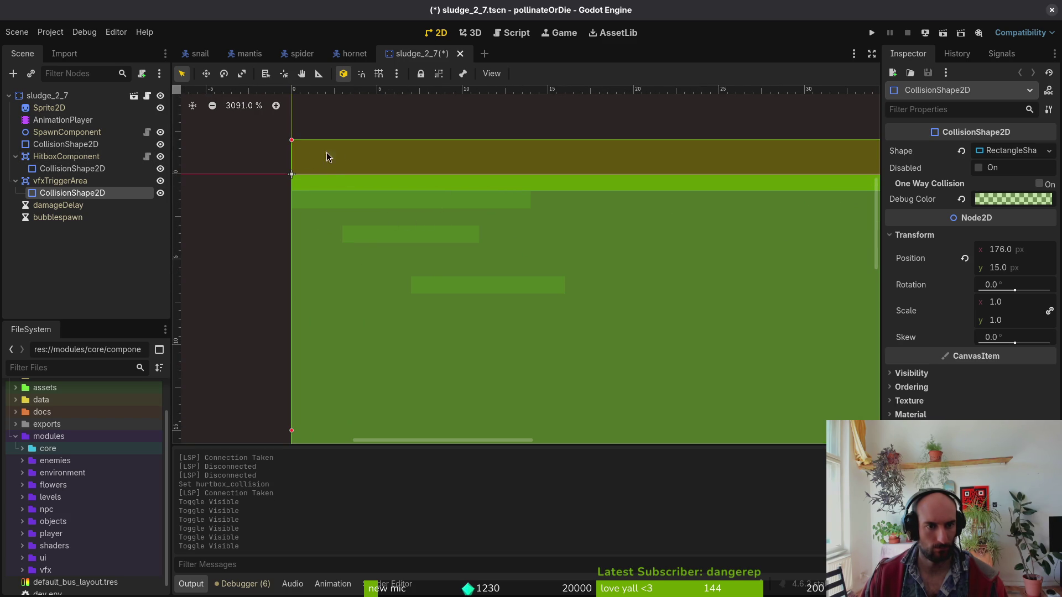
pyautogui.moveTo(293, 149); pyautogui.dragTo(294, 158)
pyautogui.click(304, 148)
pyautogui.click(461, 153)
pyautogui.hotkey('ctrl', 's')
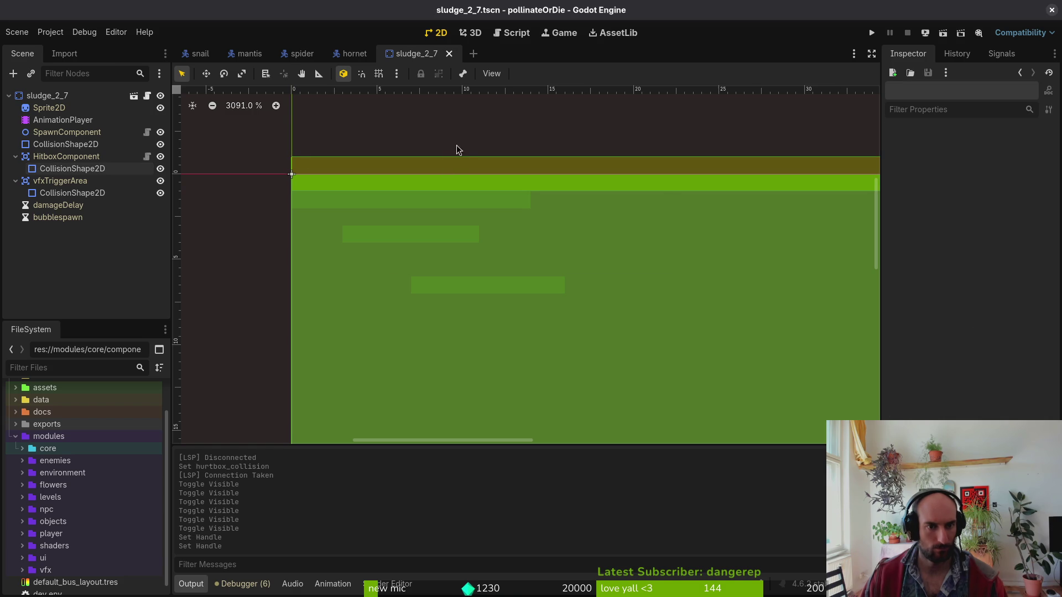
# Step: Open player.tscn, then back in sludge_2_7 undo the shape edits and save
pyautogui.hotkey('alt', 'shift', 'o')
pyautogui.write('plyts')
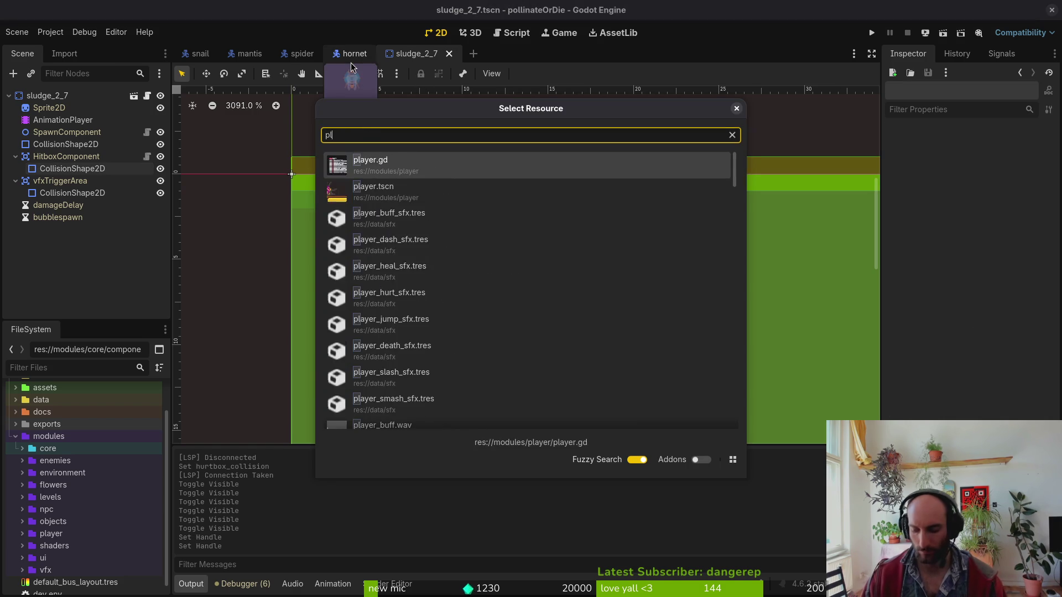
pyautogui.press('Down')
pyautogui.press('Down')
pyautogui.press('Return')
pyautogui.hotkey('ctrl', 'shift', 'Tab')
pyautogui.hotkey('ctrl', 'z')
pyautogui.click(409, 185)
pyautogui.hotkey('ctrl', 's')
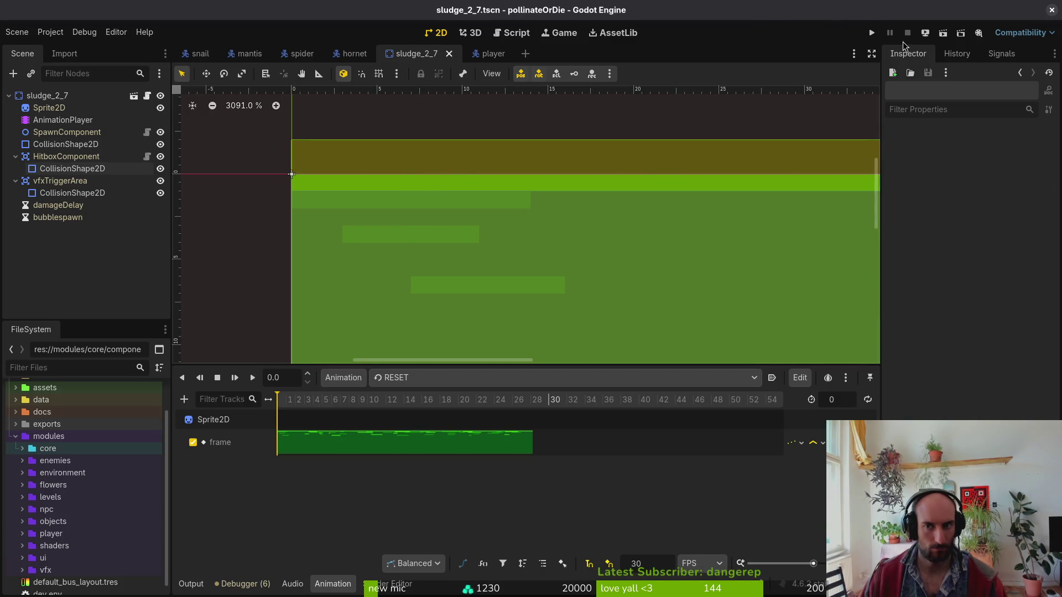
# Step: Run the game, maximise its window, and load the spider level from the debug select
pyautogui.click(872, 34)
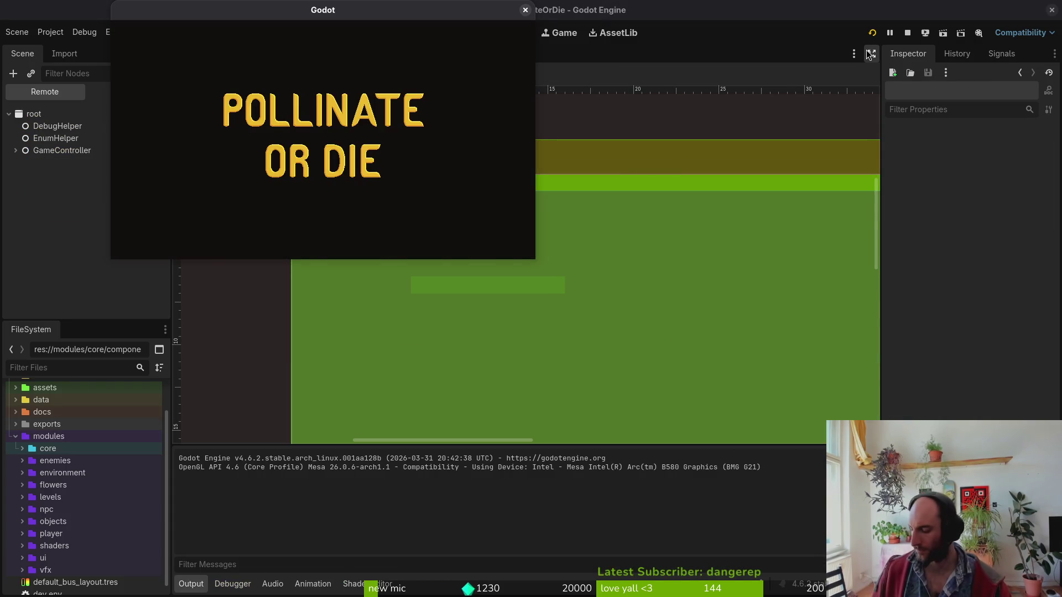
pyautogui.press('Return')
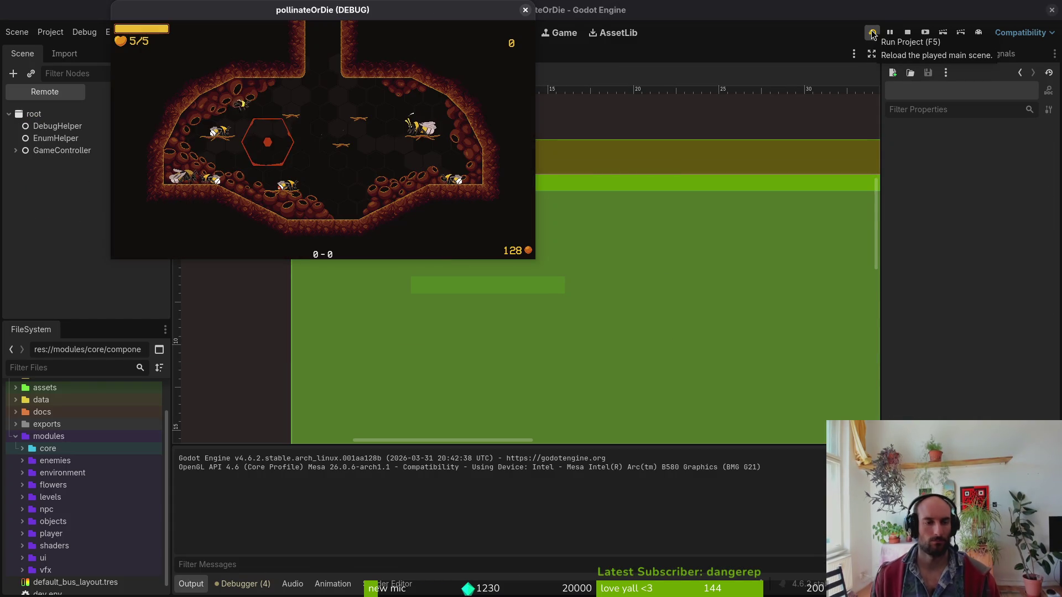
pyautogui.press('Escape')
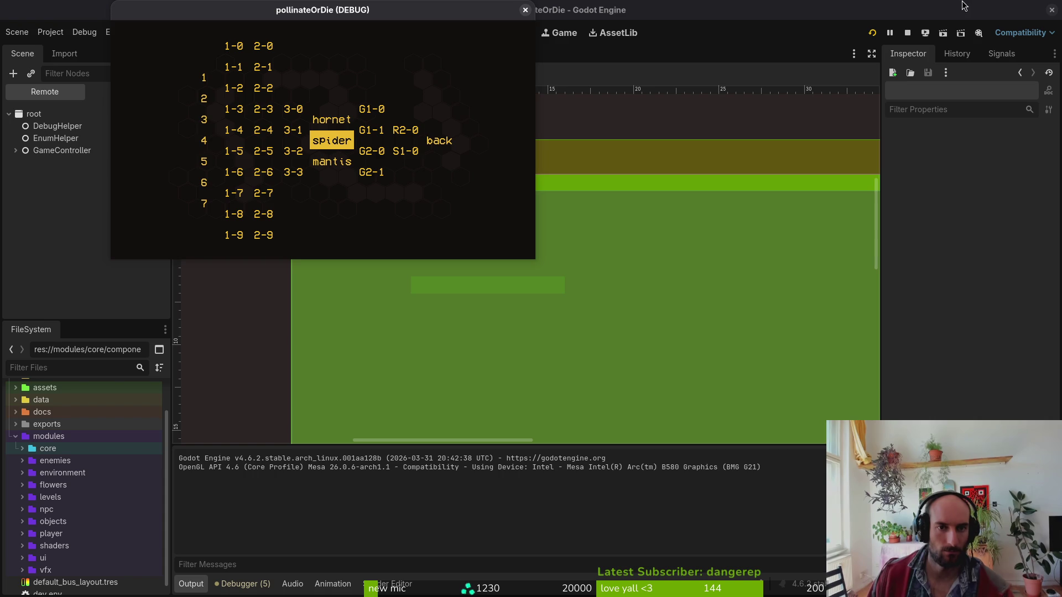
pyautogui.doubleClick(177, 15)
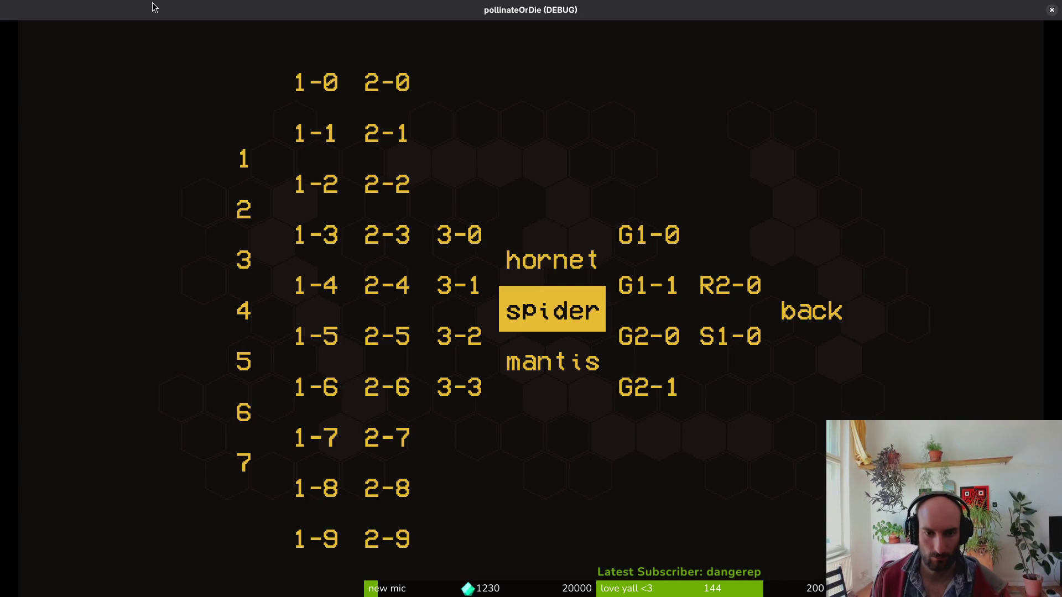
pyautogui.press('Up')
pyautogui.press('Down')
pyautogui.press('Down')
pyautogui.press('Up')
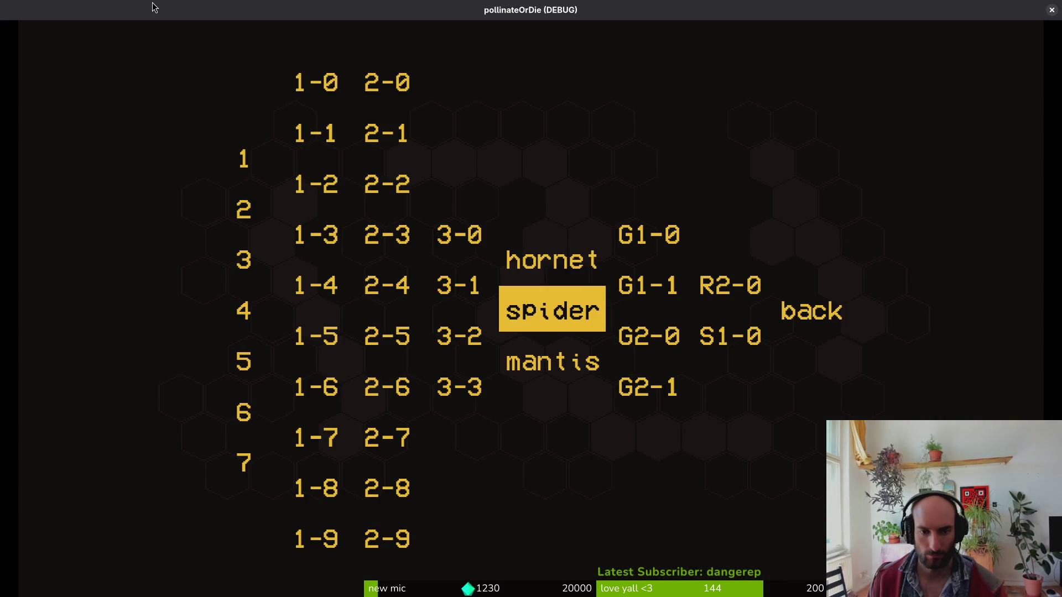
pyautogui.press('Return')
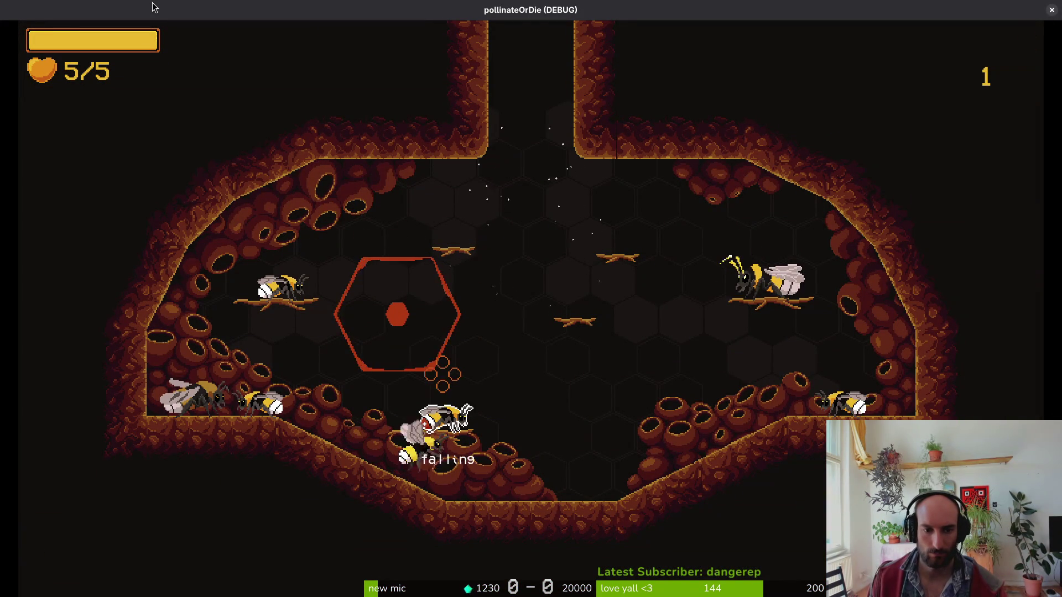
# Step: Reopen the debug level select, start the spider boss level, and enter the fight
pyautogui.press('Escape')
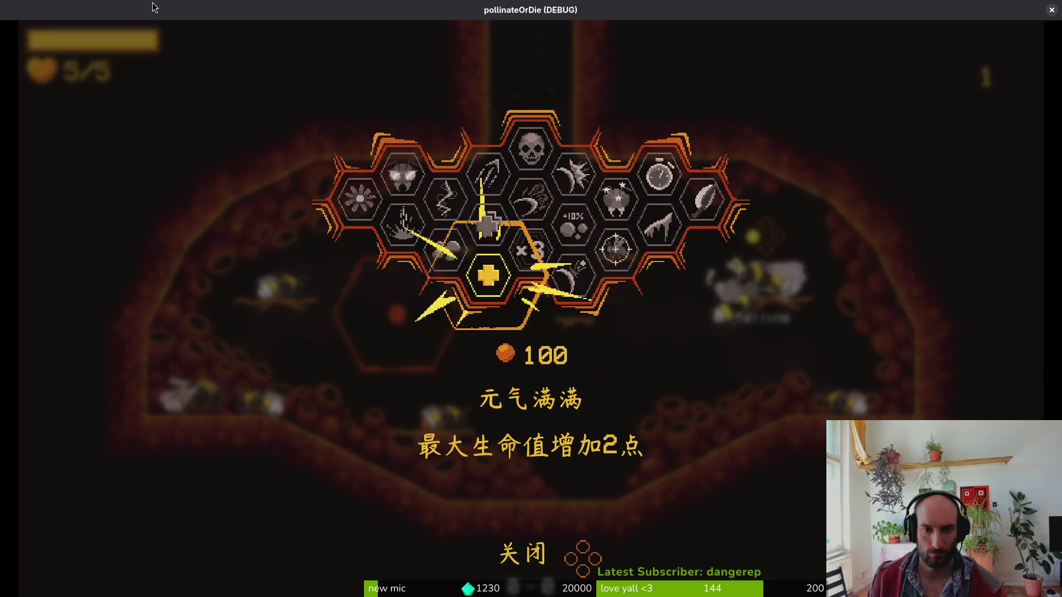
pyautogui.press('Escape')
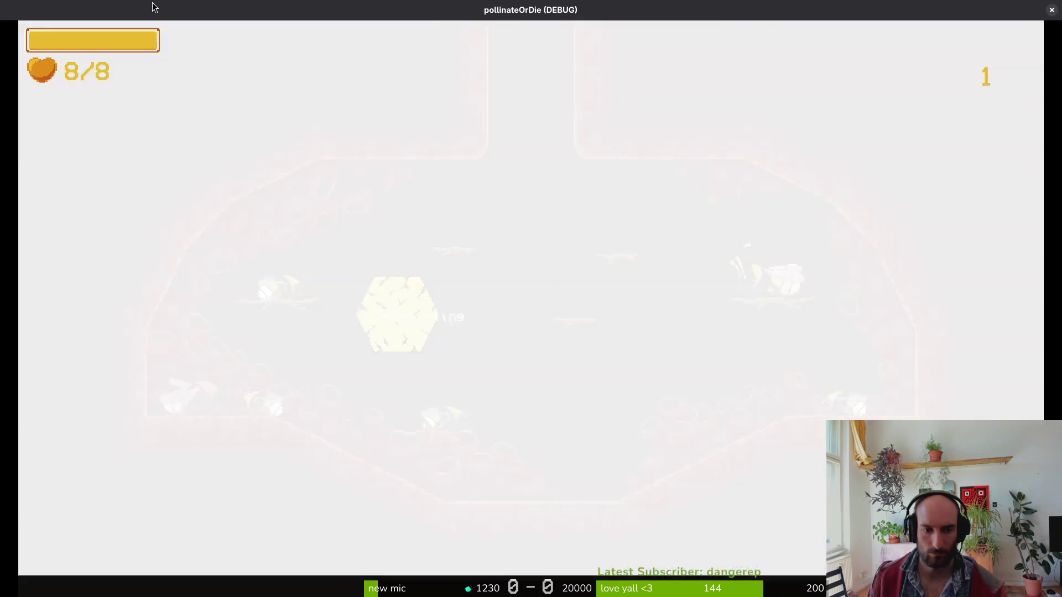
pyautogui.press('Up')
pyautogui.press('Down')
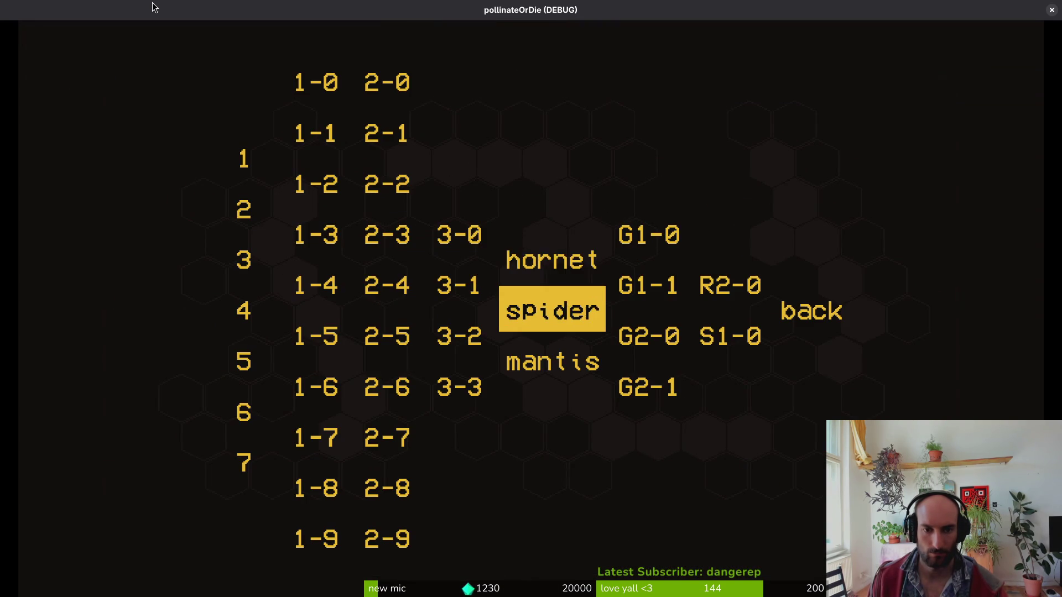
pyautogui.press('Return')
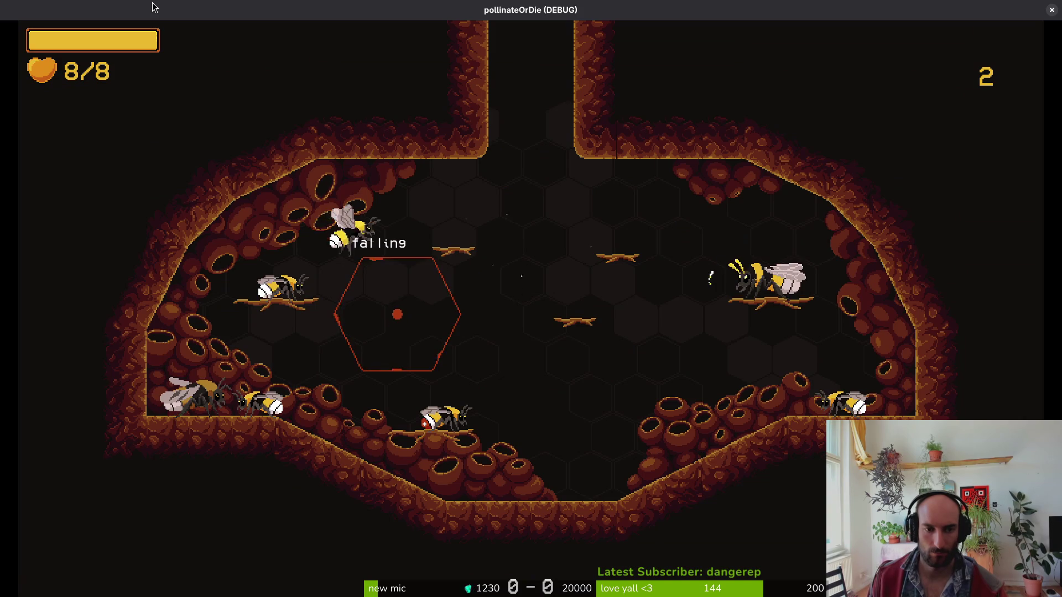
pyautogui.press('Return')
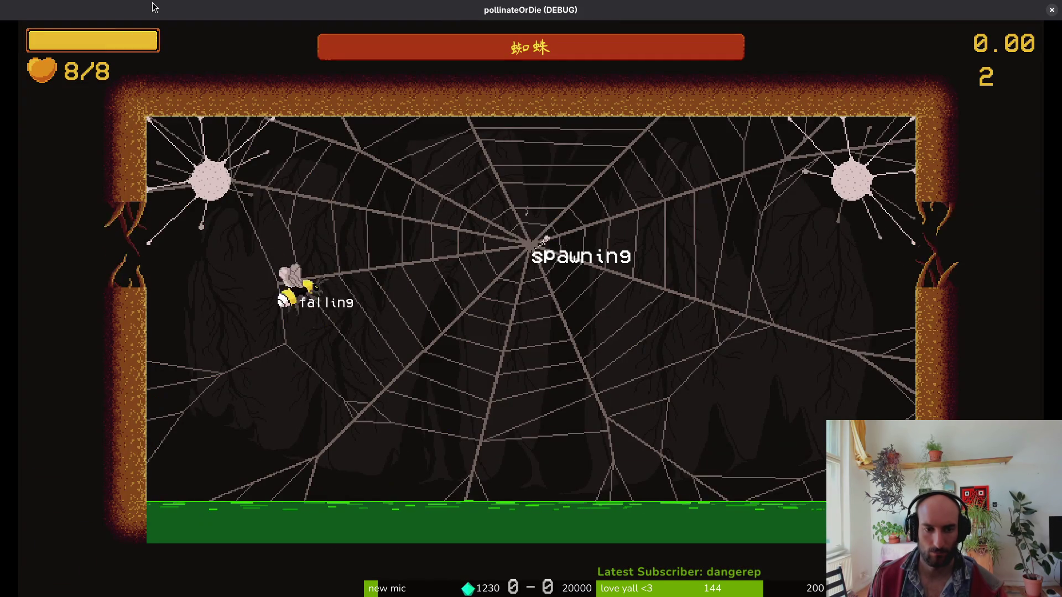
pyautogui.press('Left')
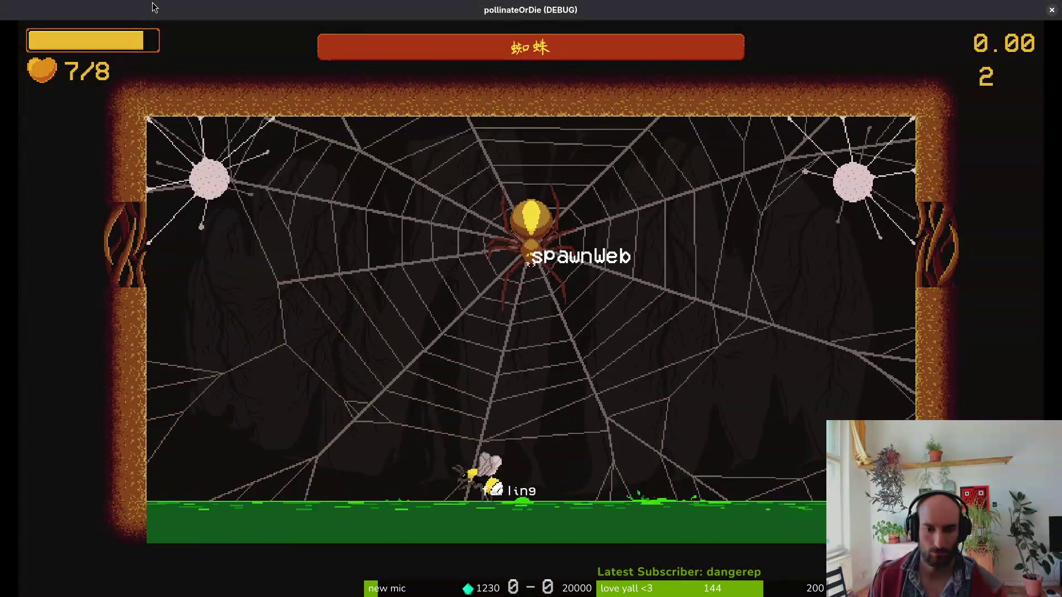
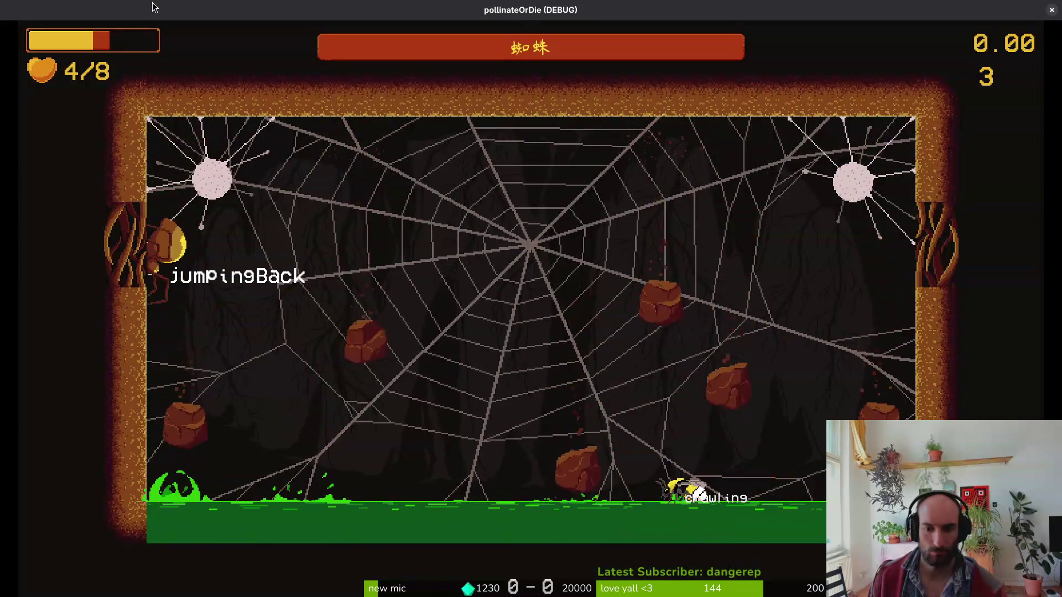
# Step: Restart the run and load the spider web arena from the debug level-select menu
pyautogui.press('r')
pyautogui.press('Escape')
pyautogui.press('Return')
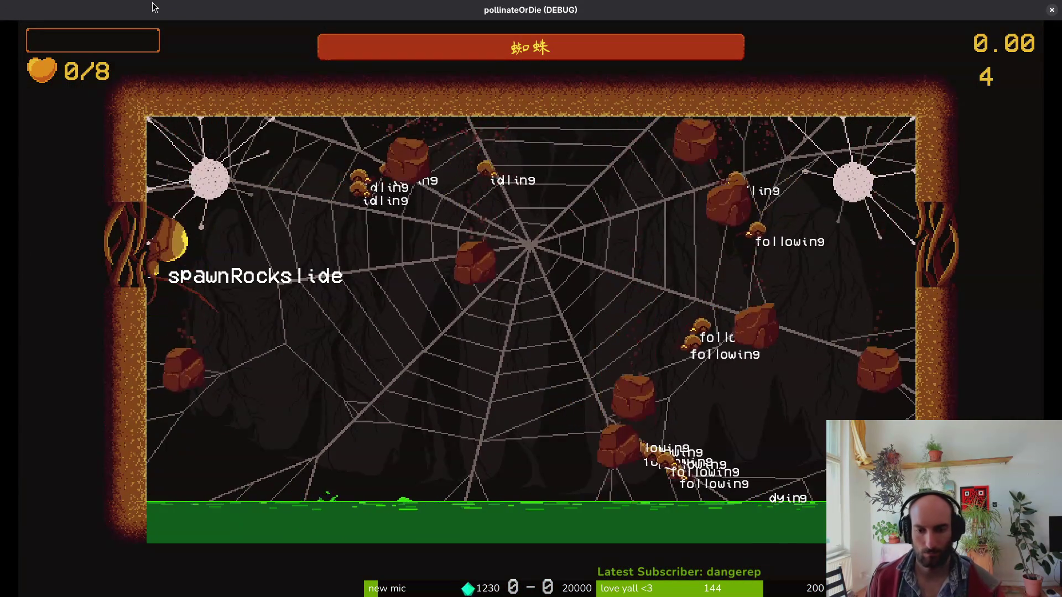
pyautogui.press('Return')
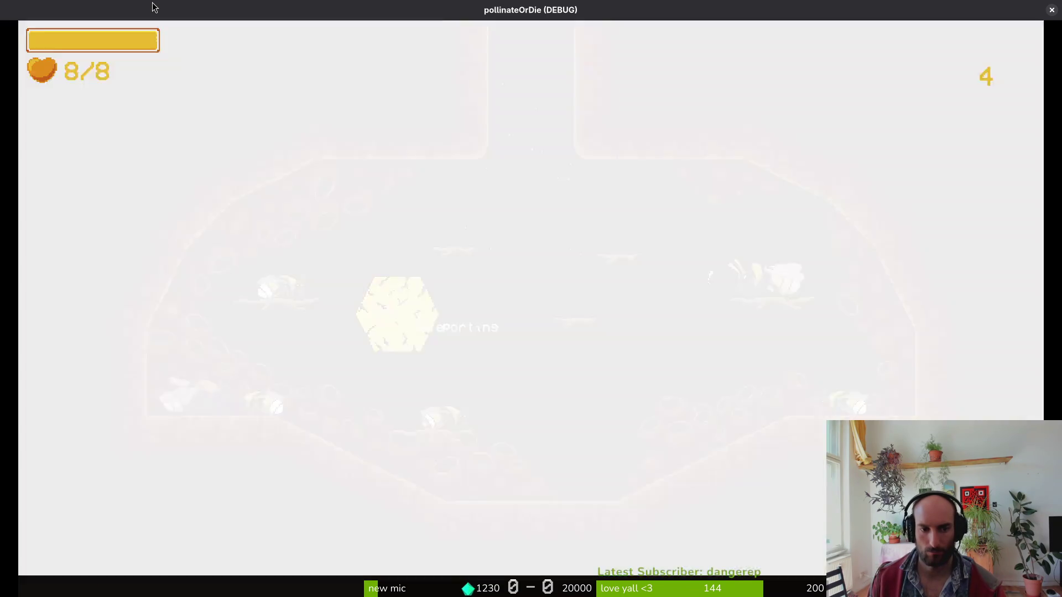
pyautogui.press('Escape')
pyautogui.press('Return')
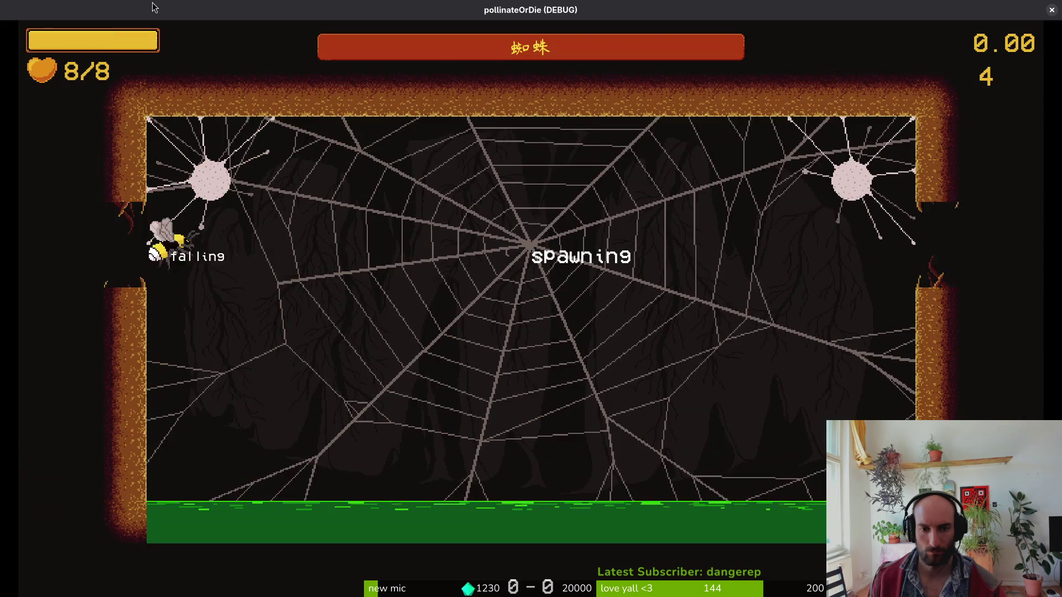
# Step: Dash the bee up and to the right a few times, then close the game window
pyautogui.press('space')
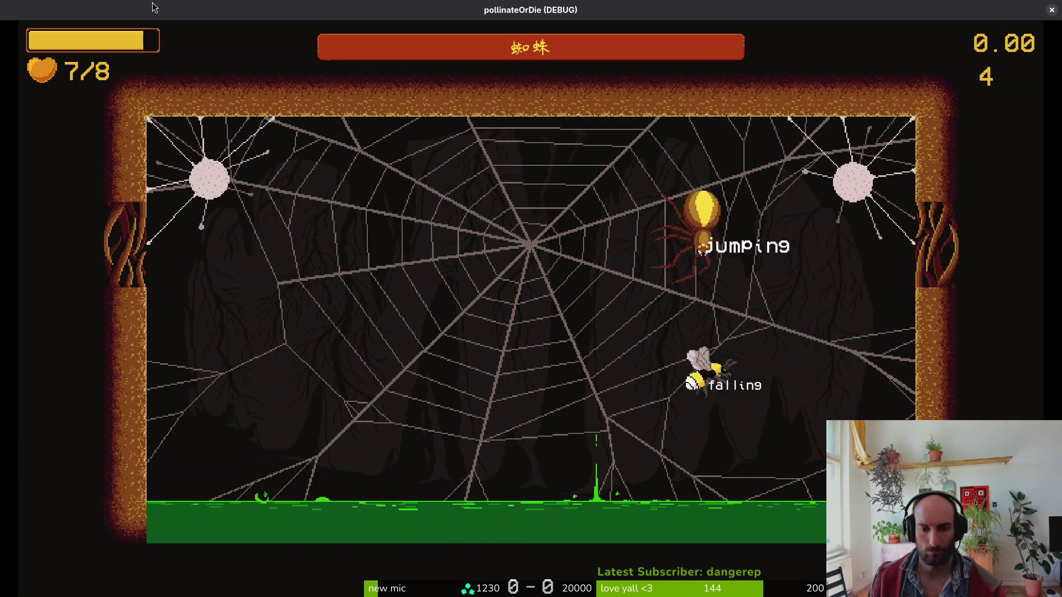
pyautogui.press('space')
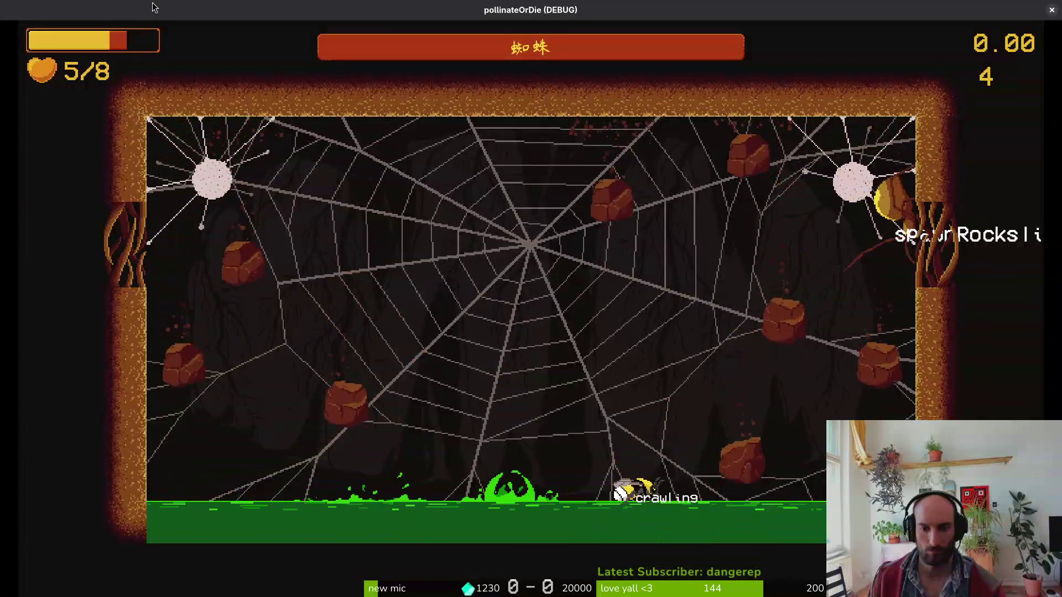
pyautogui.press('space')
pyautogui.press('space')
pyautogui.press('space')
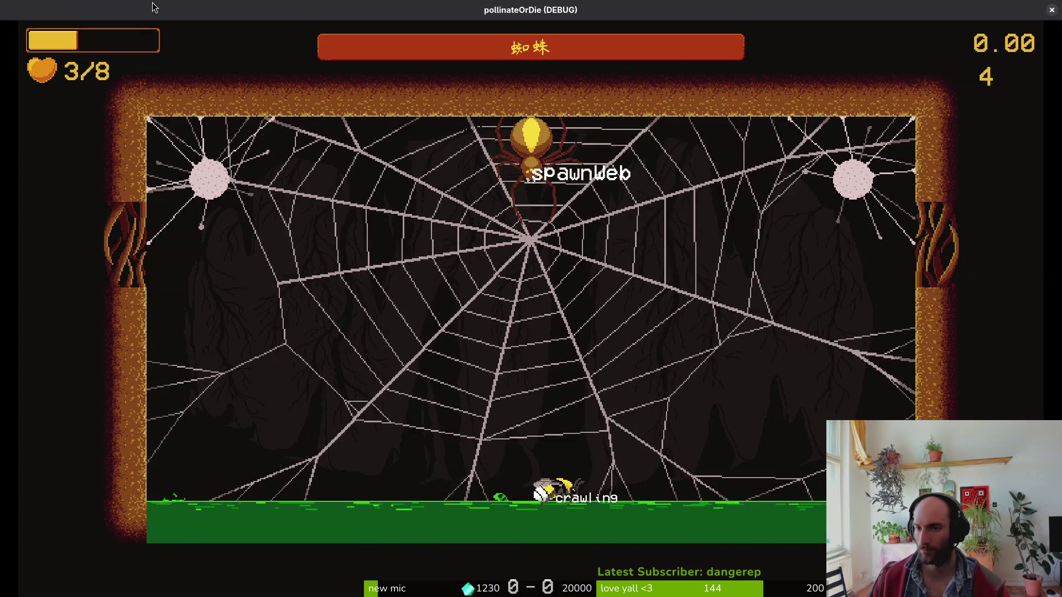
pyautogui.click(1051, 10)
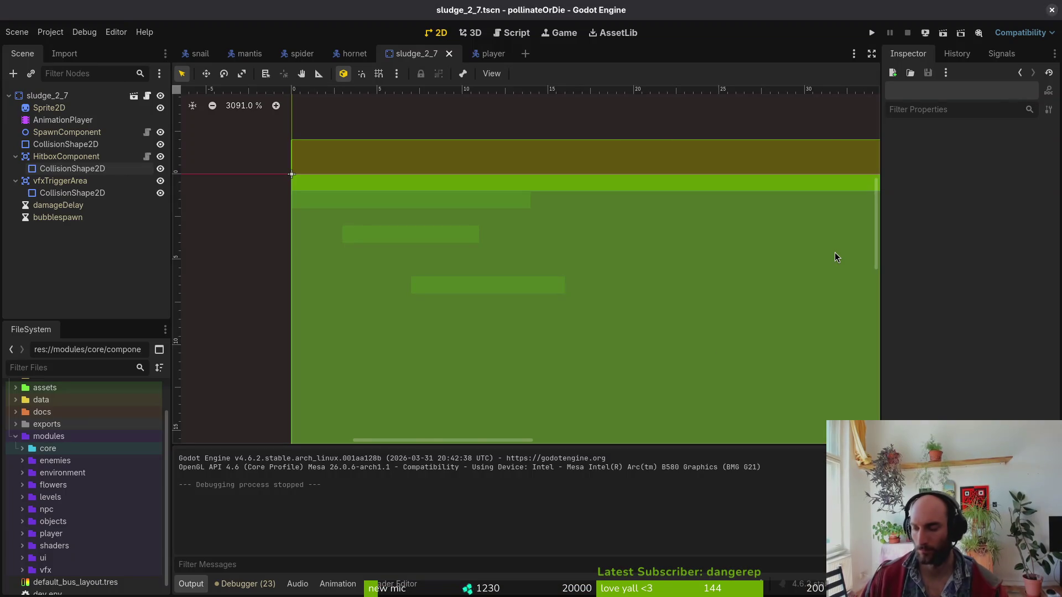
# Step: In a new terminal, open dashing.gd in vim from the pollinate-or-die project folder
pyautogui.press('super+Tab')
pyautogui.press('super+Return')
pyautogui.write('cd gamedev/pollinate-or-die/l')
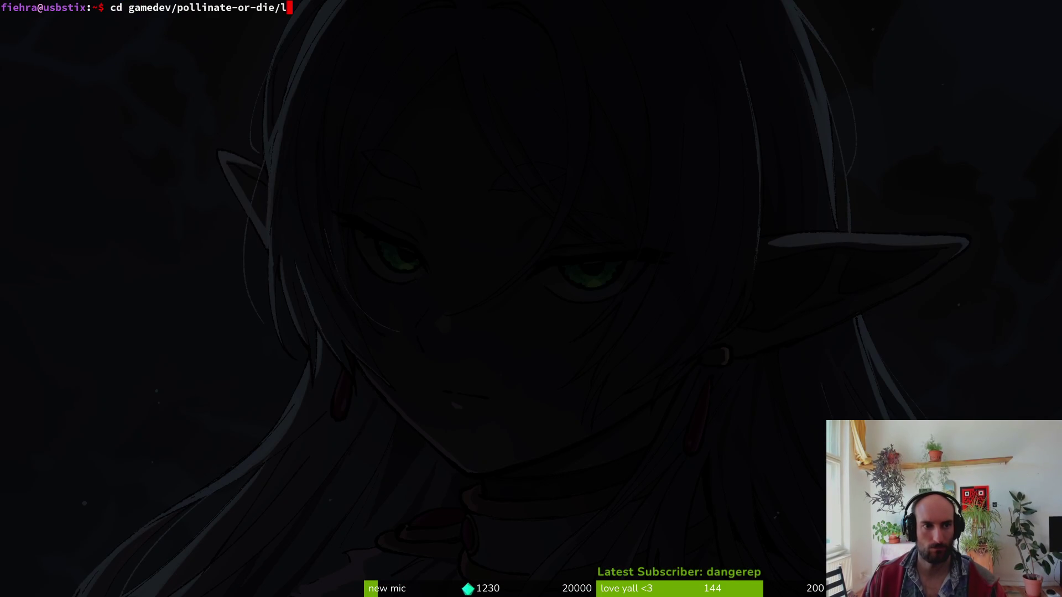
pyautogui.press('Return')
pyautogui.write('vim')
pyautogui.press('Return')
pyautogui.hotkey('ctrl', 'p')
pyautogui.write('ashing')
pyautogui.press('Return')
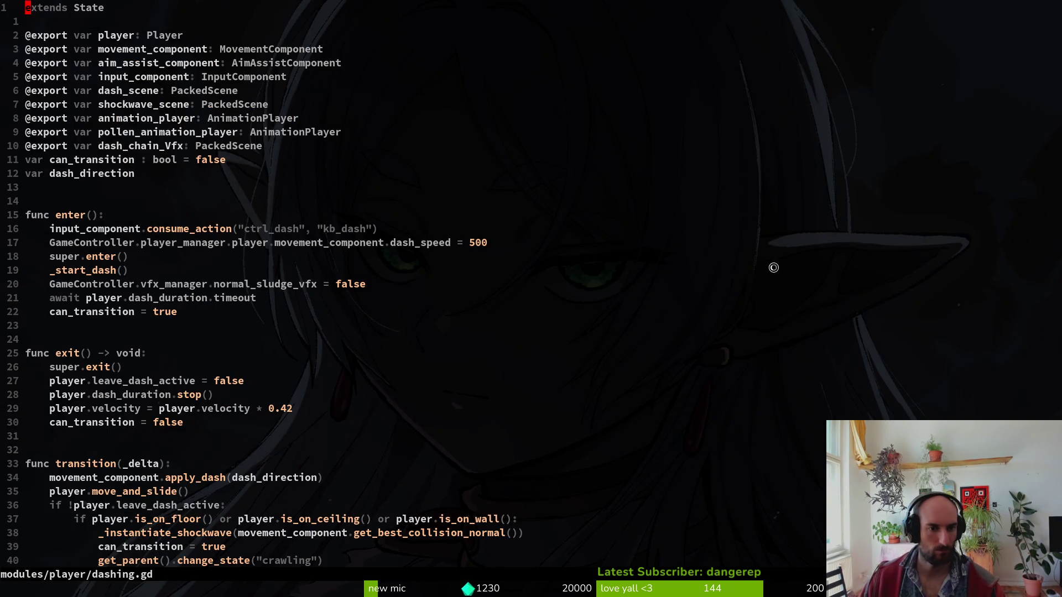
# Step: Locate the _start_dash function header in dashing.gd
pyautogui.click(136, 266)
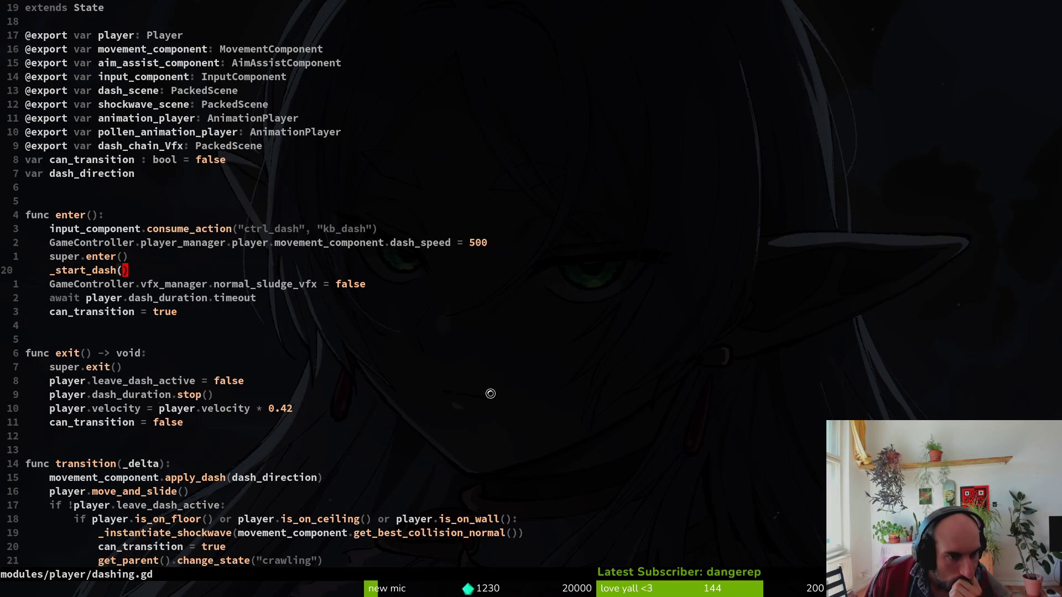
pyautogui.scroll(-5, 563, 418)
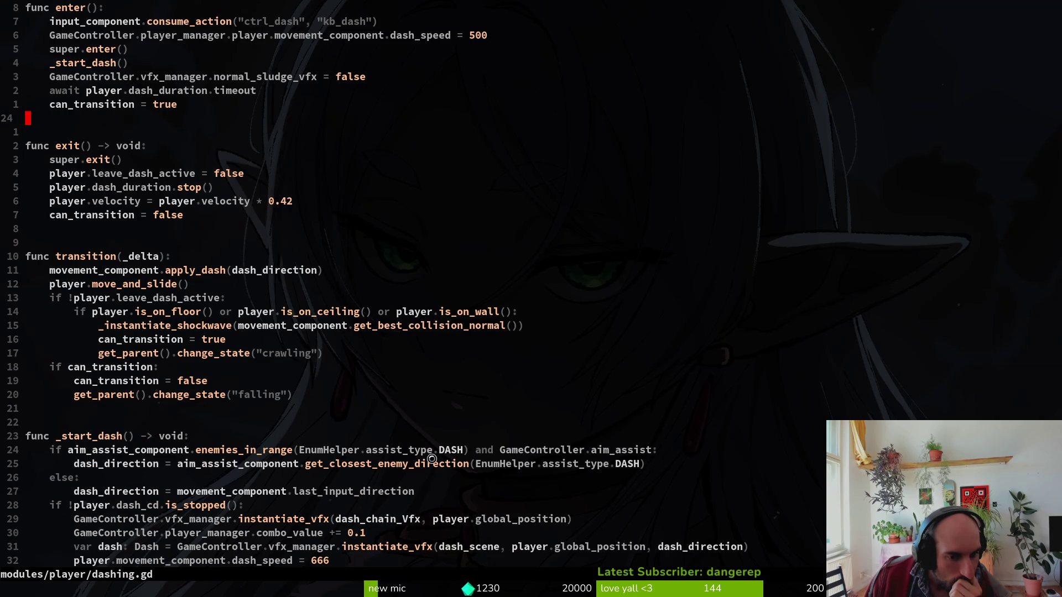
pyautogui.click(338, 490)
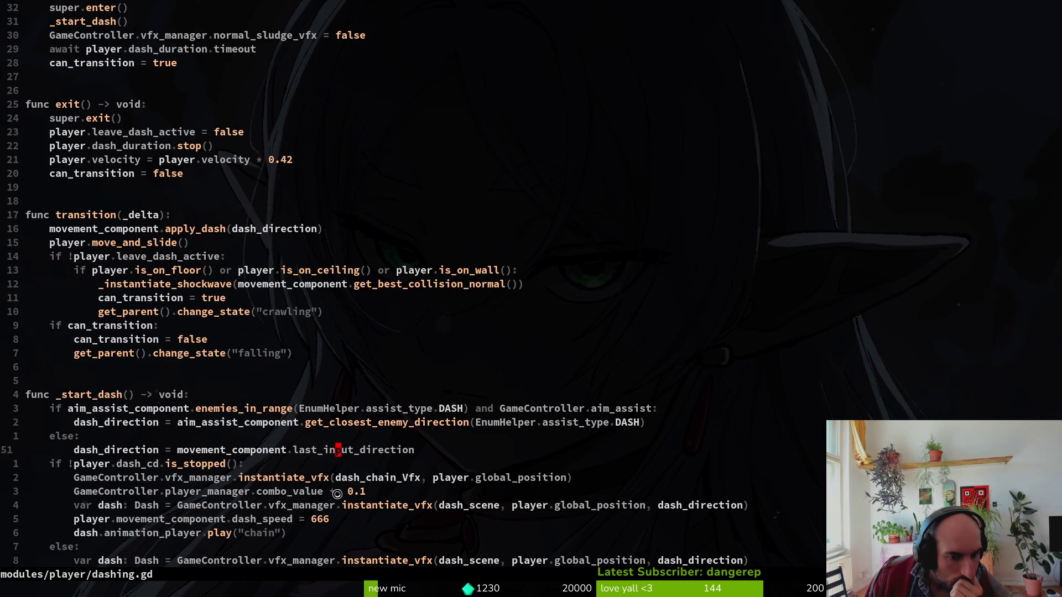
pyautogui.click(196, 394)
# Step: Add print_debug(movement_component.last_input_direction) at the start of _start_dash
pyautogui.write('opd')
pyautogui.press('BackSpace')
pyautogui.write('rd')
pyautogui.press('Return')
pyautogui.write('mov')
pyautogui.press('Return')
pyautogui.write('.')
pyautogui.press('Return')
pyautogui.press('Escape')
# Step: Save dashing.gd and relaunch the game in debug mode from Godot
pyautogui.write(':w')
pyautogui.press('Return')
pyautogui.hotkey('alt', 'Tab')
pyautogui.press('F5')
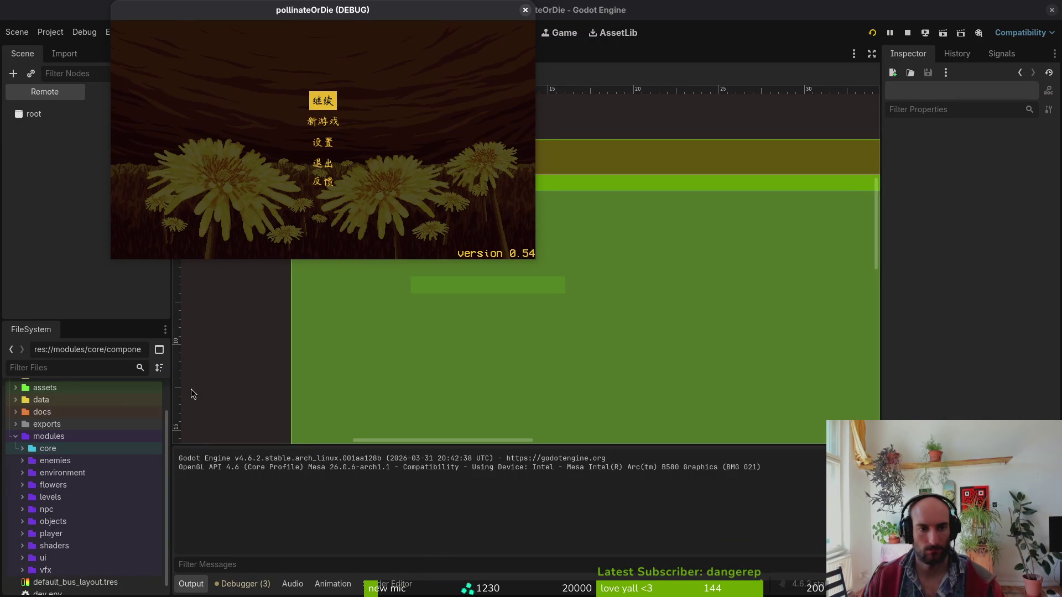
# Step: Start the game and load the spider web level from the debug menu
pyautogui.press('Return')
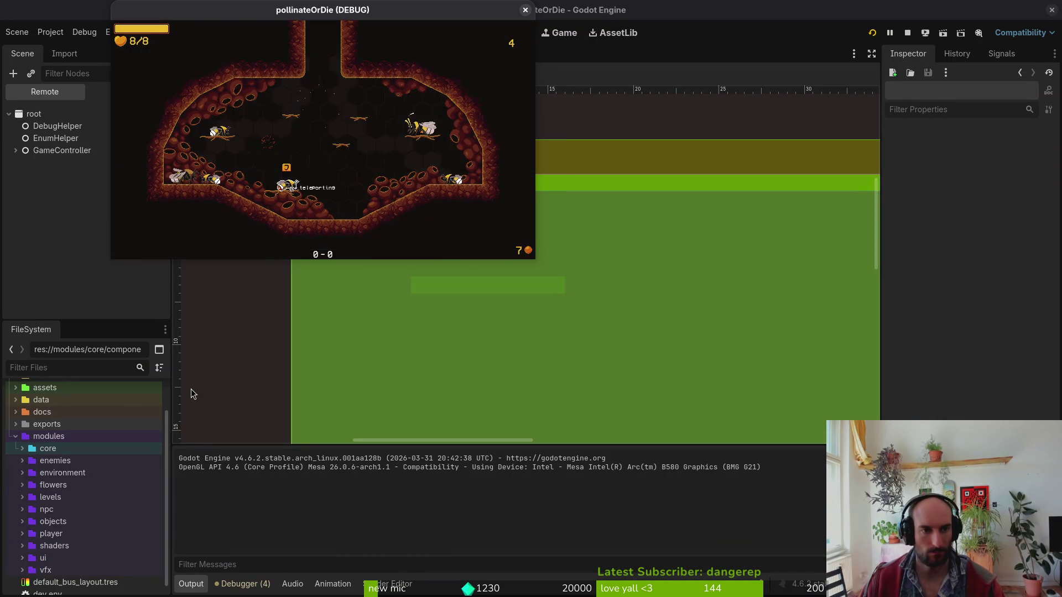
pyautogui.press('Escape')
pyautogui.press('Return')
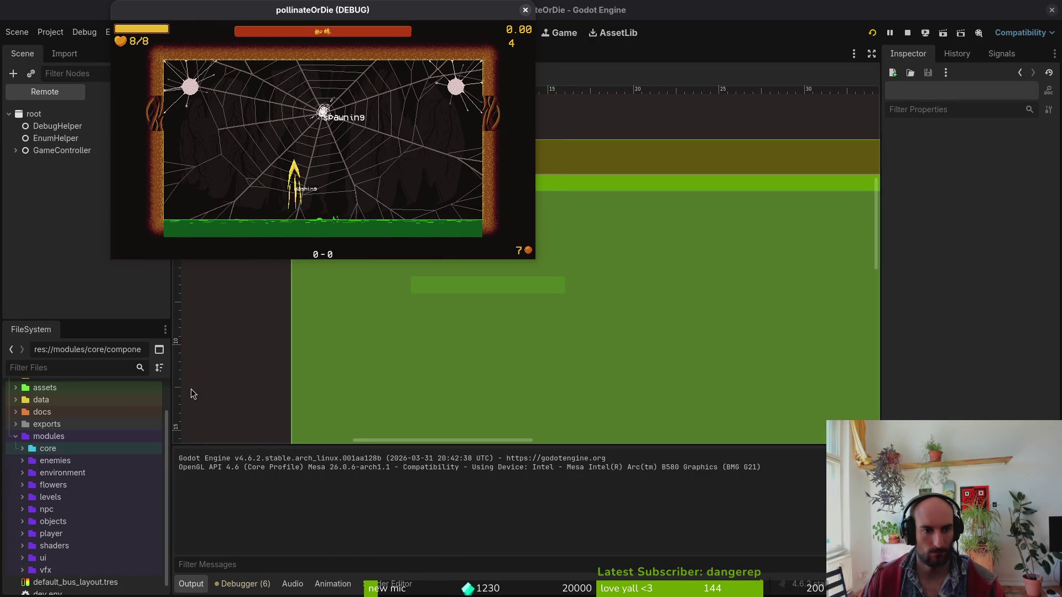
# Step: Dash four times up-left and up-right to log directions, then pause and return to vim
pyautogui.press('shift')
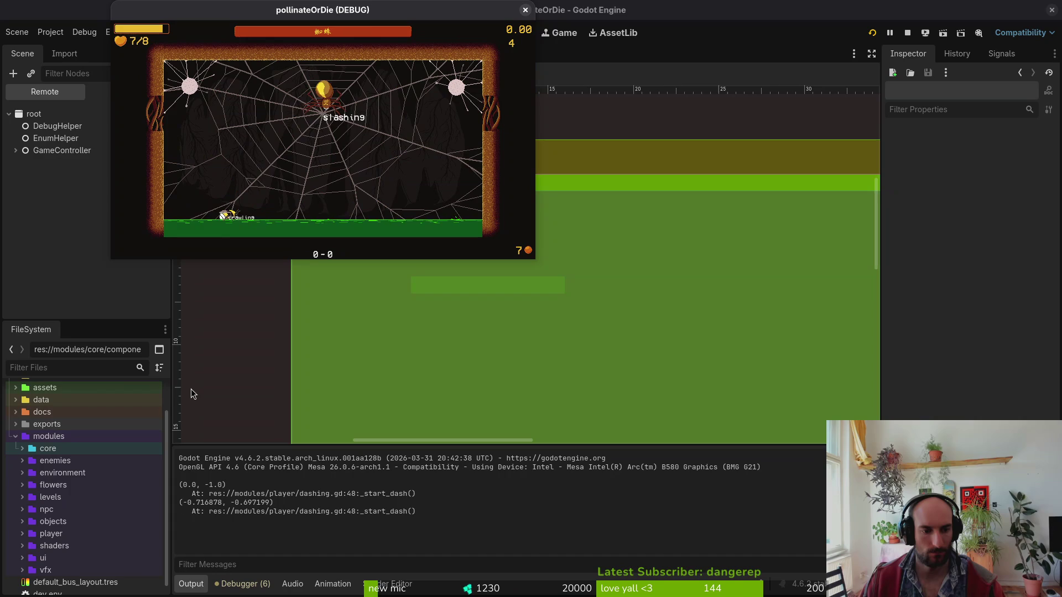
pyautogui.press('shift')
pyautogui.press('shift')
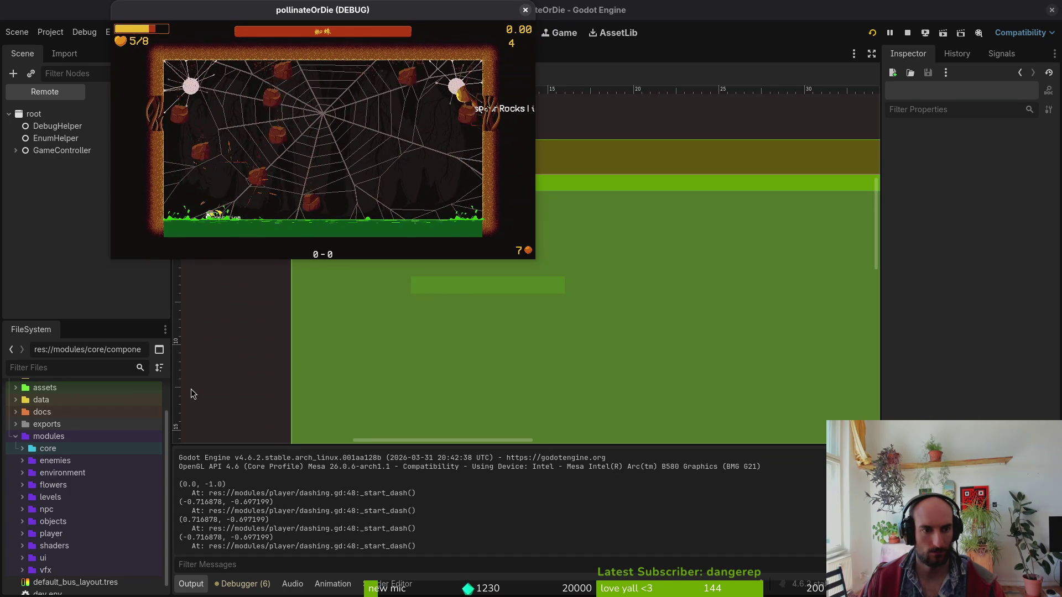
pyautogui.press('shift')
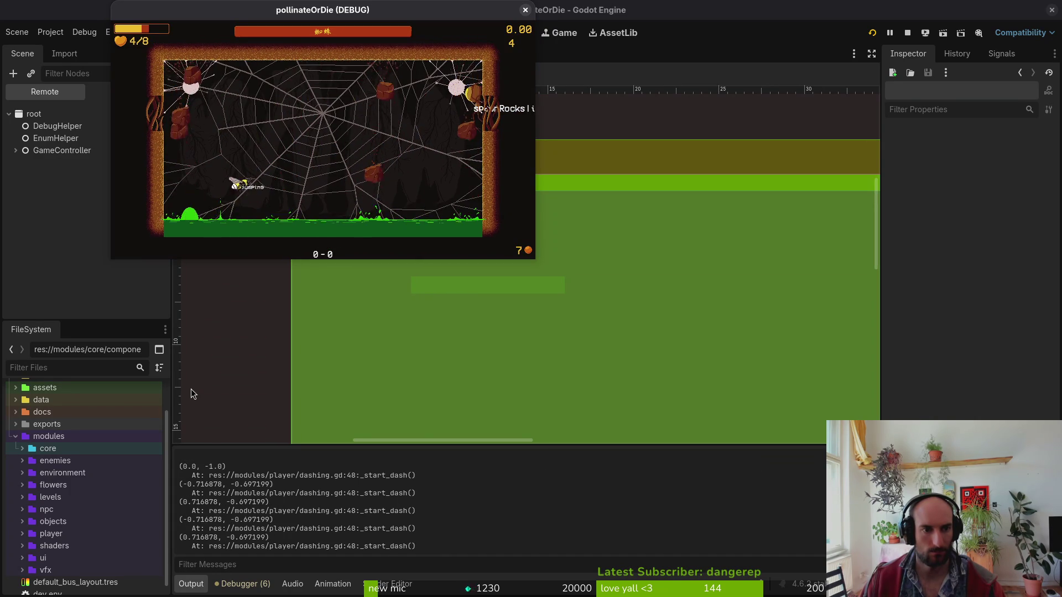
pyautogui.press('shift')
pyautogui.press('shift')
pyautogui.press('shift')
pyautogui.press('shift')
pyautogui.press('shift')
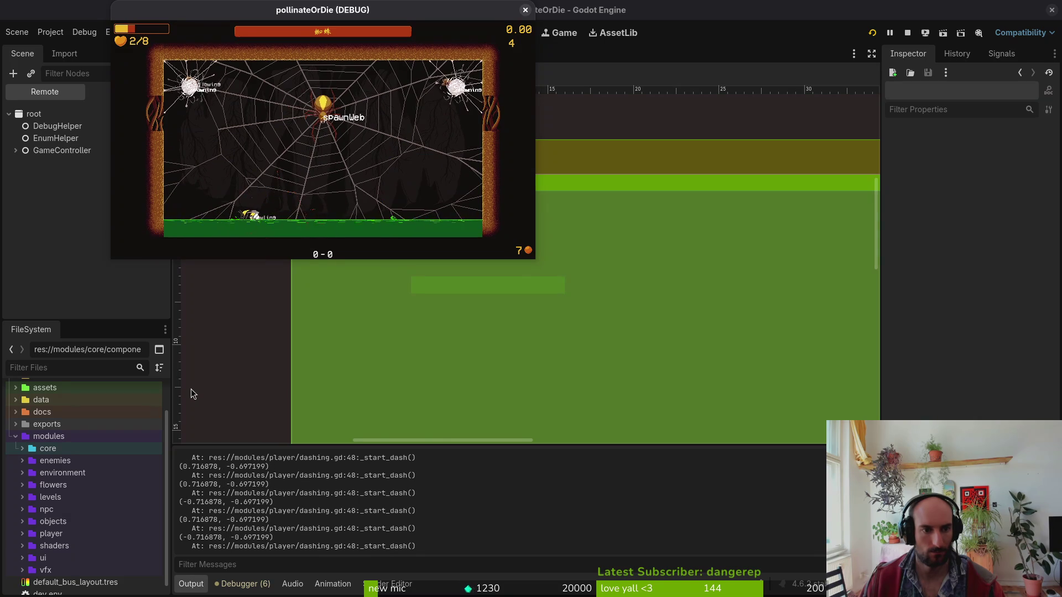
pyautogui.press('Escape')
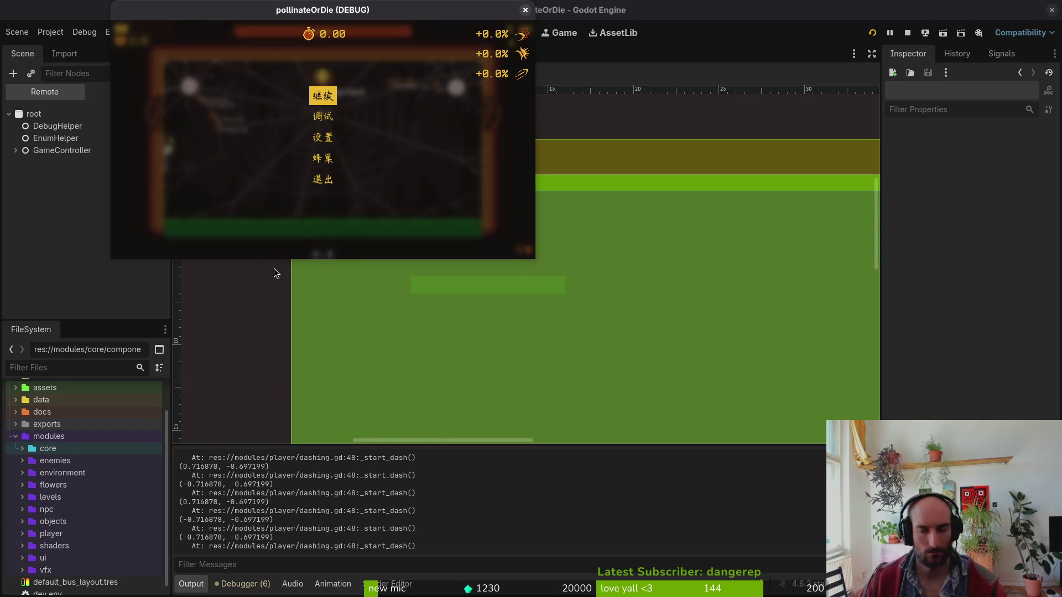
pyautogui.hotkey('alt', 'Tab')
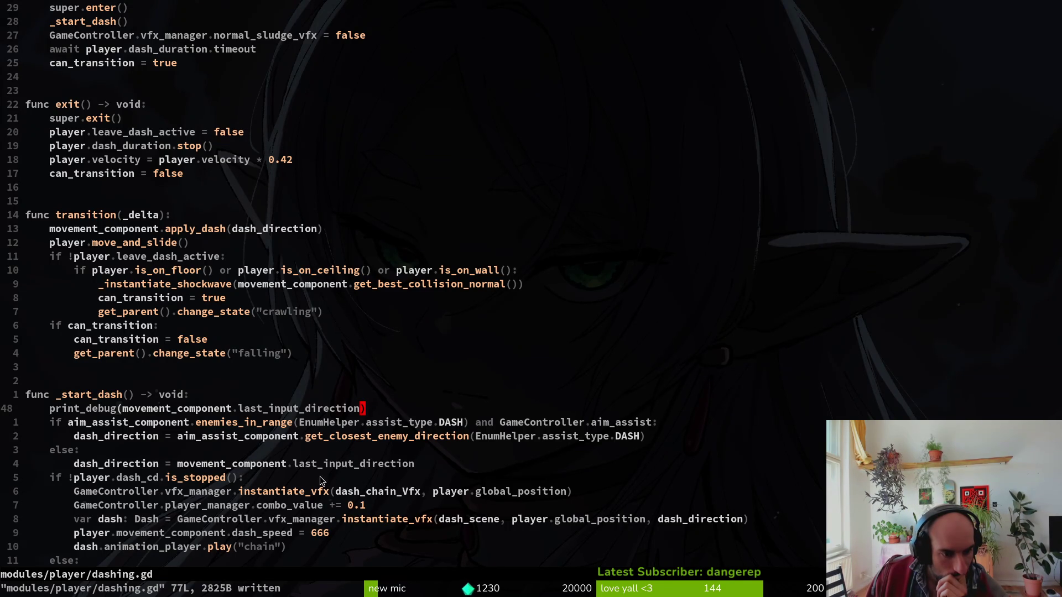
# Step: Add print_debug(dash_direction) below movement_component.apply_dash(dash_direction) in transition()
pyautogui.scroll(-2, 329, 472)
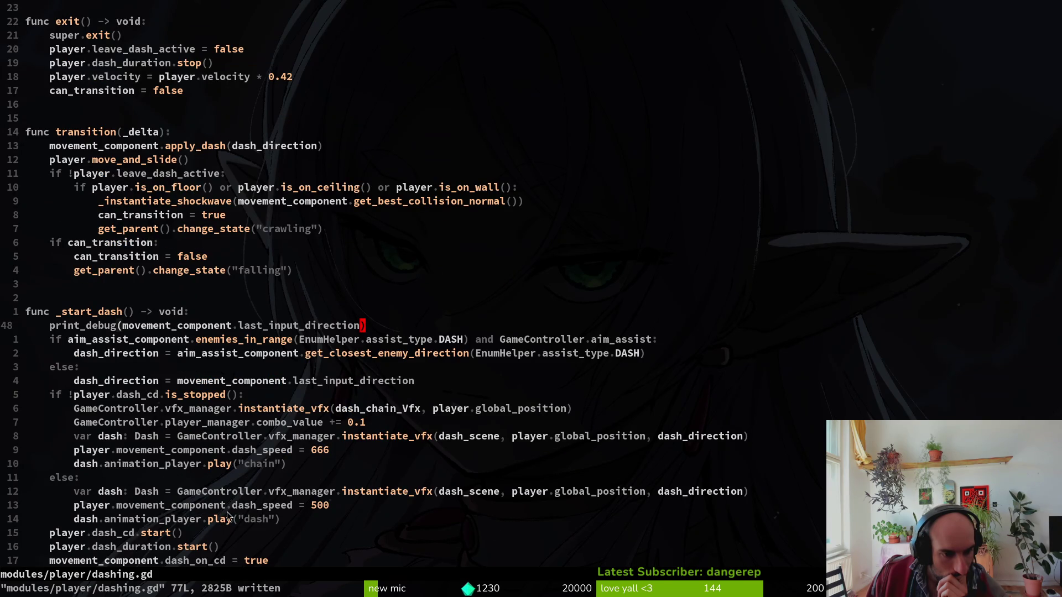
pyautogui.scroll(-1, 203, 506)
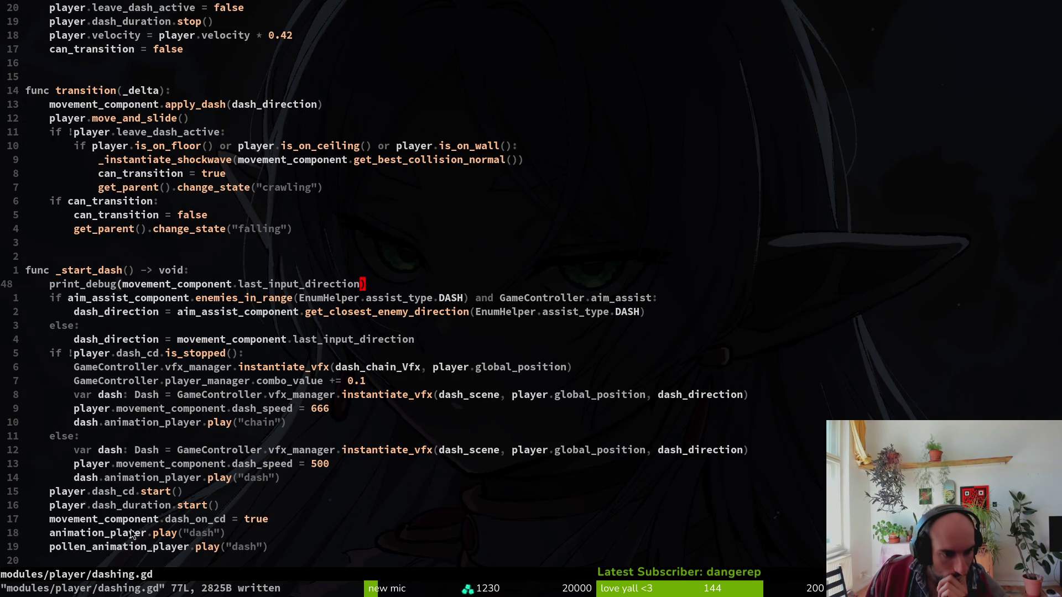
pyautogui.scroll(4, 207, 288)
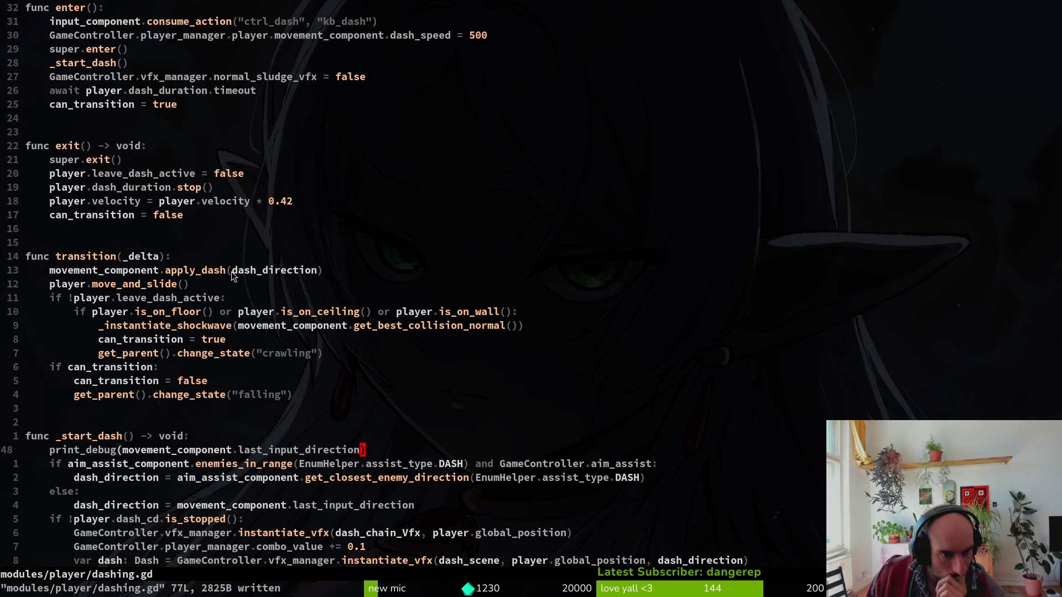
pyautogui.click(177, 271)
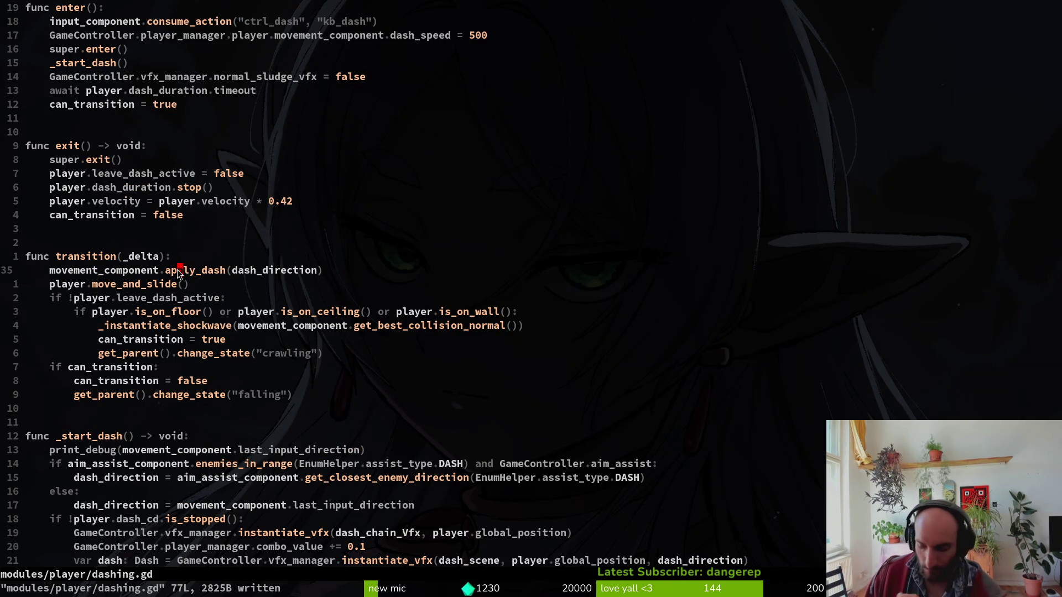
pyautogui.write('oprde')
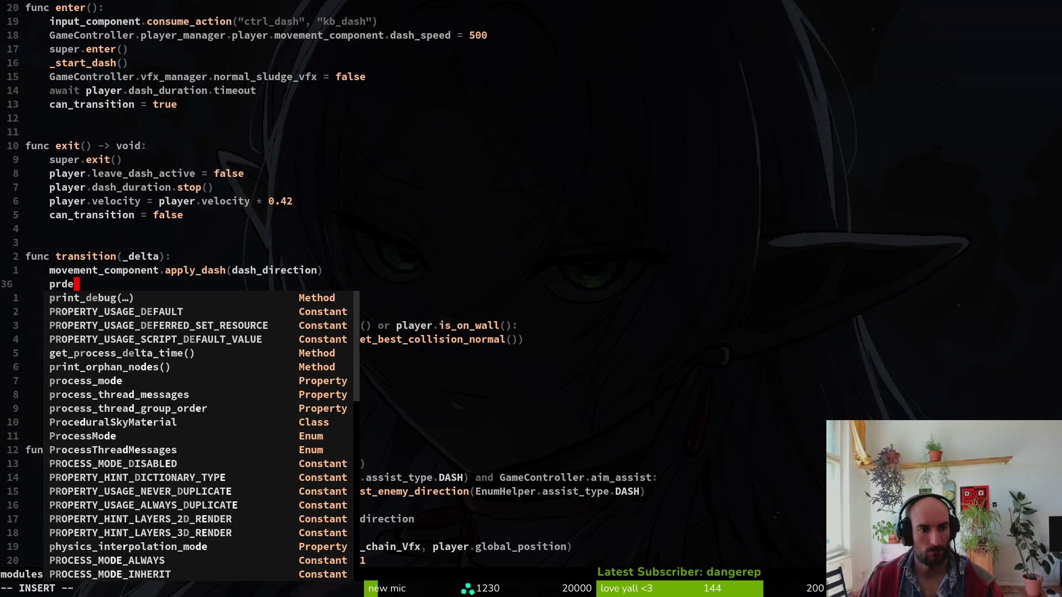
pyautogui.press('Return')
pyautogui.write('das')
pyautogui.press('Return')
pyautogui.press('Escape')
# Step: Save dashing.gd and relaunch the game in debug mode from Godot
pyautogui.write(':w')
pyautogui.press('Return')
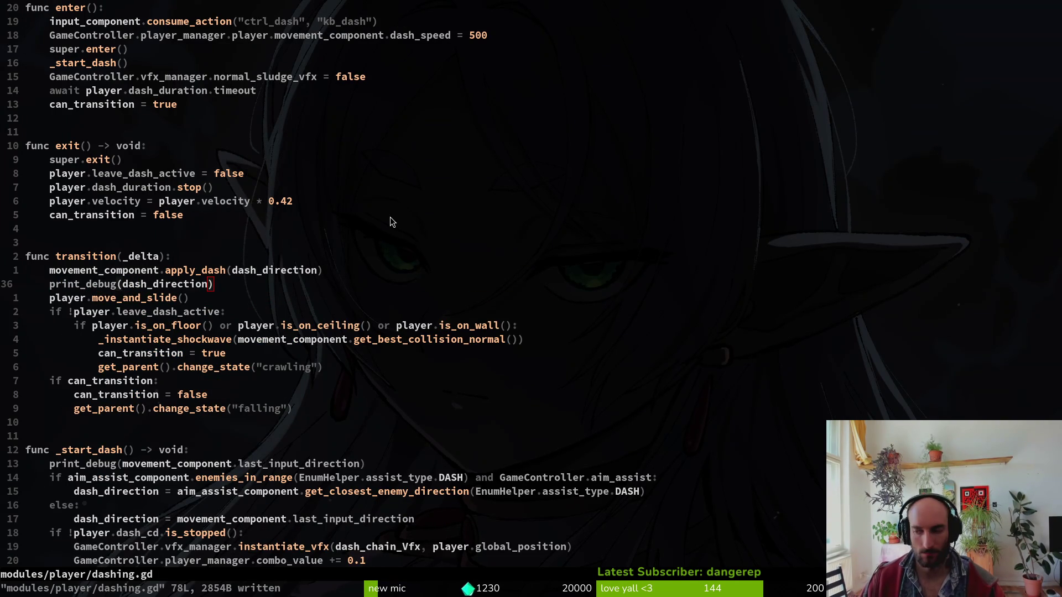
pyautogui.hotkey('alt', 'Tab')
pyautogui.press('F5')
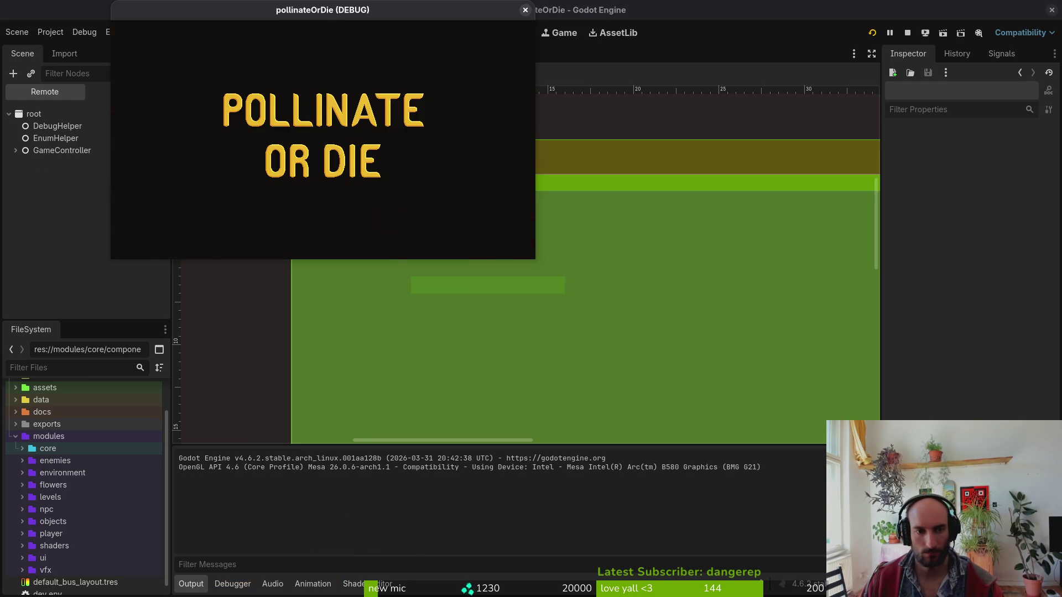
# Step: Start the game and load the spider web level from the debug menu
pyautogui.press('Return')
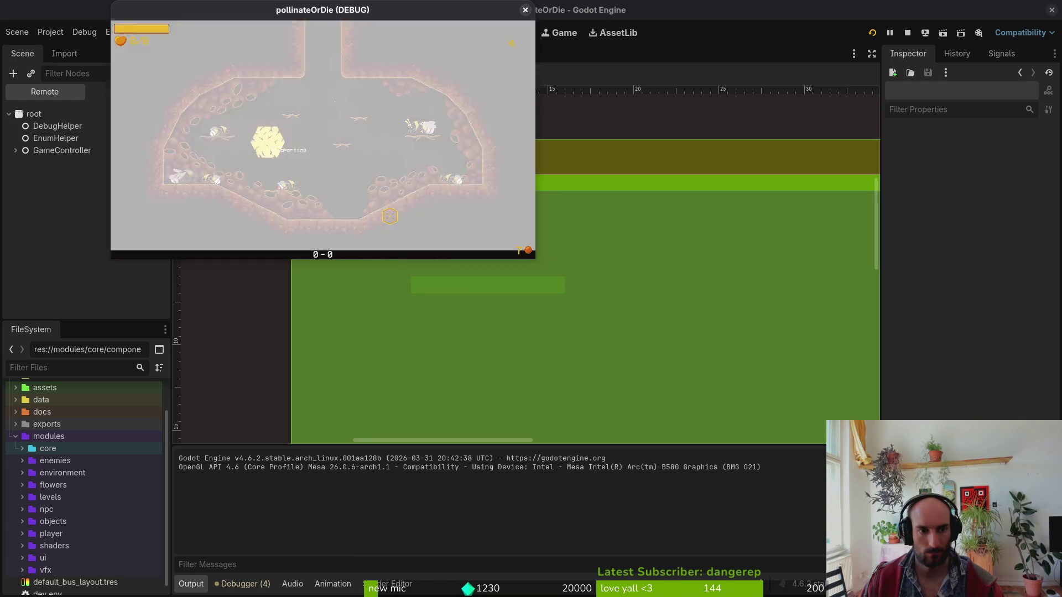
pyautogui.press('Escape')
pyautogui.press('Return')
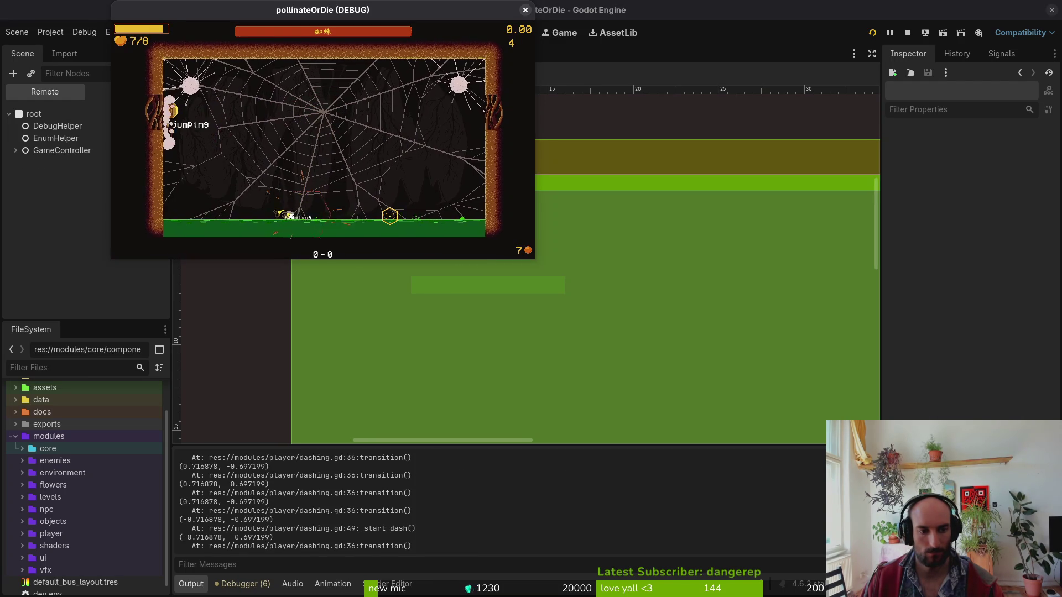
# Step: Dash left and right onto the ground, then pause and return to dashing.gd
pyautogui.press('Left')
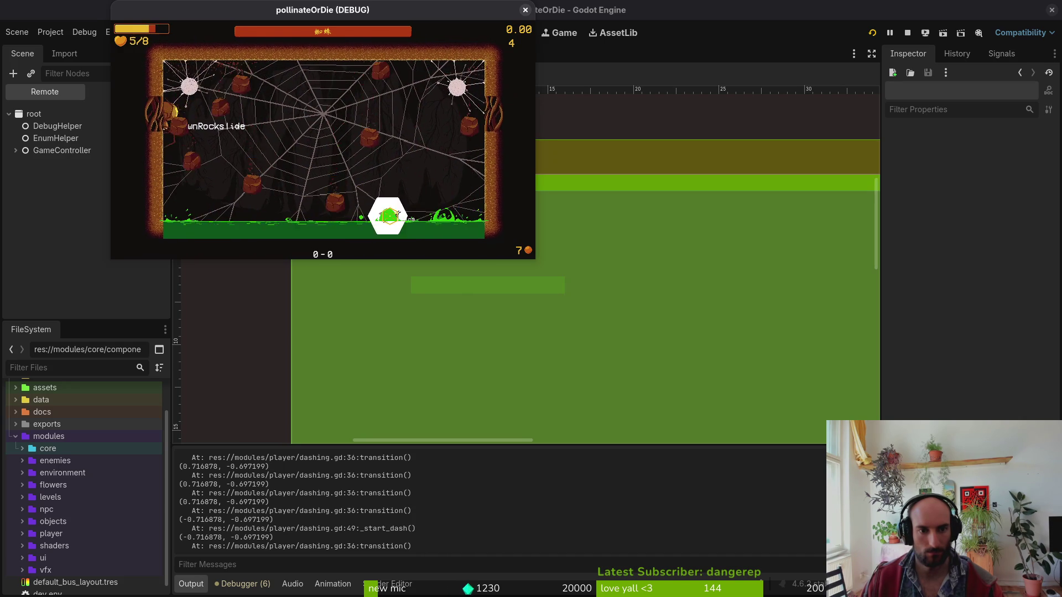
pyautogui.press('Right')
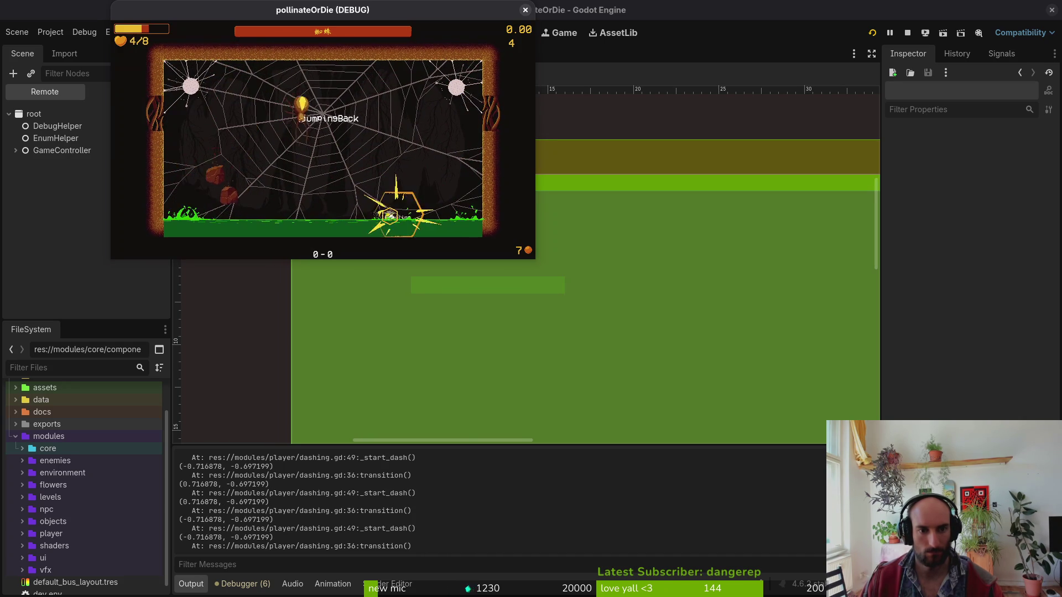
pyautogui.press('Right')
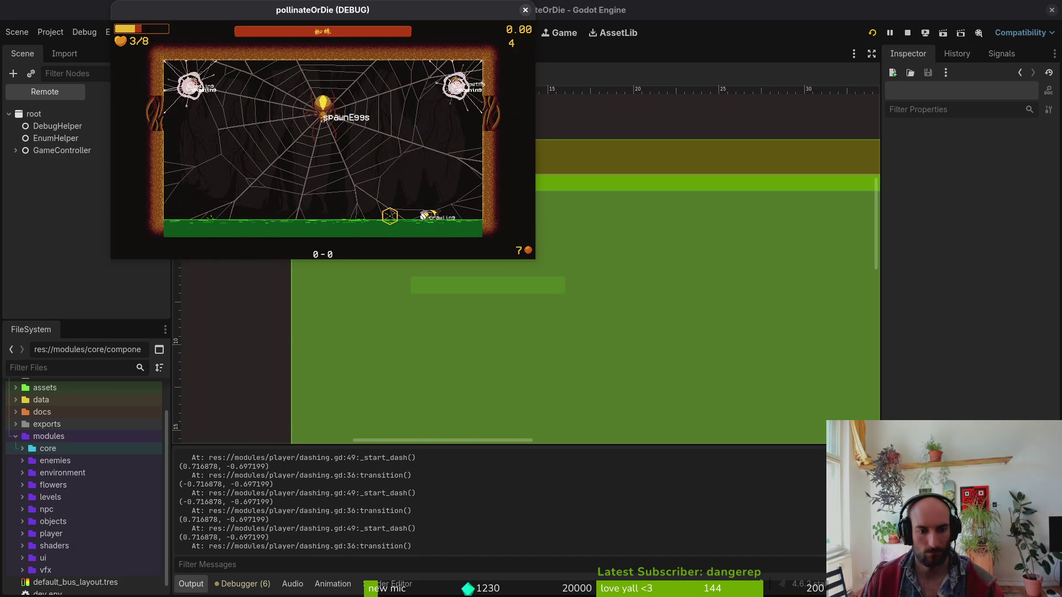
pyautogui.press('Escape')
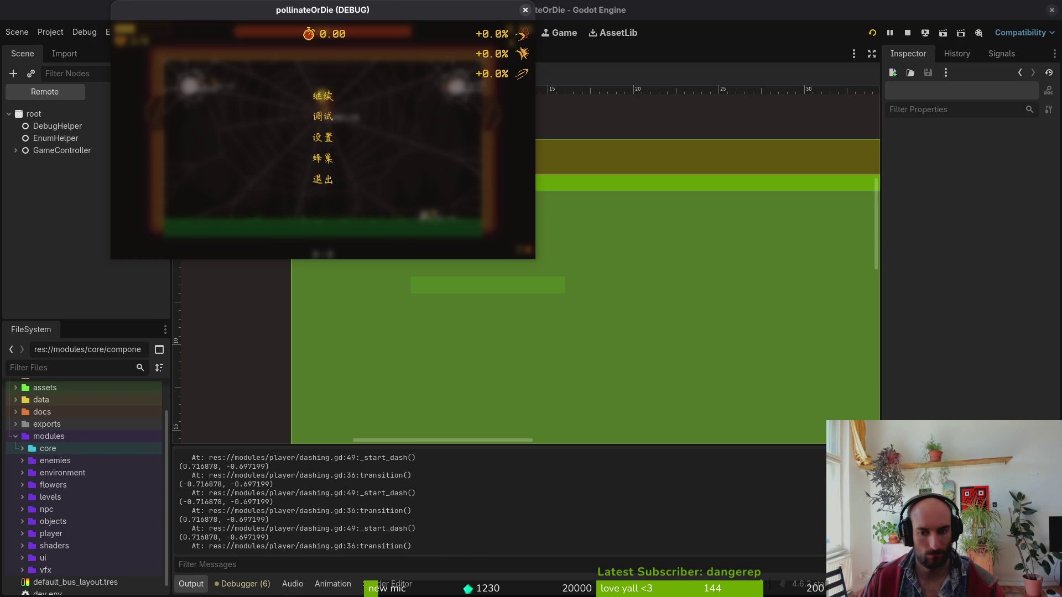
pyautogui.hotkey('alt', 'Tab')
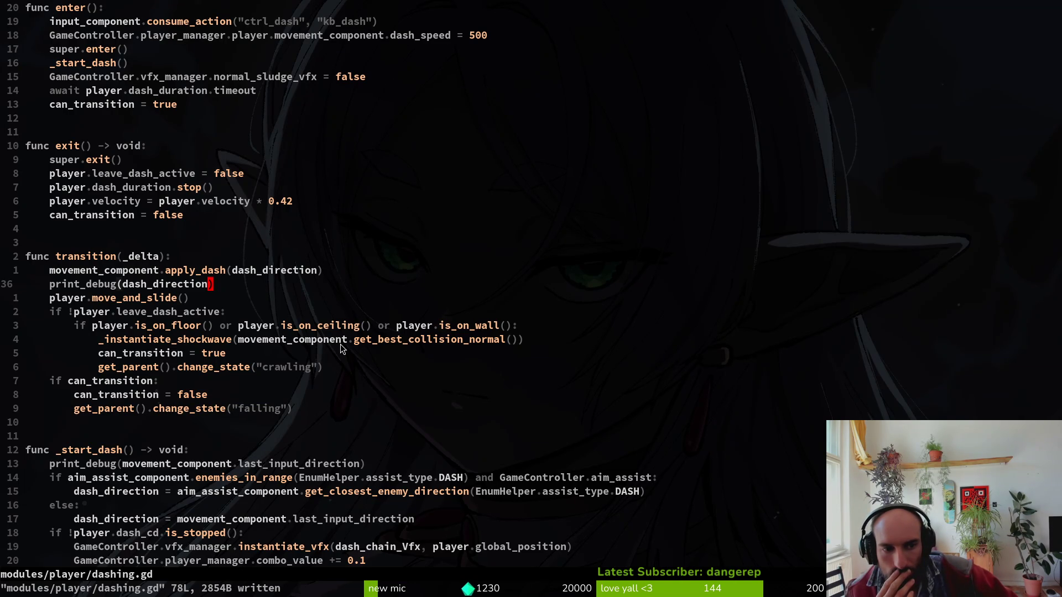
pyautogui.press('j')
pyautogui.press('j')
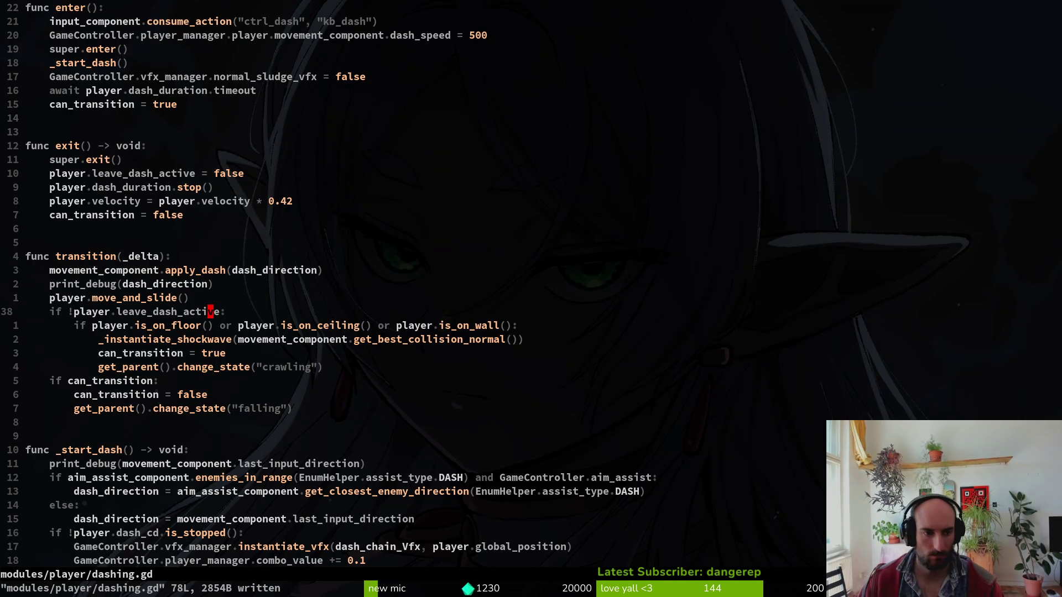
pyautogui.press('v')
pyautogui.press('i')
pyautogui.press('w')
pyautogui.press('space')
pyautogui.press('s')
pyautogui.press('w')
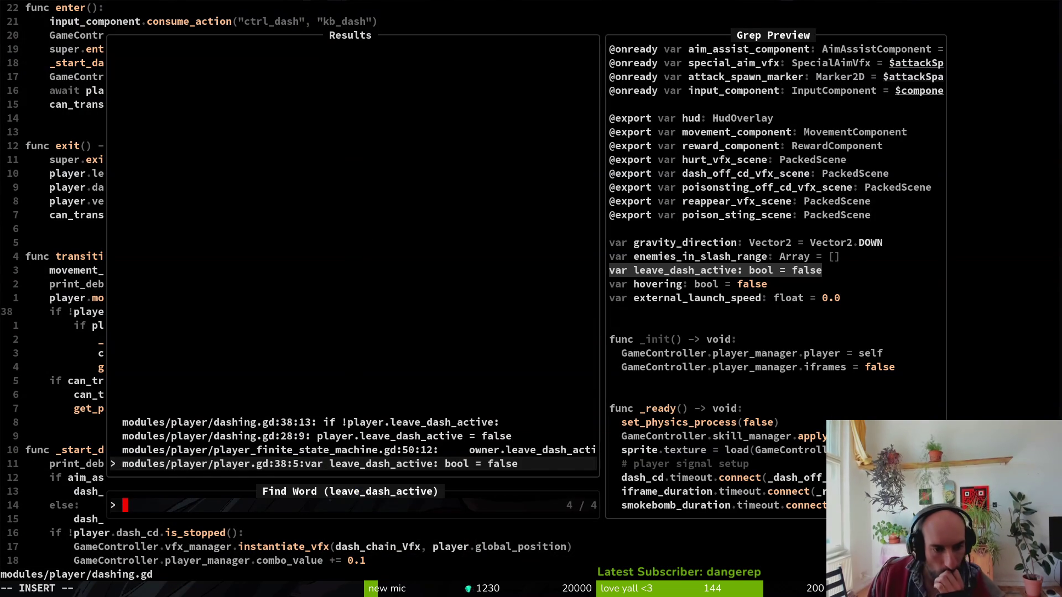
pyautogui.hotkey('ctrl', 'p')
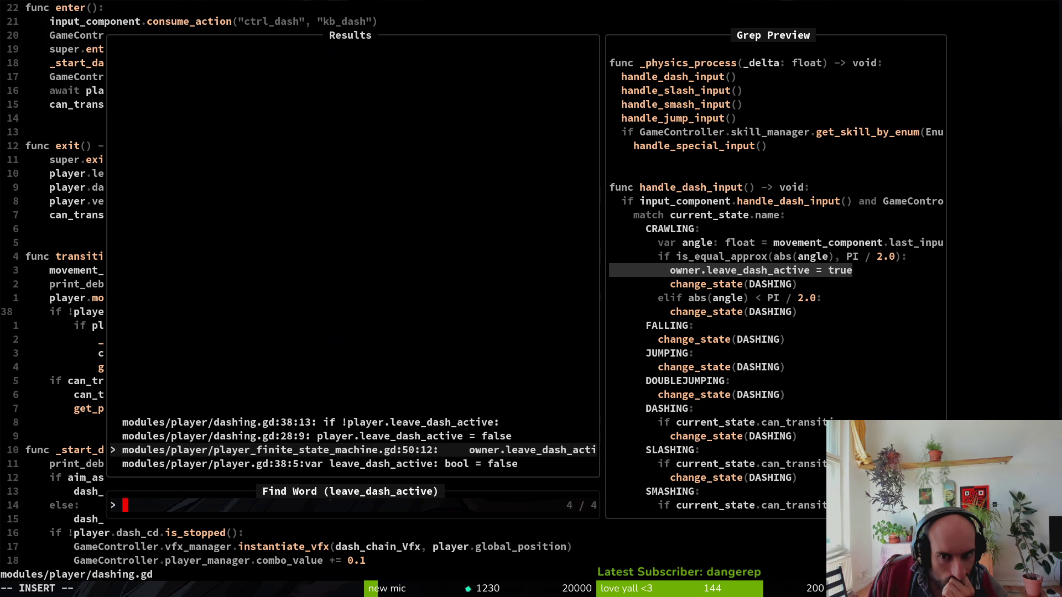
pyautogui.press('Escape')
pyautogui.press('Escape')
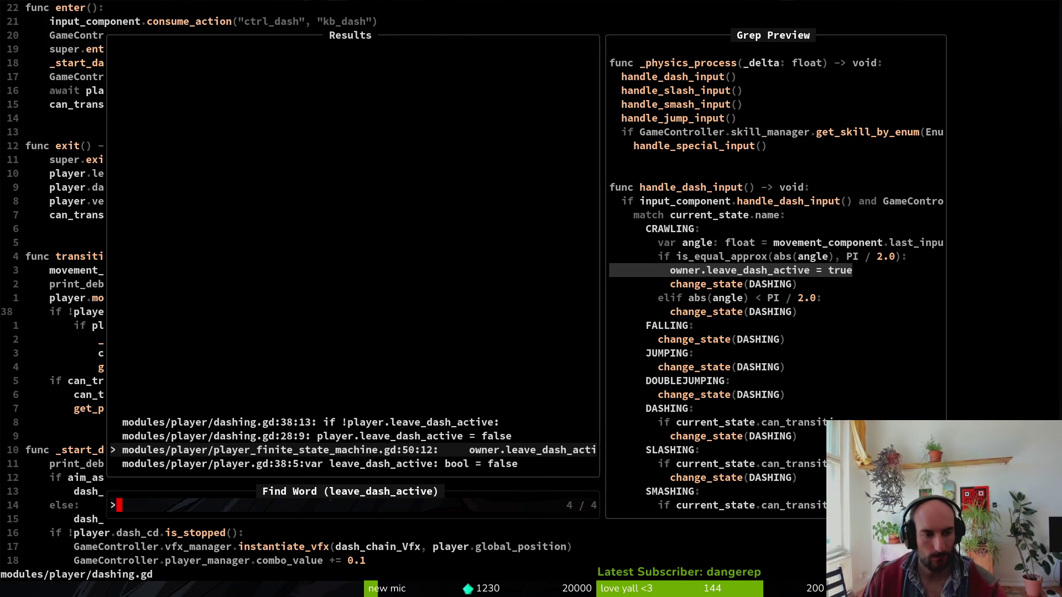
pyautogui.press('j')
pyautogui.press('k')
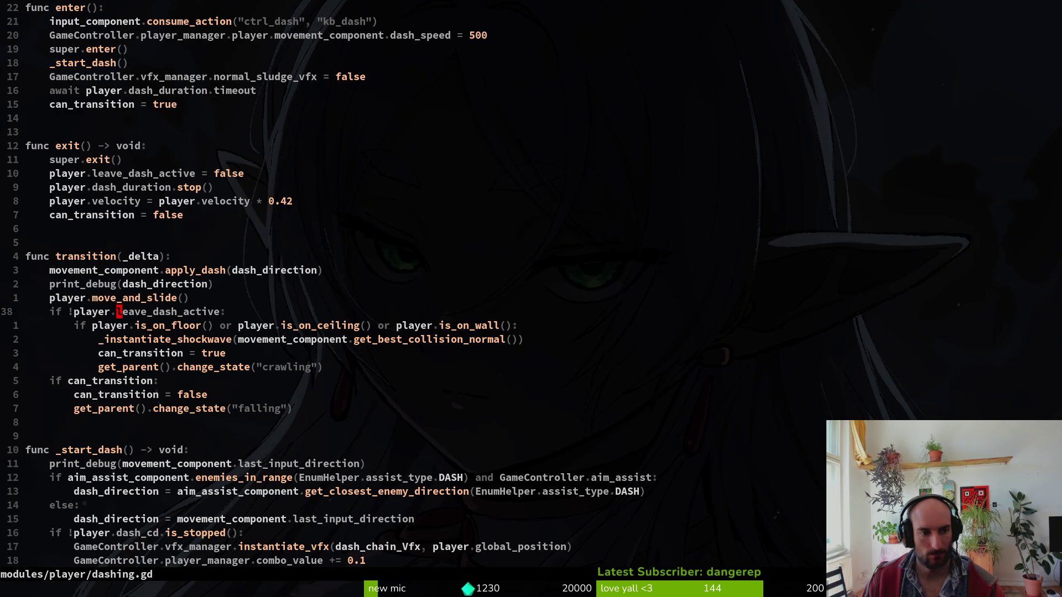
pyautogui.press('j')
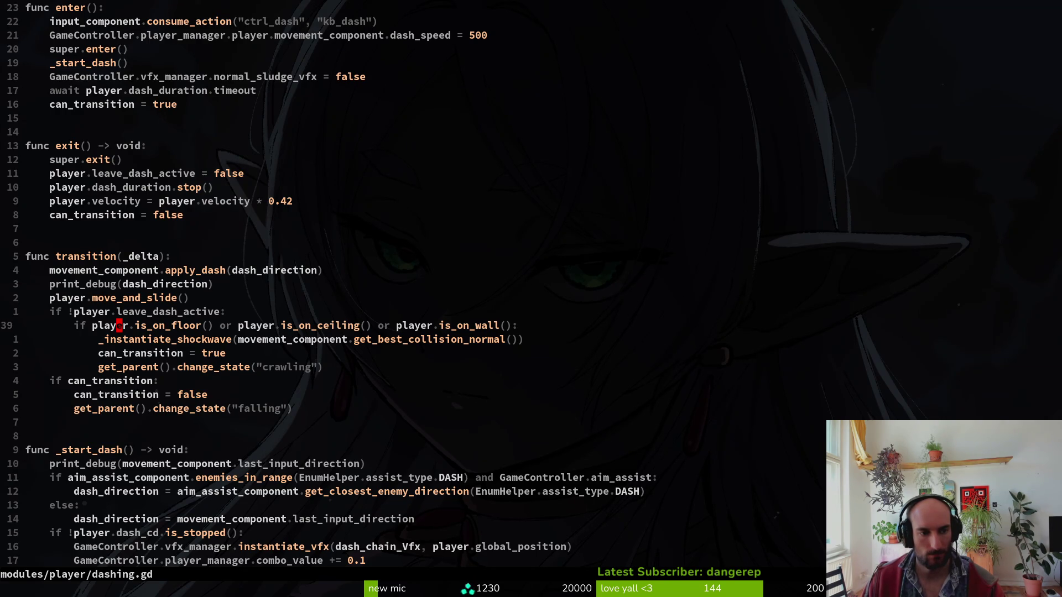
pyautogui.press('j')
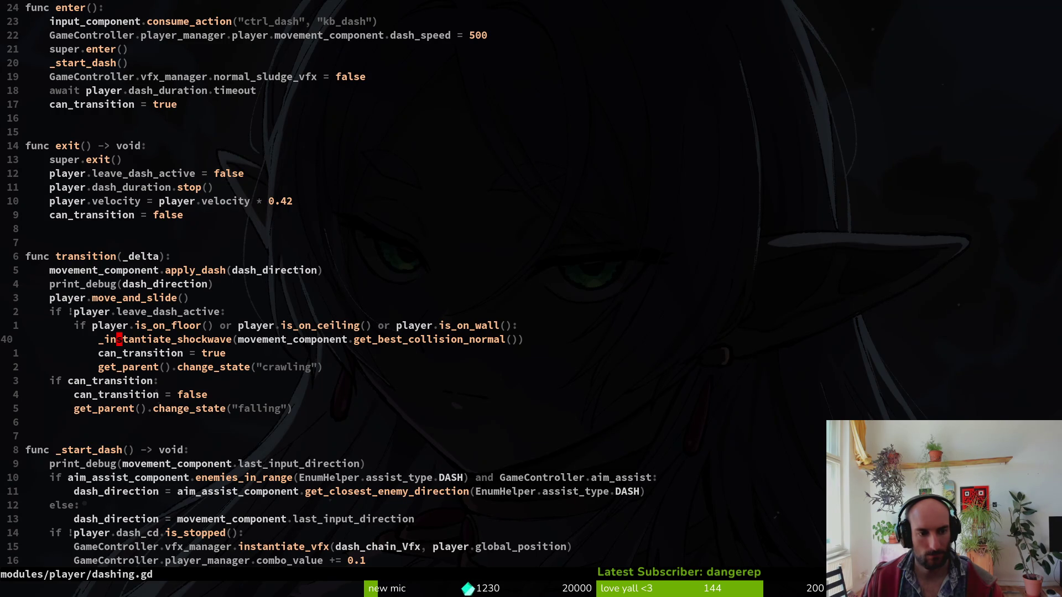
pyautogui.press('j')
pyautogui.press('j')
pyautogui.press('j')
pyautogui.press('k')
pyautogui.press('k')
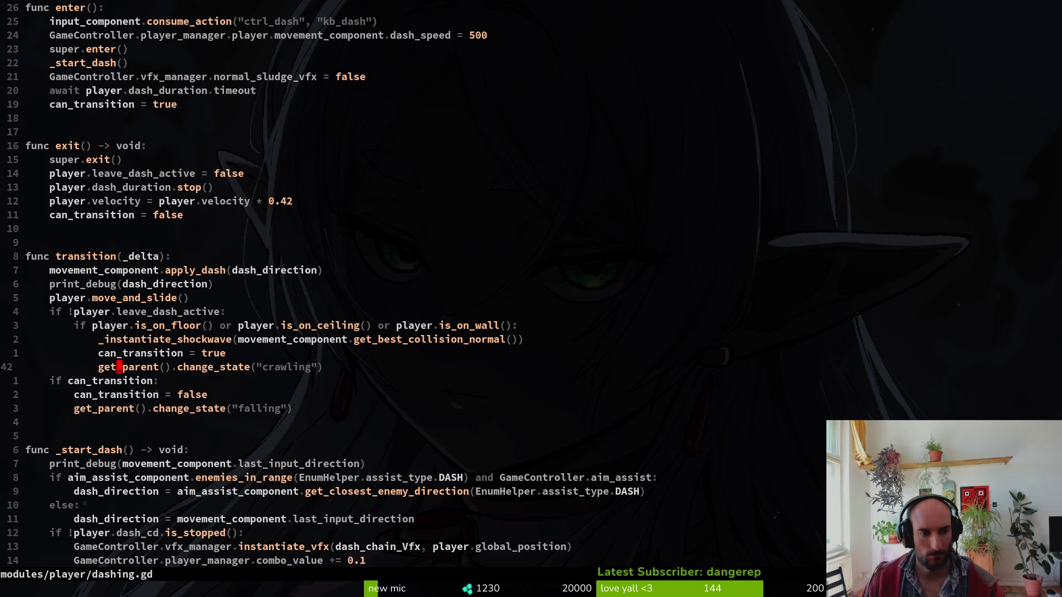
pyautogui.press('k')
pyautogui.press('j')
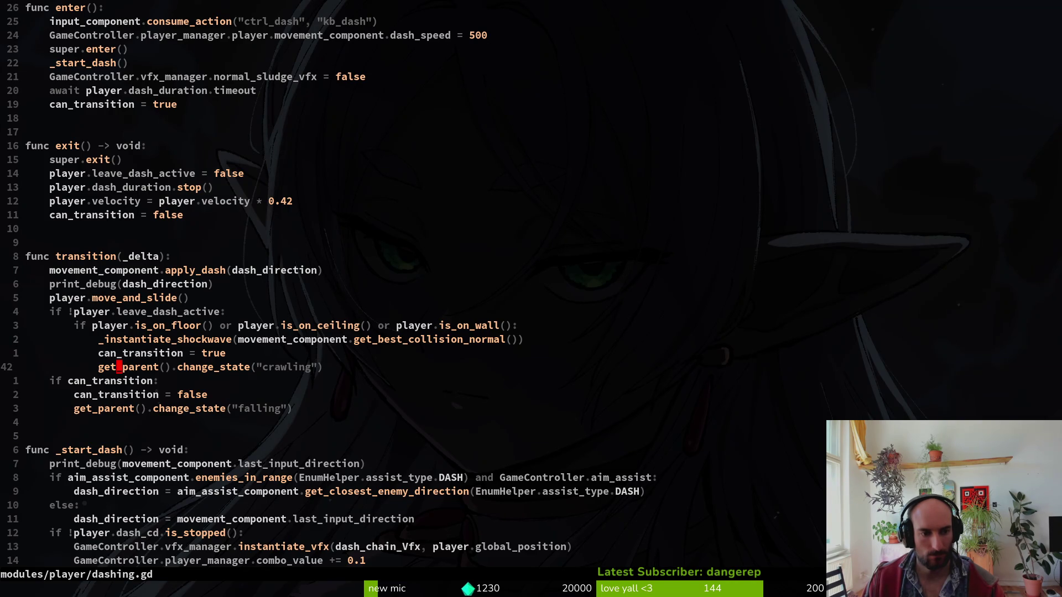
# Step: Delete the can_transition = true line from transition() and save dashing.gd
pyautogui.press('k')
pyautogui.press('j')
pyautogui.press('j')
pyautogui.press('j')
pyautogui.press('k')
pyautogui.press('k')
pyautogui.press('k')
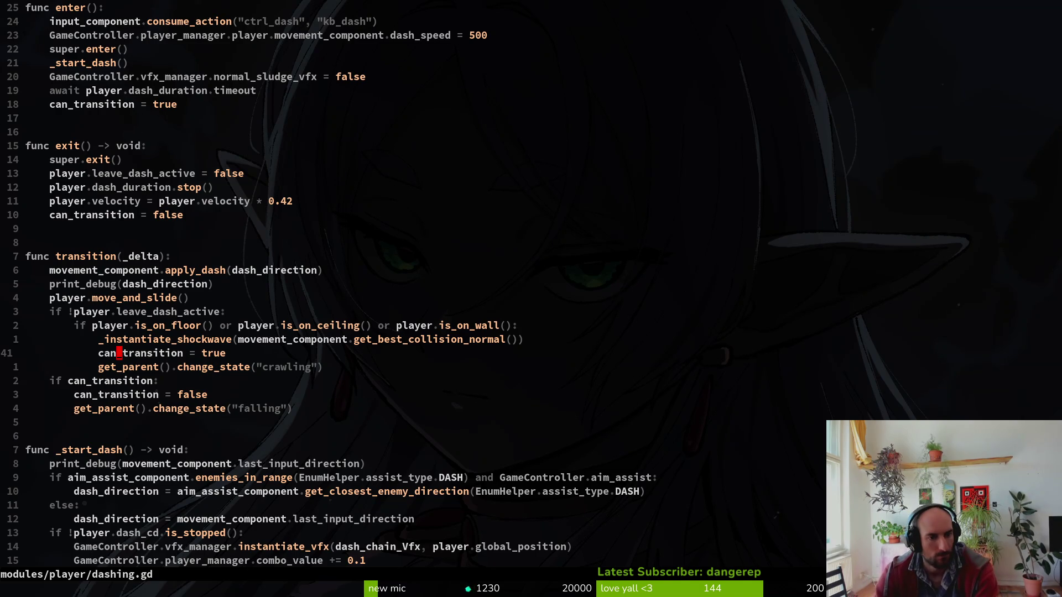
pyautogui.press('d')
pyautogui.press('d')
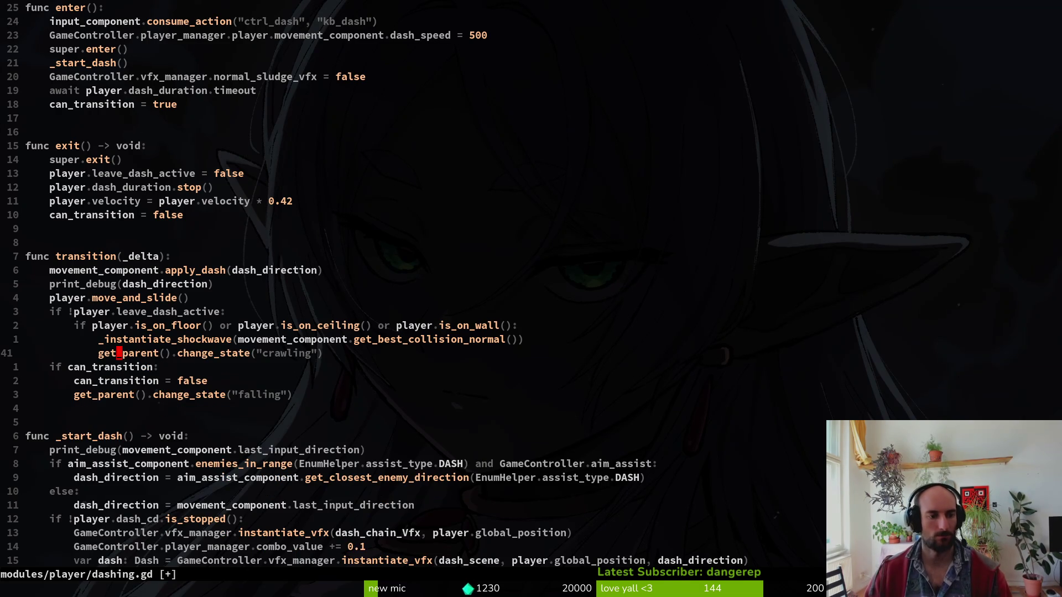
pyautogui.hotkey('ctrl', 's')
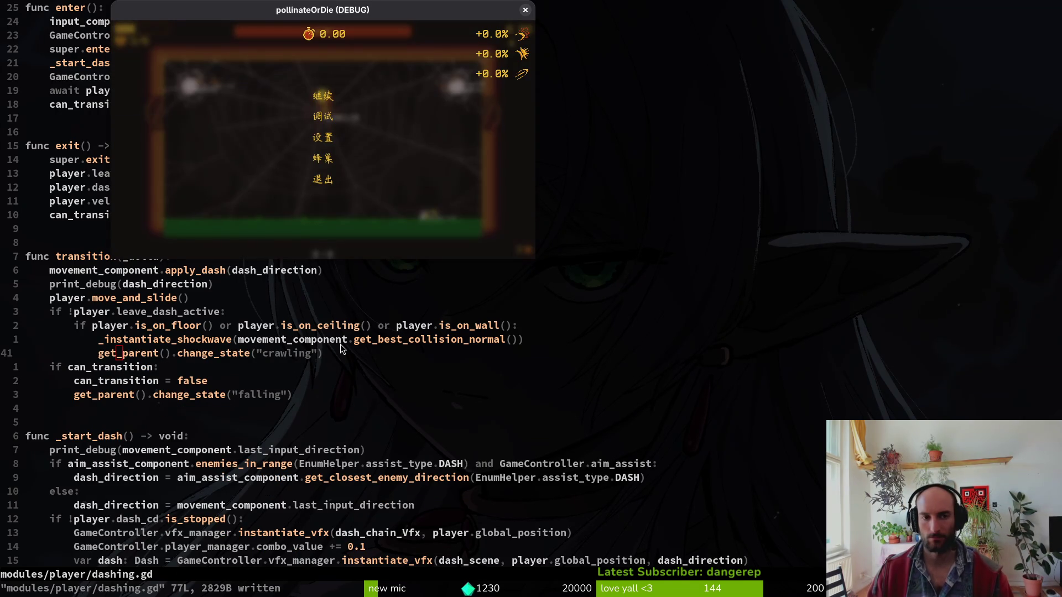
# Step: Restart the game with the edited code and load the spider level via F1 debug select
pyautogui.press('Escape')
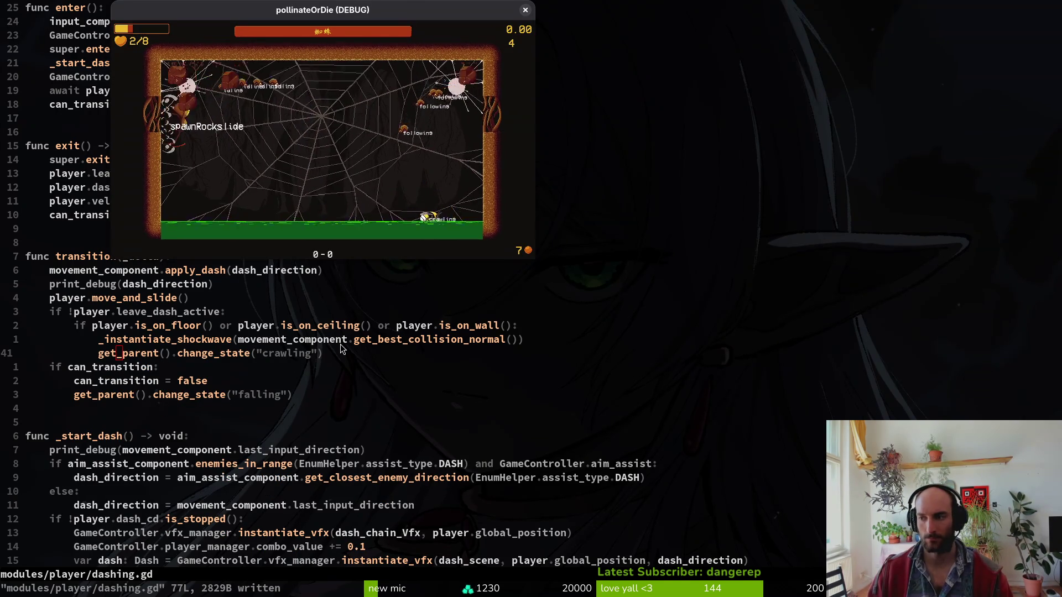
pyautogui.press('F5')
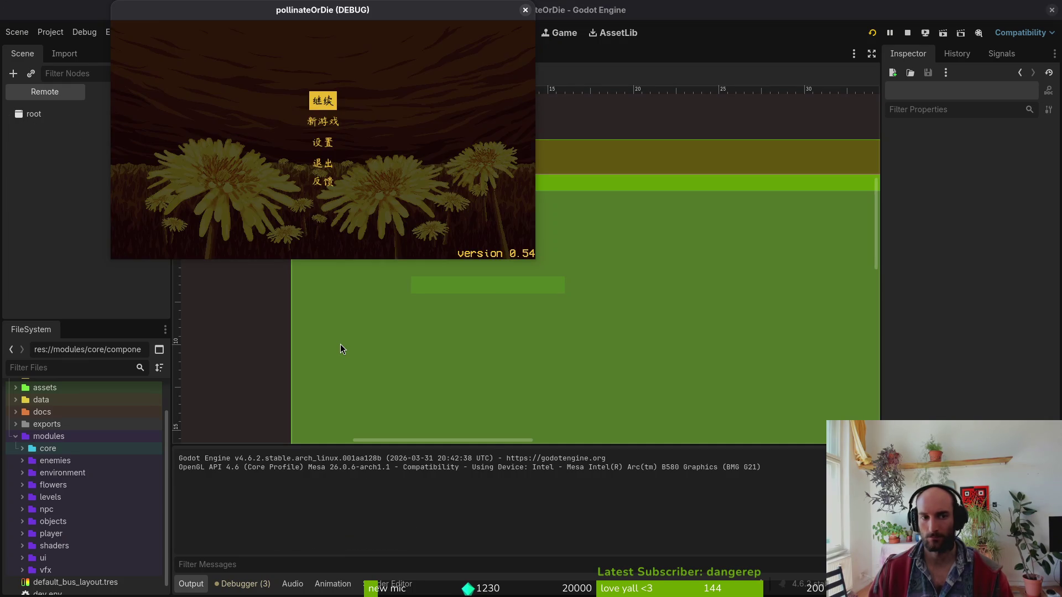
pyautogui.press('Return')
pyautogui.press('F1')
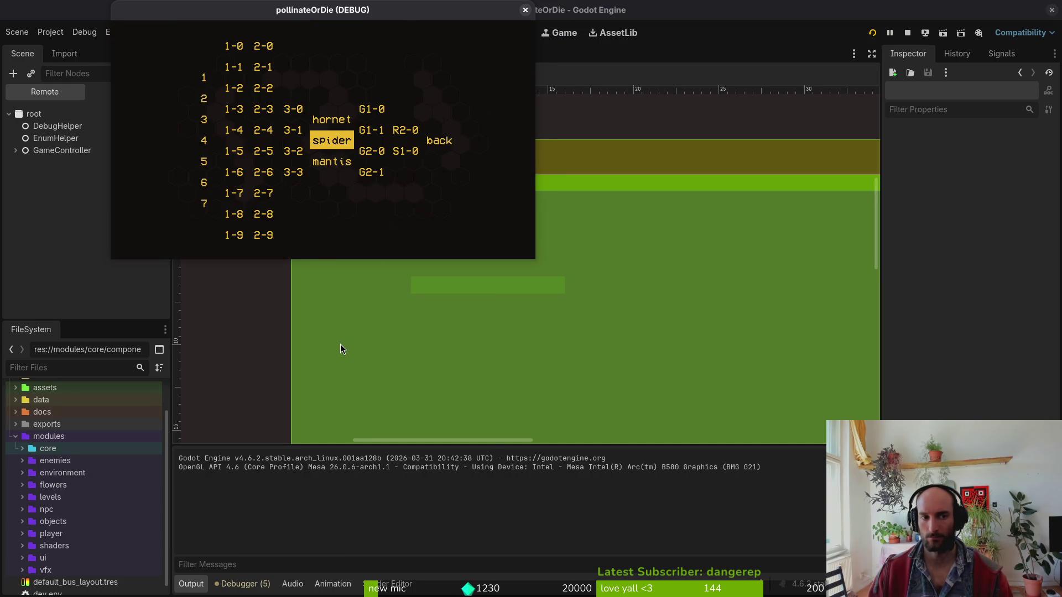
pyautogui.press('Return')
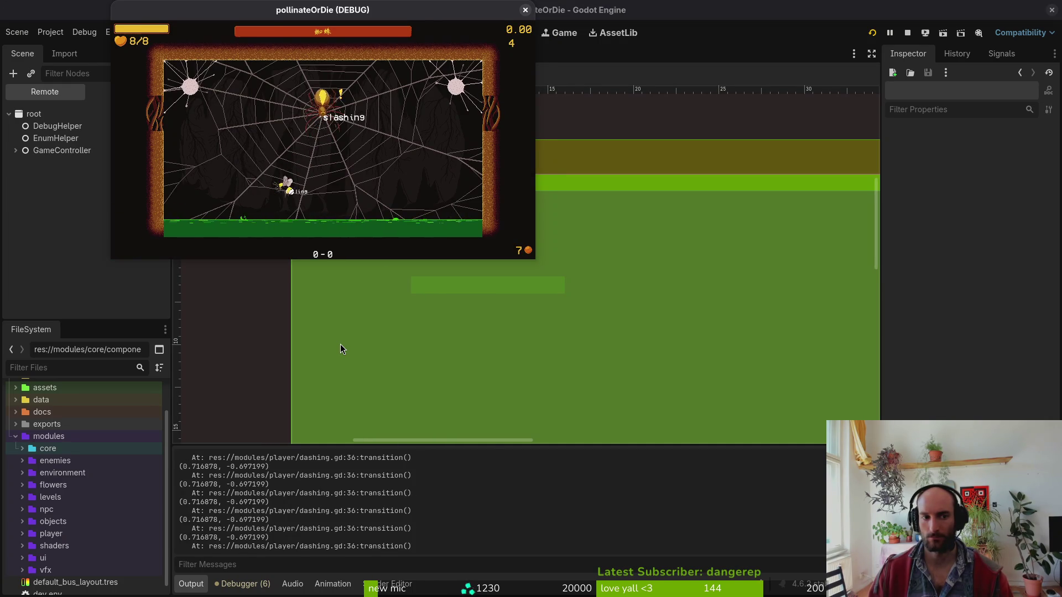
# Step: Dash the bee into the floor, web and walls, then pause and return to vim
pyautogui.press('Right')
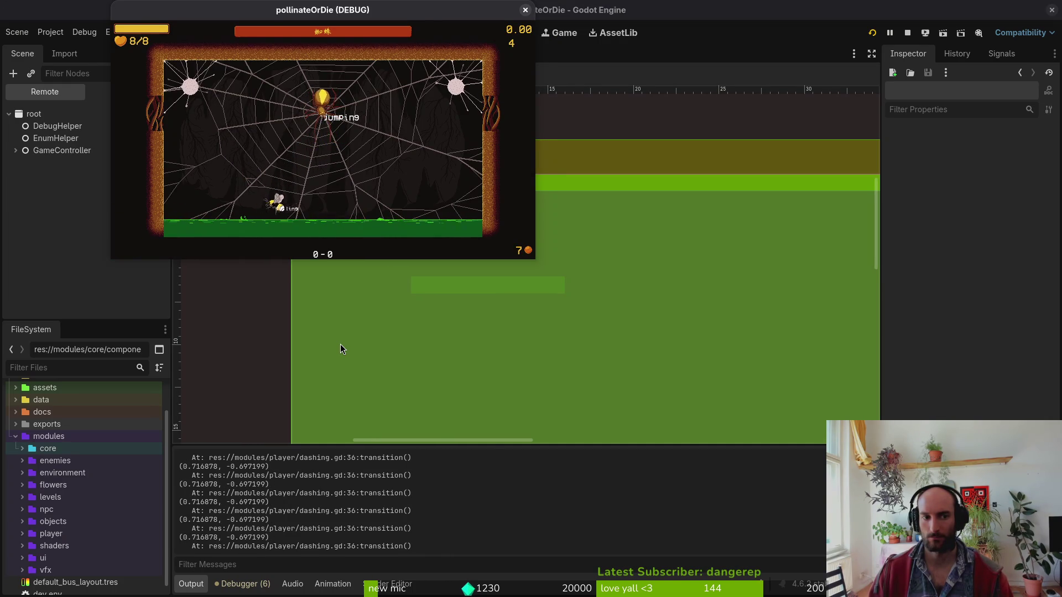
pyautogui.press('Left')
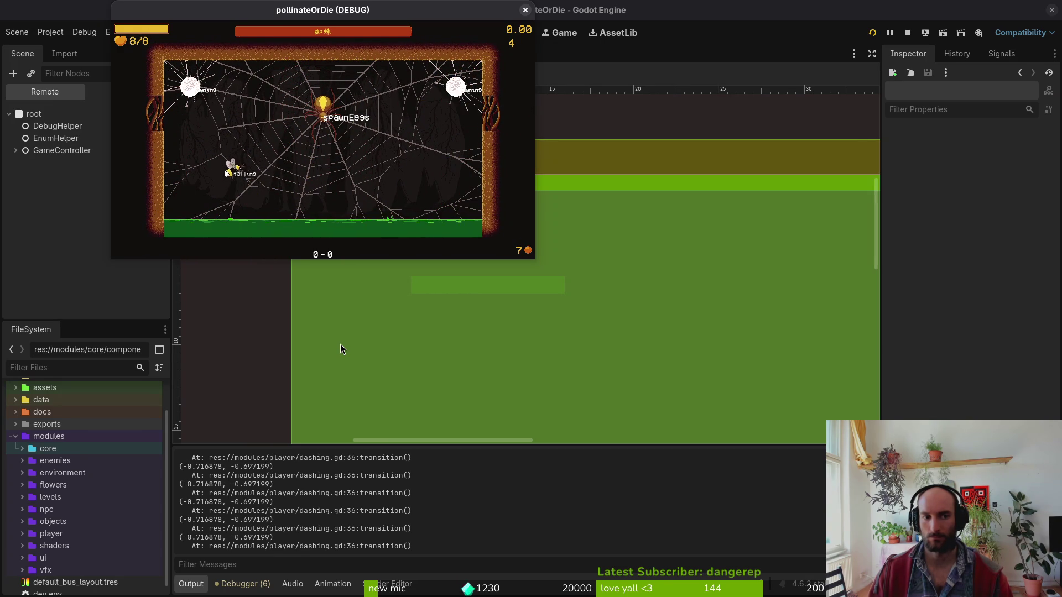
pyautogui.press('Right')
pyautogui.press('Left')
pyautogui.press('Right')
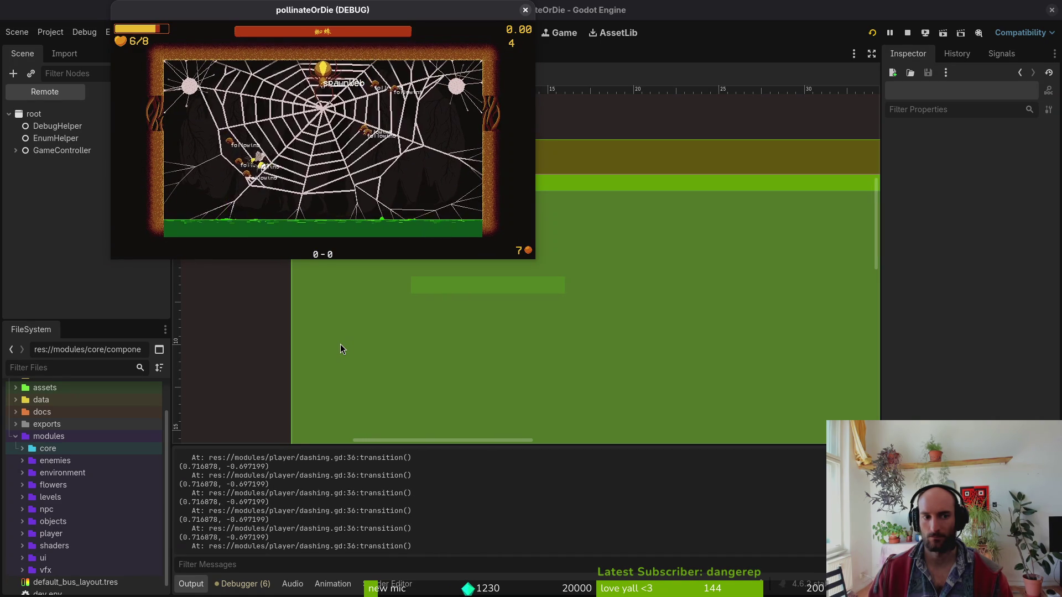
pyautogui.press('Left')
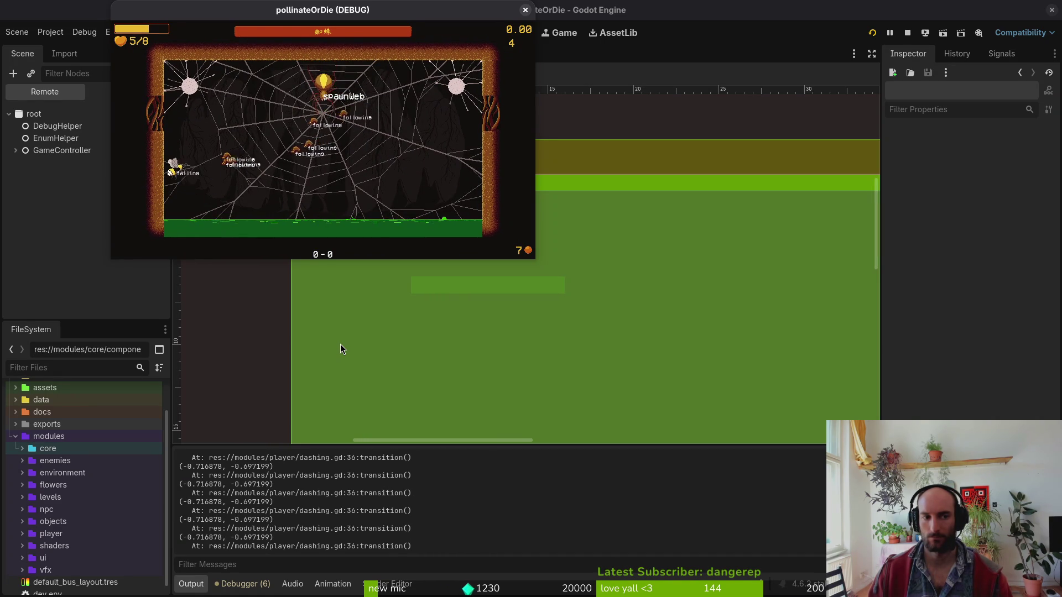
pyautogui.press('Right')
pyautogui.press('Escape')
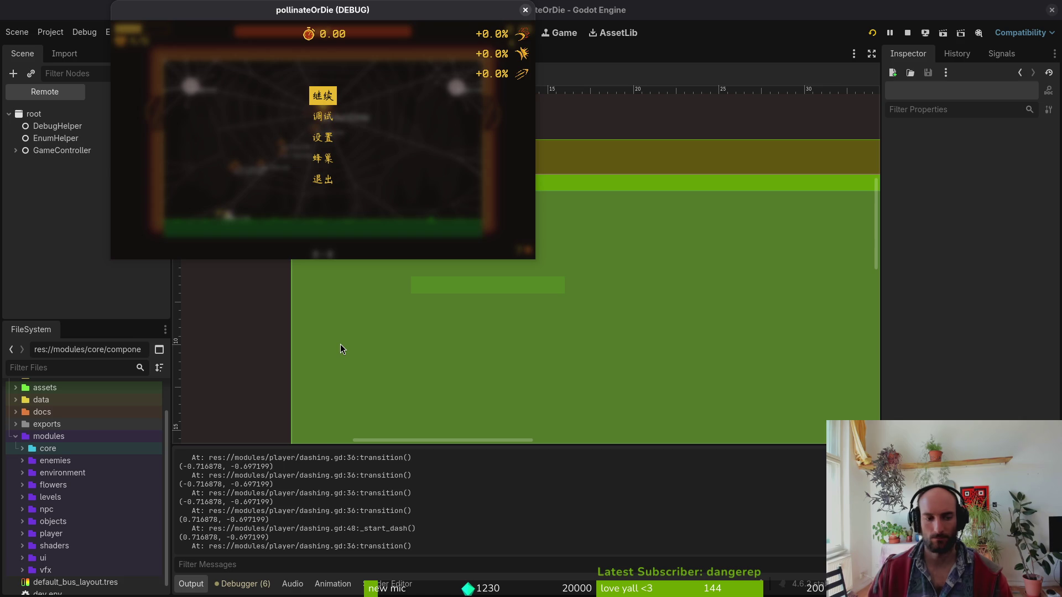
pyautogui.hotkey('alt', 'Tab')
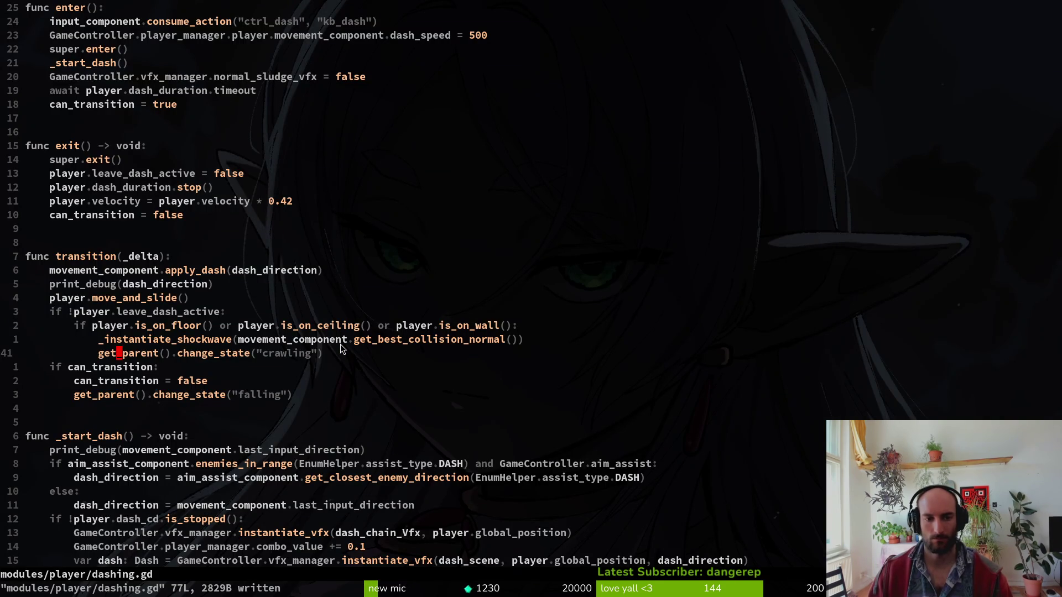
# Step: Insert print_debug("wal") above the change_state("crawling") call and save dashing.gd
pyautogui.write('O')
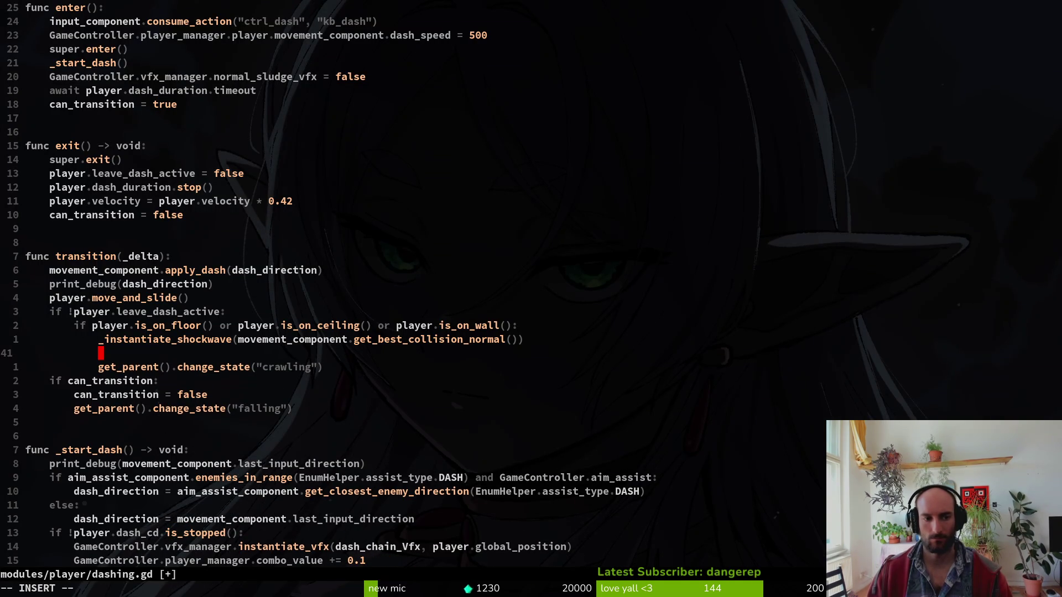
pyautogui.write('prde')
pyautogui.press('Tab')
pyautogui.write('"')
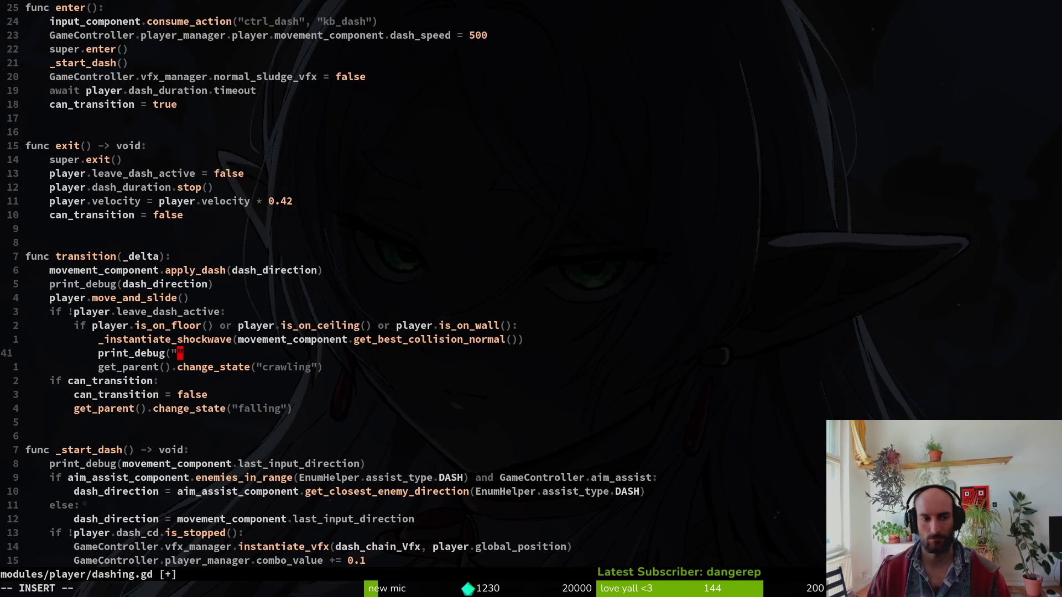
pyautogui.write('wal')
pyautogui.press('Escape')
pyautogui.write(':w')
pyautogui.press('Return')
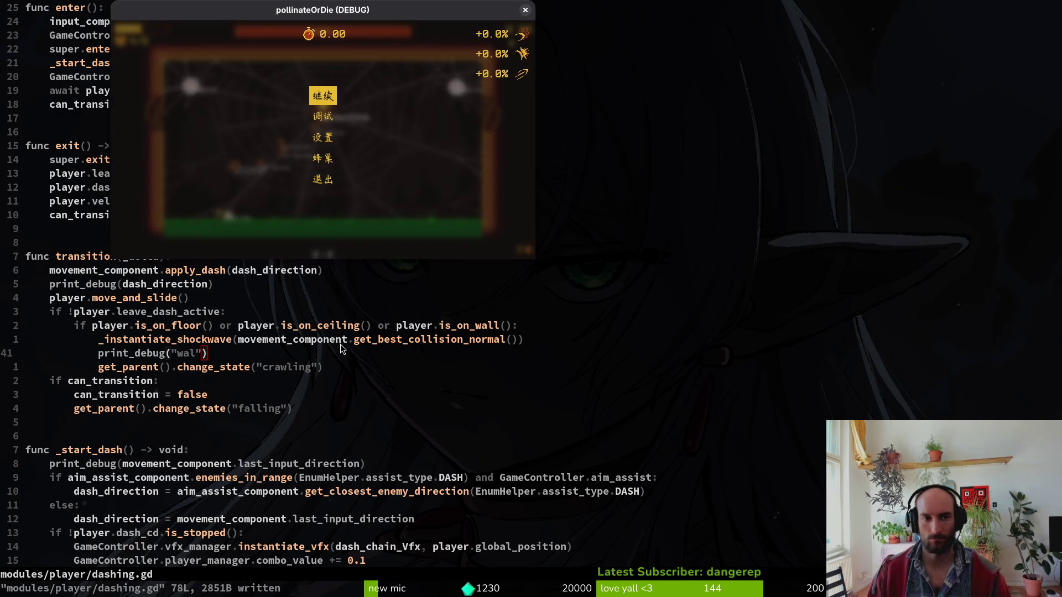
pyautogui.hotkey('alt', 'Tab')
pyautogui.press('Escape')
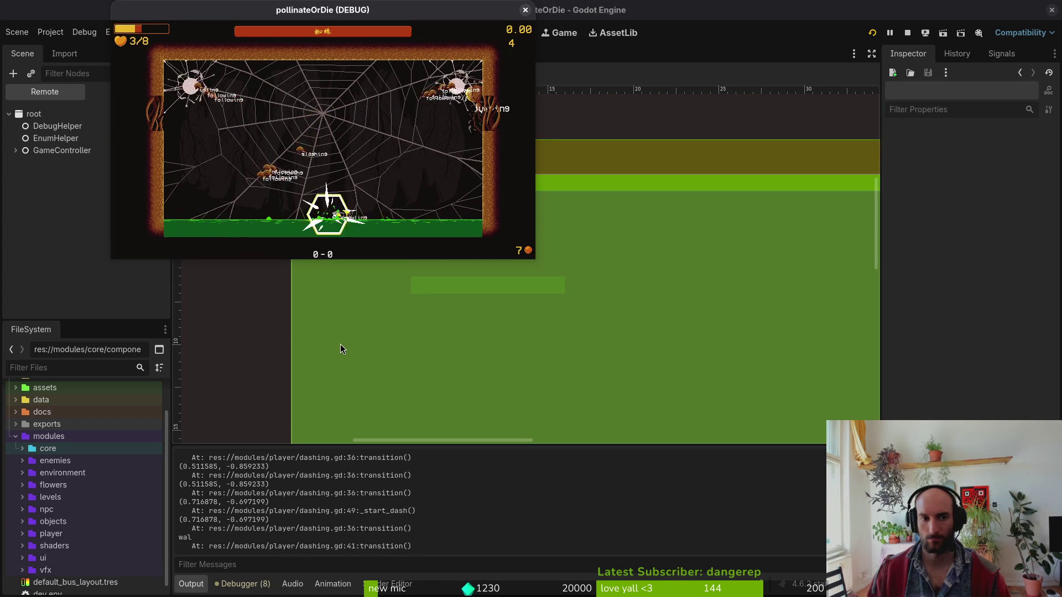
pyautogui.press('Escape')
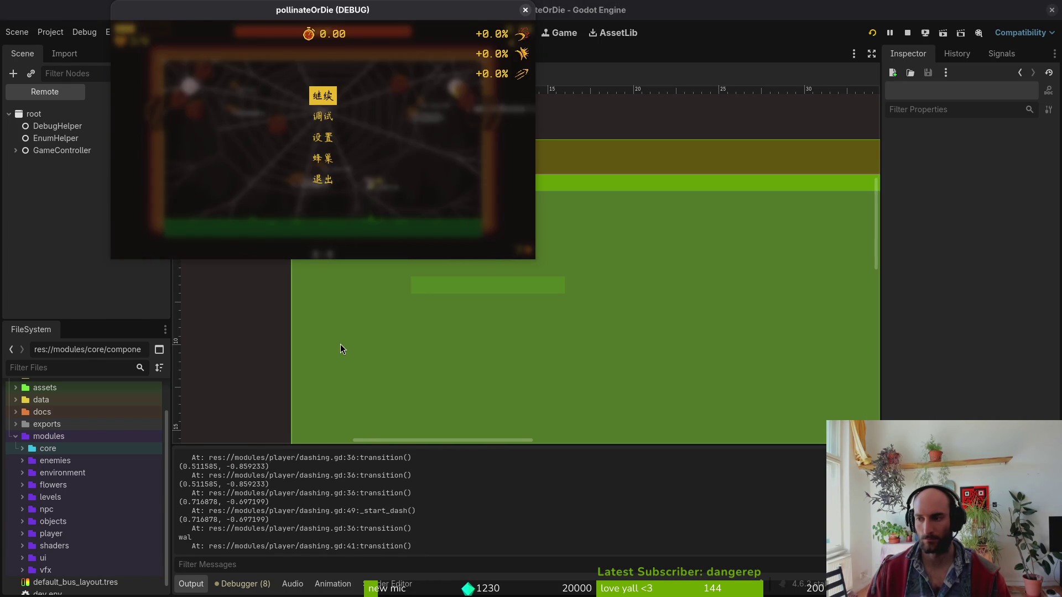
pyautogui.hotkey('alt', 'Tab')
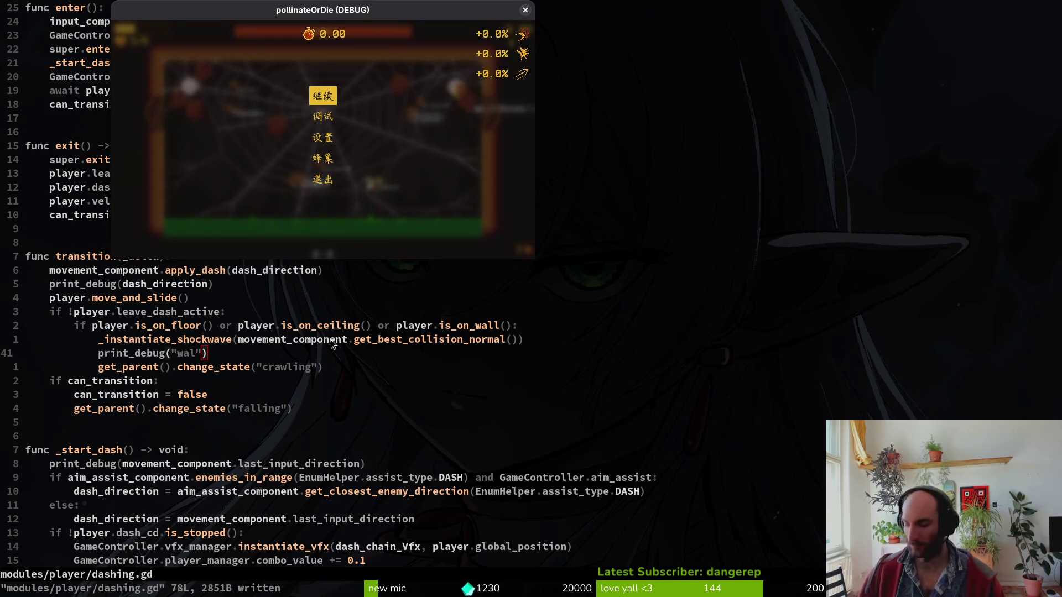
pyautogui.press('Return')
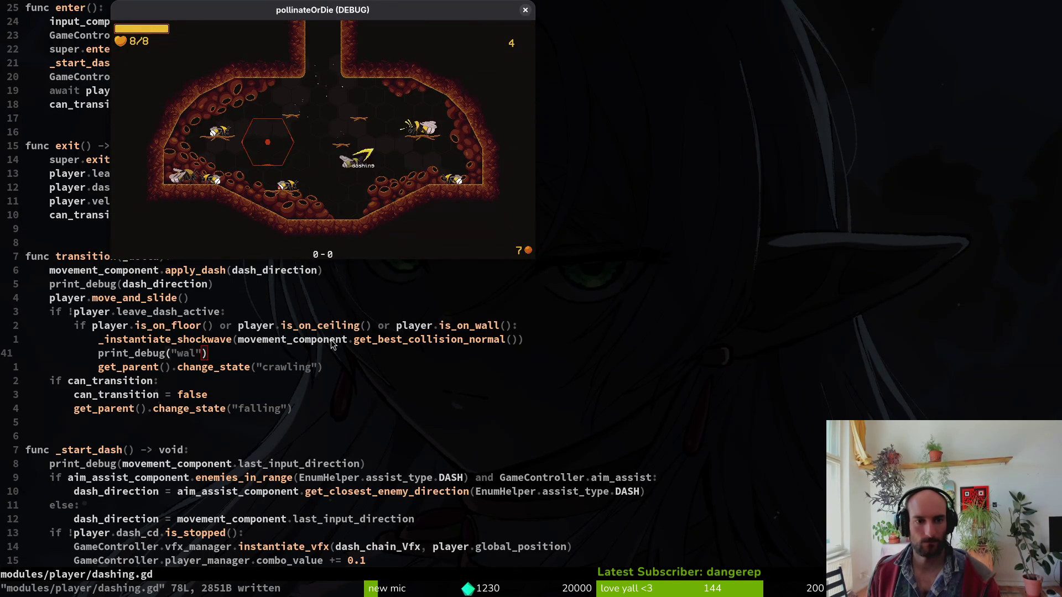
# Step: Browse the perk grid, checking the chain-dash perk's cost and another perk's description
pyautogui.press('Tab')
pyautogui.press('Up')
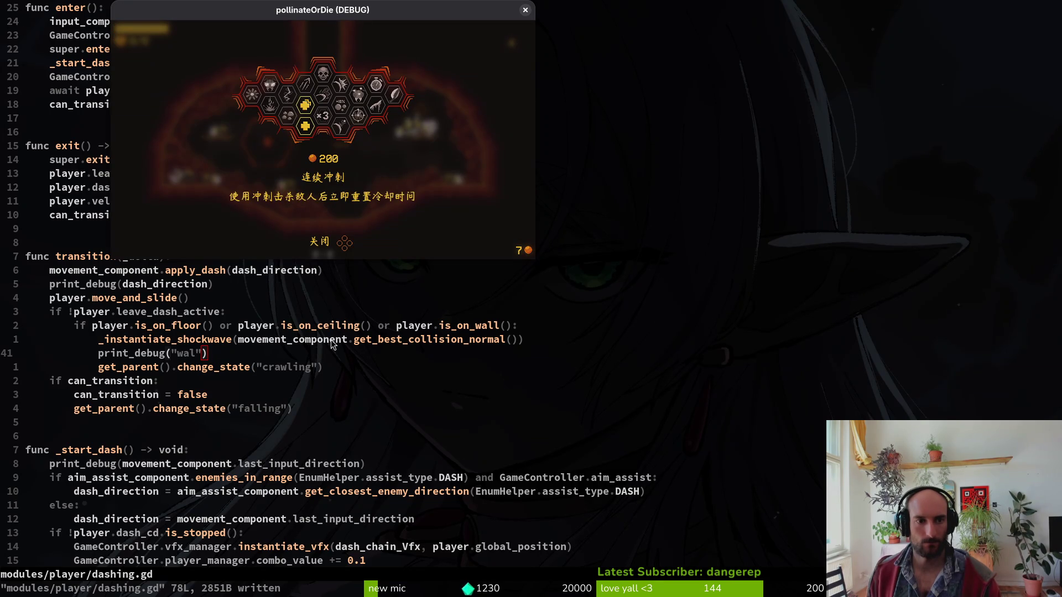
pyautogui.press('Left')
pyautogui.press('Tab')
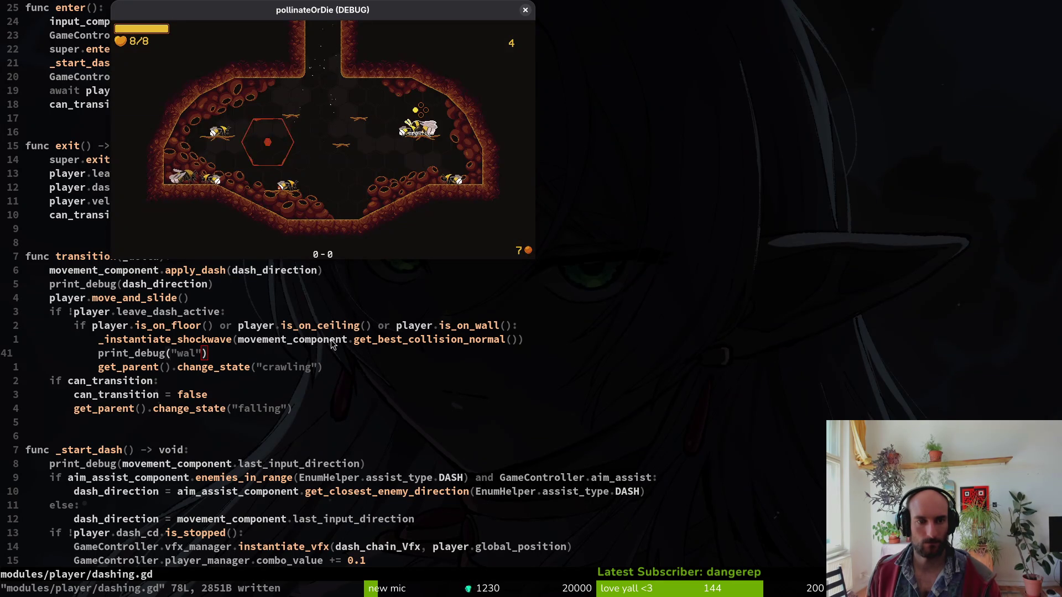
# Step: Give the bee honey via the debug menu and buy the 200-honey shockwave perk
pyautogui.press('Escape')
pyautogui.press('Down')
pyautogui.press('Return')
pyautogui.press('Return')
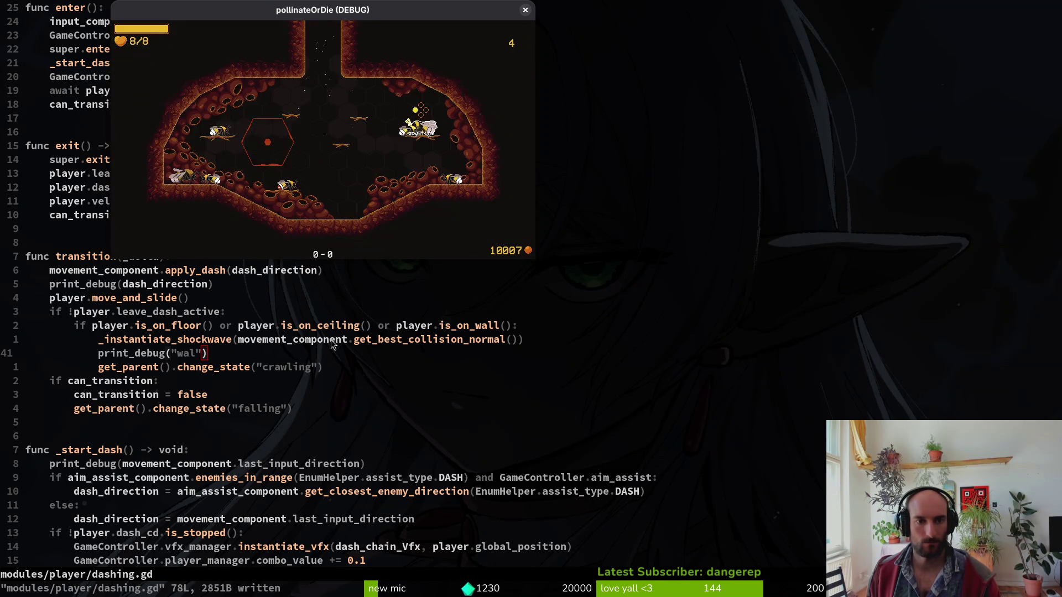
pyautogui.press('Tab')
pyautogui.press('Right')
pyautogui.press('Right')
pyautogui.press('Return')
pyautogui.press('Tab')
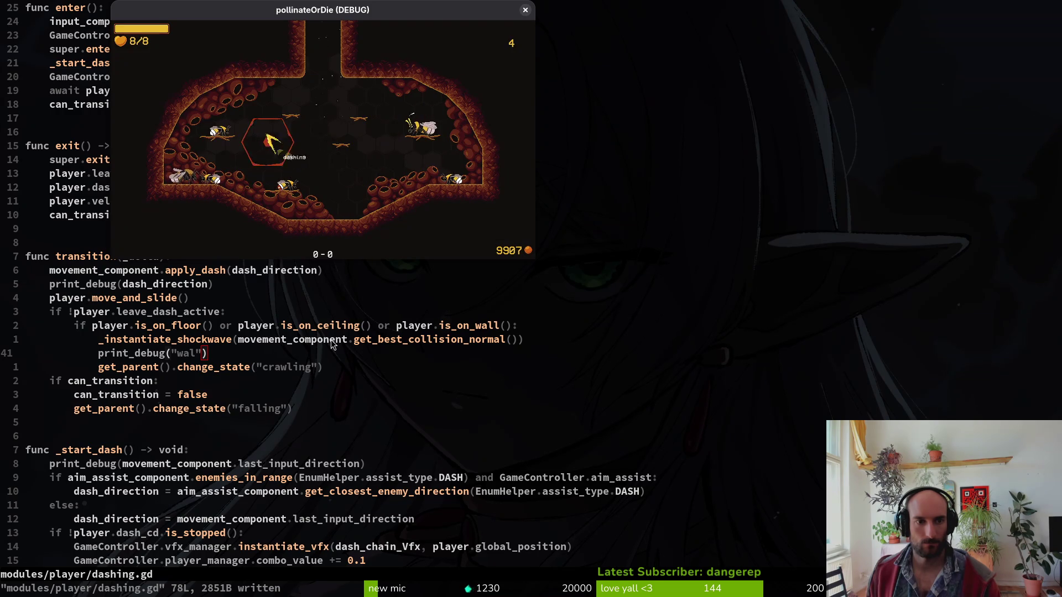
# Step: Enter the spider web arena and dash into the floor repeatedly to trigger shockwaves
pyautogui.press('m')
pyautogui.press('Return')
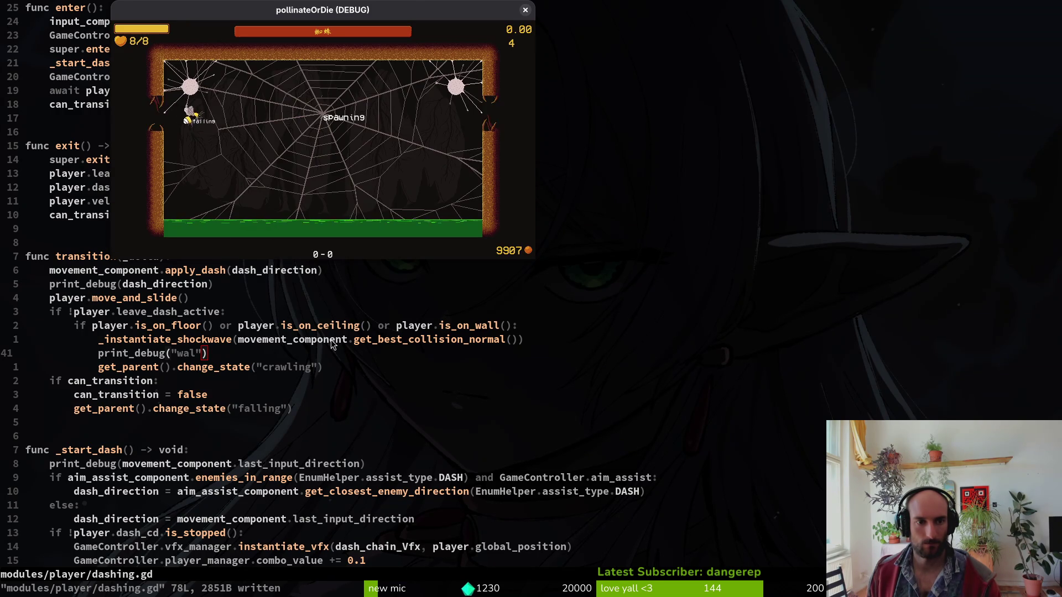
pyautogui.press('space')
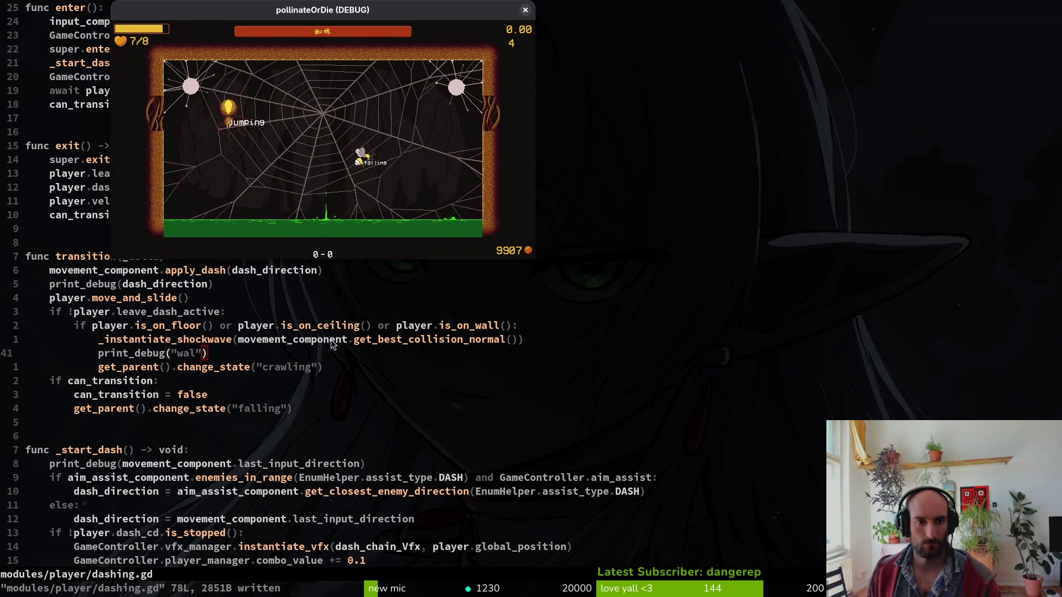
pyautogui.press('space')
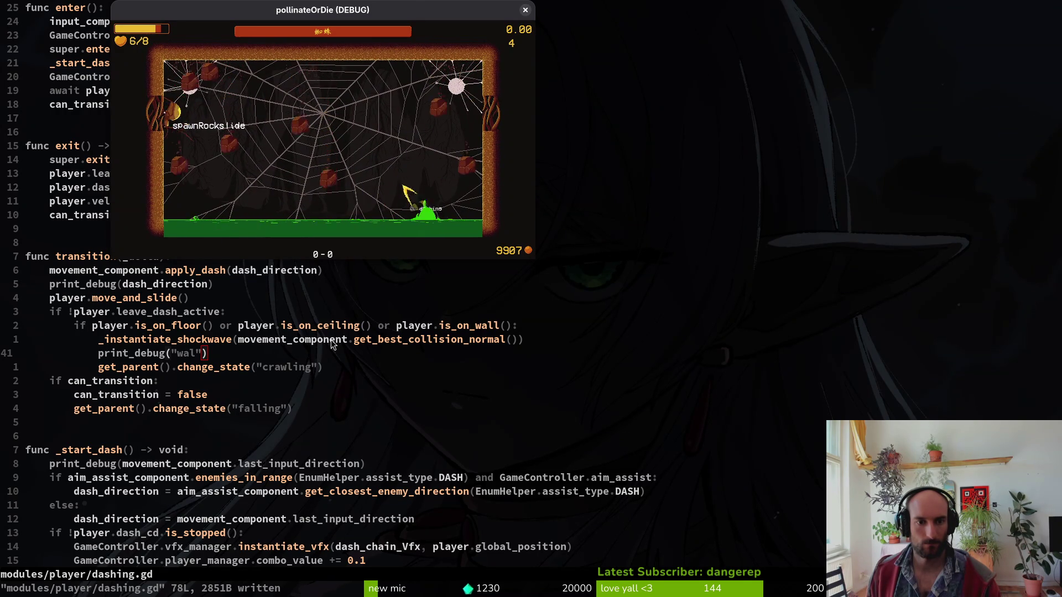
pyautogui.press('space')
pyautogui.press('space')
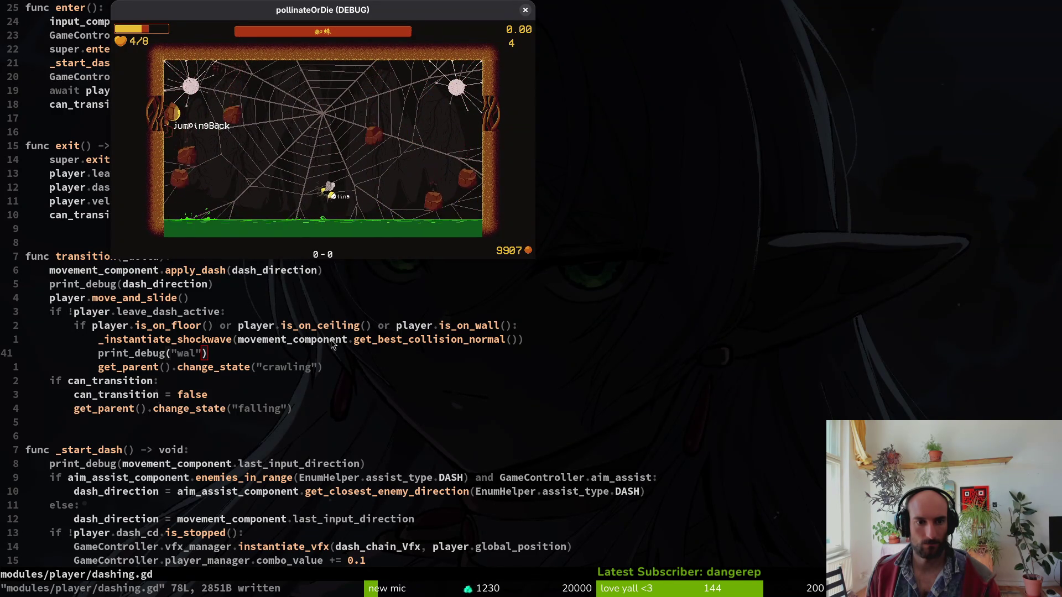
pyautogui.press('space')
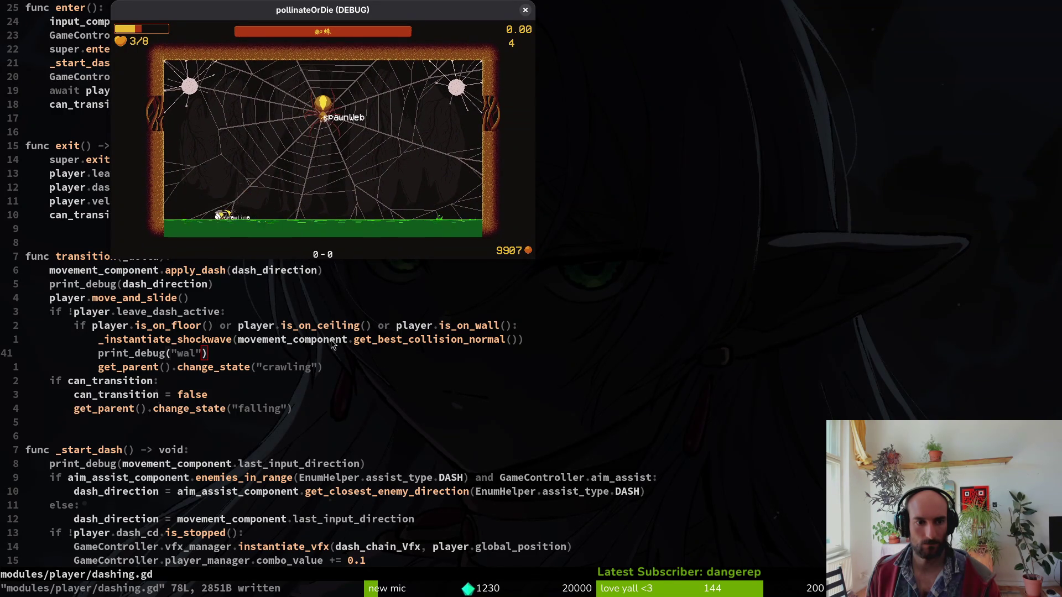
pyautogui.press('space')
pyautogui.press('space')
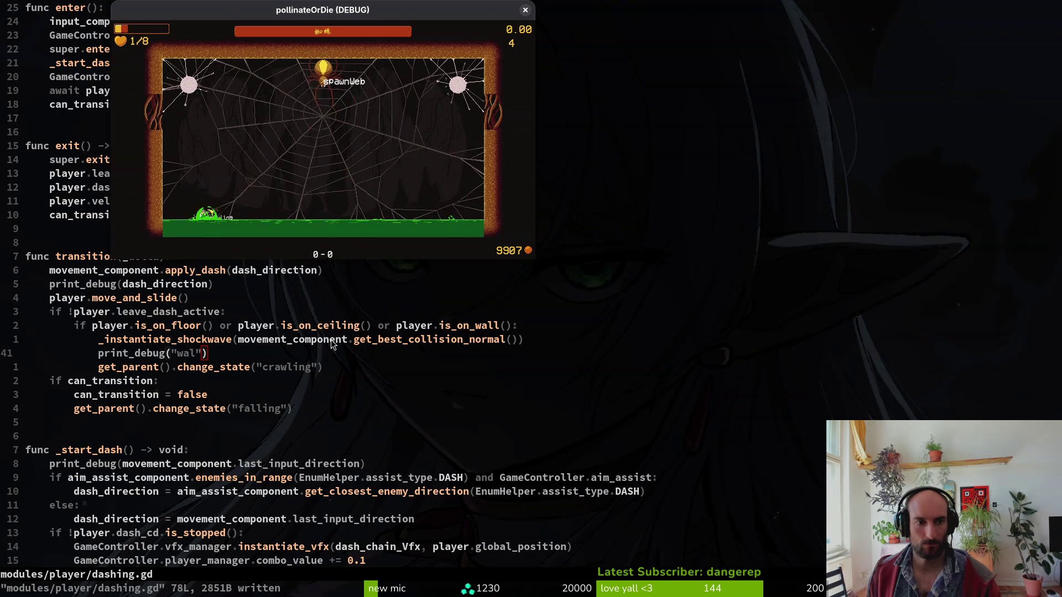
pyautogui.press('space')
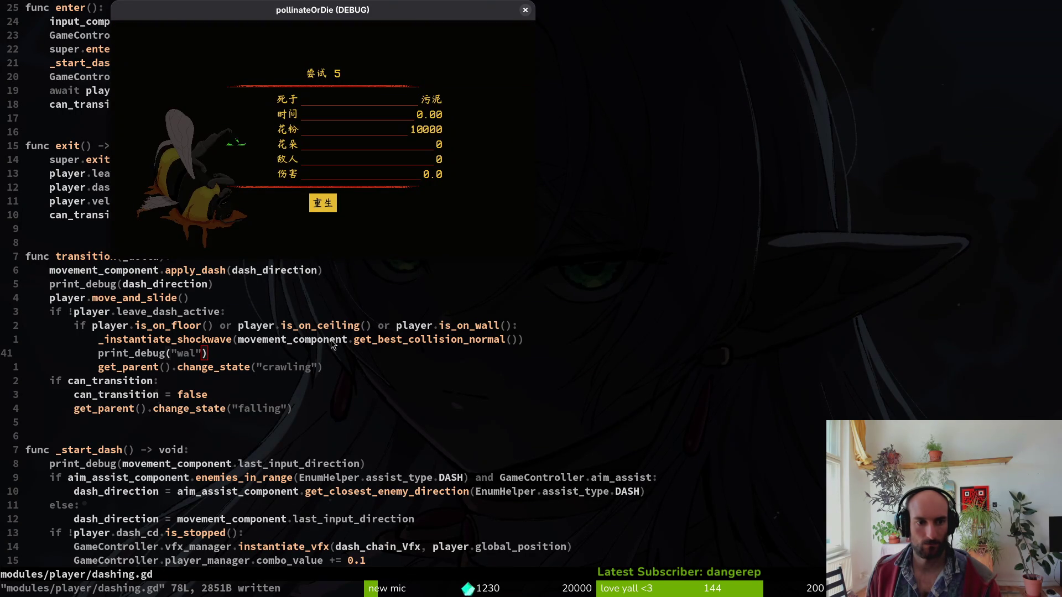
pyautogui.press('space')
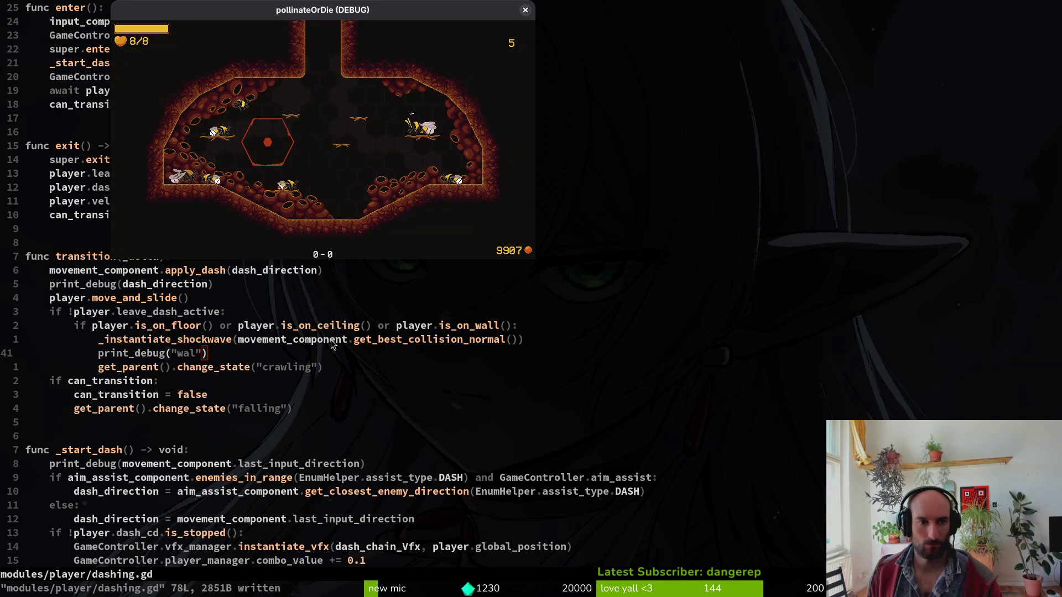
# Step: Reload the spider boss level from the debug list, then close the game window
pyautogui.press('Escape')
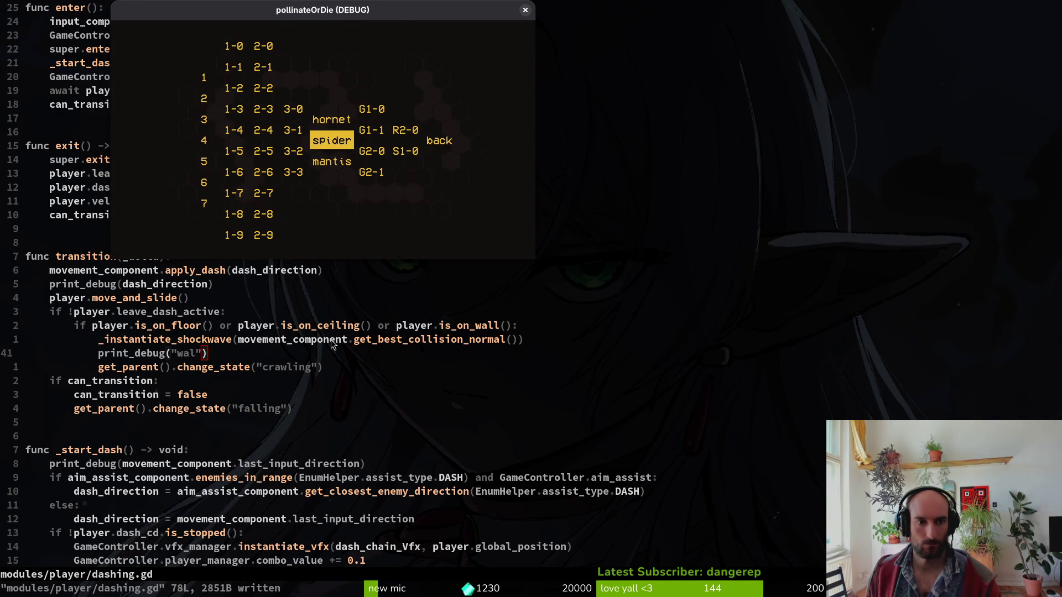
pyautogui.press('Return')
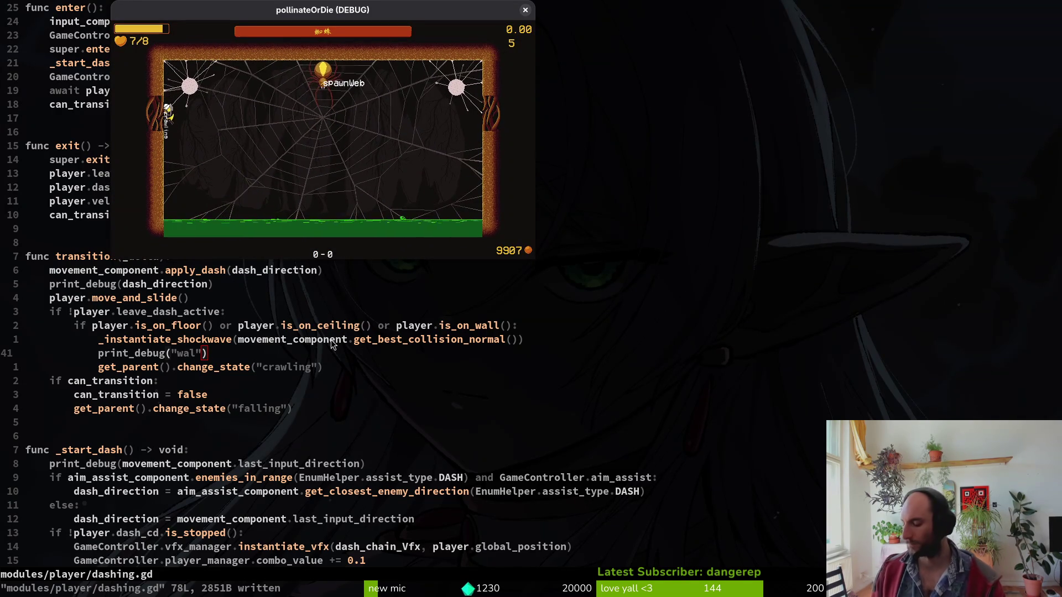
pyautogui.hotkey('alt', 'F4')
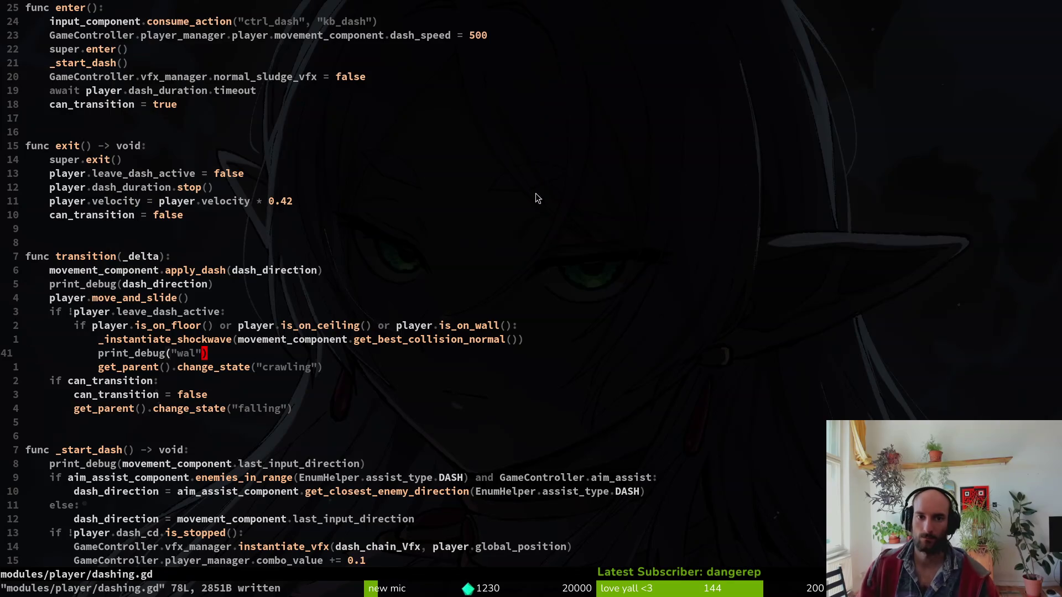
# Step: Open the player's dashing.gd through the vim file finder
pyautogui.hotkey('ctrl', 'o')
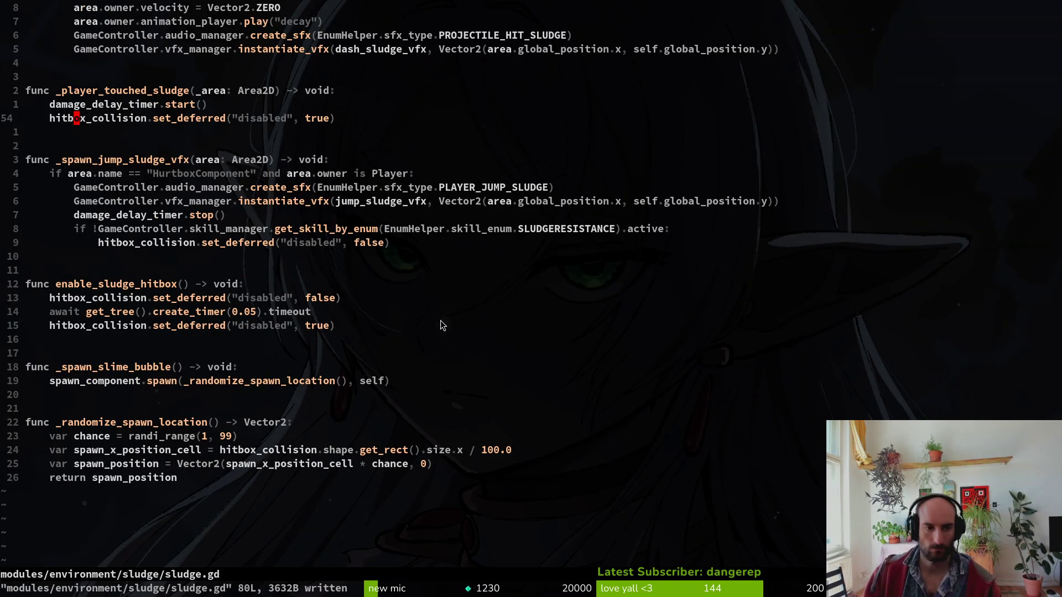
pyautogui.scroll(14, 252, 170)
pyautogui.scroll(-7, 300, 345)
pyautogui.scroll(-8, 300, 345)
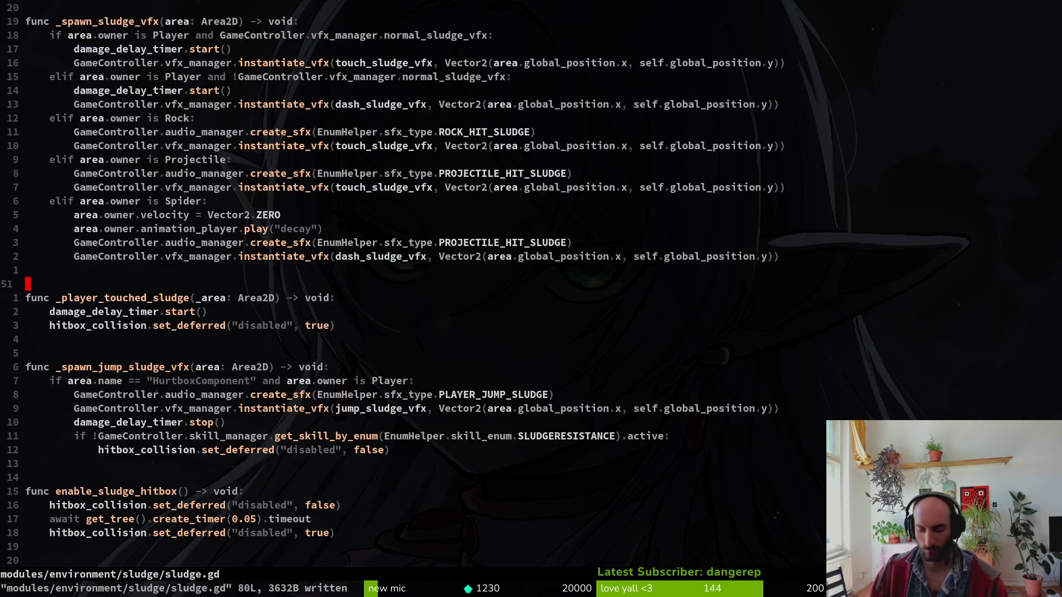
pyautogui.hotkey('ctrl', 'p')
pyautogui.write('dasing')
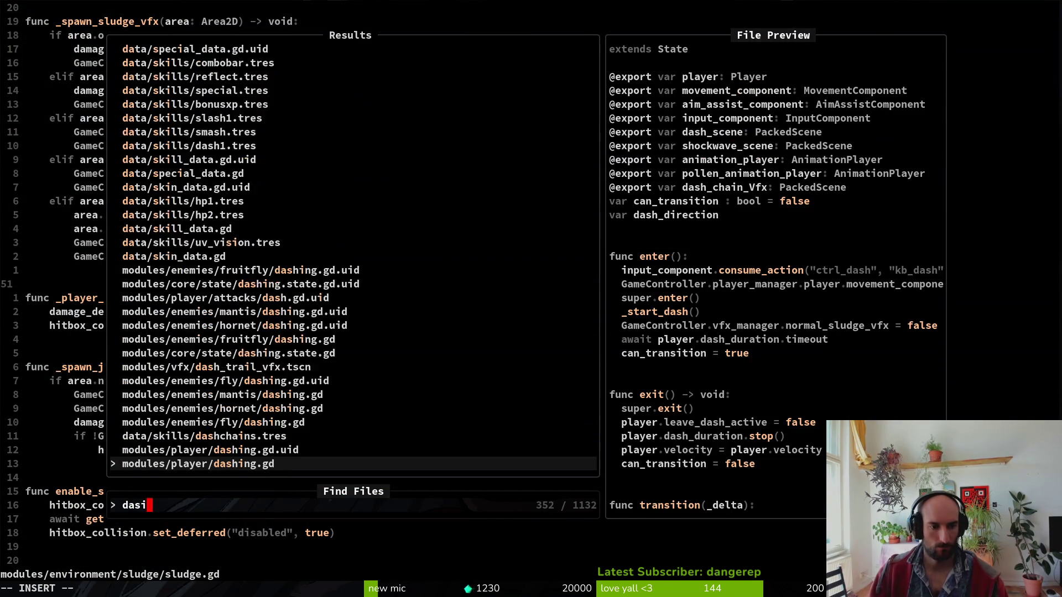
pyautogui.press('Return')
# Step: Delete the print_debug("wal") line from transition() and save dashing.gd
pyautogui.scroll(-5, 344, 460)
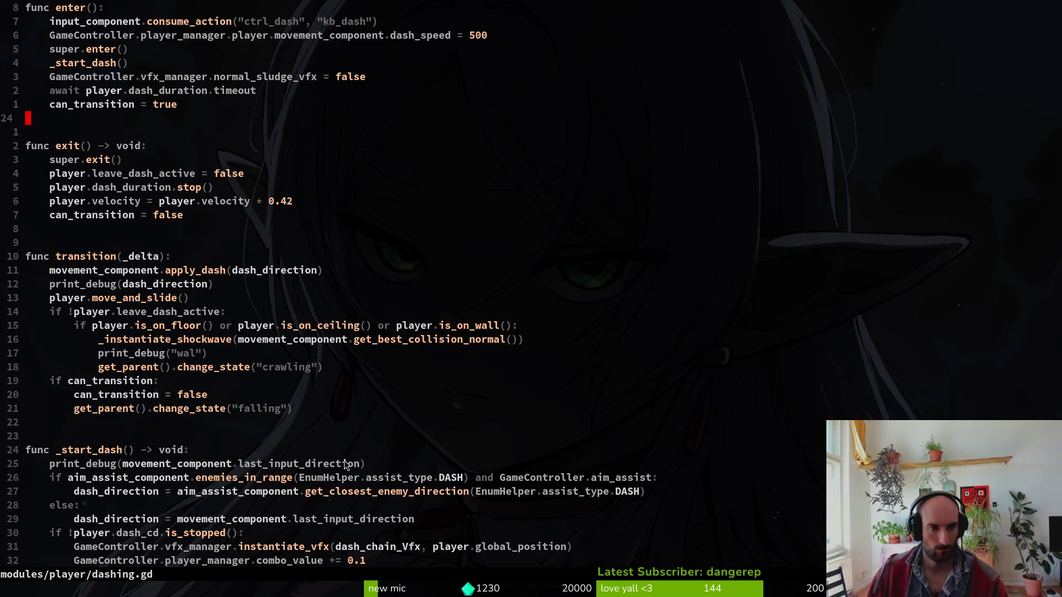
pyautogui.press('}')
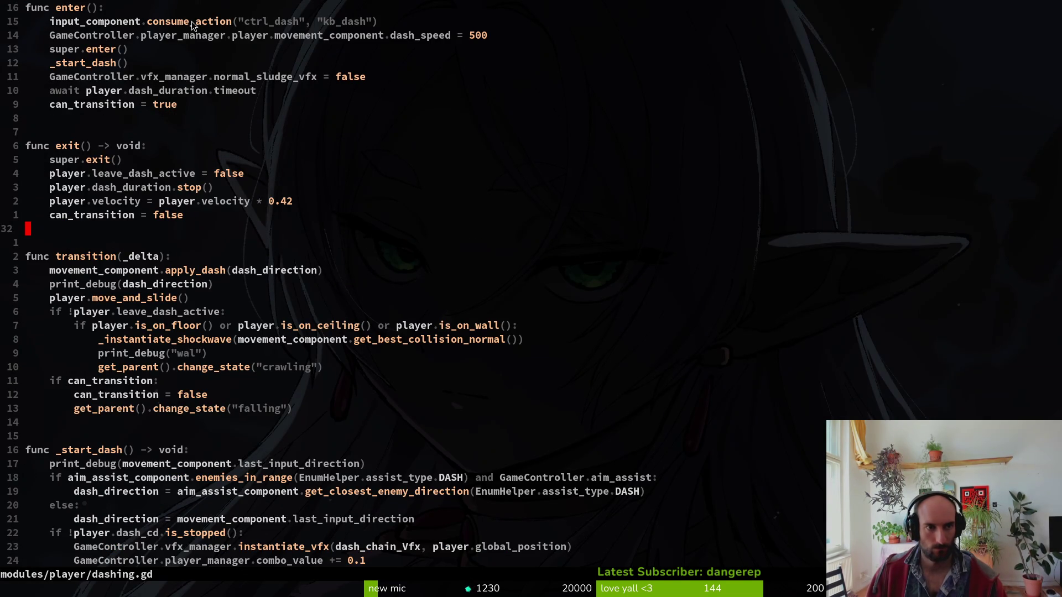
pyautogui.click(224, 353)
pyautogui.press('x')
pyautogui.hotkey('shift', 'v')
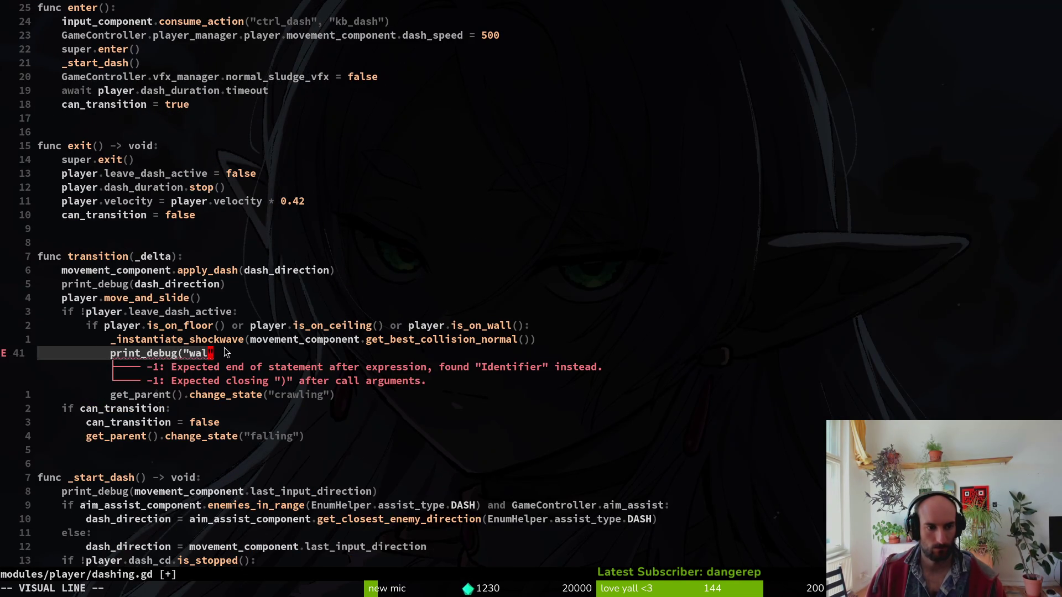
pyautogui.press('Escape')
pyautogui.hotkey('shift', 'v')
pyautogui.press('Escape')
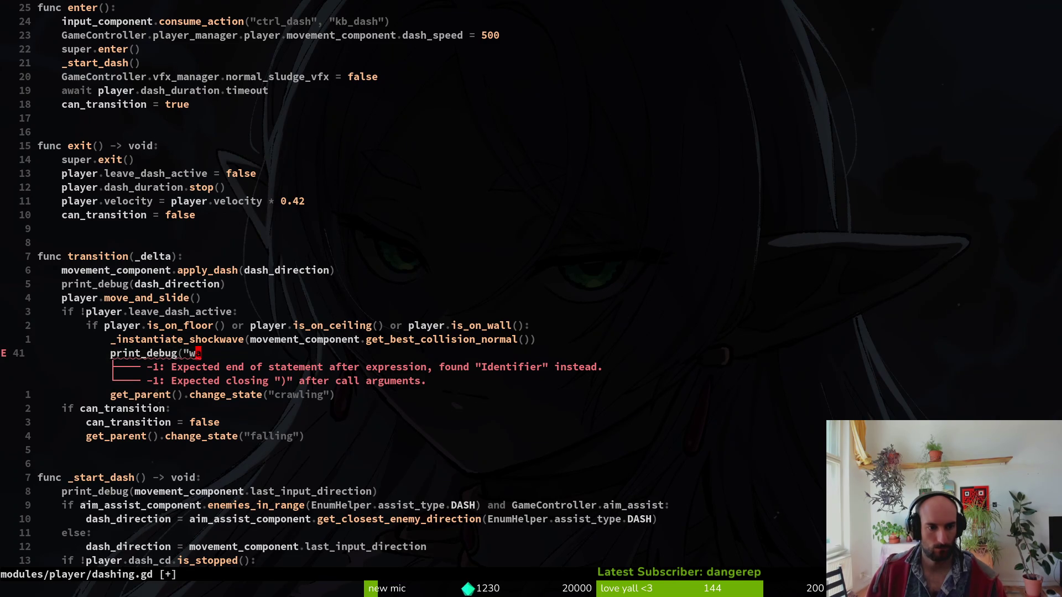
pyautogui.press('d')
pyautogui.press('d')
pyautogui.write(':w')
pyautogui.press('Return')
# Step: Scroll up to the dash_direction declaration, then return to the Godot editor
pyautogui.scroll(4, 195, 226)
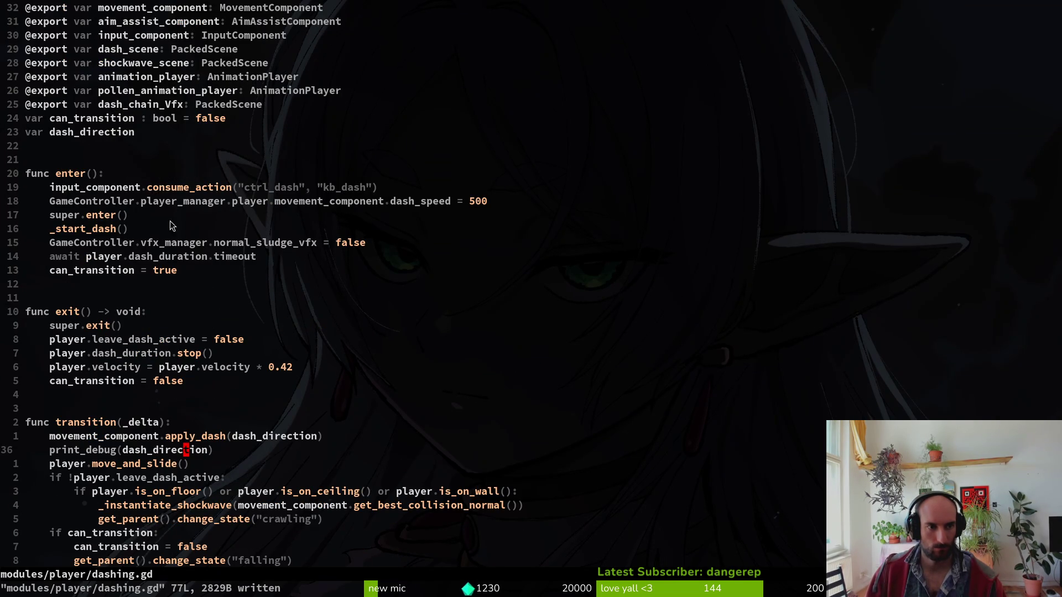
pyautogui.scroll(-4, 182, 266)
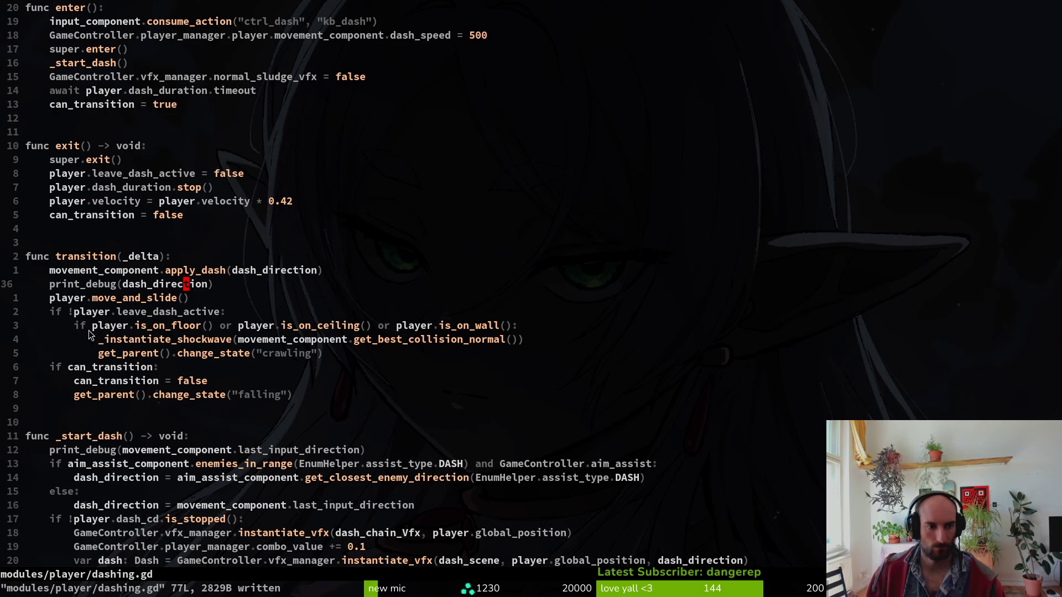
pyautogui.scroll(3, 216, 190)
pyautogui.press('2')
pyautogui.press('3')
pyautogui.press('k')
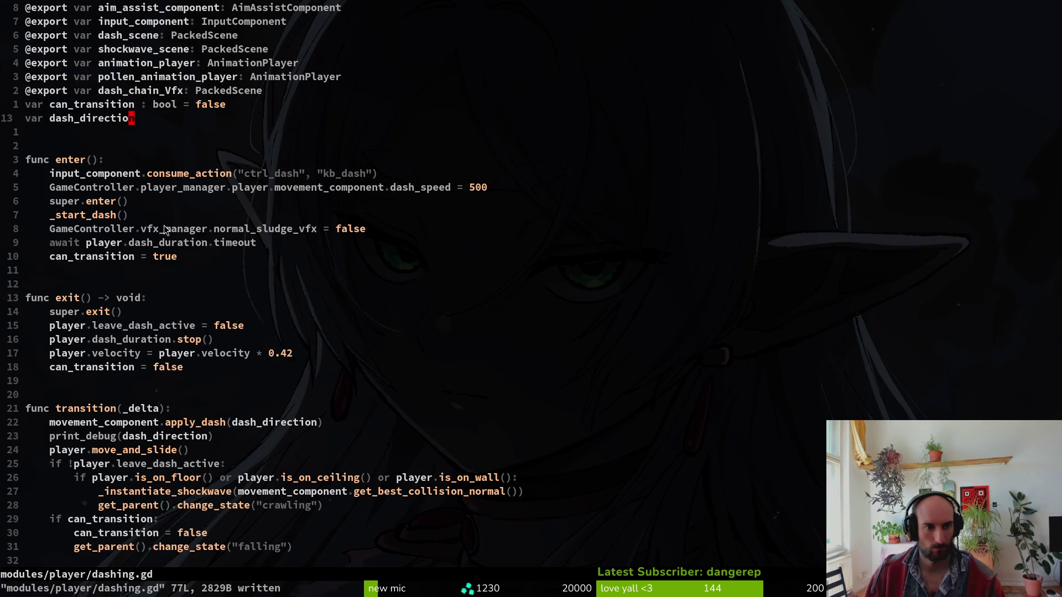
pyautogui.hotkey('alt', 'Tab')
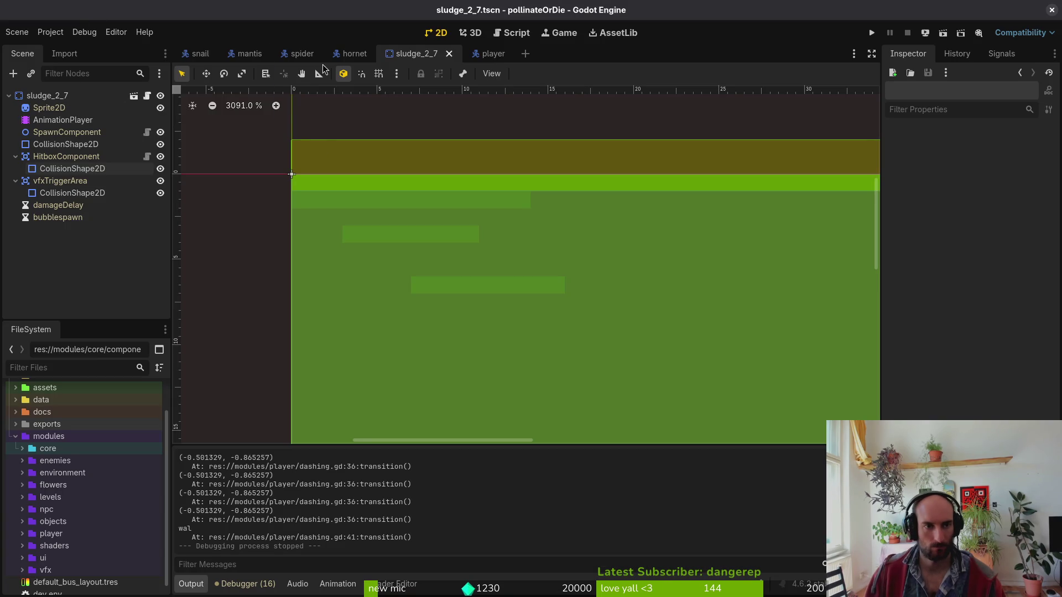
# Step: In the player scene, collapse components and finiteStateMachine, then add a Timer child under timers
pyautogui.click(481, 53)
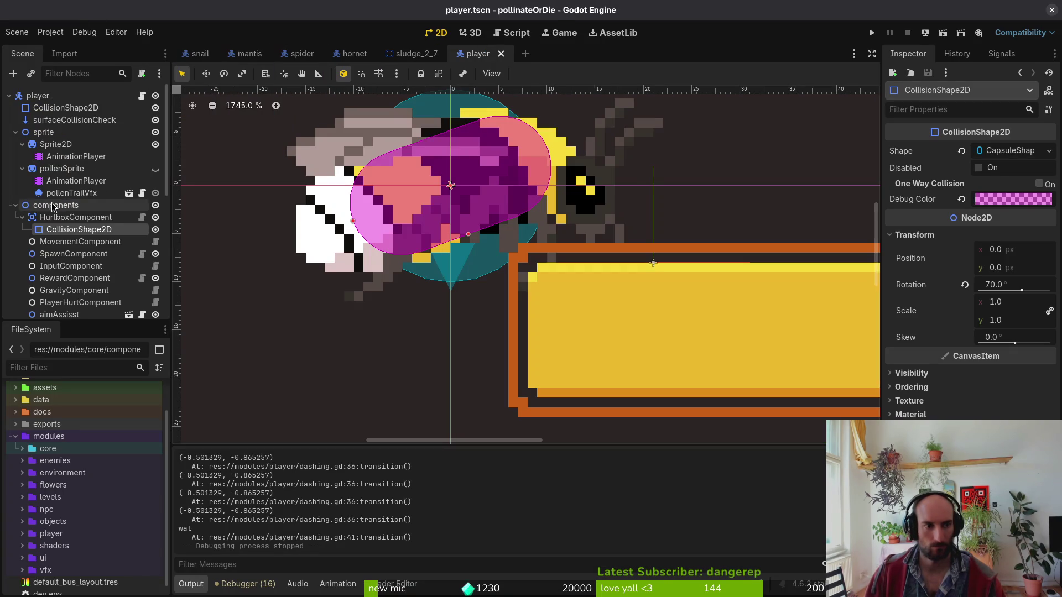
pyautogui.click(15, 205)
pyautogui.click(16, 254)
pyautogui.click(15, 217)
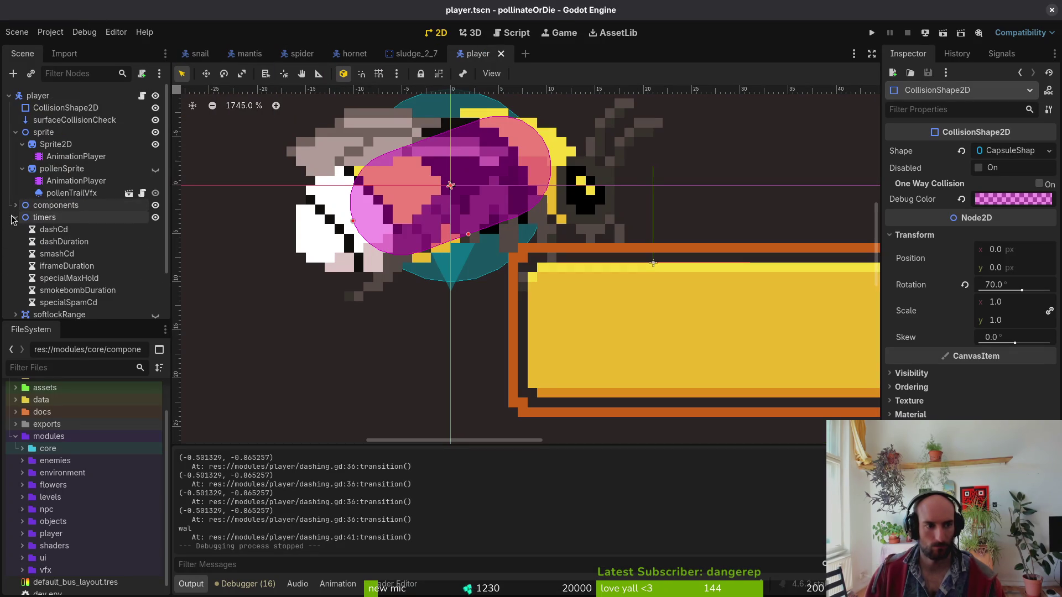
pyautogui.click(44, 218)
pyautogui.hotkey('ctrl', 'a')
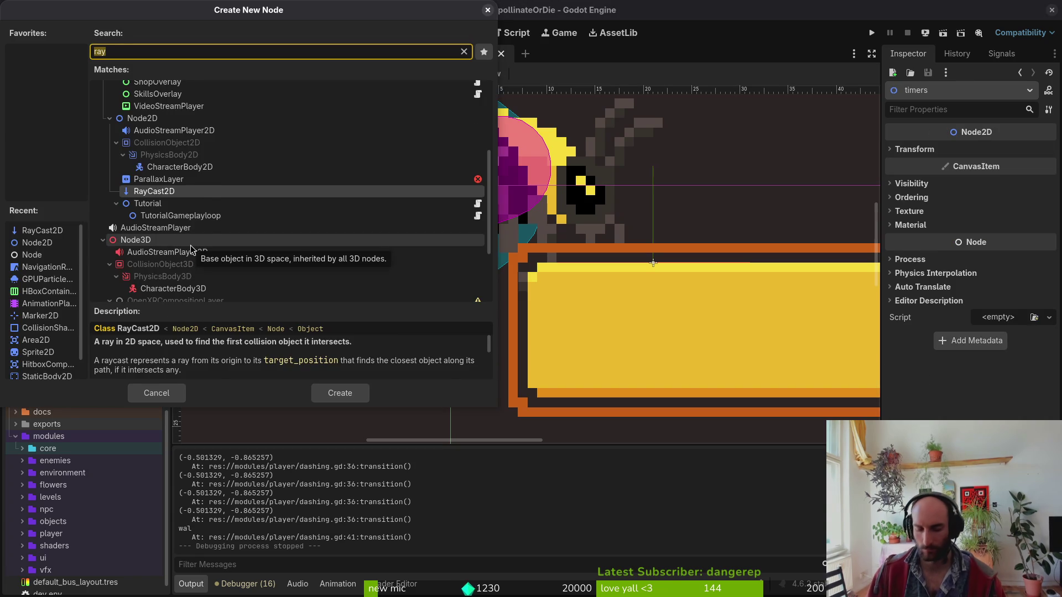
pyautogui.write('timer')
pyautogui.press('Return')
# Step: Rename the timer dashMiniumDuration, move it above smashCd, set Wait Time 0.1, and save
pyautogui.press('F2')
pyautogui.write('dashMiniumDuration')
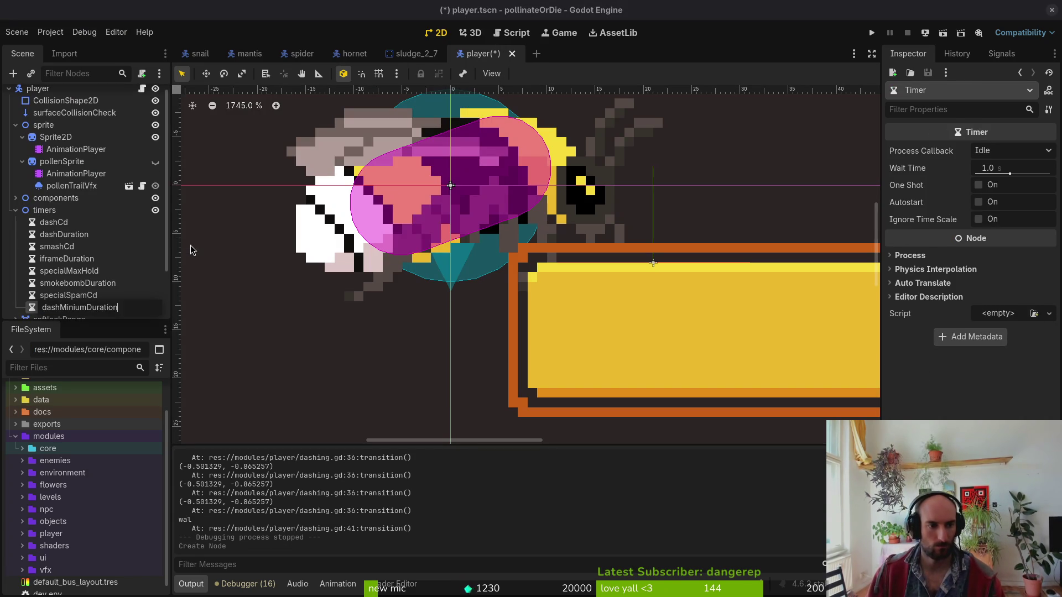
pyautogui.press('Return')
pyautogui.moveTo(99, 307)
pyautogui.mouseDown()
pyautogui.moveTo(83, 222)
pyautogui.moveTo(82, 246)
pyautogui.mouseUp()
pyautogui.click(1014, 168)
pyautogui.write('1')
pyautogui.press('Return')
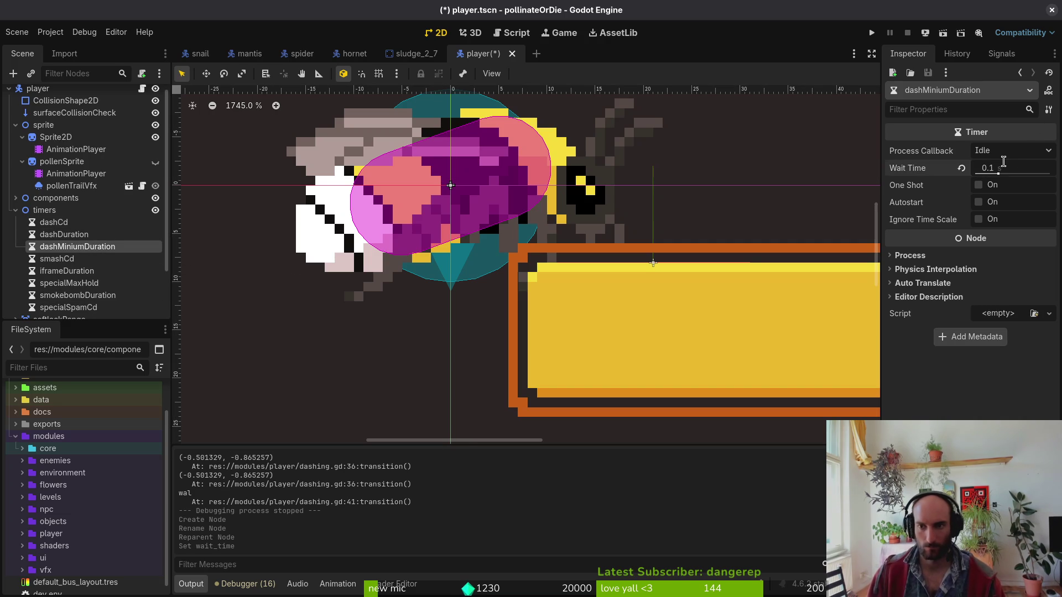
pyautogui.hotkey('ctrl', 's')
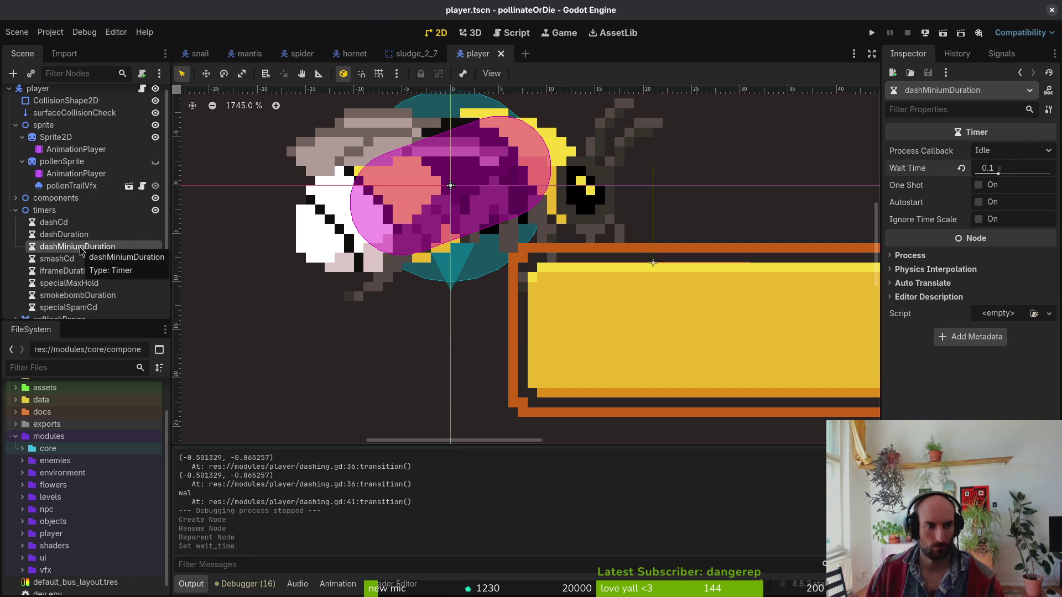
pyautogui.hotkey('alt', 'Tab')
# Step: Duplicate the dash_chain_Vfx export as a dash_minium_duration Timer export in dashing.gd and save
pyautogui.press('k')
pyautogui.press('k')
pyautogui.press('k')
pyautogui.press('j')
pyautogui.press('y')
pyautogui.press('y')
pyautogui.write('p')
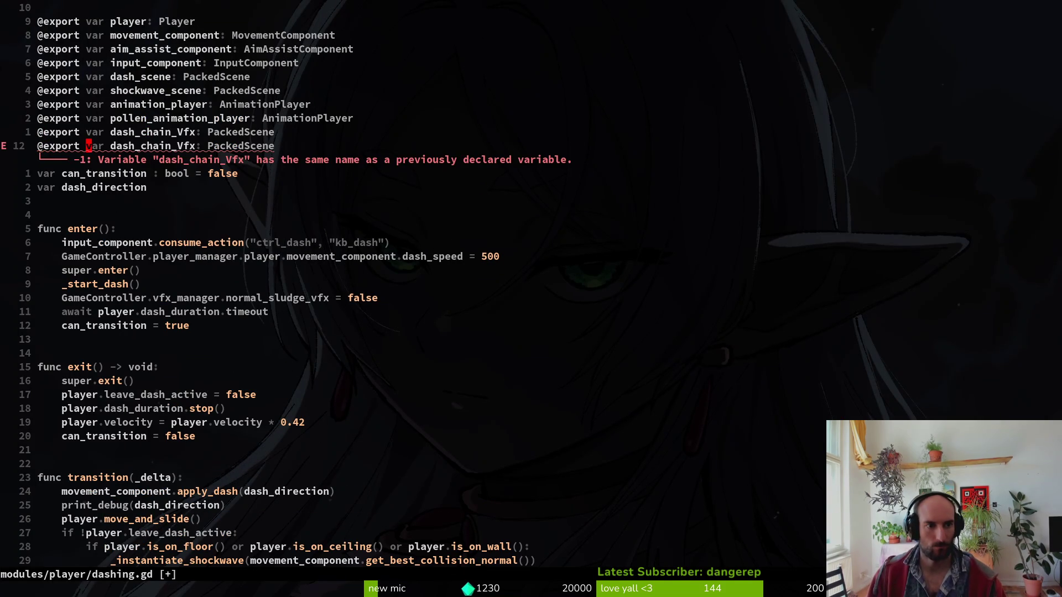
pyautogui.write('wciwdash_mini')
pyautogui.write('um_')
pyautogui.write('tion')
pyautogui.press('Escape')
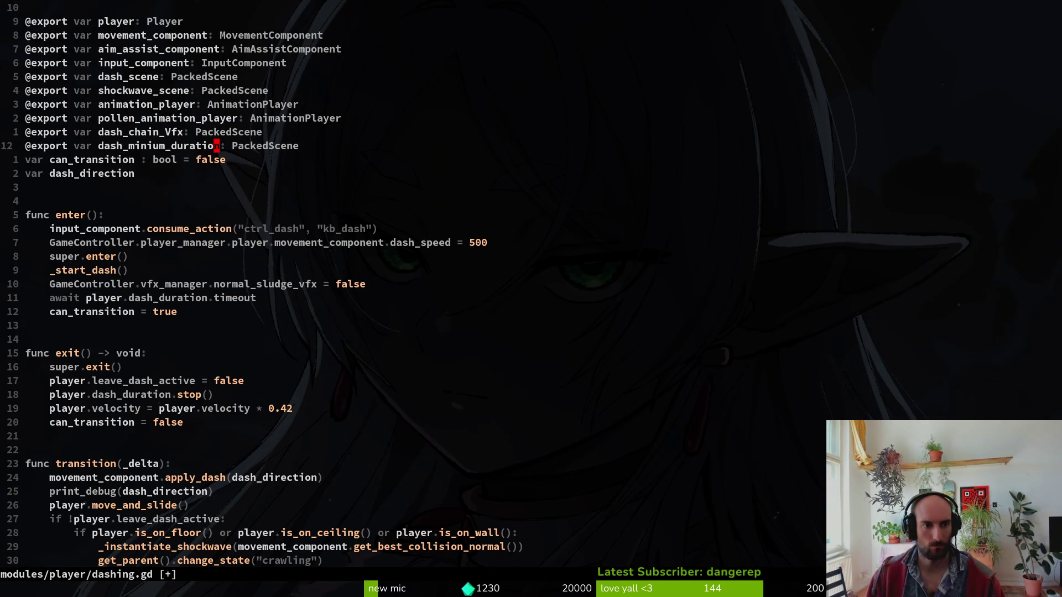
pyautogui.write('wcw')
pyautogui.write('Timer')
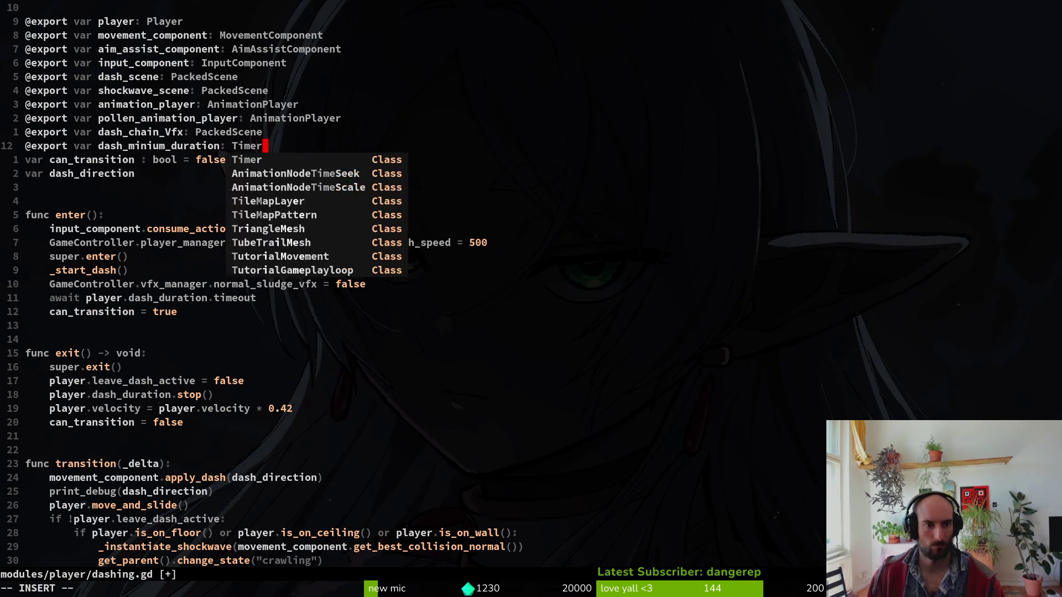
pyautogui.press('Escape')
pyautogui.write(':w')
pyautogui.press('Return')
# Step: Delete the print_debug line from _start_dash and save dashing.gd
pyautogui.press('j')
pyautogui.press('j')
pyautogui.press('j')
pyautogui.press('k')
pyautogui.hotkey('shift', 'g')
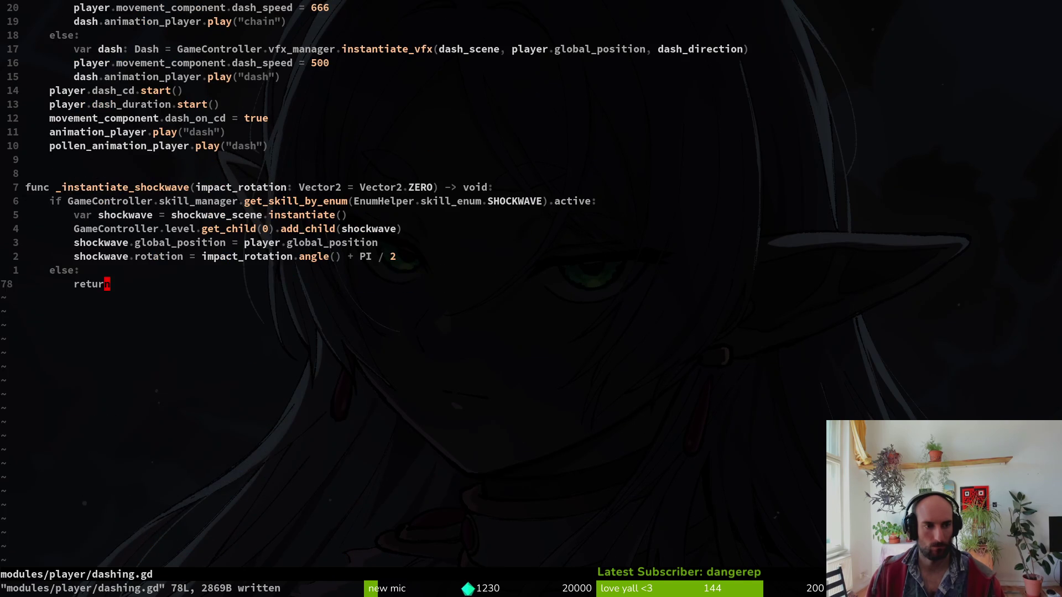
pyautogui.hotkey('ctrl', 'u')
pyautogui.press('k')
pyautogui.press('k')
pyautogui.press('k')
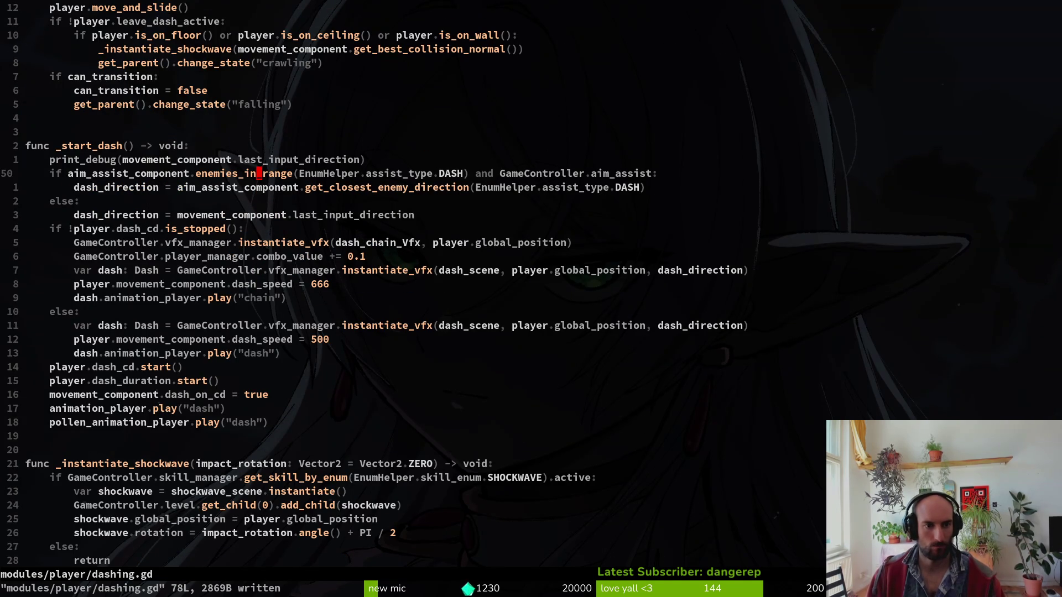
pyautogui.press('k')
pyautogui.press('d')
pyautogui.press('d')
pyautogui.write(':w')
pyautogui.press('Return')
# Step: Add player.dash_minium_duration.start() right after the player.dash_cd.start() call
pyautogui.press('j')
pyautogui.press('j')
pyautogui.press('j')
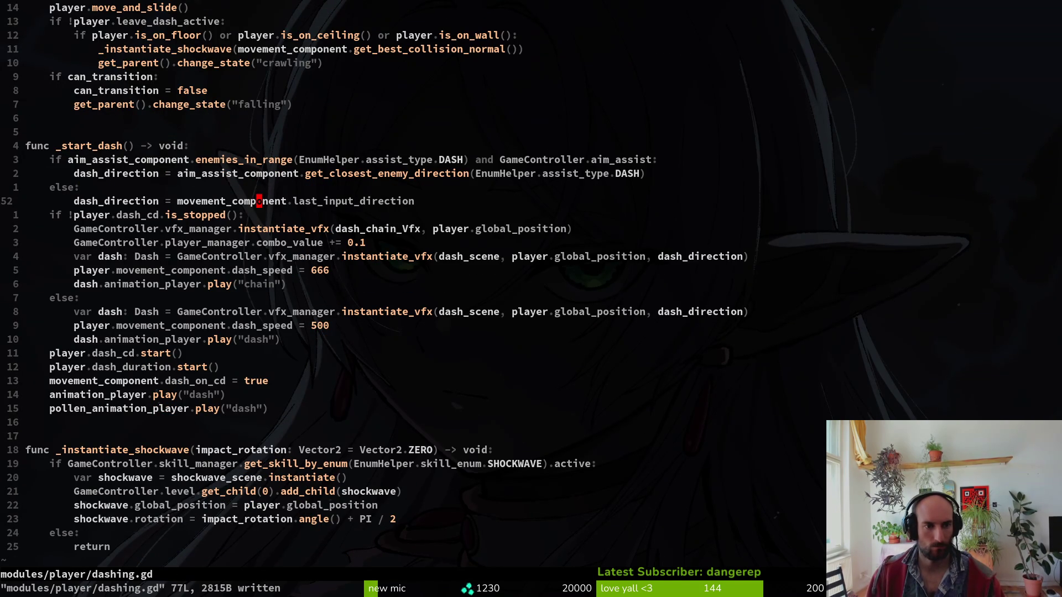
pyautogui.press('j')
pyautogui.press('j')
pyautogui.press('j')
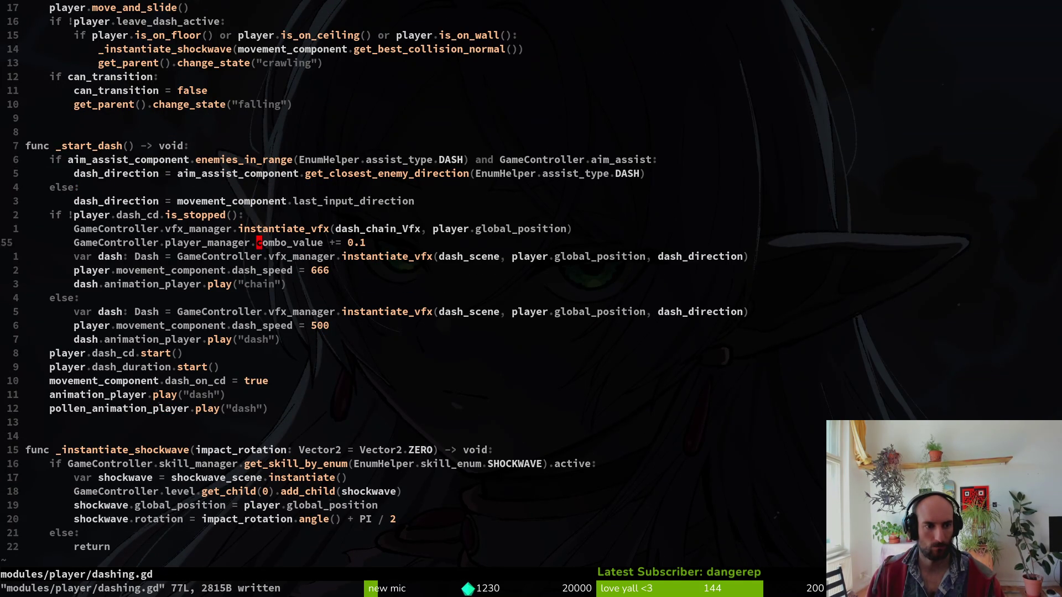
pyautogui.press('y')
pyautogui.press('y')
pyautogui.press('p')
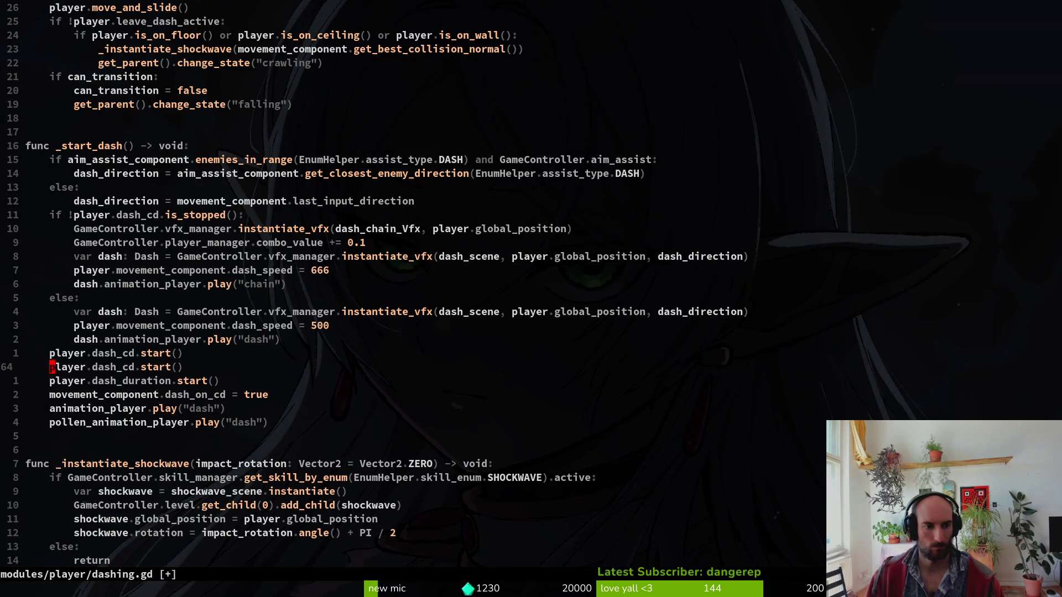
pyautogui.write('cw')
pyautogui.write('ash')
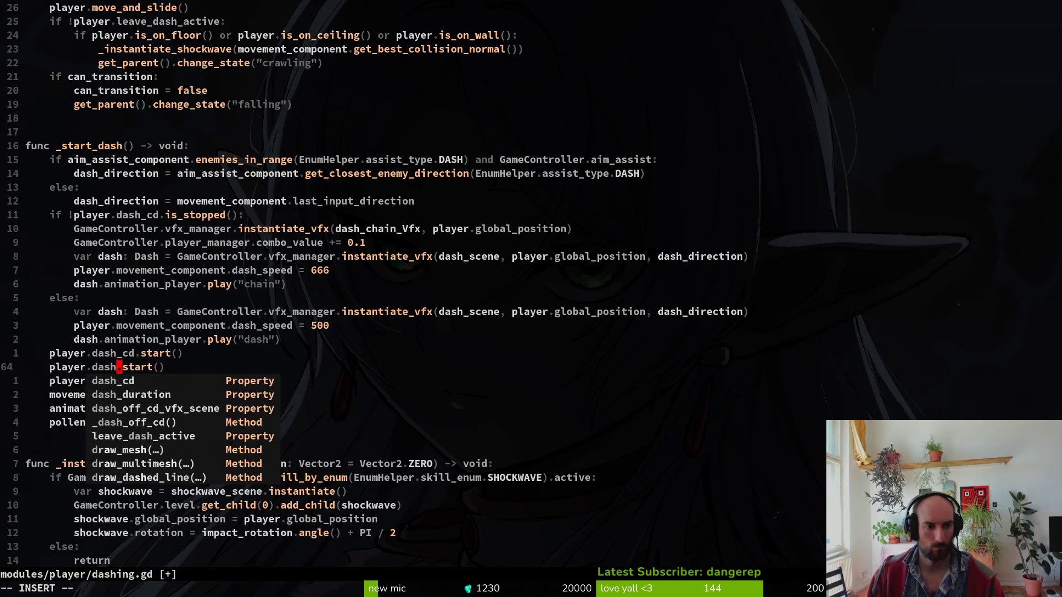
pyautogui.write('_minium_duration')
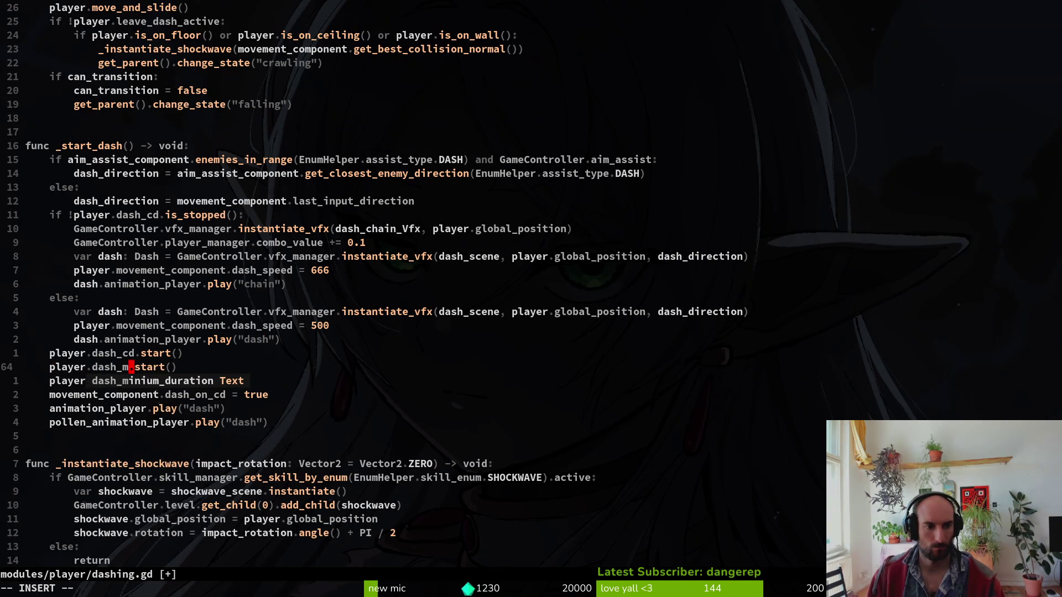
pyautogui.press('Escape')
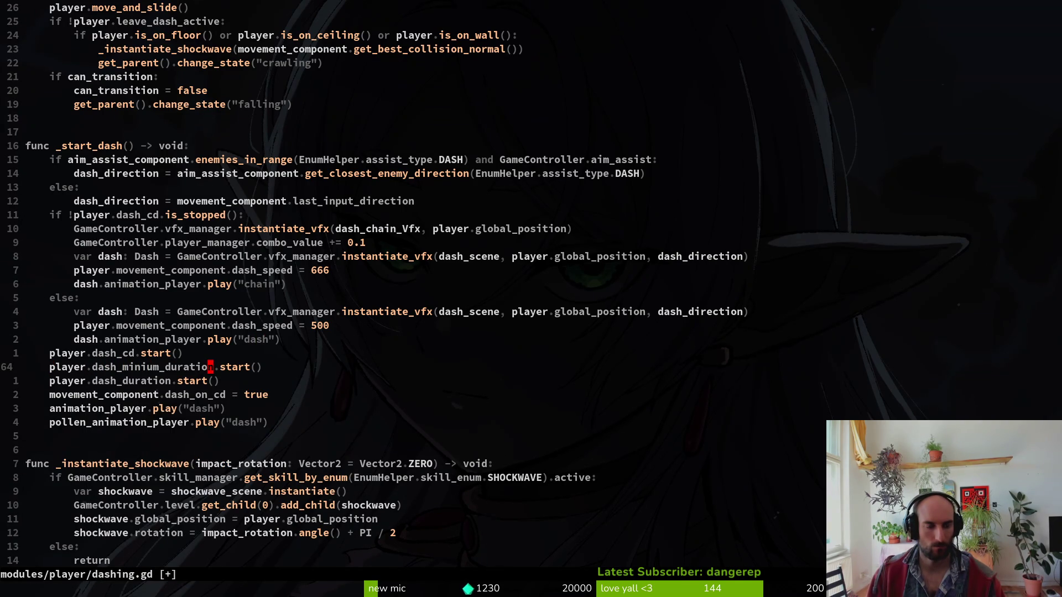
# Step: Remove the extra export declaration at the top of dashing.gd and save
pyautogui.hotkey('ctrl', 'u')
pyautogui.hotkey('ctrl', 'u')
pyautogui.press('j')
pyautogui.press('j')
pyautogui.press('j')
pyautogui.press('j')
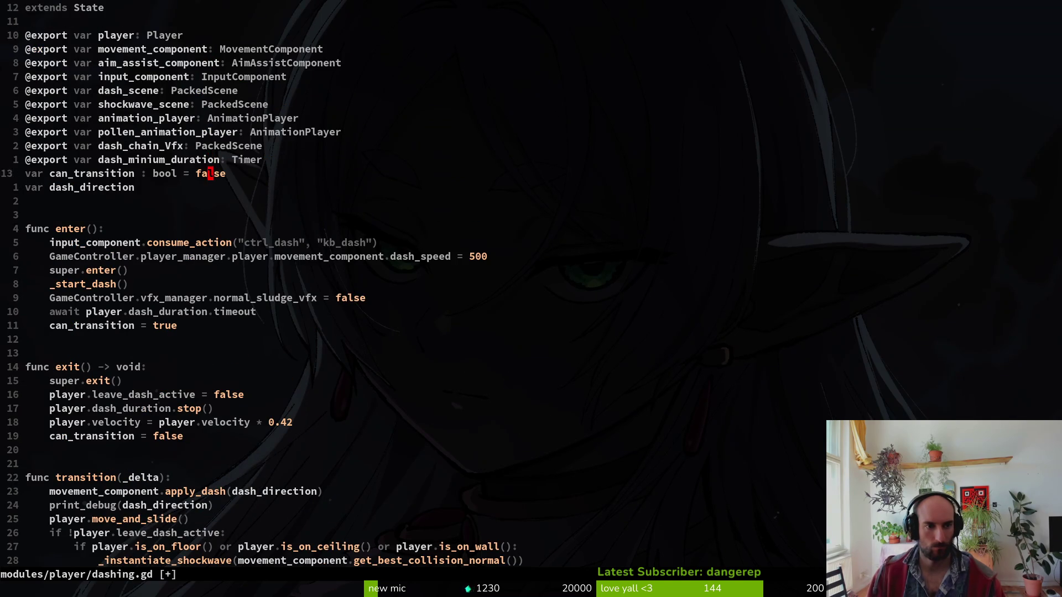
pyautogui.press('k')
pyautogui.press('d')
pyautogui.press('d')
pyautogui.write(':w')
pyautogui.press('Return')
# Step: Open player.gd in a vertical split beside dashing.gd and locate the timer declarations
pyautogui.hotkey('ctrl', 'p')
pyautogui.write('plpl')
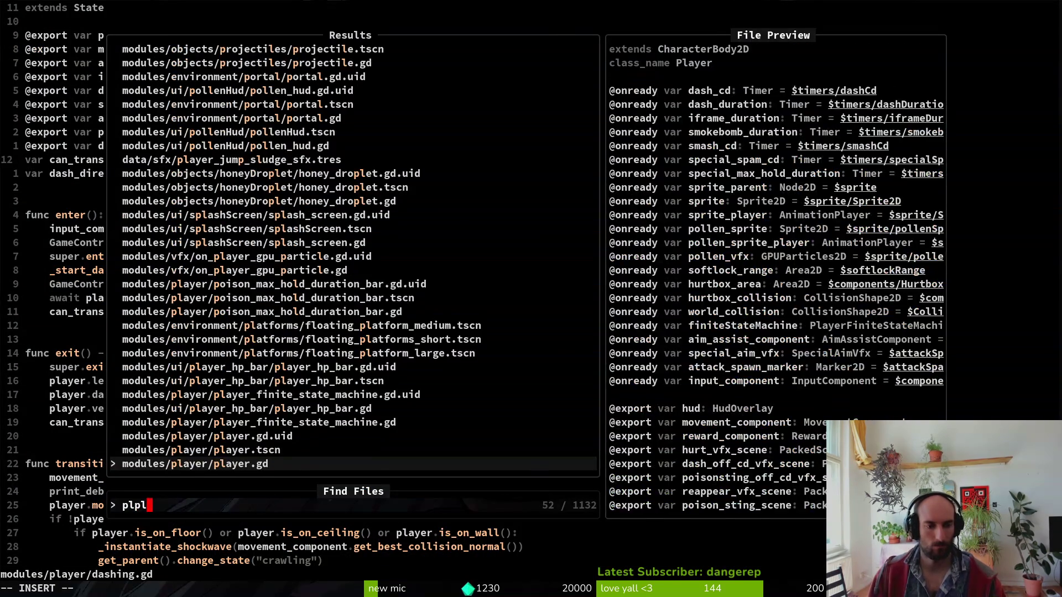
pyautogui.hotkey('ctrl', 'v')
pyautogui.press('j')
pyautogui.press('j')
pyautogui.press('j')
pyautogui.press('j')
pyautogui.press('j')
pyautogui.press('j')
pyautogui.press('k')
pyautogui.press('k')
pyautogui.press('k')
pyautogui.press('j')
pyautogui.press('k')
pyautogui.press('k')
pyautogui.press('k')
pyautogui.press('y')
pyautogui.press('y')
pyautogui.write('pw')
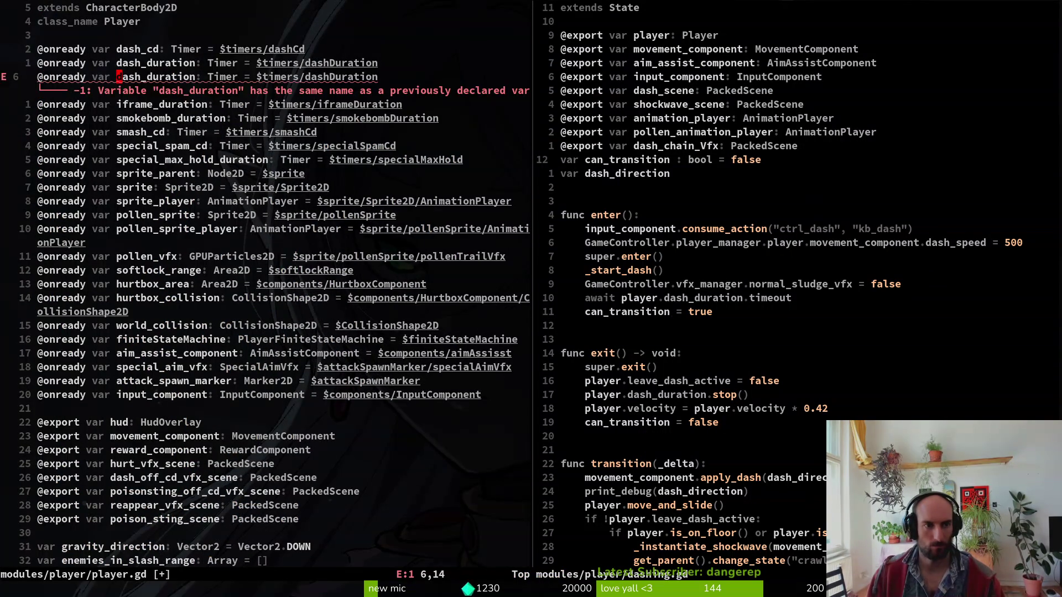
pyautogui.write('cwdash_minium_duration')
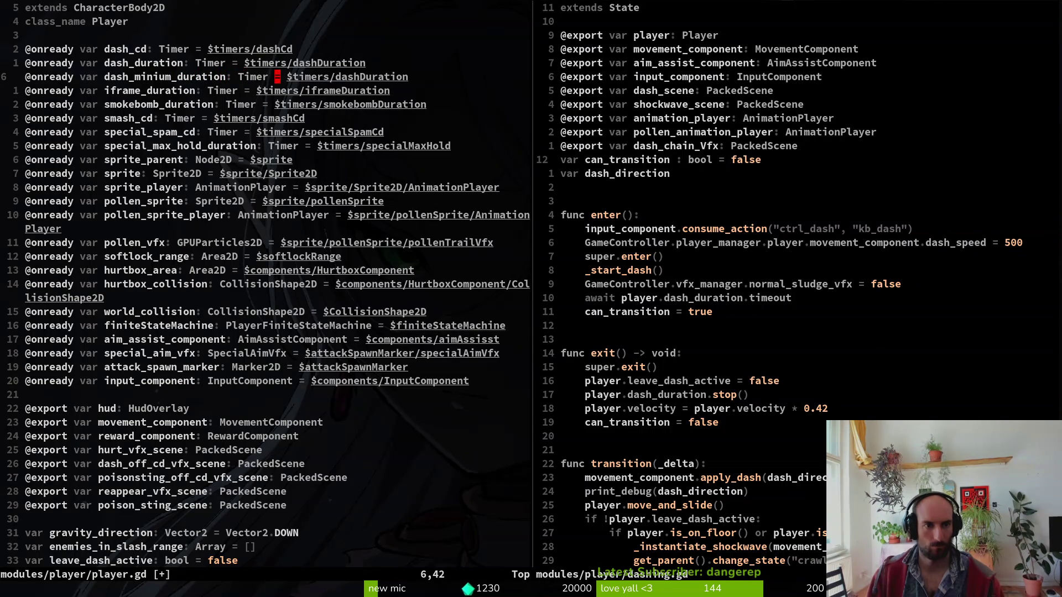
pyautogui.write('a')
pyautogui.press('BackSpace')
pyautogui.press('BackSpace')
pyautogui.press('BackSpace')
pyautogui.write('MiniumDuration')
pyautogui.press('Escape')
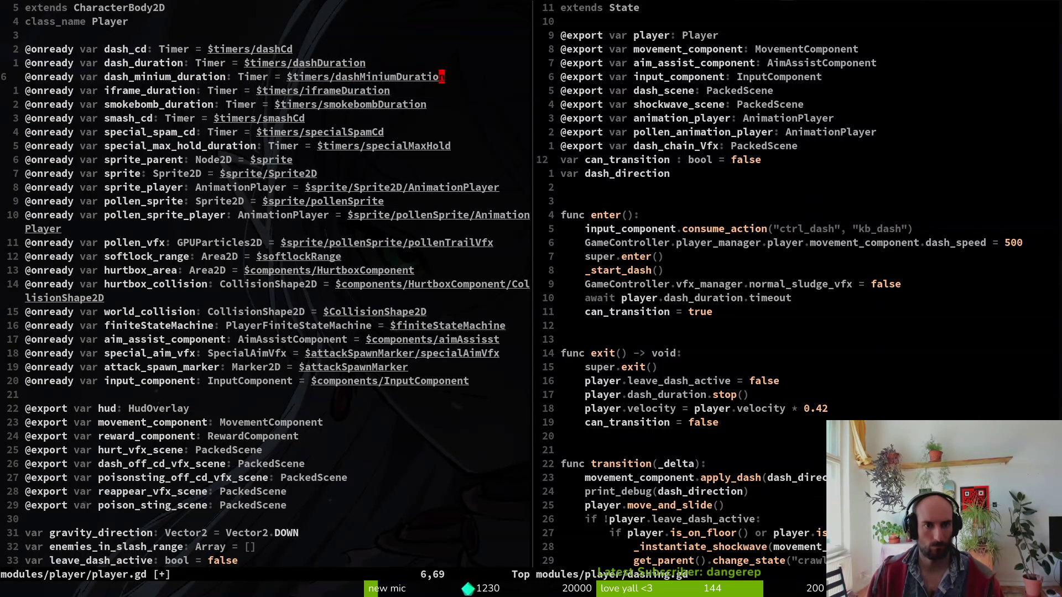
pyautogui.write(':w')
pyautogui.press('Return')
# Step: Save dashing.gd, then save and close the player.gd split with :wq
pyautogui.hotkey('ctrl', 'w')
pyautogui.press('l')
pyautogui.press('}')
pyautogui.press('}')
pyautogui.press('}')
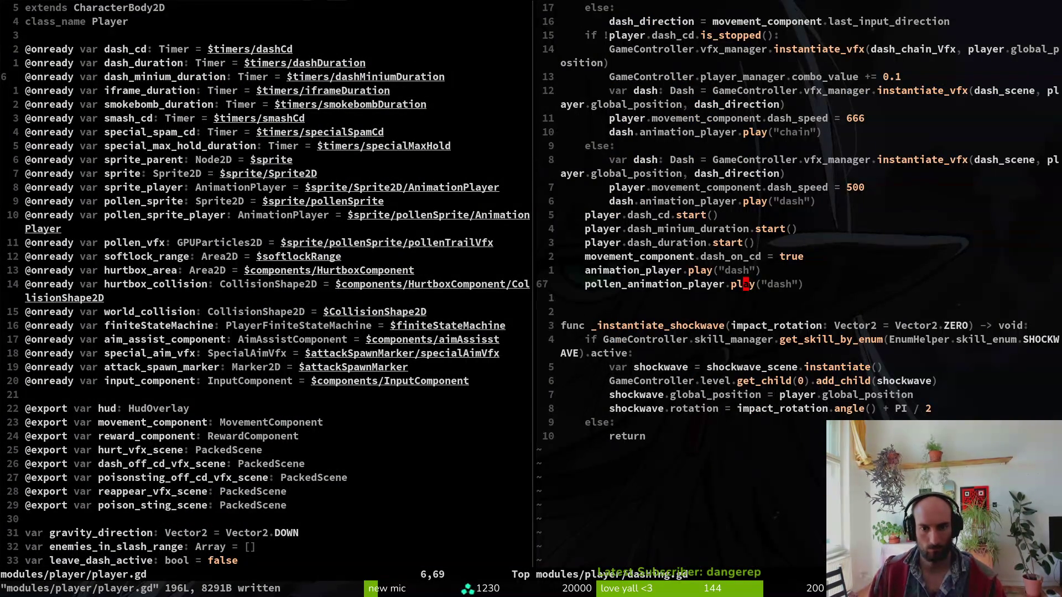
pyautogui.press('k')
pyautogui.press('k')
pyautogui.press('k')
pyautogui.write(':w')
pyautogui.press('Return')
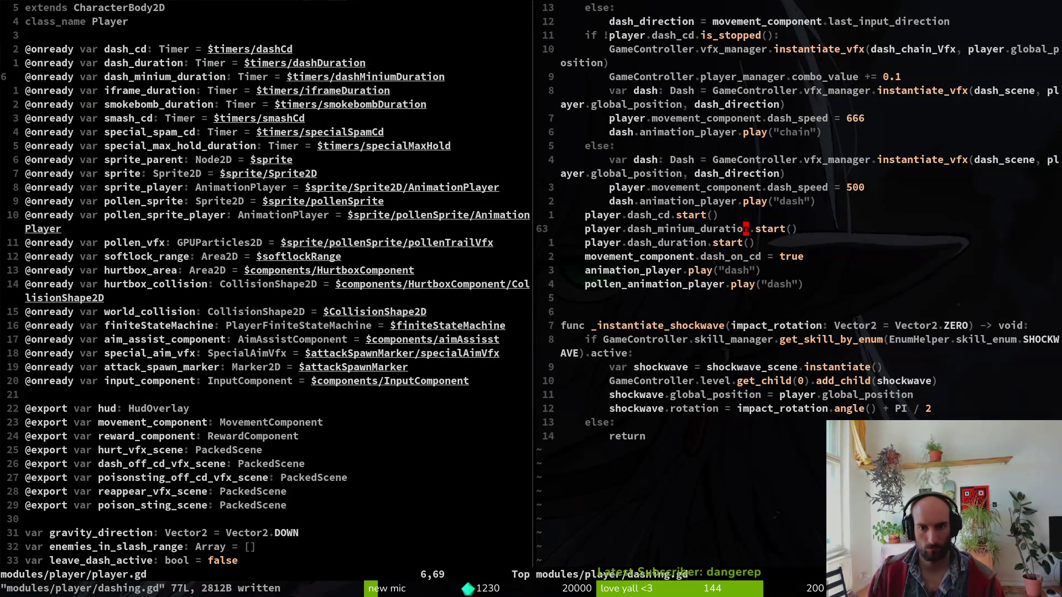
pyautogui.hotkey('ctrl', 'u')
pyautogui.hotkey('ctrl', 'u')
pyautogui.hotkey('ctrl', 'w')
pyautogui.write('h:wq')
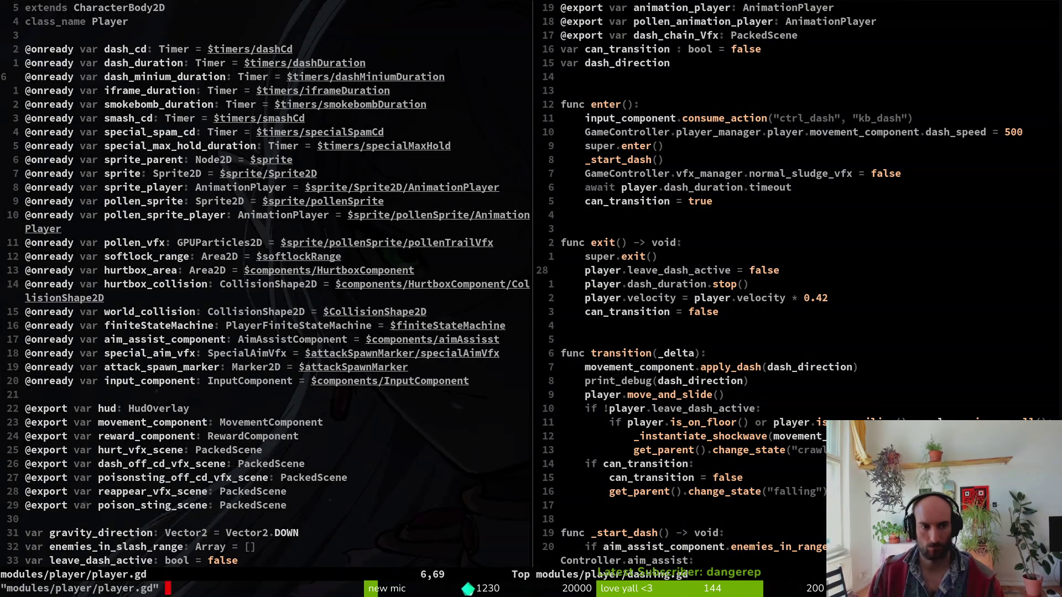
pyautogui.press('Return')
# Step: Make the leave-dash check also require player.dash_minium_duration.is_stopped(), save, and launch the game
pyautogui.press('j')
pyautogui.press('8')
pyautogui.press('j')
pyautogui.press('j')
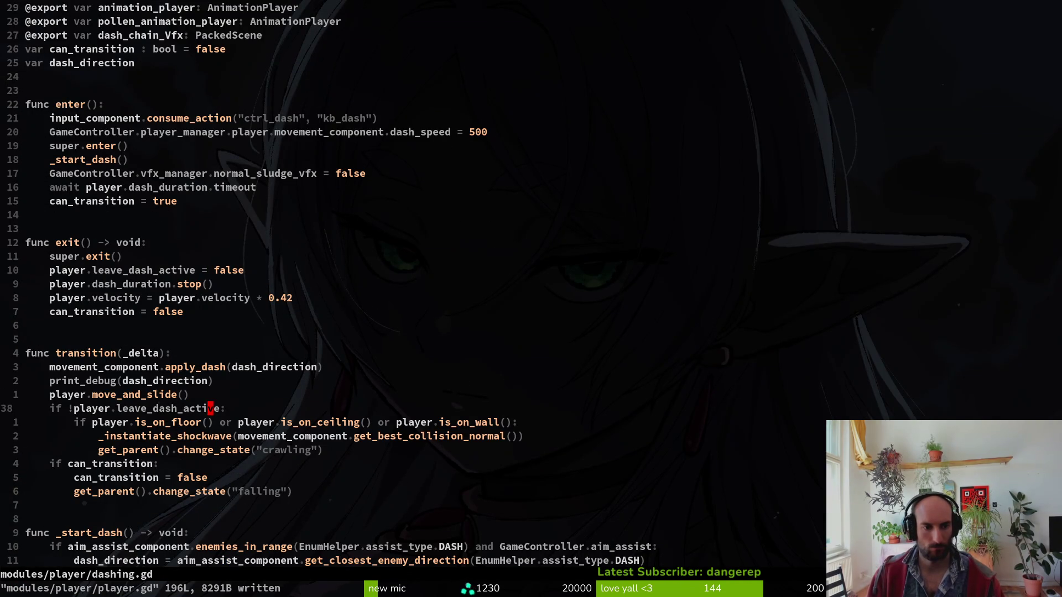
pyautogui.write('ive and p')
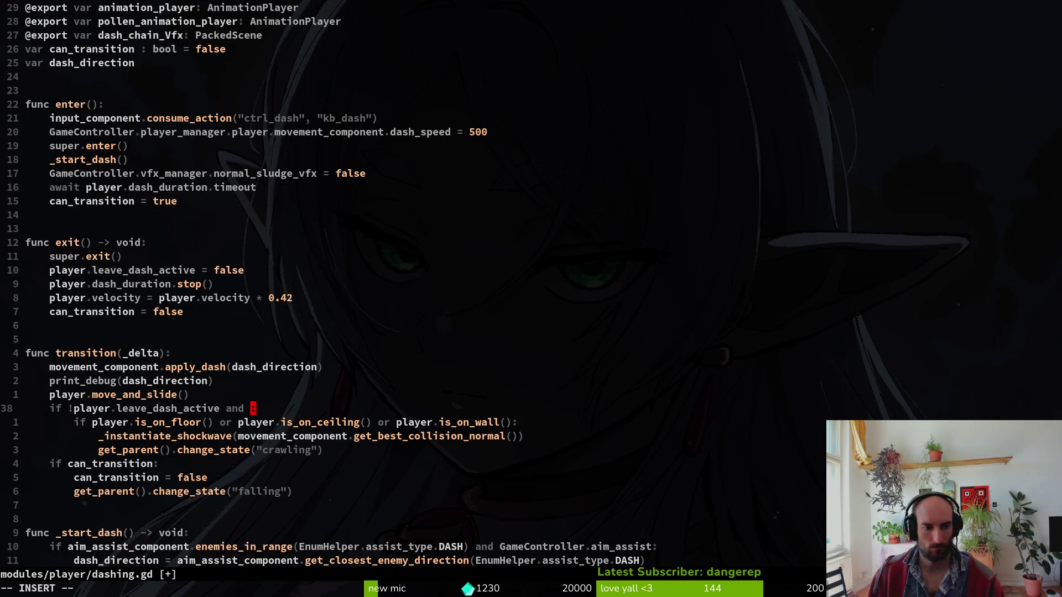
pyautogui.write('layer.dash_minium_duration.')
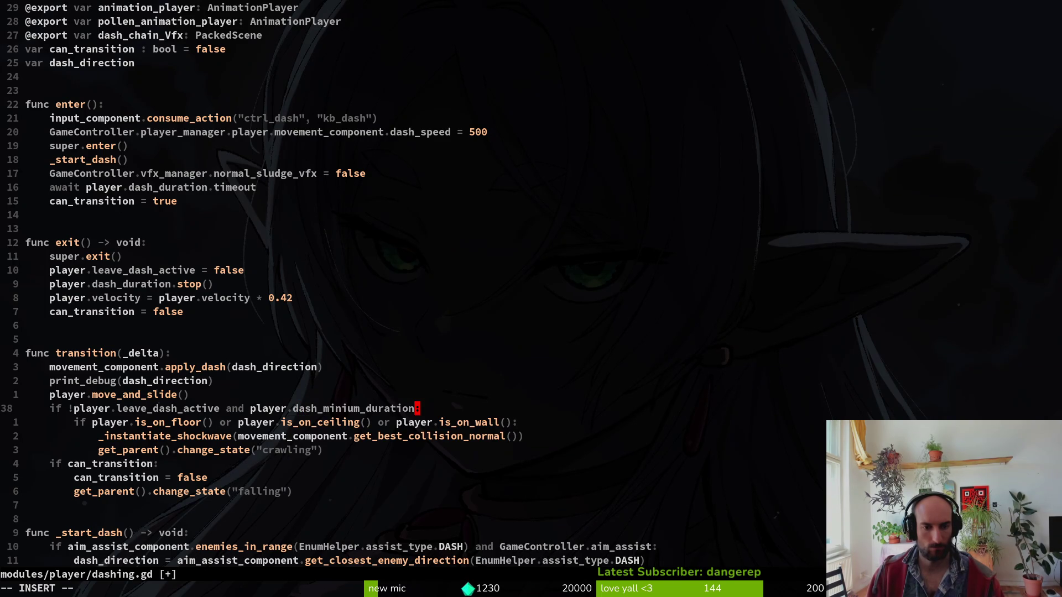
pyautogui.write('is_')
pyautogui.press('Return')
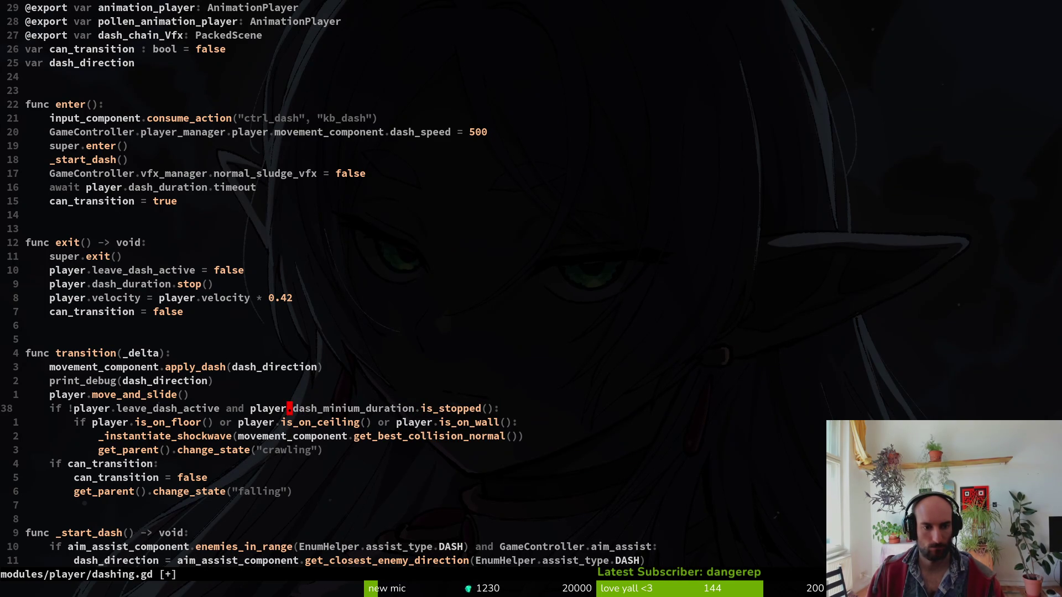
pyautogui.write(':w')
pyautogui.press('Return')
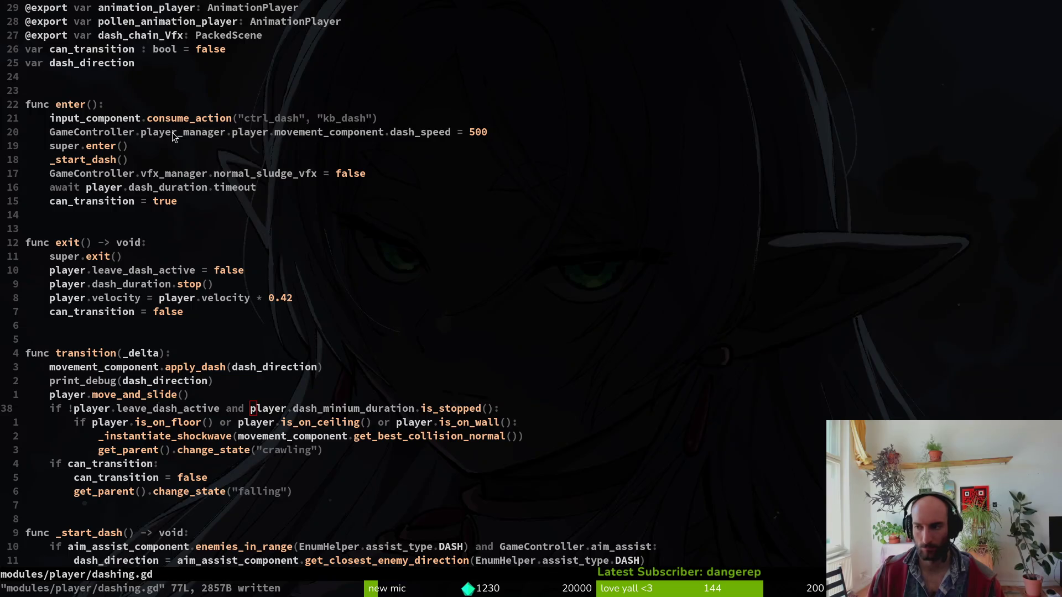
pyautogui.hotkey('alt', 'Tab')
pyautogui.press('F5')
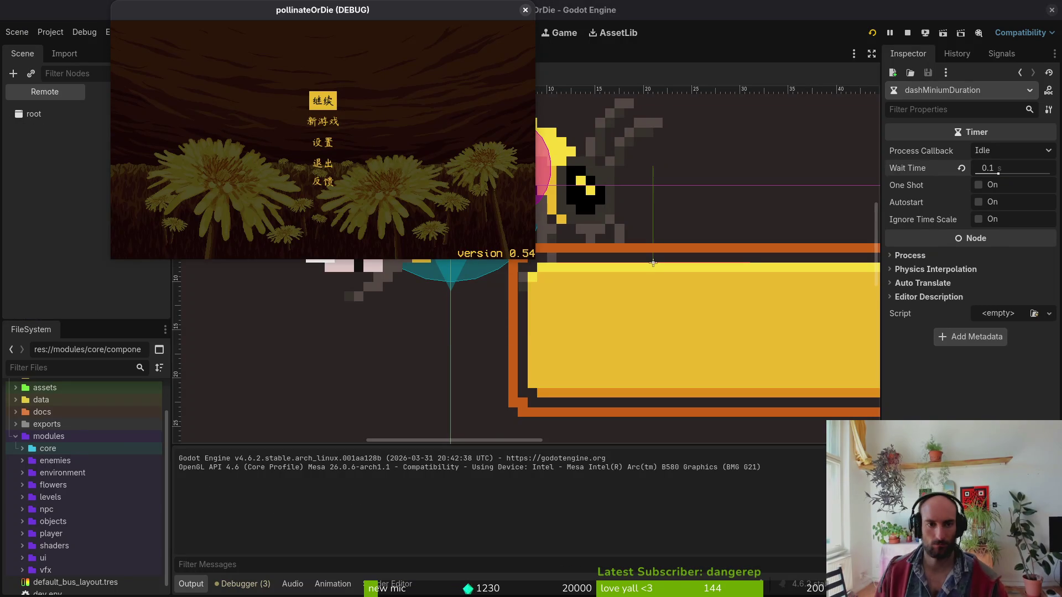
# Step: Playtest dashing in the spider level in a maximized game window until the bee dies, then close the game
pyautogui.press('Return')
pyautogui.press('Escape')
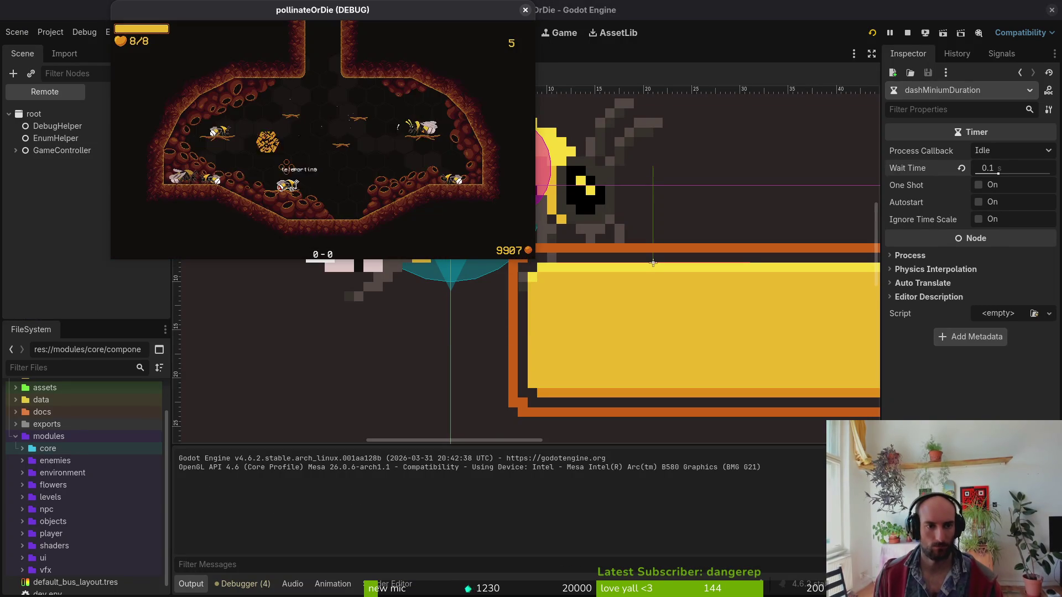
pyautogui.press('Return')
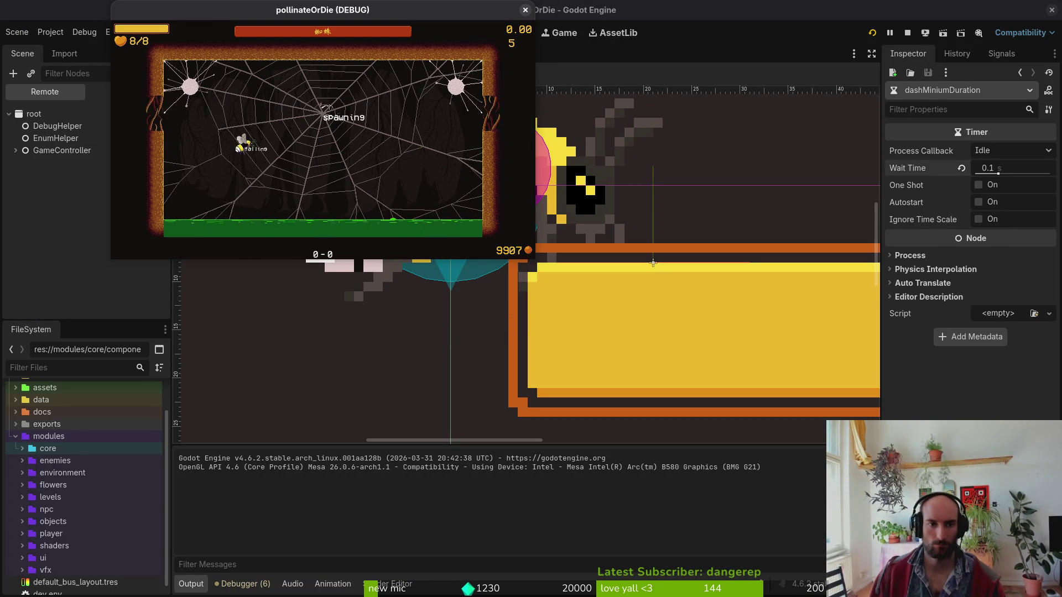
pyautogui.doubleClick(474, 9)
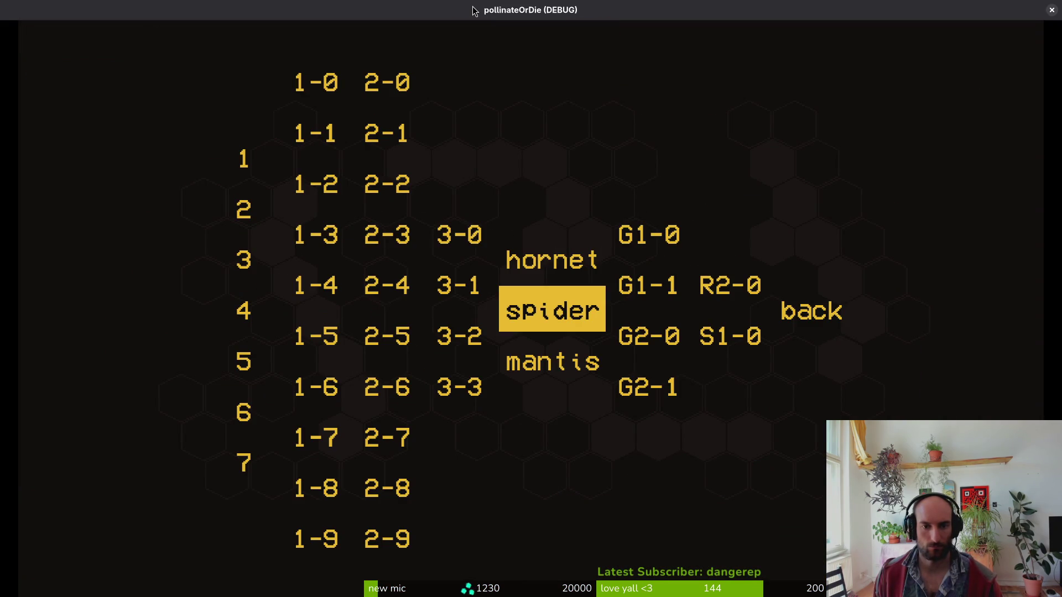
pyautogui.press('Return')
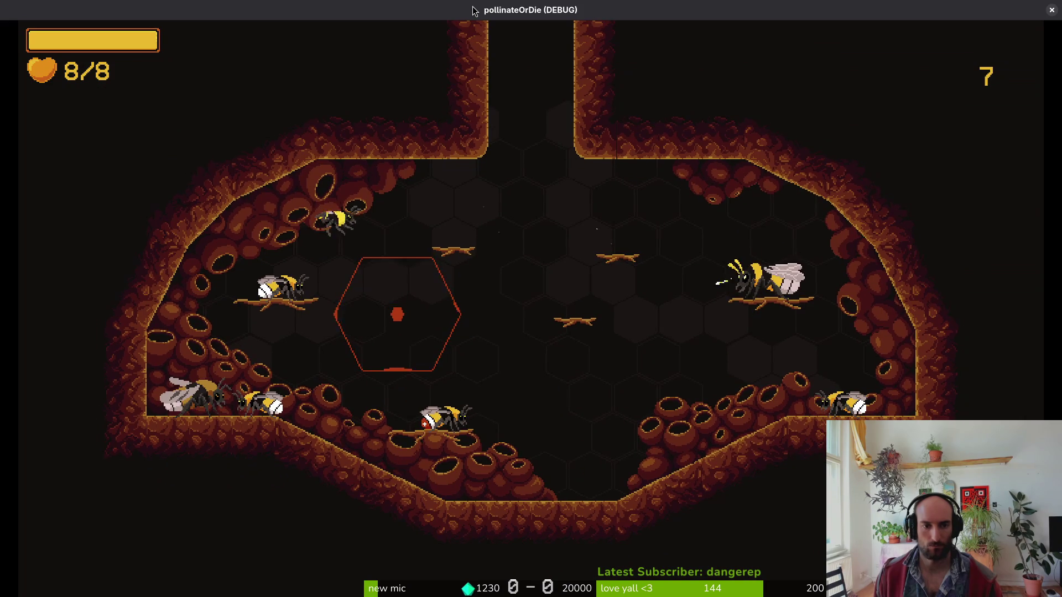
pyautogui.press('Return')
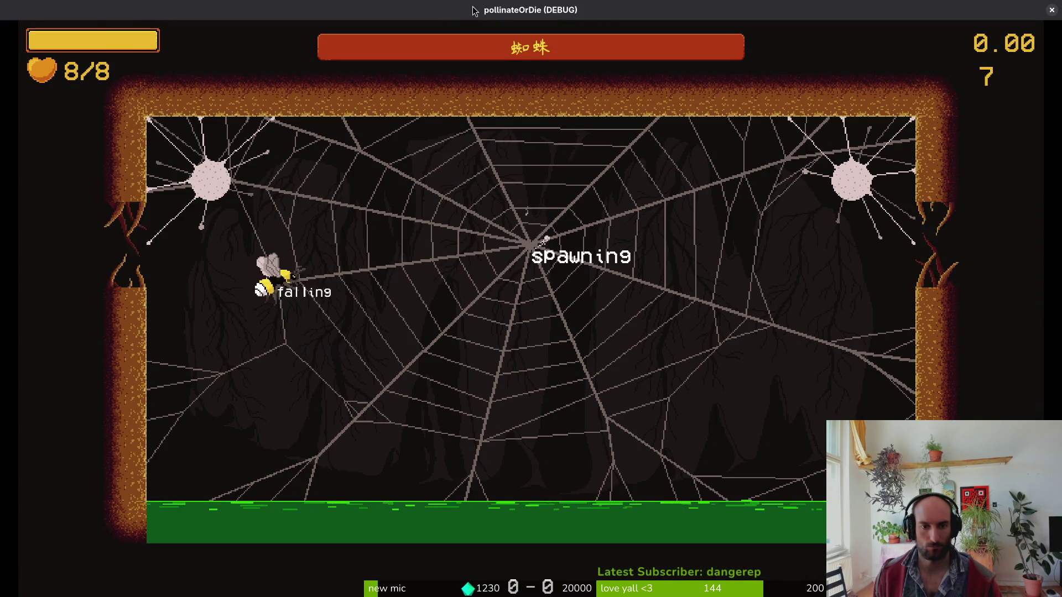
pyautogui.press('shift')
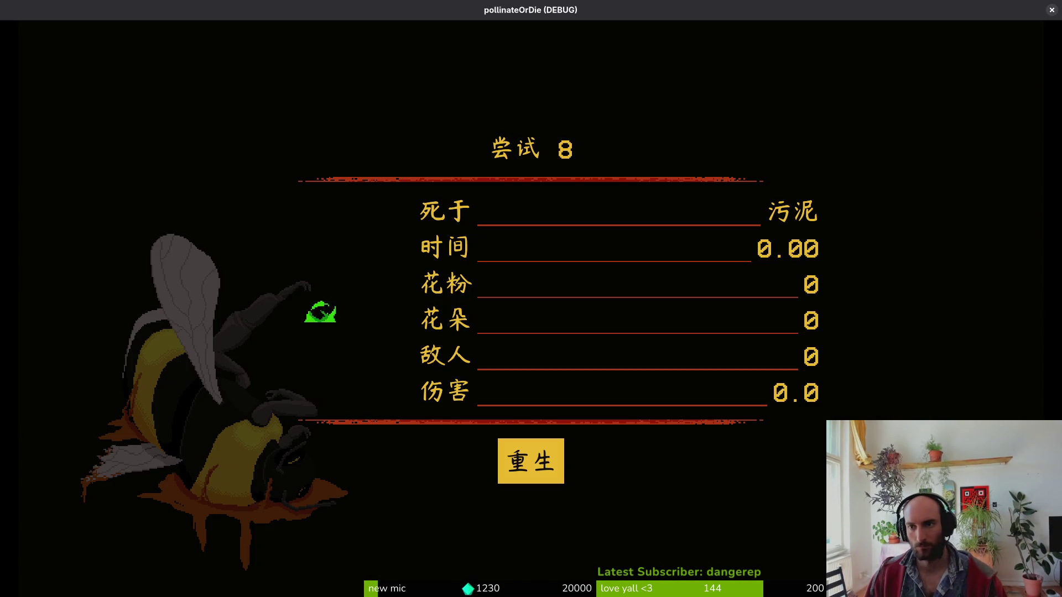
pyautogui.click(1050, 10)
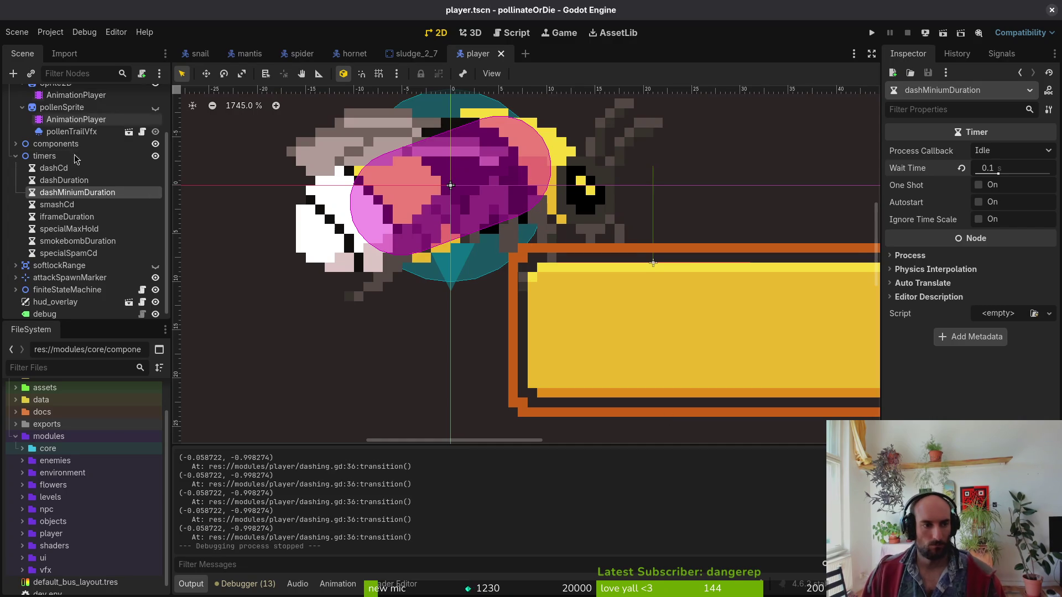
# Step: Collapse the timers, Sprite2D and pollenSprite nodes and save player.tscn
pyautogui.click(15, 156)
pyautogui.hotkey('ctrl', 's')
pyautogui.click(23, 144)
pyautogui.click(22, 156)
pyautogui.hotkey('ctrl', 's')
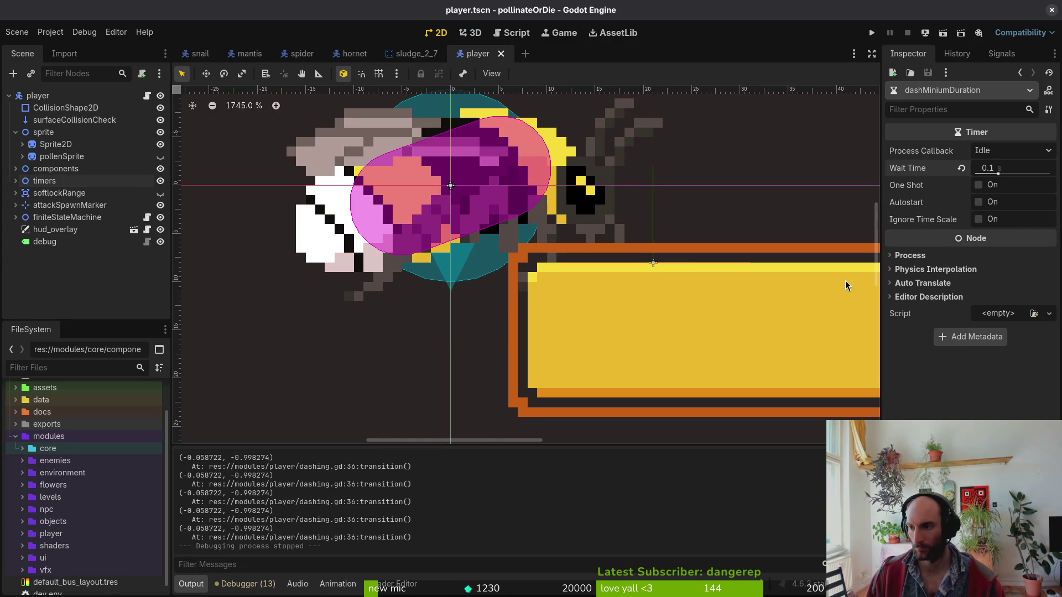
# Step: In the terminal, write the open script, check repository status with tig, and relaunch vim
pyautogui.hotkey('alt', 'Tab')
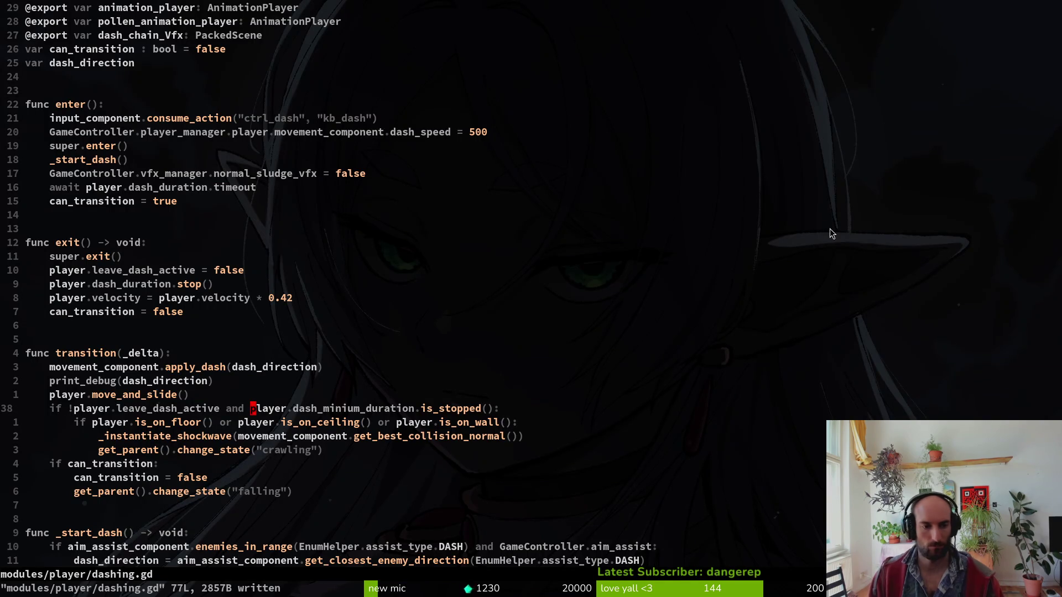
pyautogui.write(':wq')
pyautogui.press('Return')
pyautogui.write('tig')
pyautogui.press('Return')
pyautogui.write('qvim')
pyautogui.press('Return')
# Step: Open modules/player/dashing.gd via the file finder and go to the exit() block
pyautogui.hotkey('ctrl', 'p')
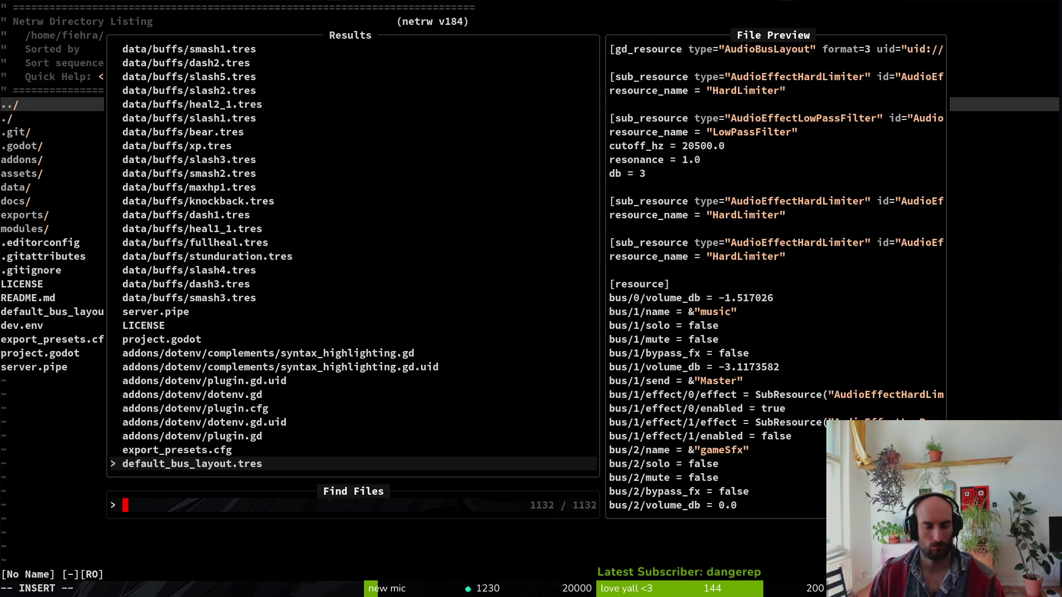
pyautogui.write('dash')
pyautogui.press('Up')
pyautogui.press('Up')
pyautogui.press('Up')
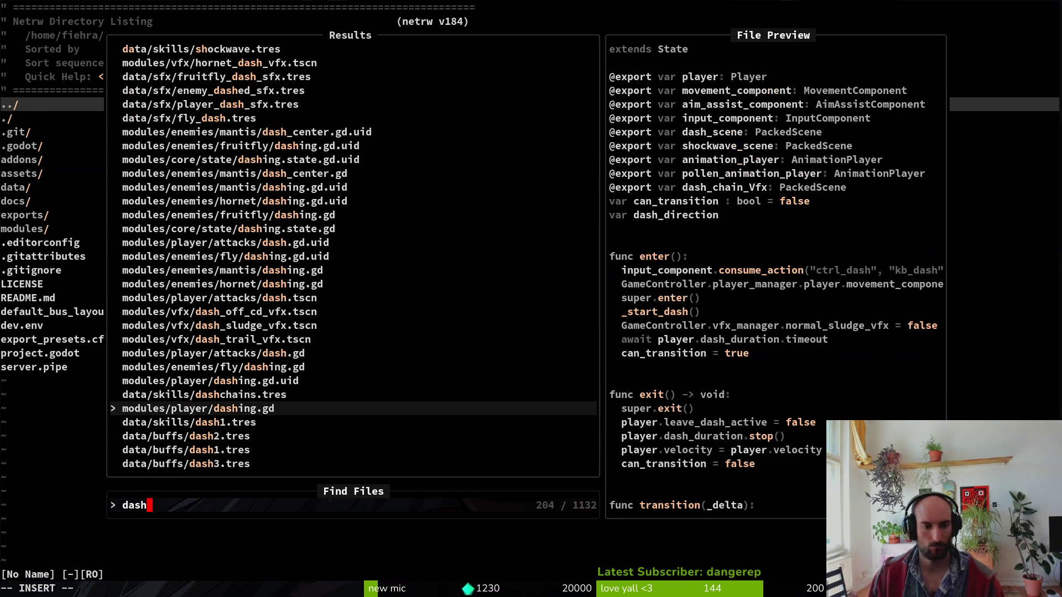
pyautogui.press('Return')
pyautogui.press('1')
pyautogui.press('8')
pyautogui.press('j')
pyautogui.press('8')
pyautogui.press('j')
pyautogui.press('2')
pyautogui.press('j')
# Step: Add player.dash_minium_duration.stop() beside the dash_duration stop call, save, and quit vim
pyautogui.press('k')
pyautogui.press('y')
pyautogui.press('y')
pyautogui.write('p')
pyautogui.write('cwdash_minium_duration')
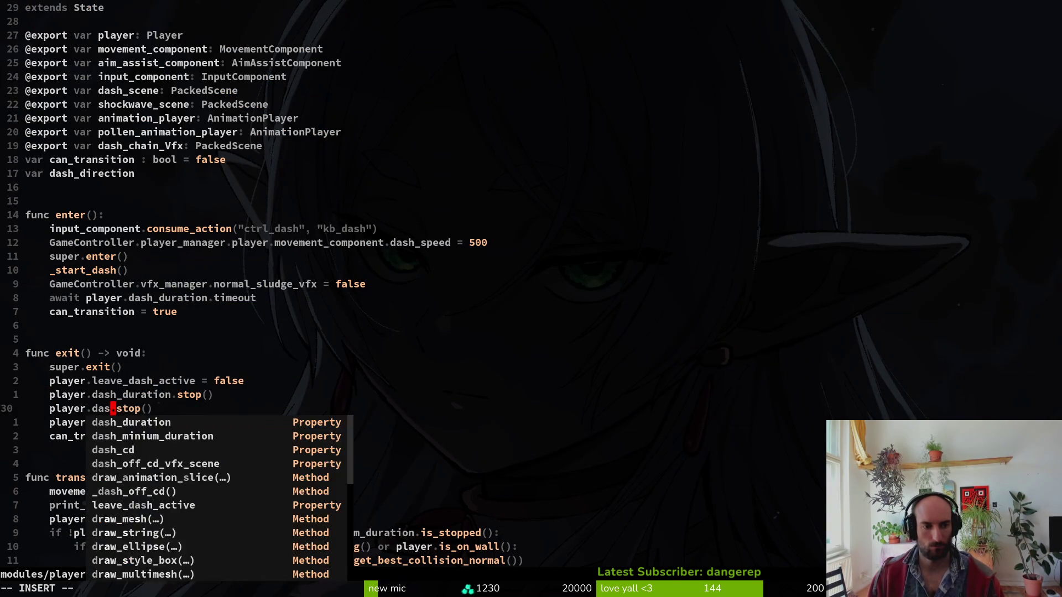
pyautogui.press('Escape')
pyautogui.write(':w')
pyautogui.press('Return')
pyautogui.write(':q')
pyautogui.press('Return')
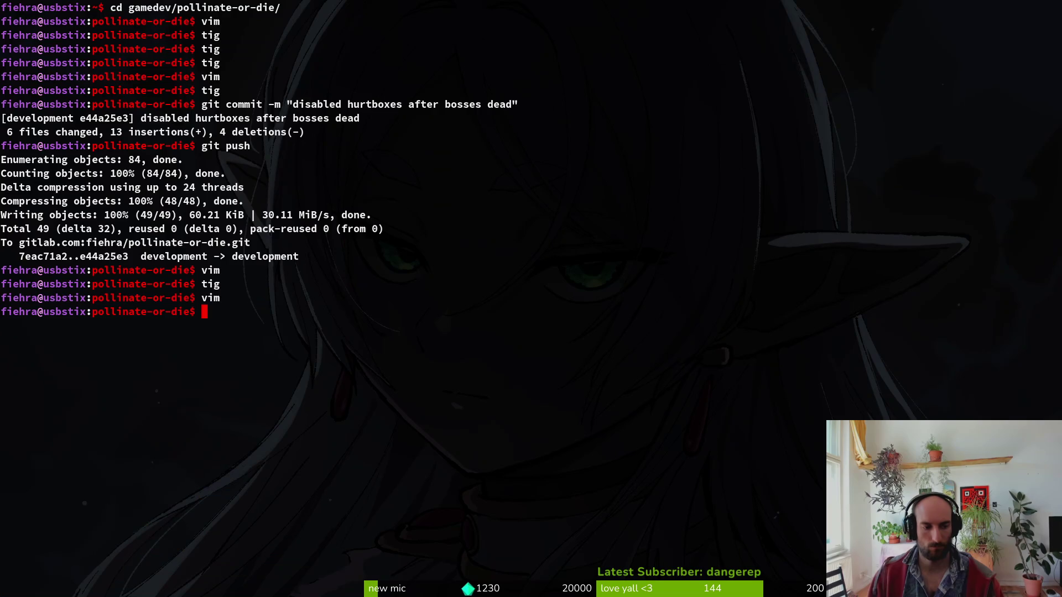
# Step: Review the sludge.gd diff in tig's status view
pyautogui.press('Return')
pyautogui.press('j')
pyautogui.press('j')
pyautogui.press('Return')
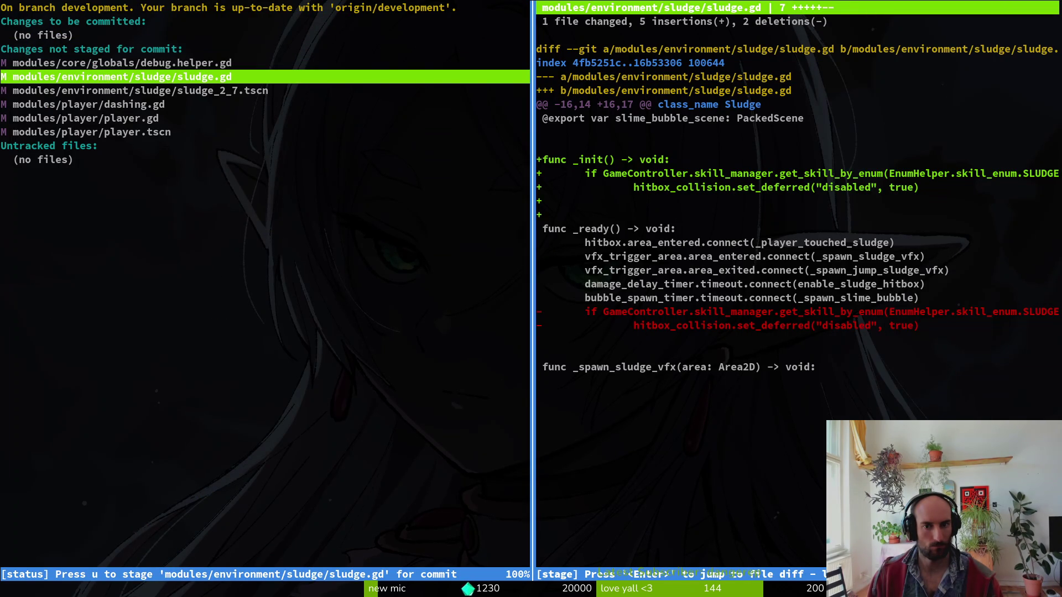
pyautogui.press('q')
pyautogui.press('q')
# Step: Open modules/environment/sludge/sludge.gd in Vim through the project file finder and save it
pyautogui.write('vim')
pyautogui.press('Return')
pyautogui.press('space')
pyautogui.write('pfsludge')
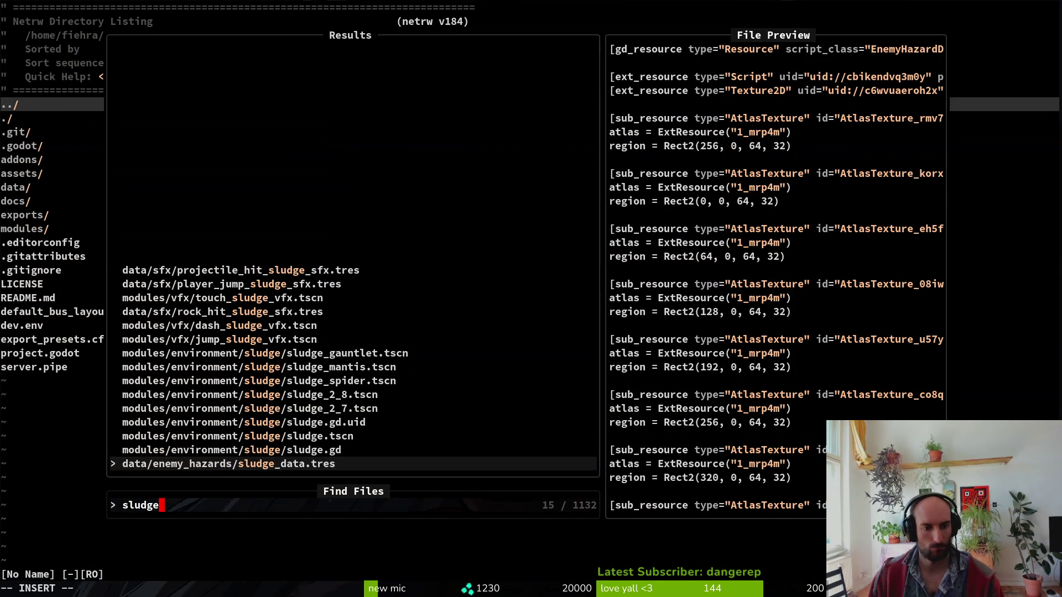
pyautogui.press('Up')
pyautogui.press('Return')
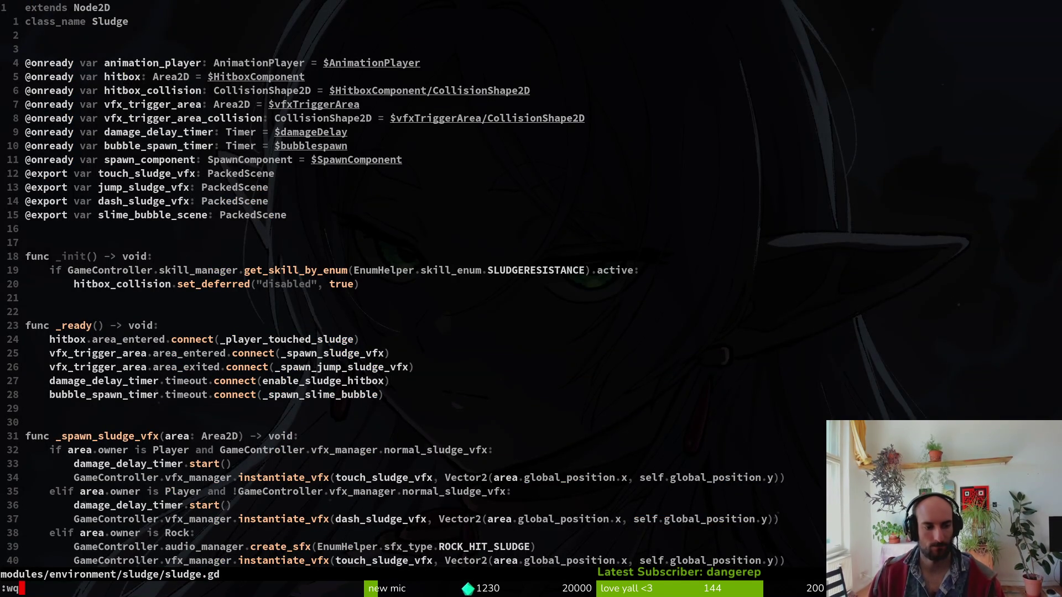
pyautogui.press('Return')
# Step: In tig, stage sludge.gd and sludge_2_7.tscn after checking the sludge_2_7.tscn diff
pyautogui.write('tig')
pyautogui.press('Return')
pyautogui.press('s')
pyautogui.press('Down')
pyautogui.press('Down')
pyautogui.press('Down')
pyautogui.press('u')
pyautogui.press('u')
pyautogui.press('Down')
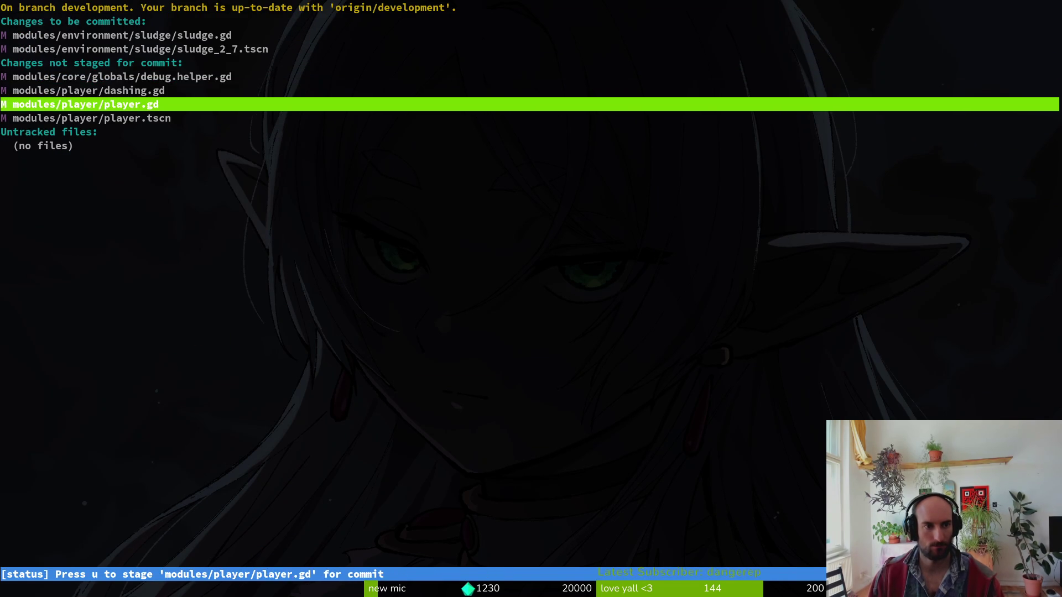
pyautogui.press('Up')
pyautogui.press('Up')
pyautogui.press('Up')
pyautogui.press('Return')
pyautogui.press('!')
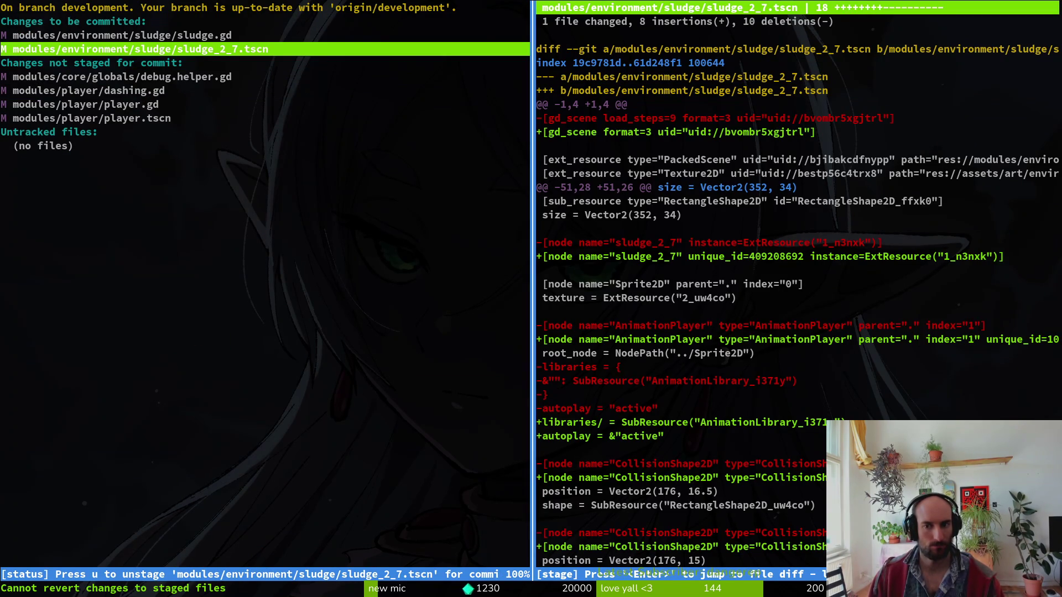
pyautogui.press('q')
# Step: Stage player.gd and dashing.gd, leaving player.tscn and debug.helper.gd unstaged
pyautogui.press('Down')
pyautogui.press('Down')
pyautogui.press('Down')
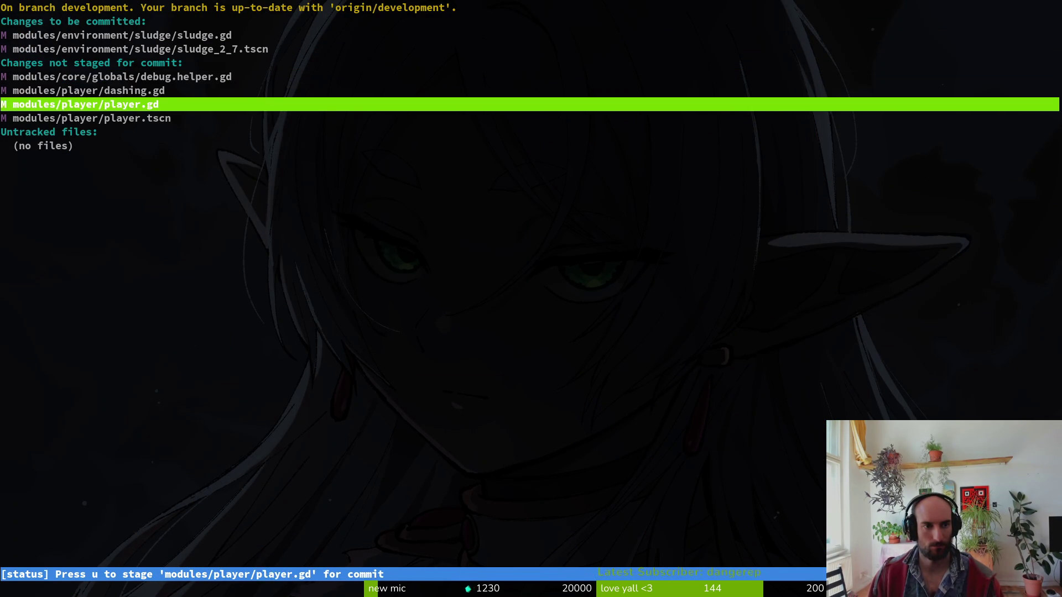
pyautogui.press('u')
pyautogui.press('Return')
pyautogui.press('u')
pyautogui.press('Down')
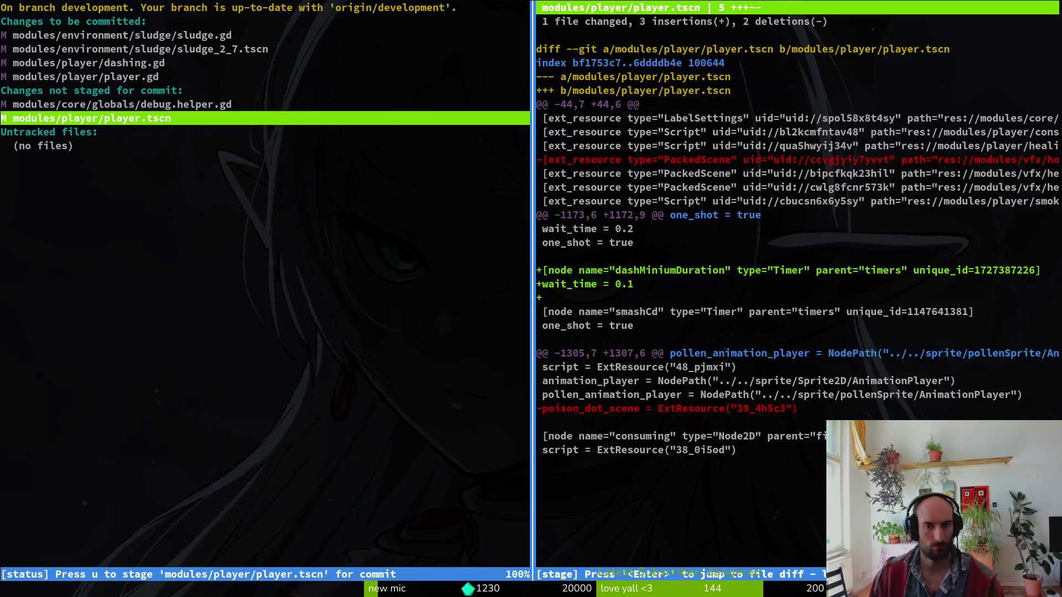
pyautogui.press('q')
pyautogui.press('q')
pyautogui.write('gi')
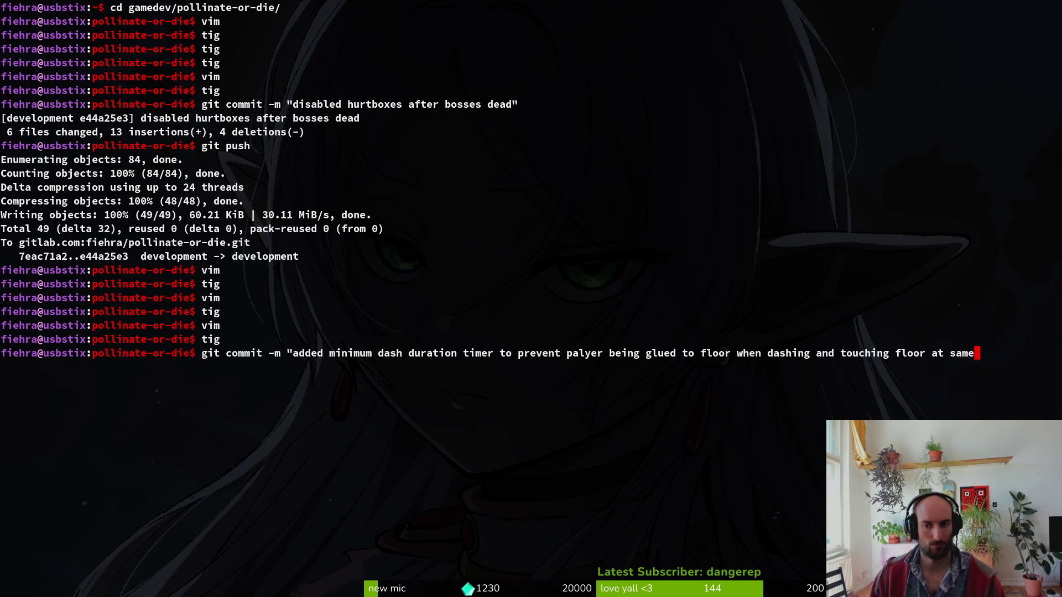
# Step: Commit as the minimum dash duration timer fix, push to development, and check the GitLab milestone
pyautogui.press('Return')
pyautogui.press('Return')
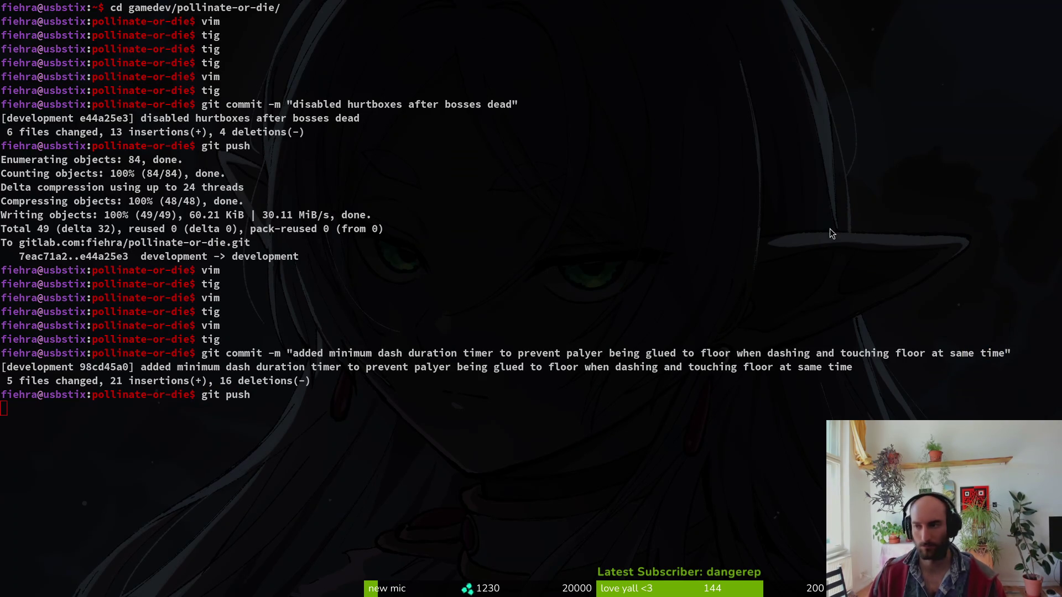
pyautogui.hotkey('alt', 'Tab')
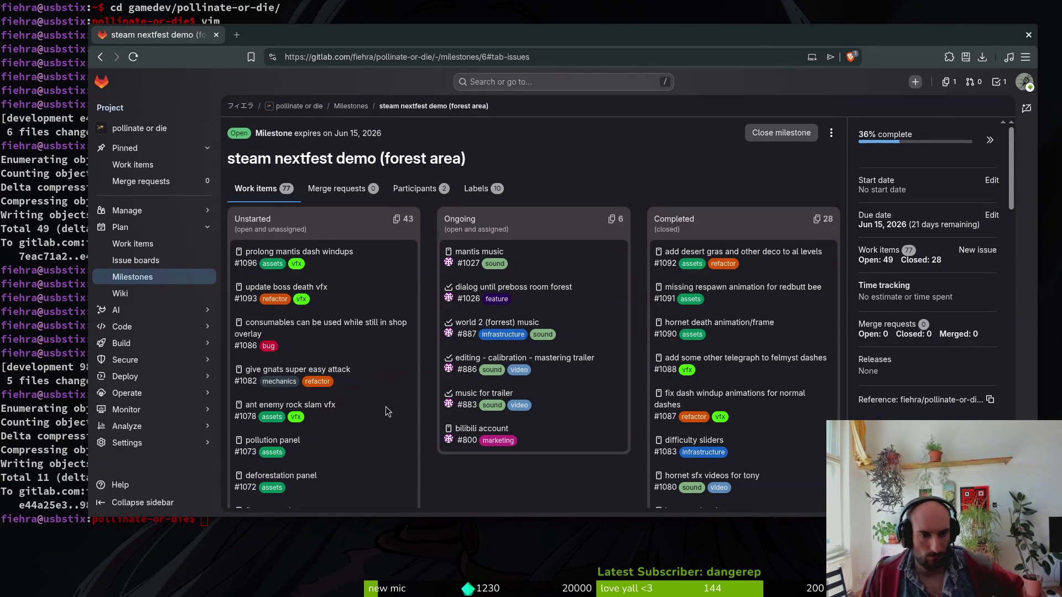
pyautogui.scroll(-3, 330, 322)
pyautogui.scroll(-2, 377, 345)
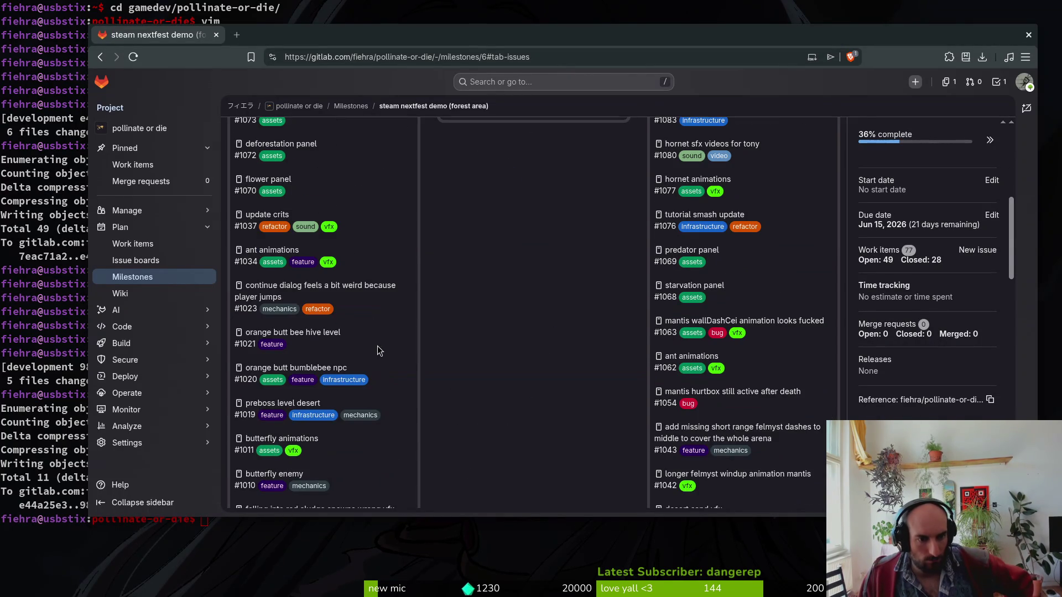
pyautogui.scroll(-2, 381, 359)
pyautogui.hotkey('alt', 'Tab')
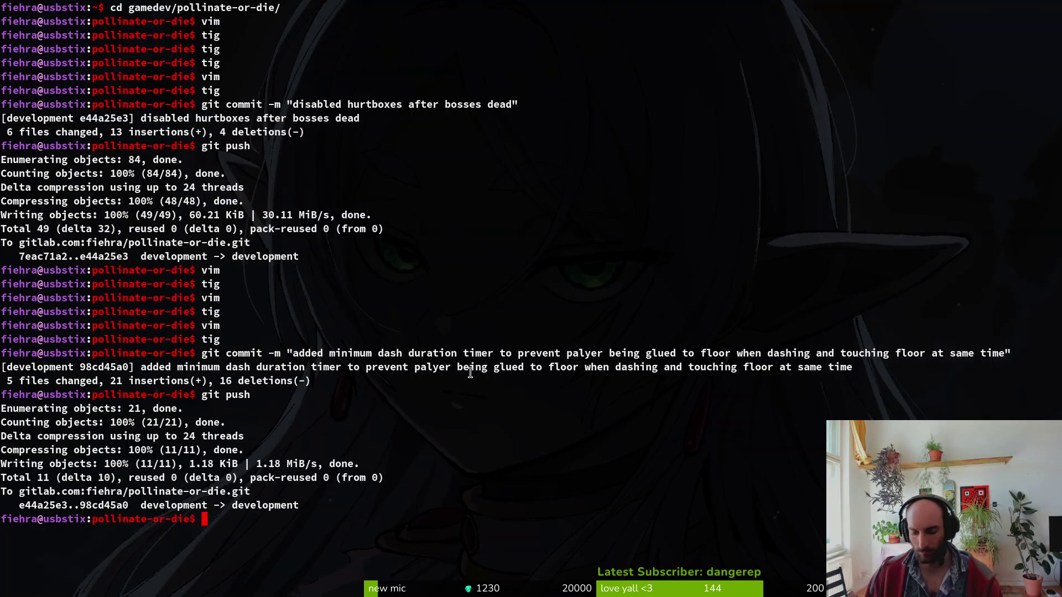
pyautogui.press('Return')
pyautogui.hotkey('alt', 'Tab')
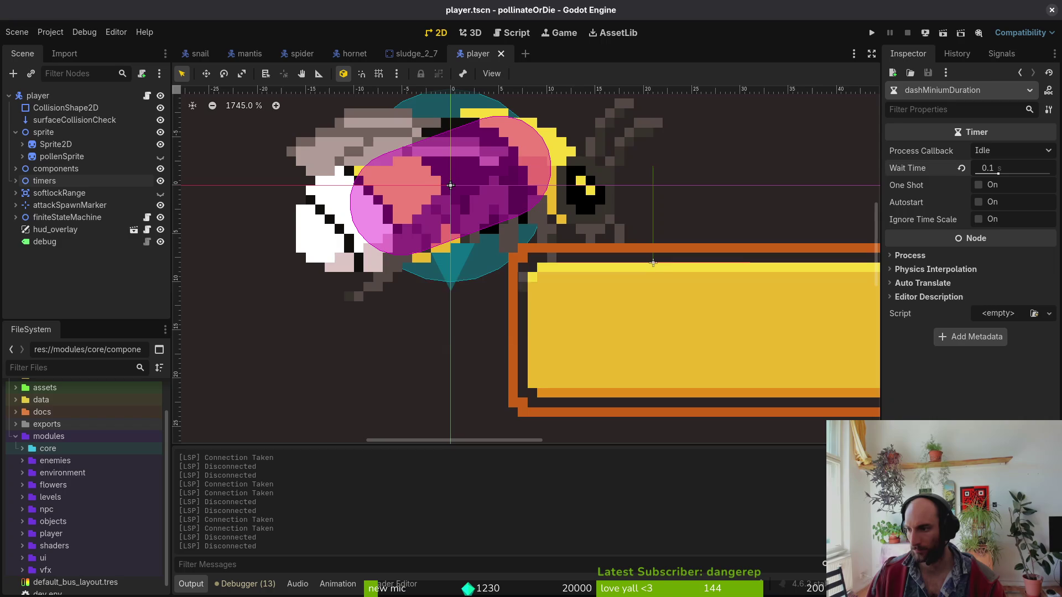
# Step: Open jump_sludge_vfx.tscn via a 'jumpvfx' scene search and select its Sprite2D node
pyautogui.hotkey('alt', 'shift', 'o')
pyautogui.write('sludge')
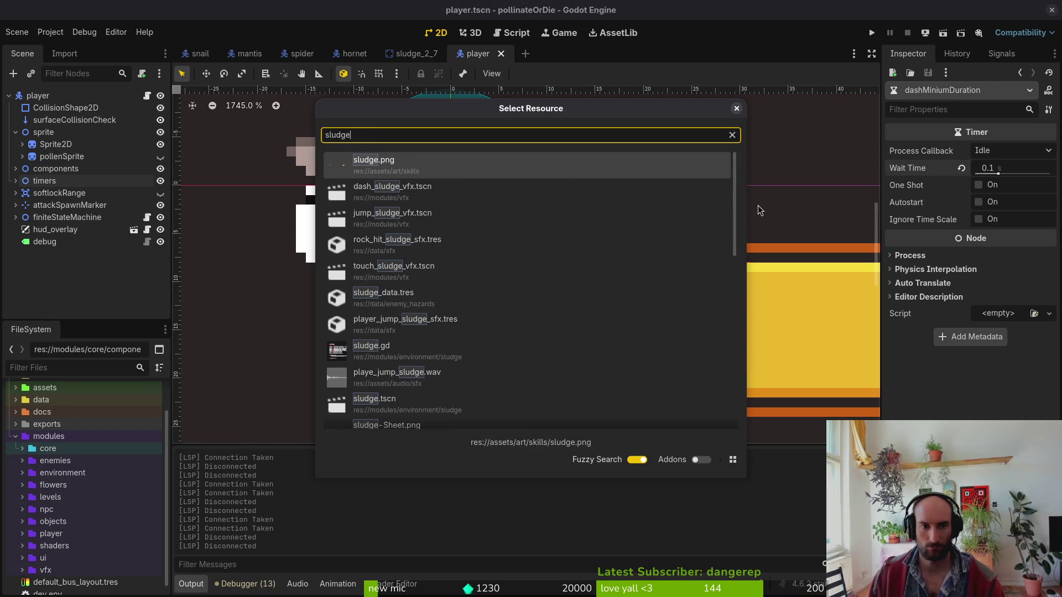
pyautogui.write('bug')
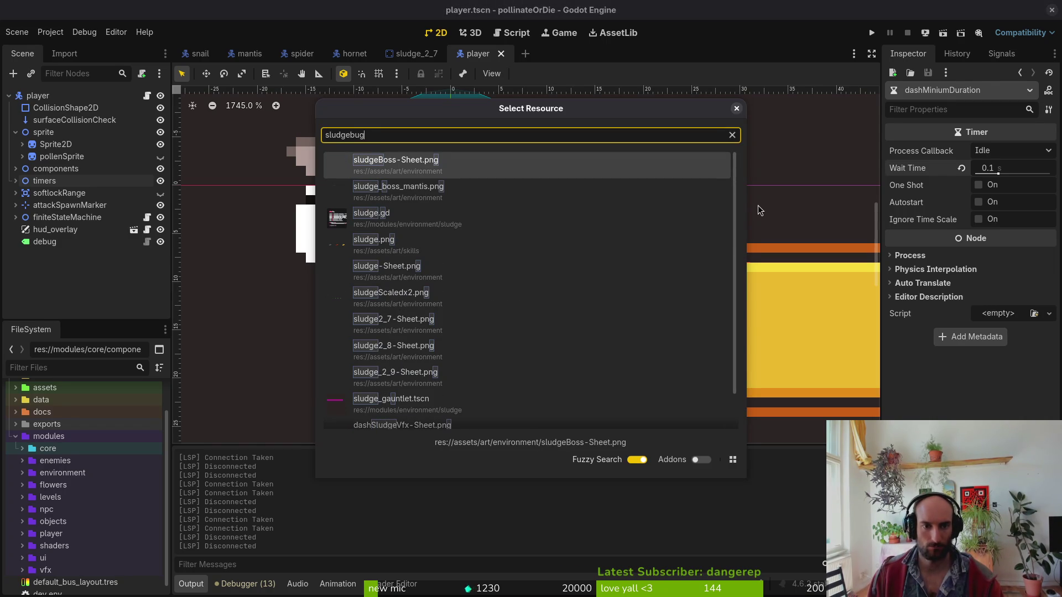
pyautogui.press('BackSpace')
pyautogui.press('BackSpace')
pyautogui.press('BackSpace')
pyautogui.write('j')
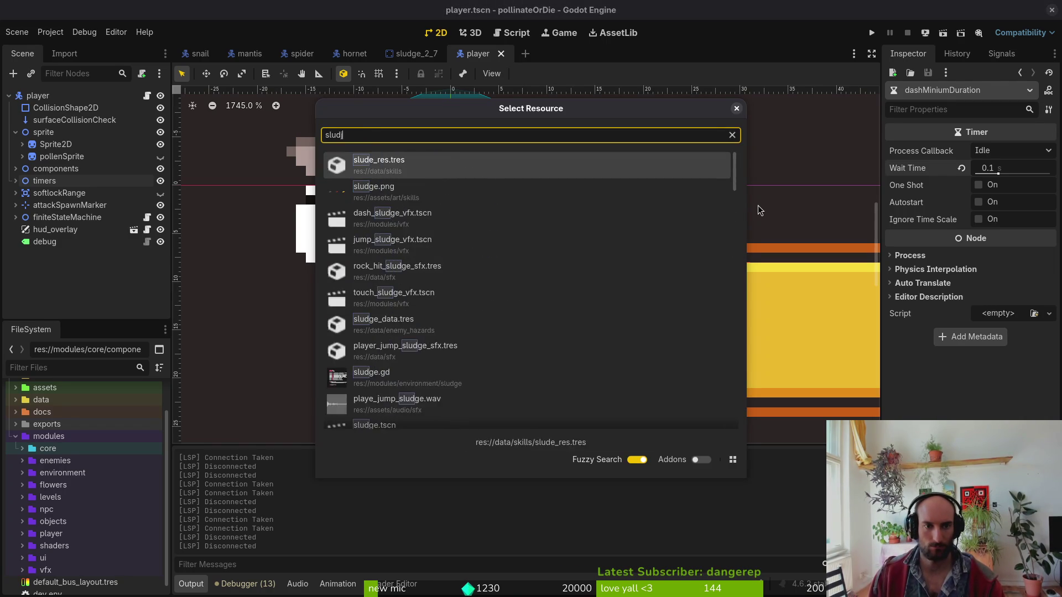
pyautogui.write('ump')
pyautogui.press('Escape')
pyautogui.hotkey('ctrl', 'shift', 'o')
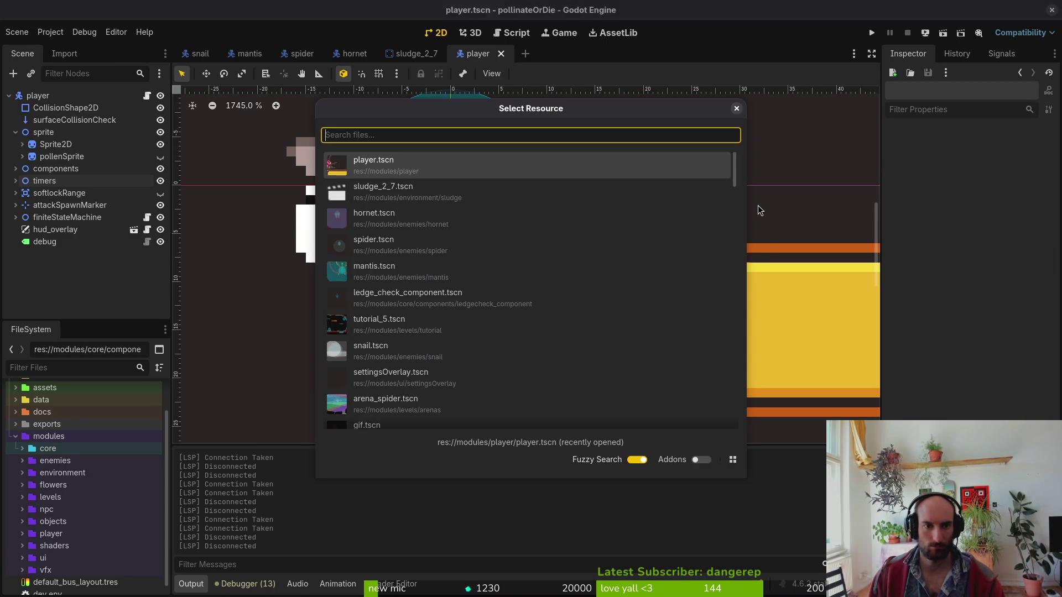
pyautogui.write('jumpvfx')
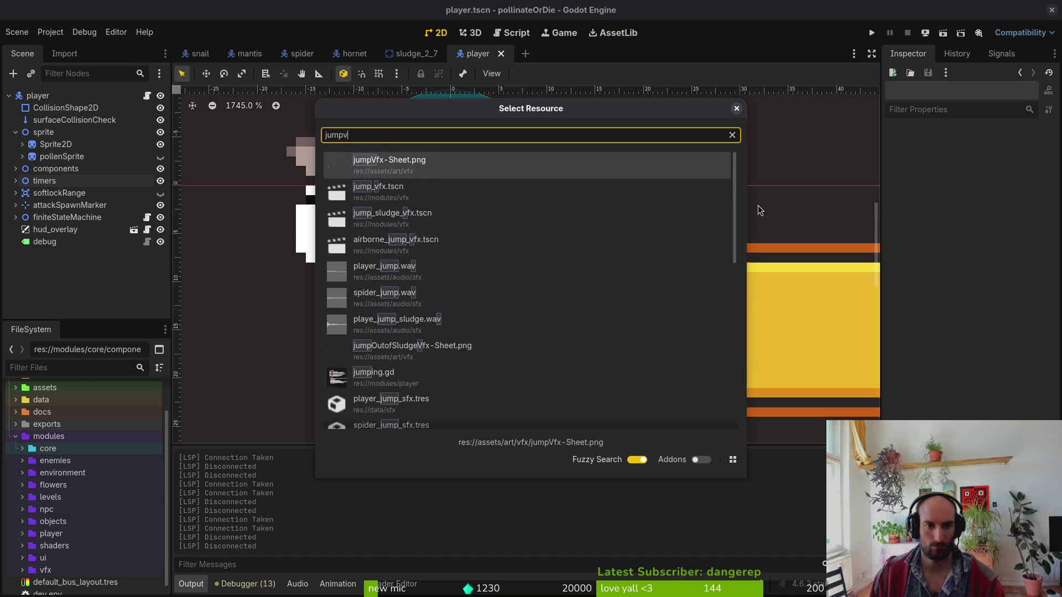
pyautogui.press('Down')
pyautogui.press('Down')
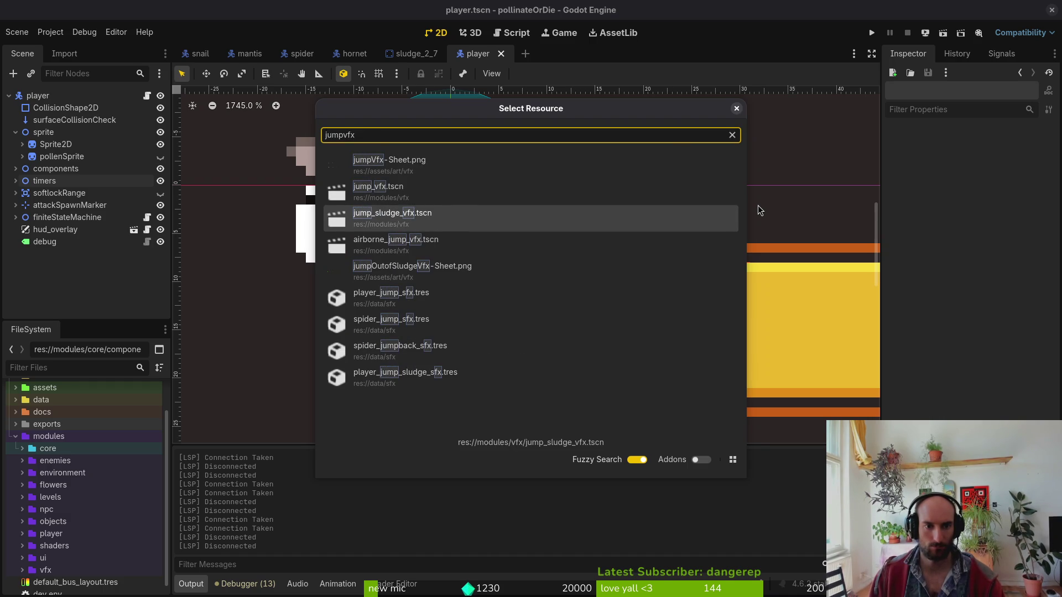
pyautogui.press('Return')
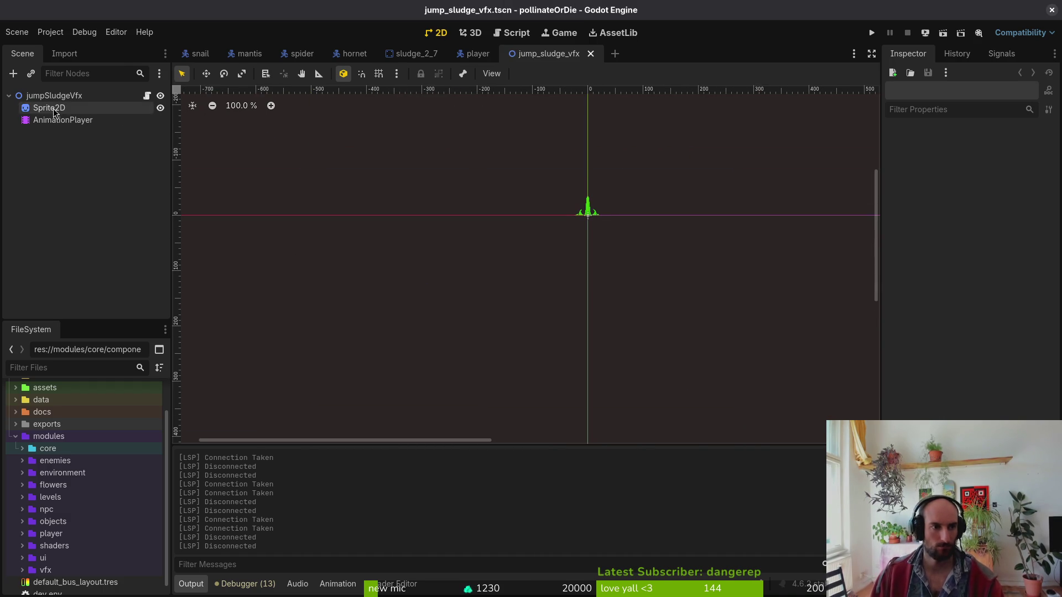
pyautogui.click(53, 108)
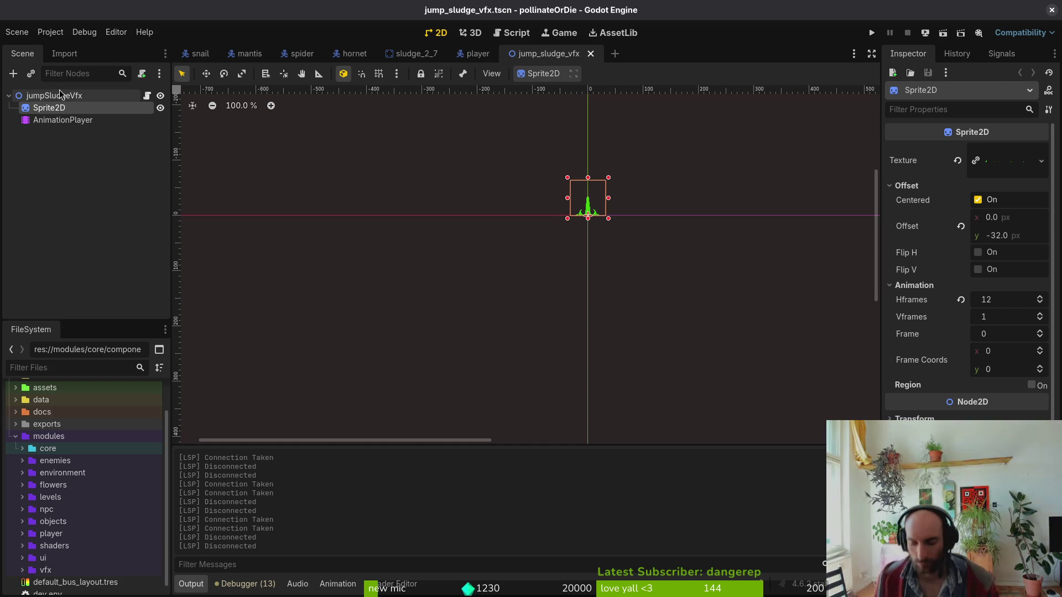
pyautogui.press('super+2')
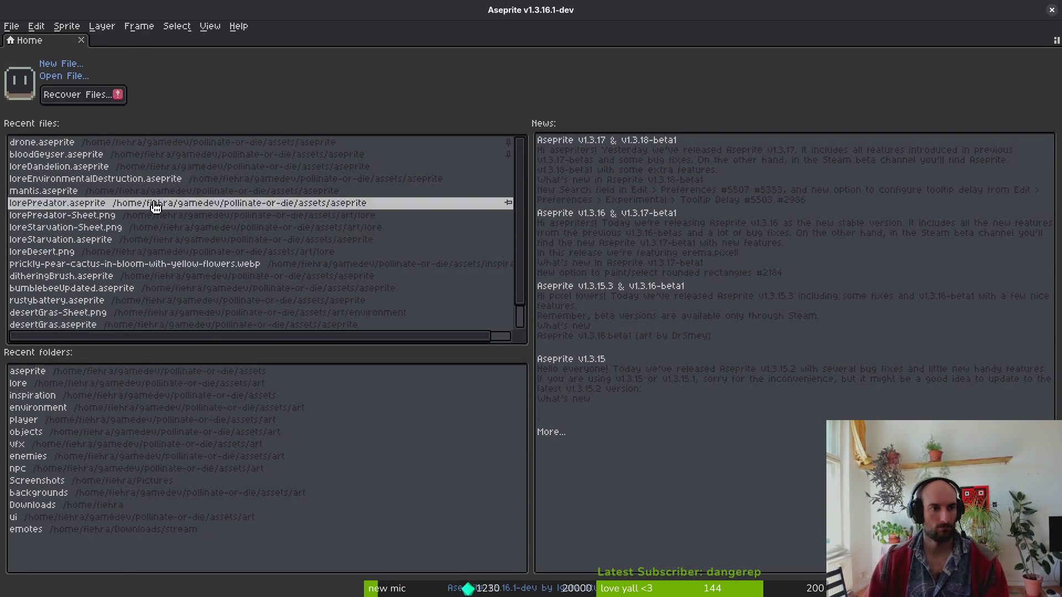
# Step: Give dashSludgeVfx.aseprite the default palette, save it, and hide the ref layer
pyautogui.click(61, 75)
pyautogui.scroll(-5, 646, 336)
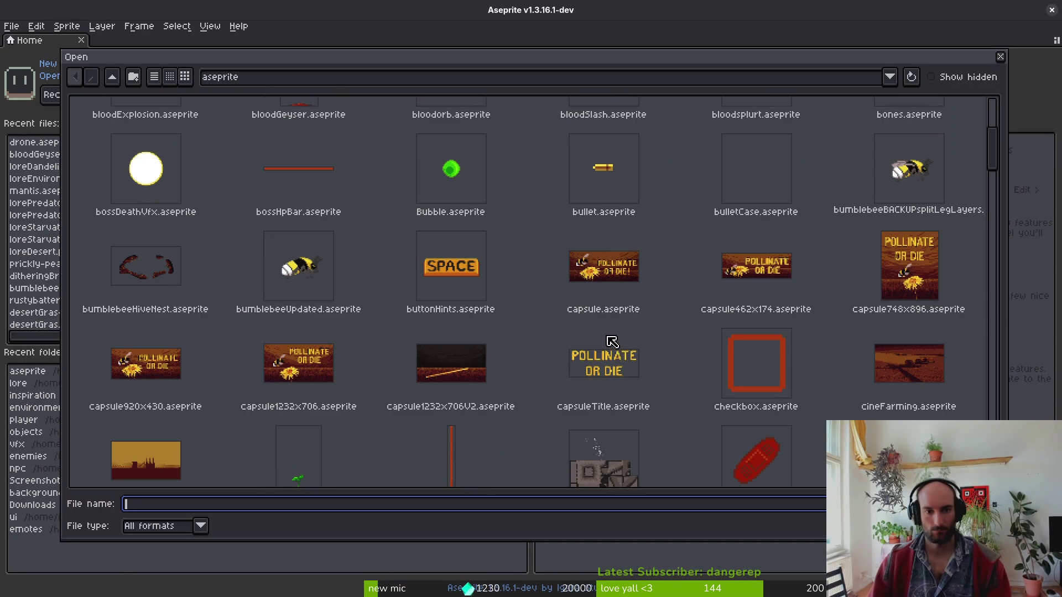
pyautogui.click(919, 312)
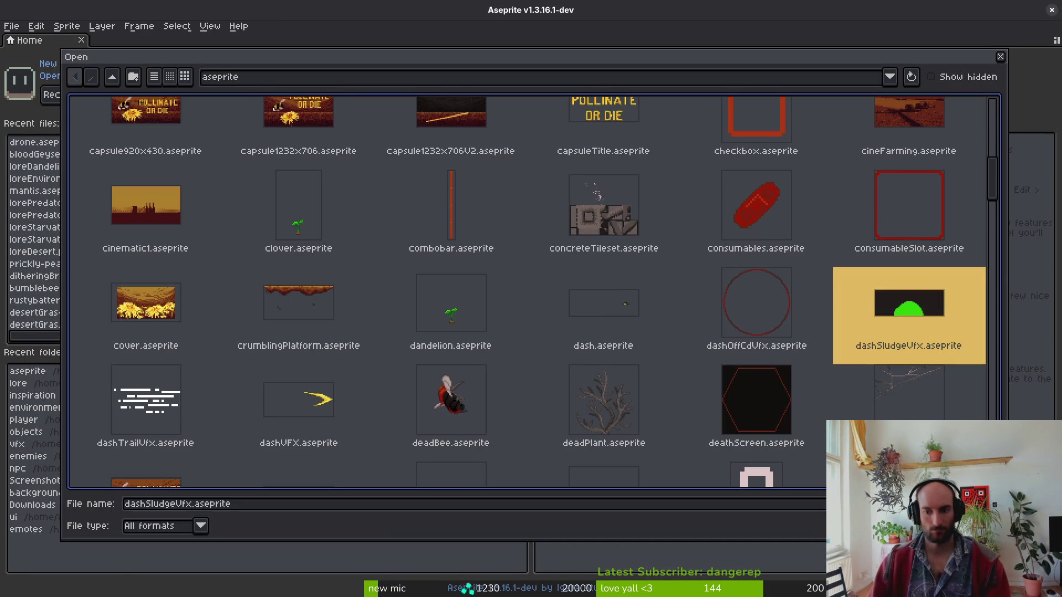
pyautogui.press('Return')
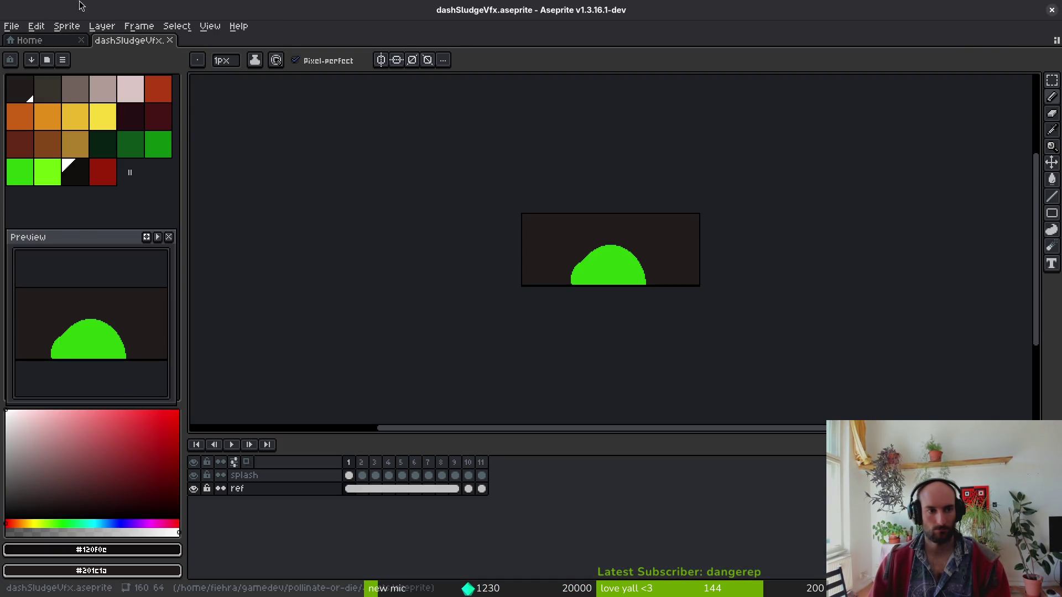
pyautogui.click(34, 41)
pyautogui.click(128, 41)
pyautogui.click(63, 60)
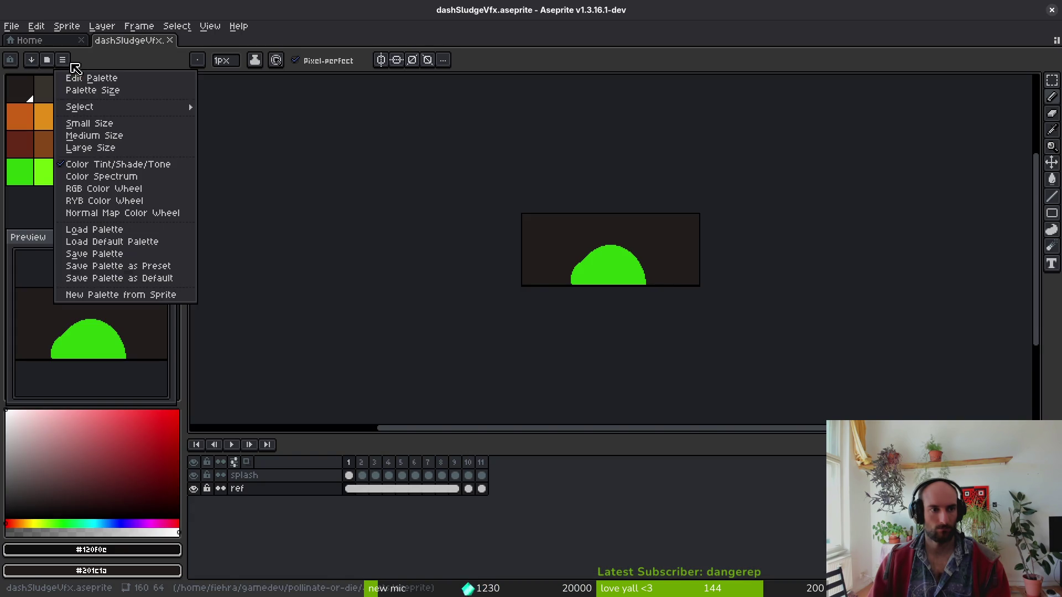
pyautogui.click(143, 240)
pyautogui.hotkey('ctrl', 's')
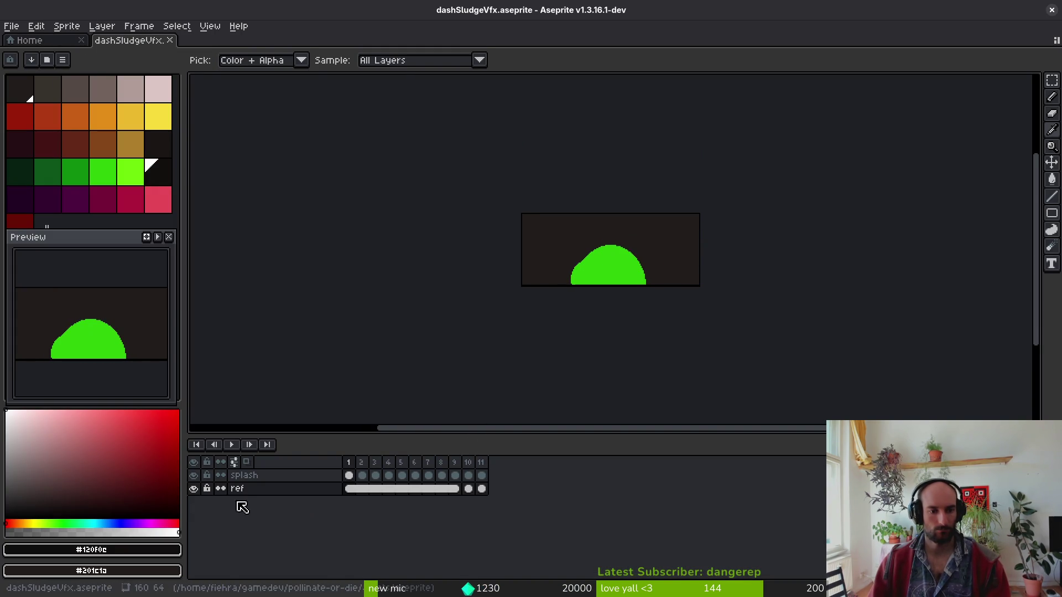
pyautogui.click(193, 488)
# Step: Open jumpOutofSludgeVfx.aseprite from the file browser and play its splash animation
pyautogui.click(29, 40)
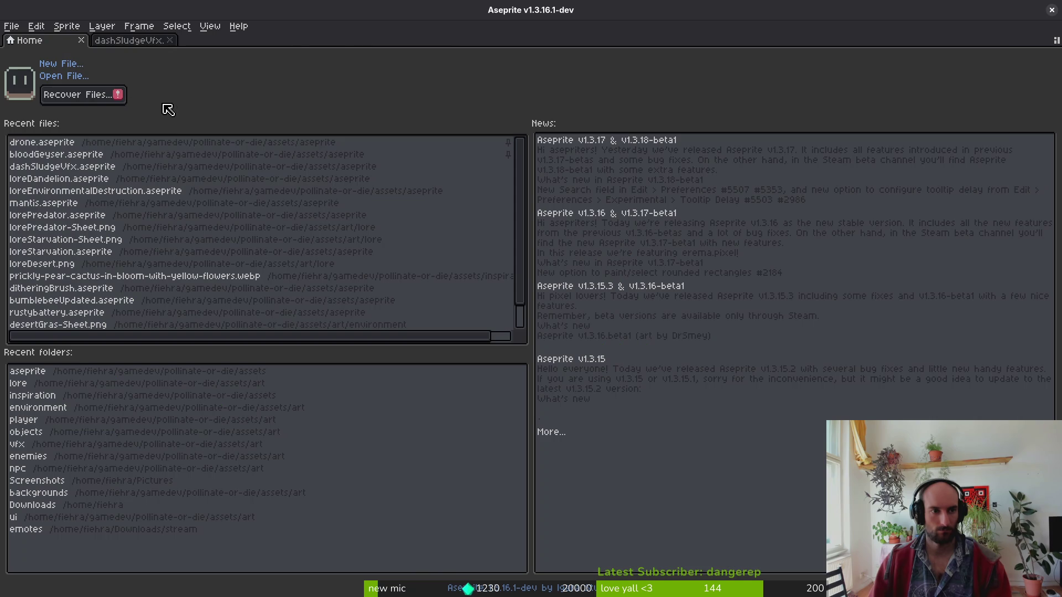
pyautogui.click(53, 76)
pyautogui.scroll(-10, 651, 442)
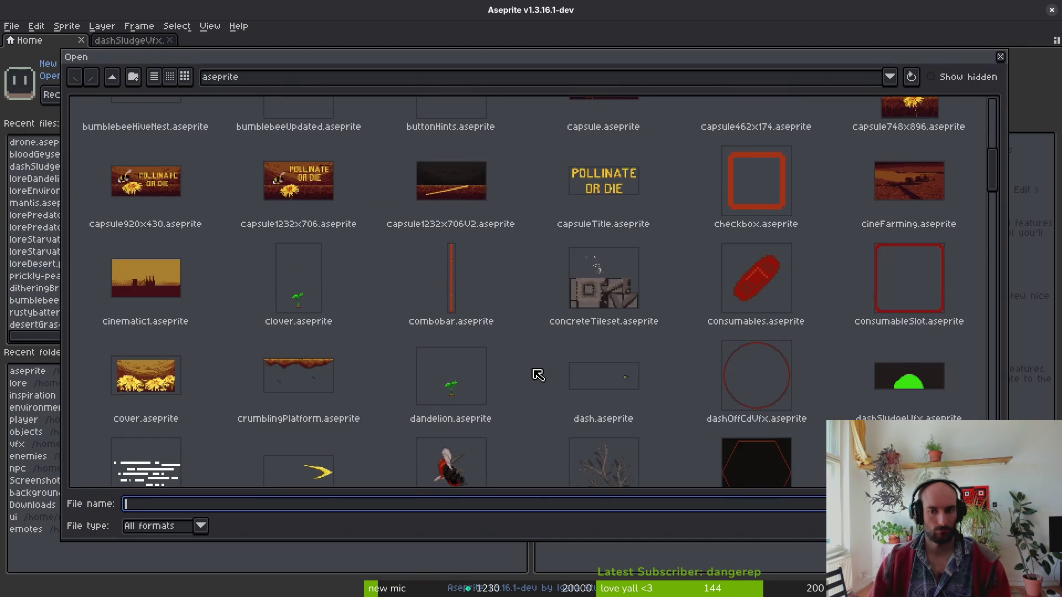
pyautogui.scroll(-5, 490, 381)
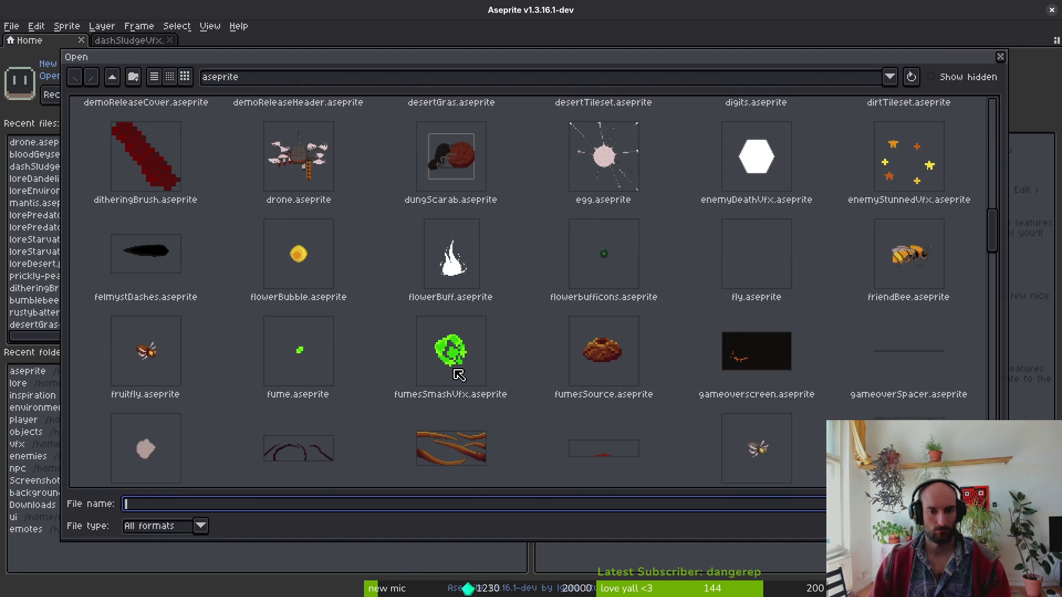
pyautogui.scroll(-10, 791, 321)
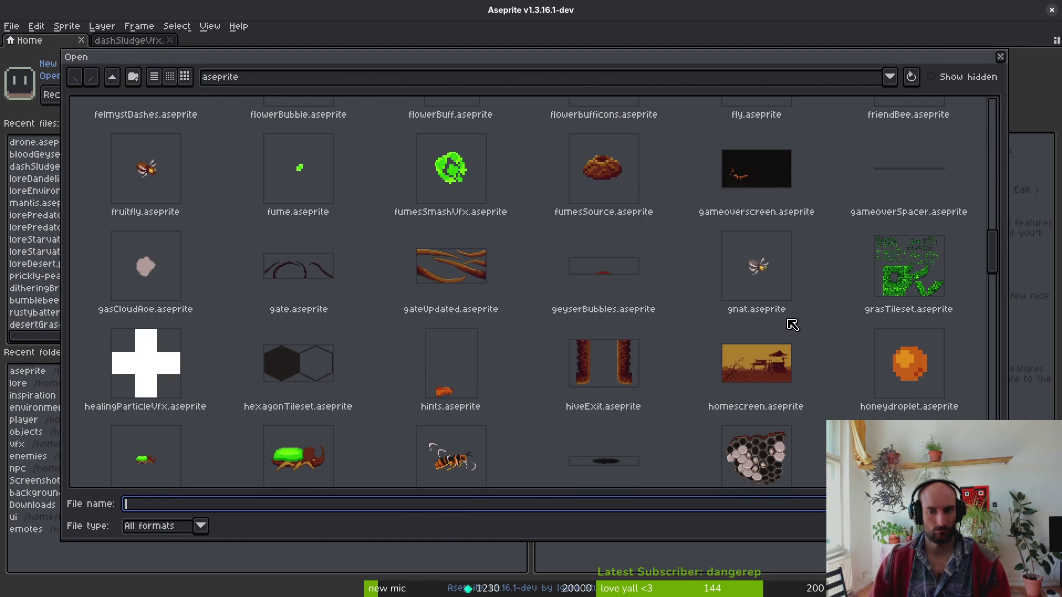
pyautogui.click(891, 304)
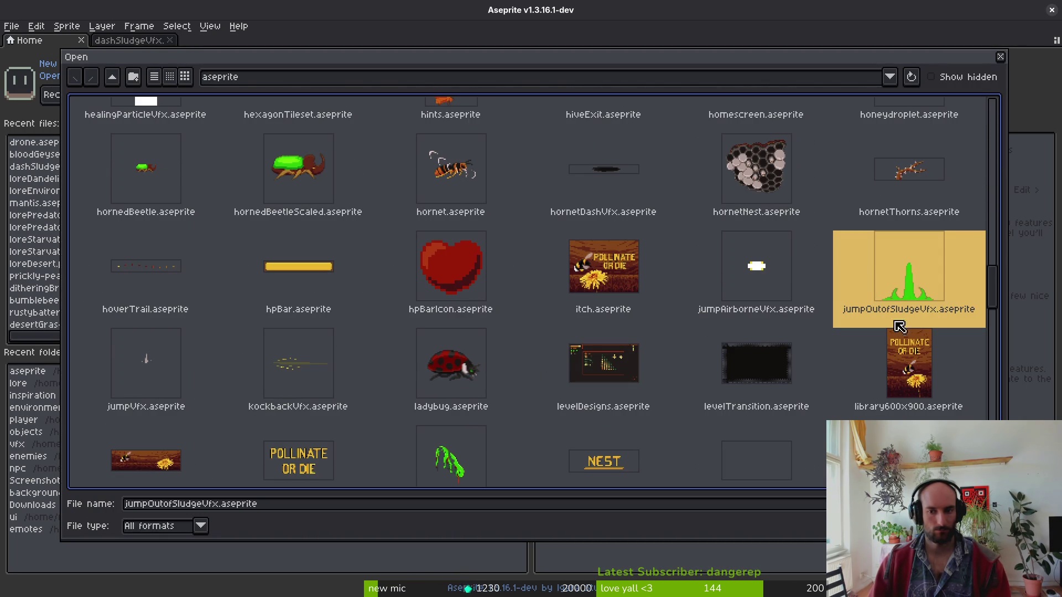
pyautogui.doubleClick(893, 301)
pyautogui.press('i')
pyautogui.press('Return')
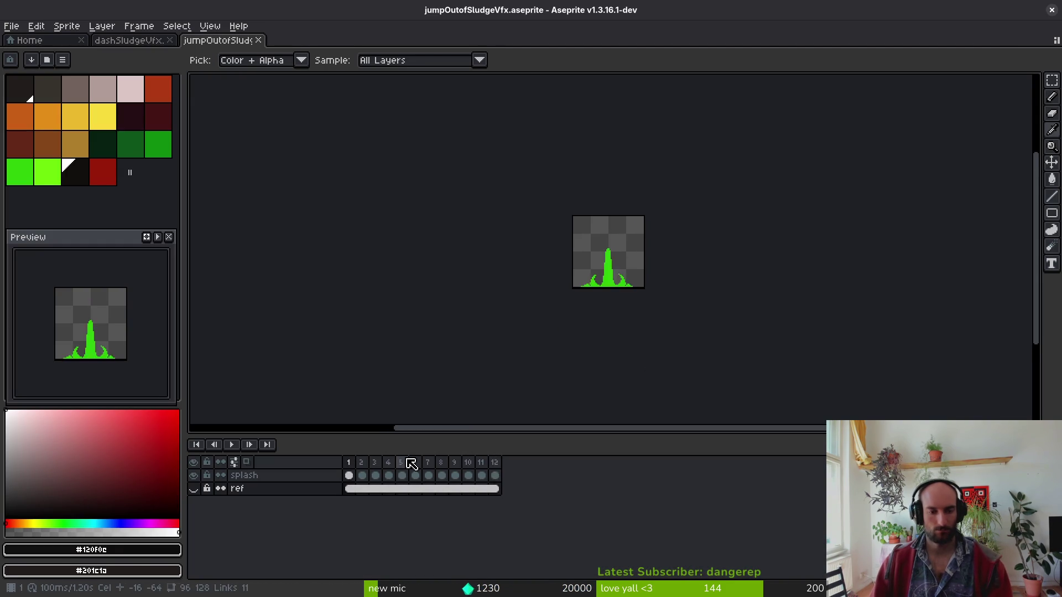
# Step: Extend the splash layer to 24 frames, filling frames 13–24 with copies of frames 1–12
pyautogui.click(497, 478)
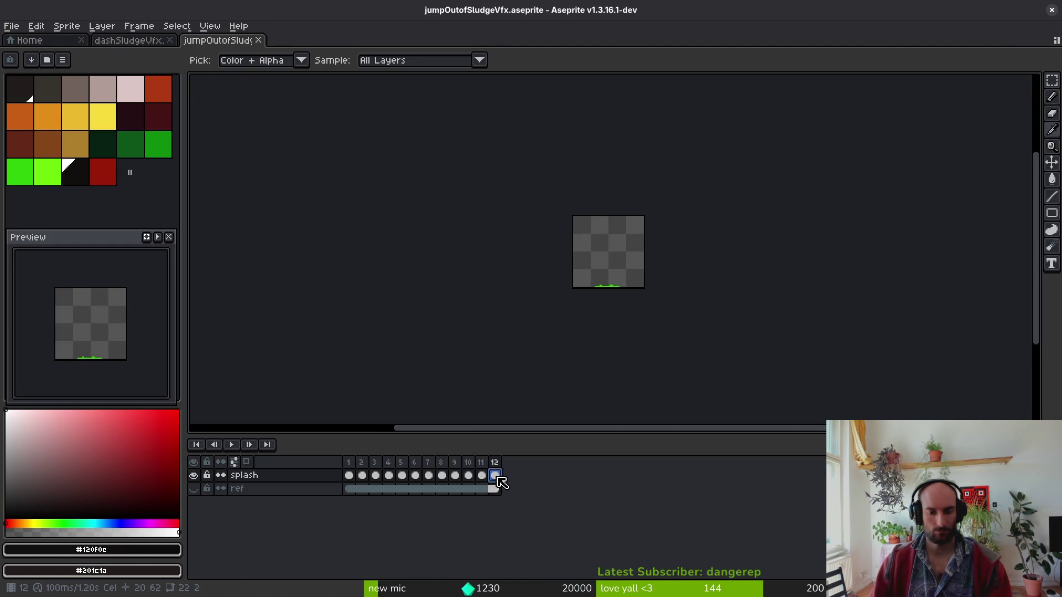
pyautogui.hotkey('alt', 'b')
pyautogui.hotkey('alt', 'b')
pyautogui.hotkey('alt', 'b')
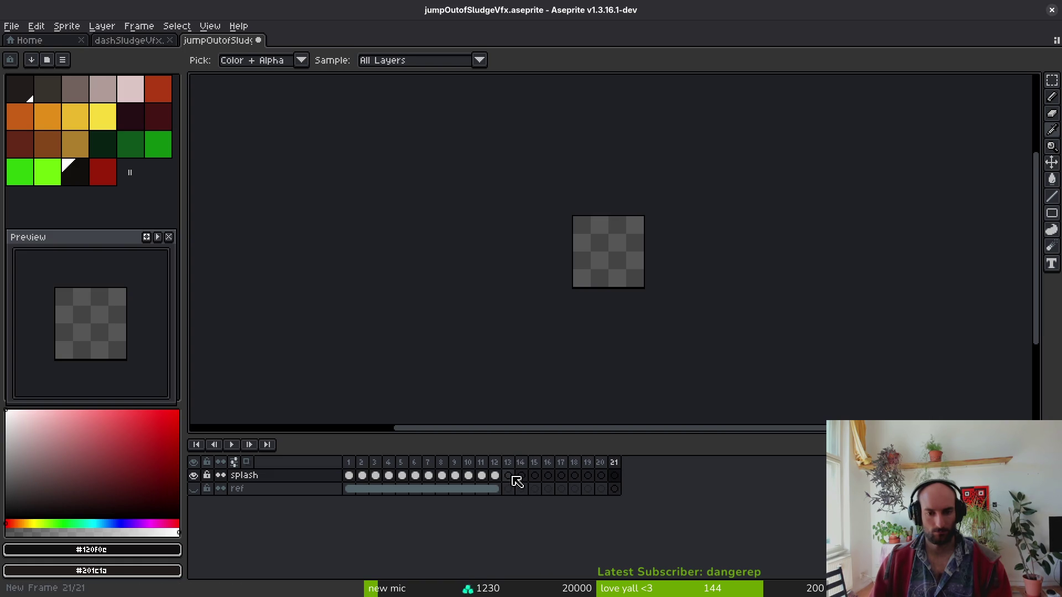
pyautogui.hotkey('alt', 'b')
pyautogui.moveTo(351, 477)
pyautogui.mouseDown()
pyautogui.moveTo(499, 485)
pyautogui.moveTo(515, 476)
pyautogui.mouseUp()
pyautogui.click(534, 489)
pyautogui.scroll(4, 617, 256)
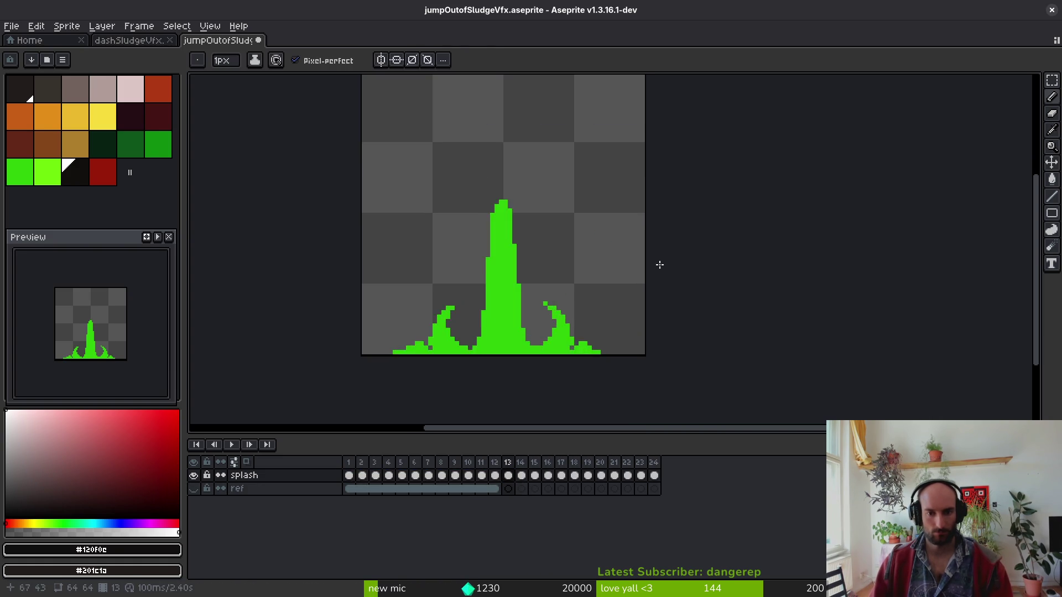
pyautogui.press('Right')
pyautogui.press('Right')
pyautogui.press('Right')
pyautogui.press('Left')
pyautogui.press('Left')
pyautogui.press('Left')
pyautogui.click(509, 475)
pyautogui.keyDown('alt'); pyautogui.click(498, 277); pyautogui.keyUp('alt')
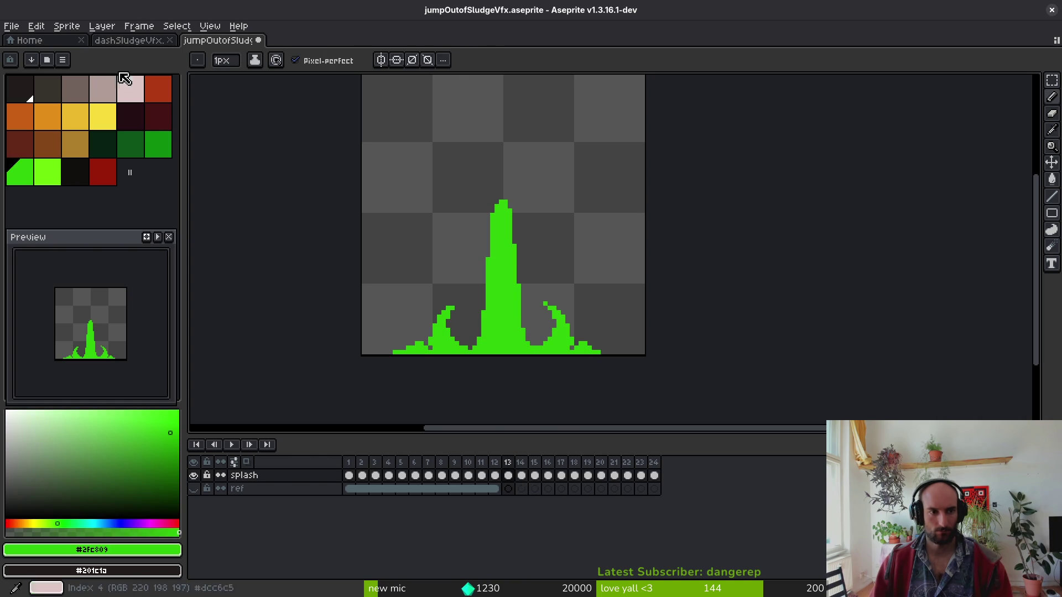
# Step: Load the default palette and recolour frames 13–24 from green to red, then save
pyautogui.click(62, 60)
pyautogui.click(122, 242)
pyautogui.hotkey('ctrl', 's')
pyautogui.press('i')
pyautogui.rightClick(30, 118)
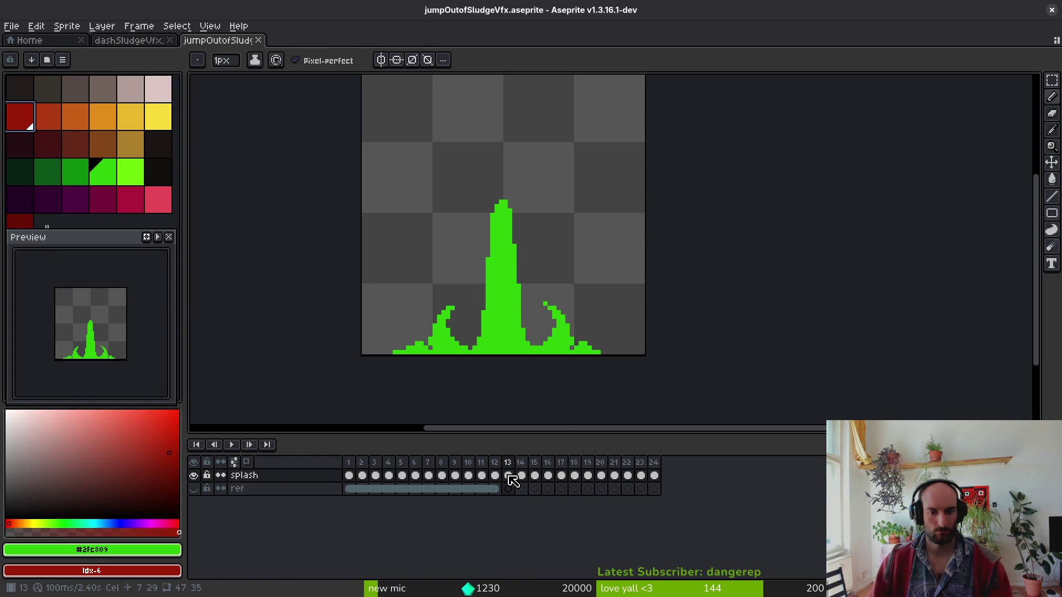
pyautogui.keyDown('shift'); pyautogui.click(654, 477); pyautogui.keyUp('shift')
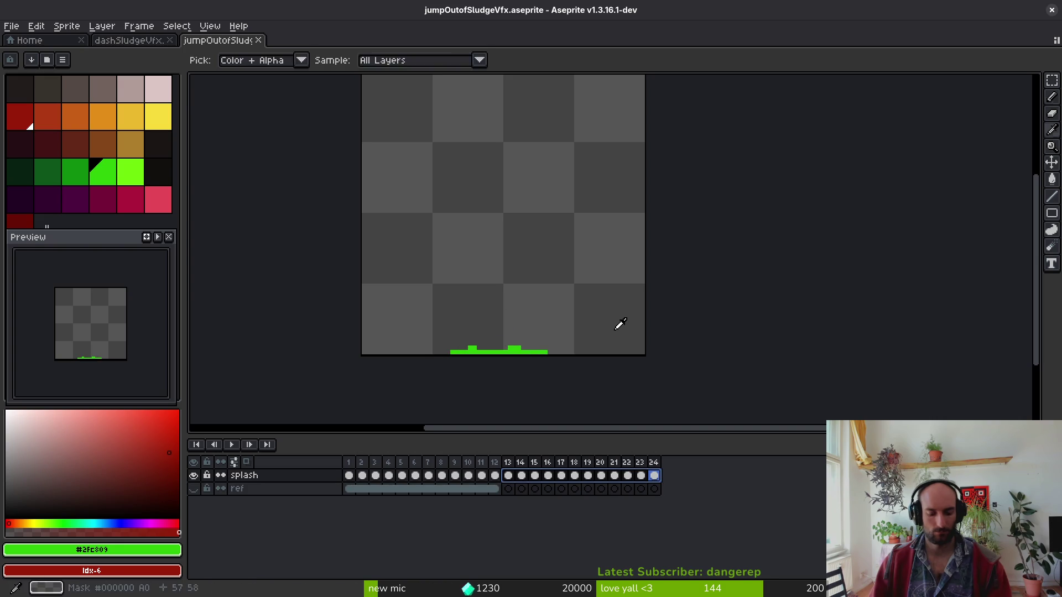
pyautogui.hotkey('shift', 'r')
pyautogui.click(477, 163)
pyautogui.hotkey('ctrl', 's')
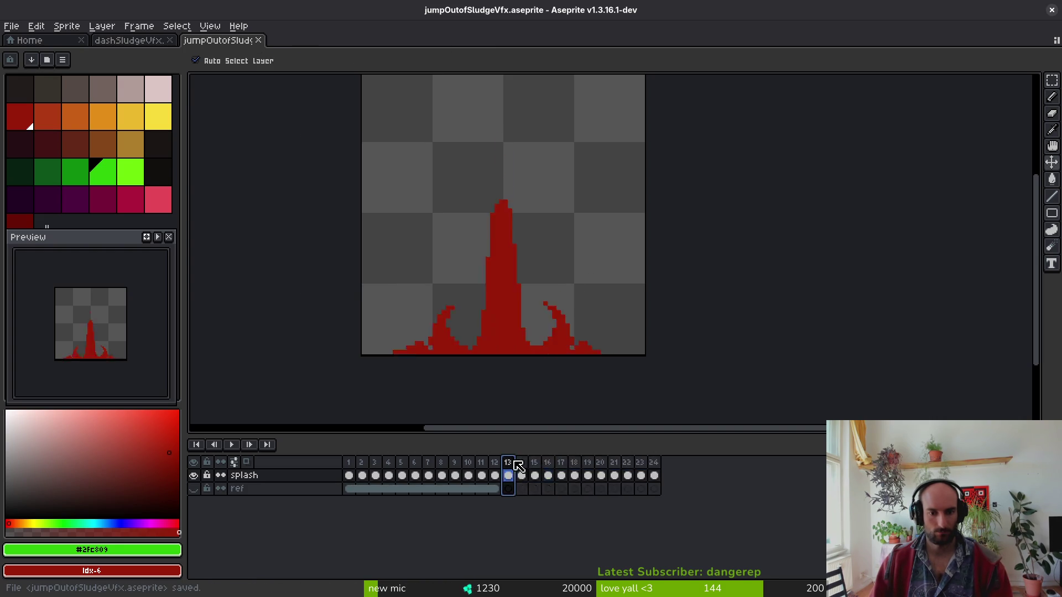
# Step: Set up a sprite sheet export of only the selected red frames, split by tags
pyautogui.hotkey('ctrl', 'e')
pyautogui.click(421, 166)
pyautogui.click(280, 167)
pyautogui.click(236, 194)
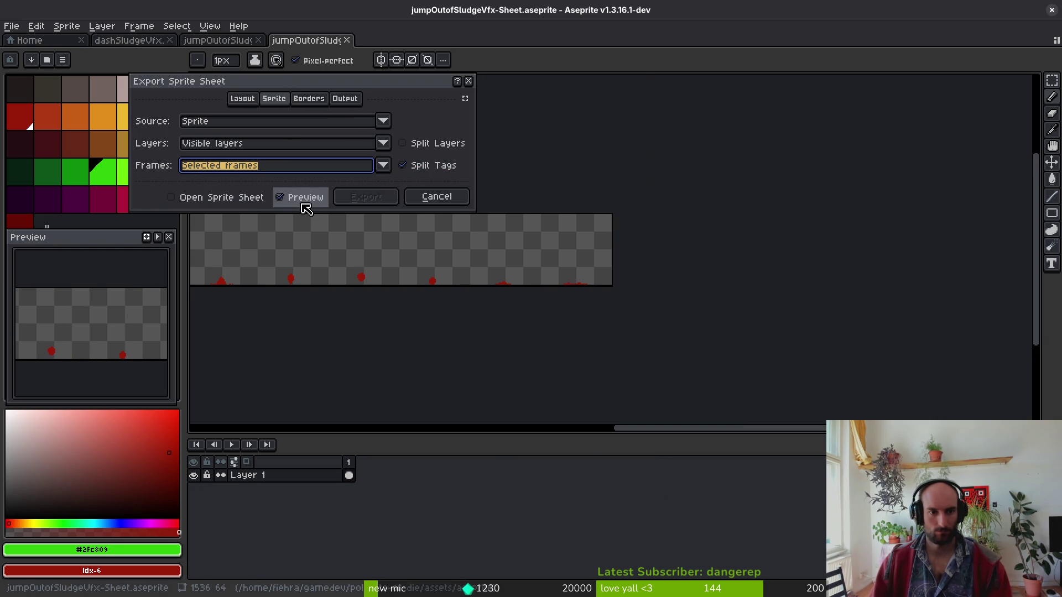
pyautogui.click(360, 197)
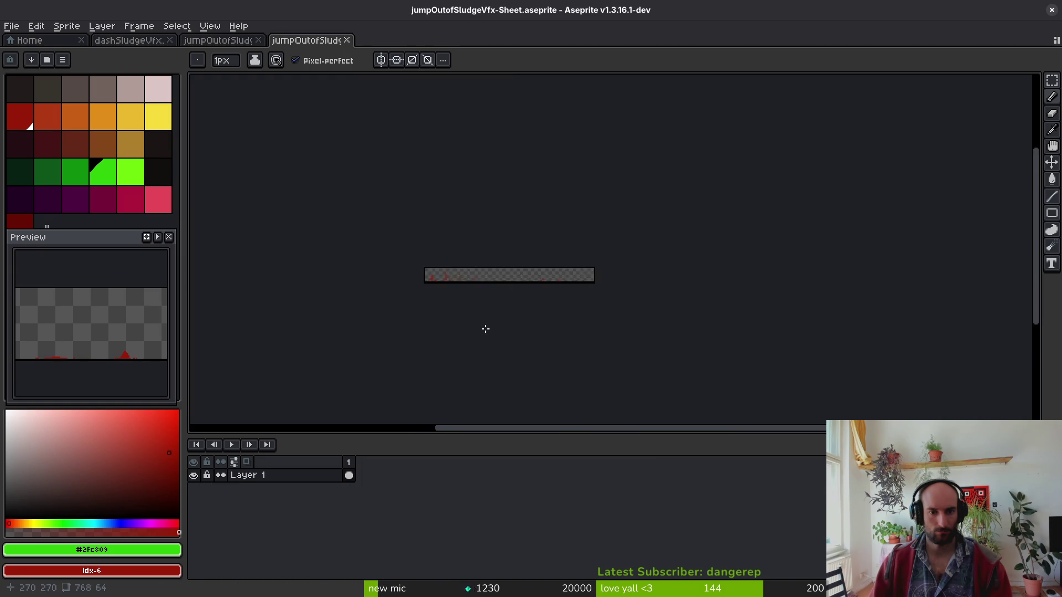
pyautogui.hotkey('ctrl', 'alt', 'shift', 's')
# Step: Browse the sheet's output location to the assets art/vfx folder
pyautogui.click(268, 50)
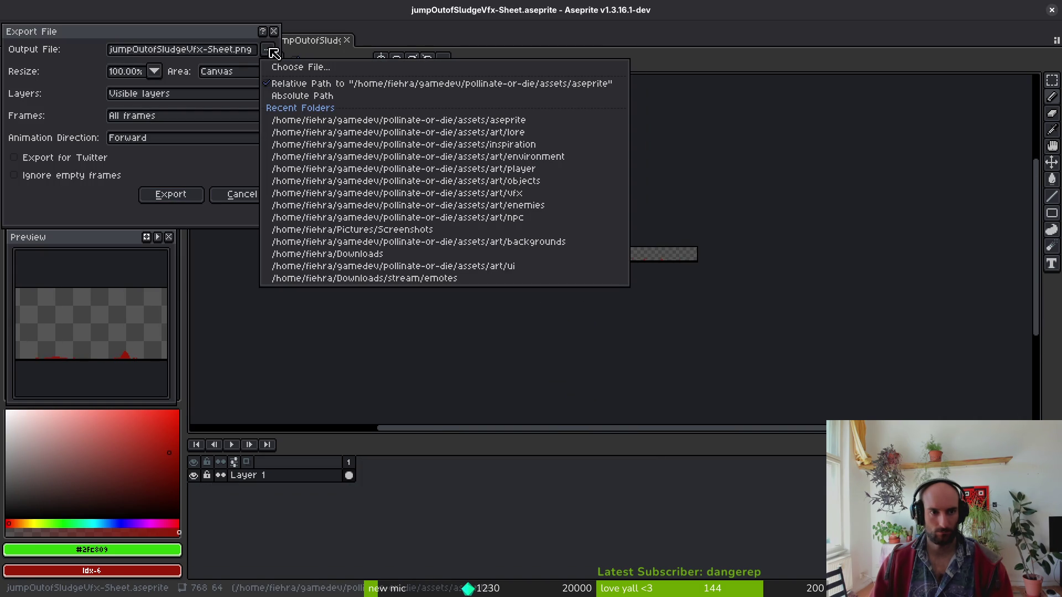
pyautogui.click(756, 275)
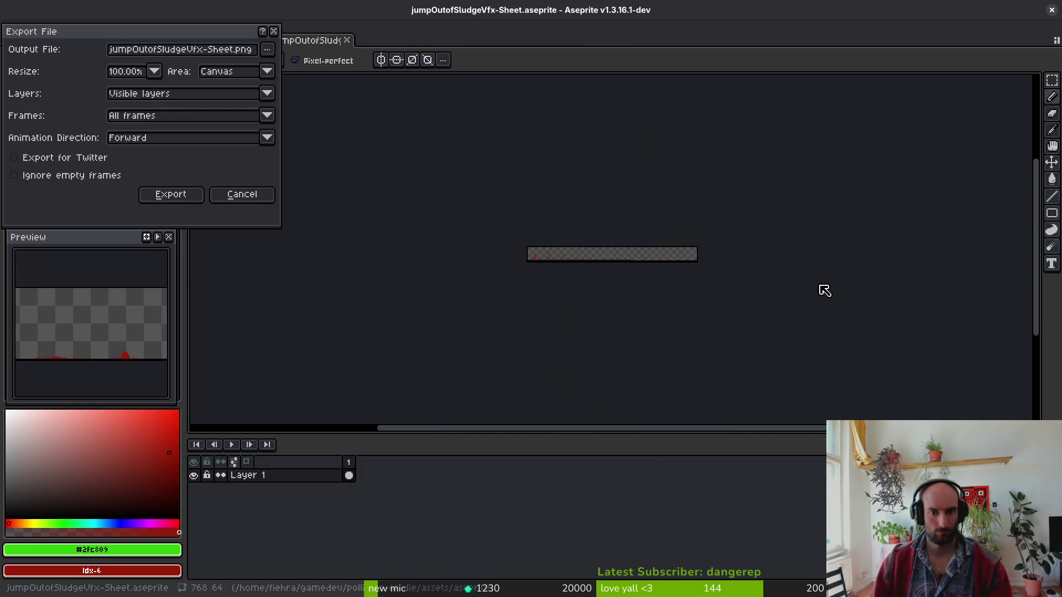
pyautogui.click(268, 52)
pyautogui.click(293, 68)
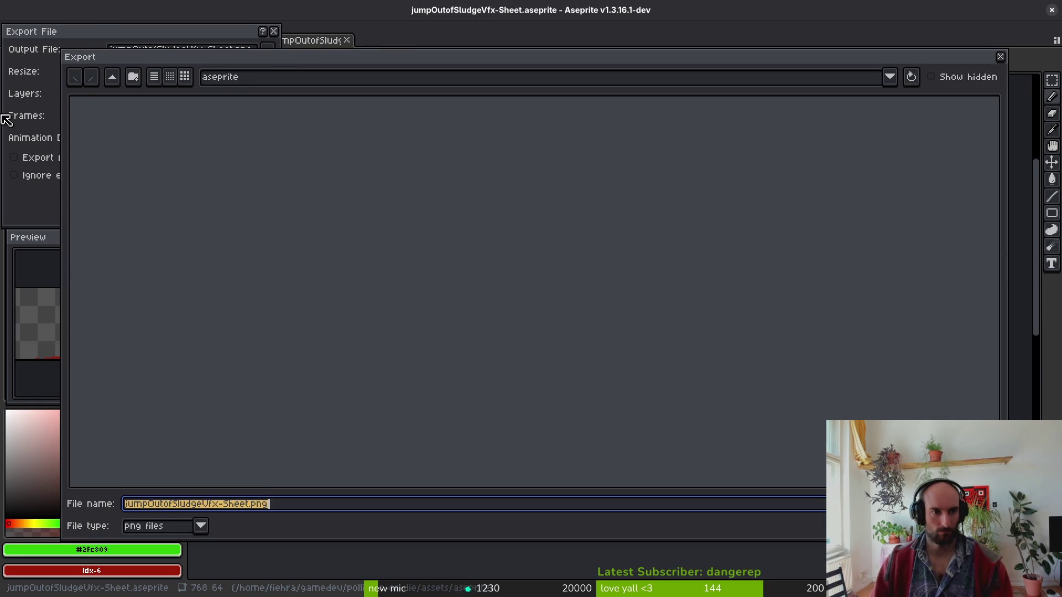
pyautogui.click(112, 77)
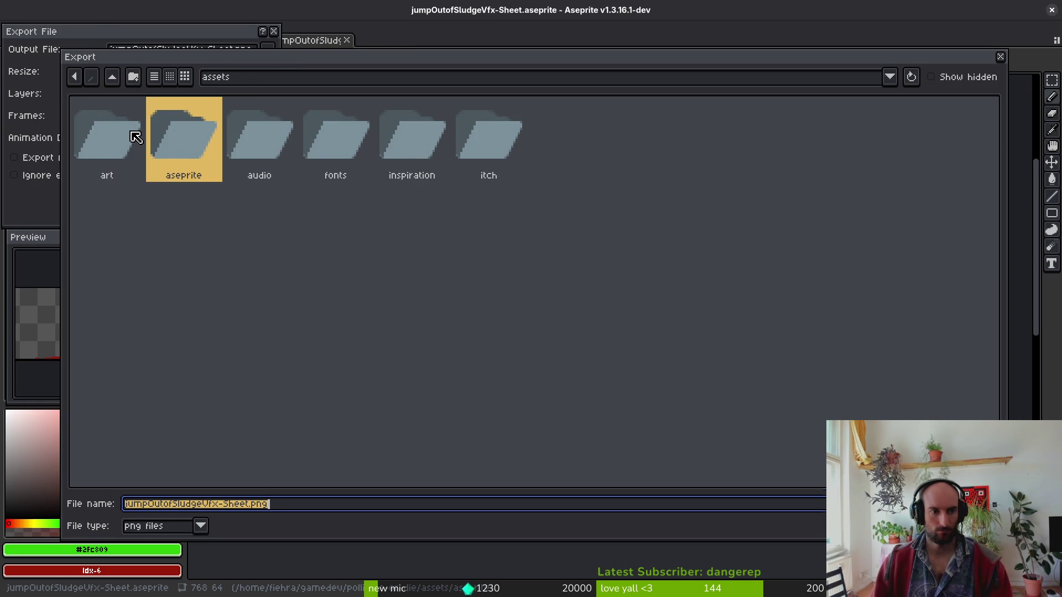
pyautogui.doubleClick(135, 137)
pyautogui.doubleClick(499, 196)
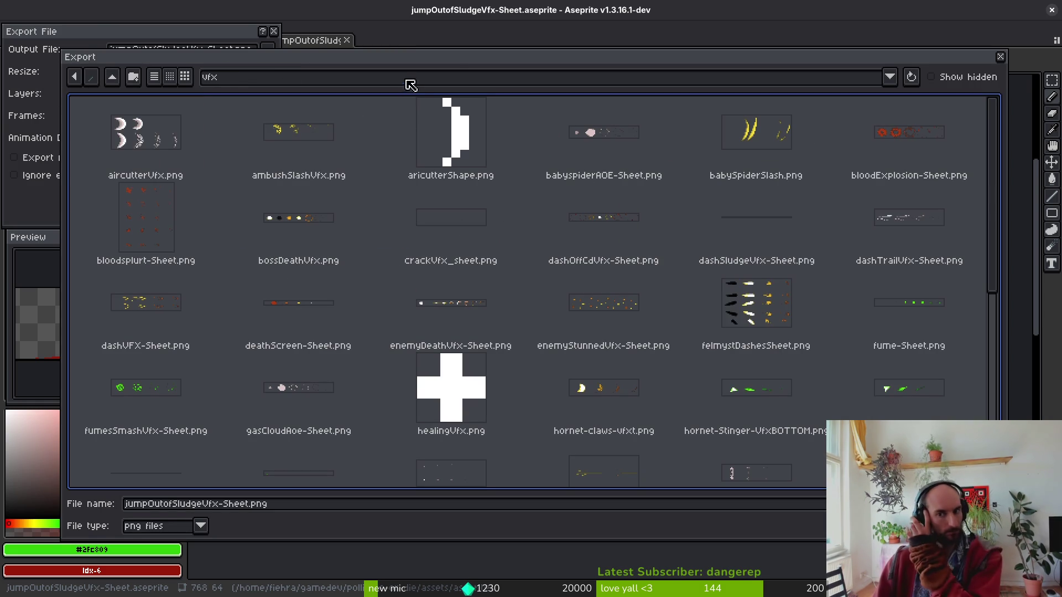
# Step: Name the output jumpOutofSludgeVfx-RED.png and export the red sprite sheet
pyautogui.scroll(-5, 654, 240)
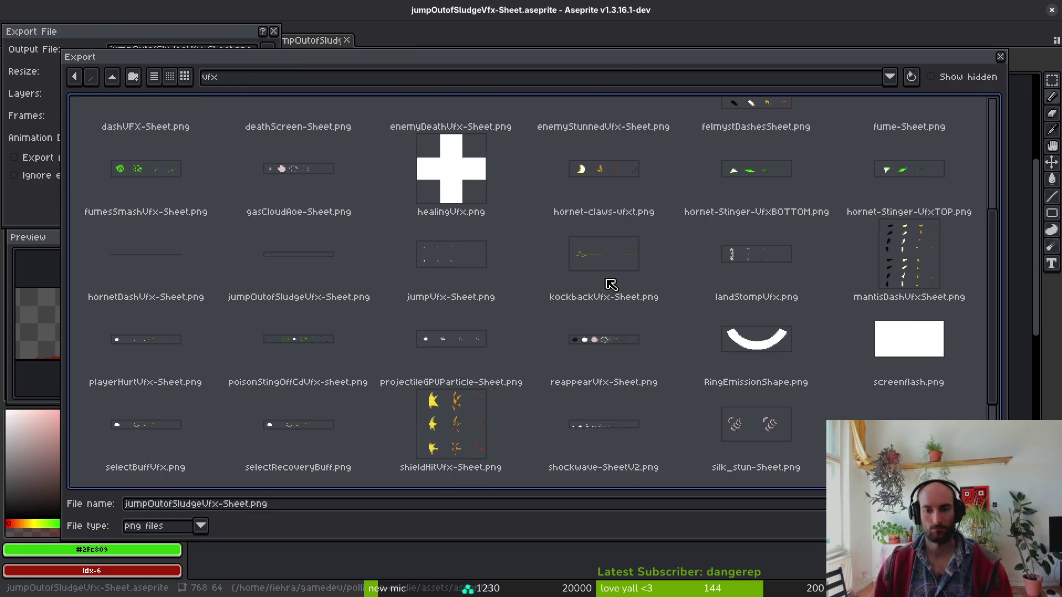
pyautogui.scroll(-2, 539, 339)
pyautogui.scroll(3, 489, 347)
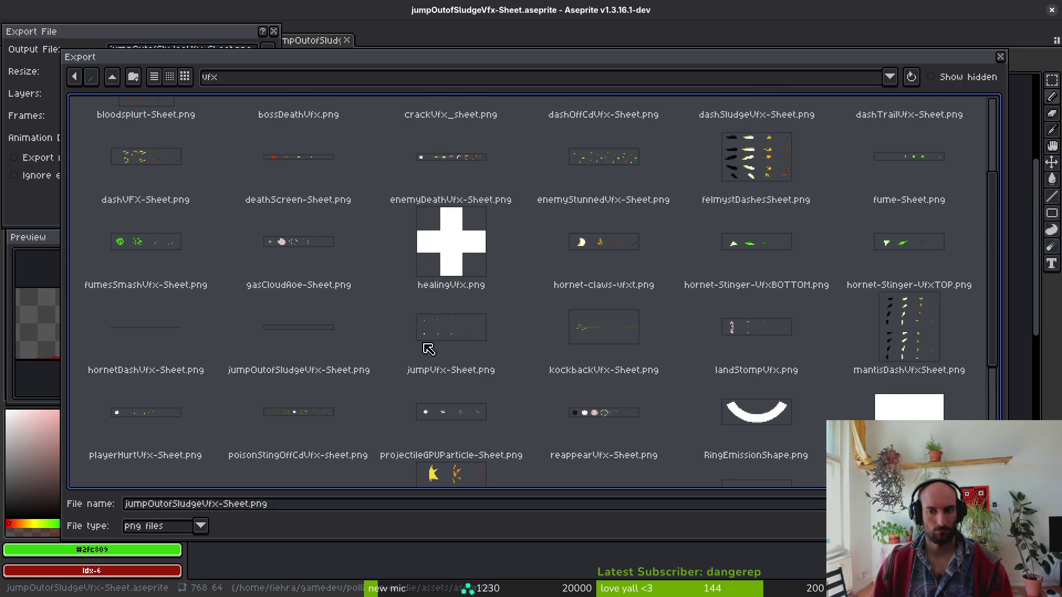
pyautogui.click(306, 340)
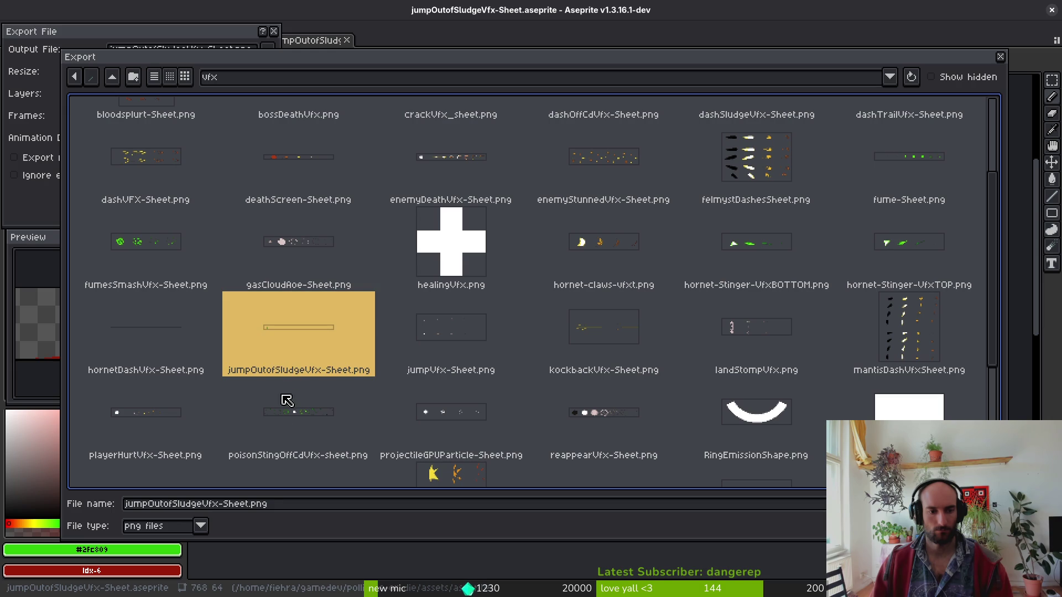
pyautogui.moveTo(224, 504); pyautogui.dragTo(248, 505)
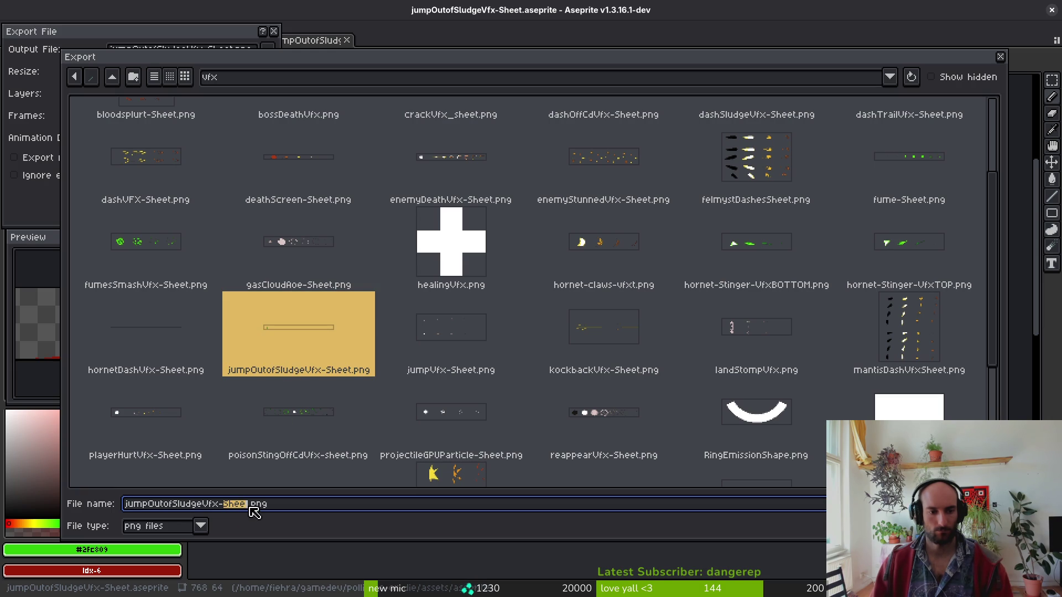
pyautogui.write('D')
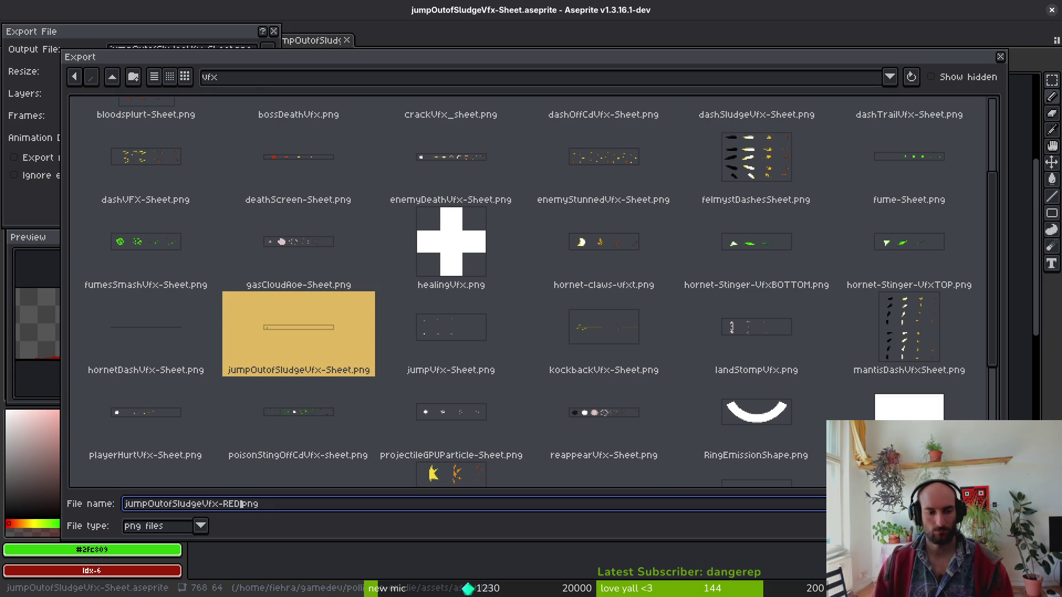
pyautogui.press('Return')
pyautogui.click(160, 199)
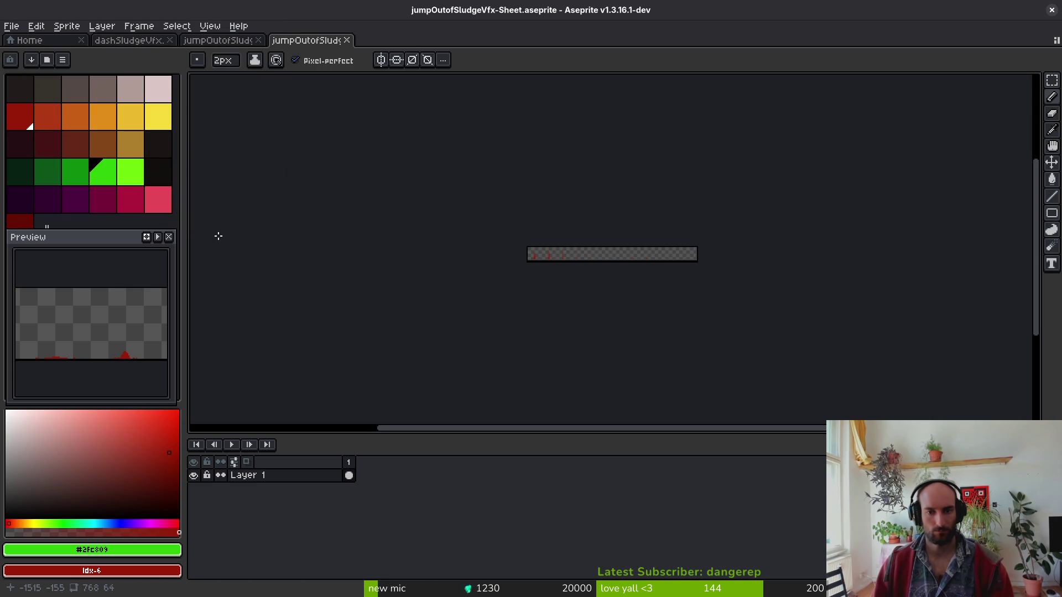
pyautogui.click(236, 41)
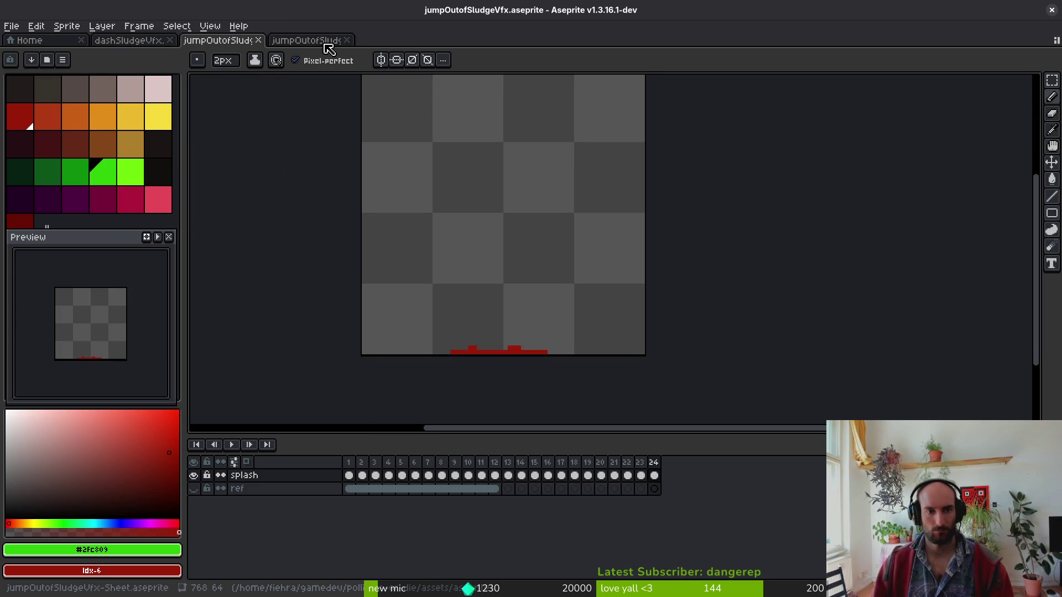
# Step: Close the jump sludge tabs and extend dashSludgeVfx from 11 to 22 frames
pyautogui.click(312, 41)
pyautogui.middleClick(243, 40)
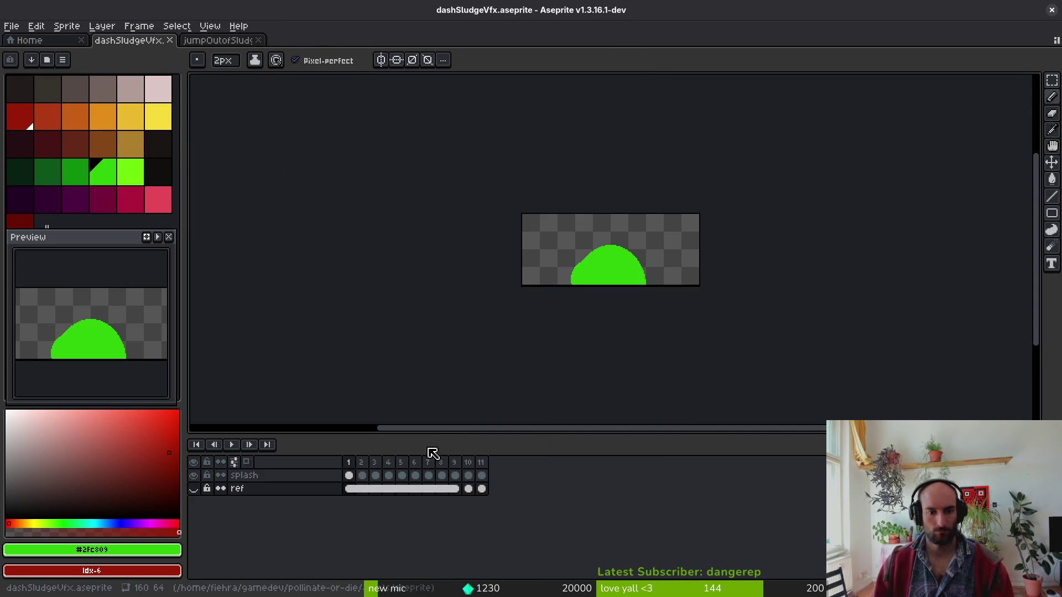
pyautogui.click(482, 476)
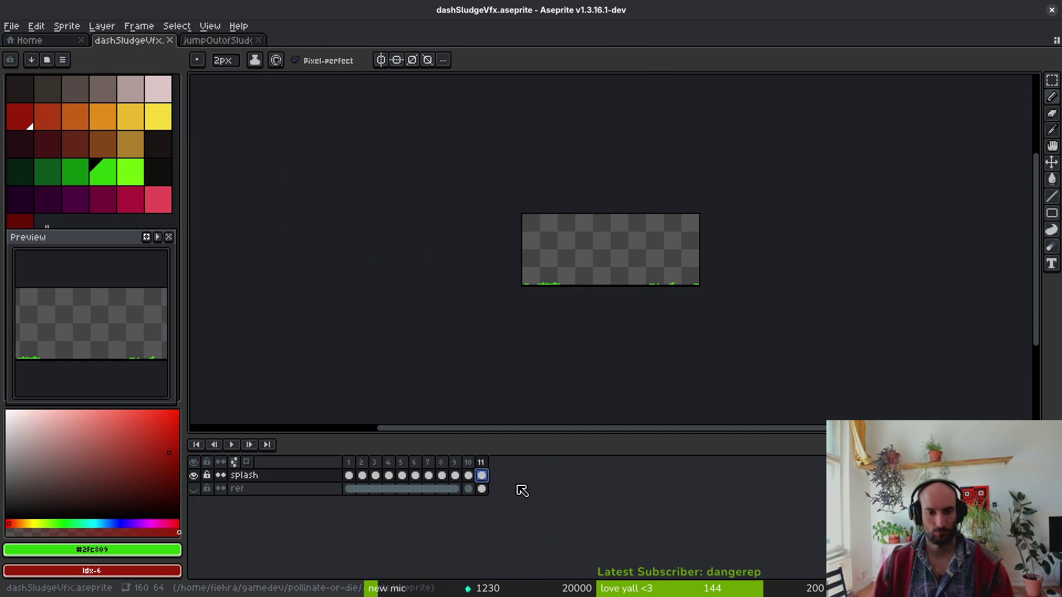
pyautogui.press('Right')
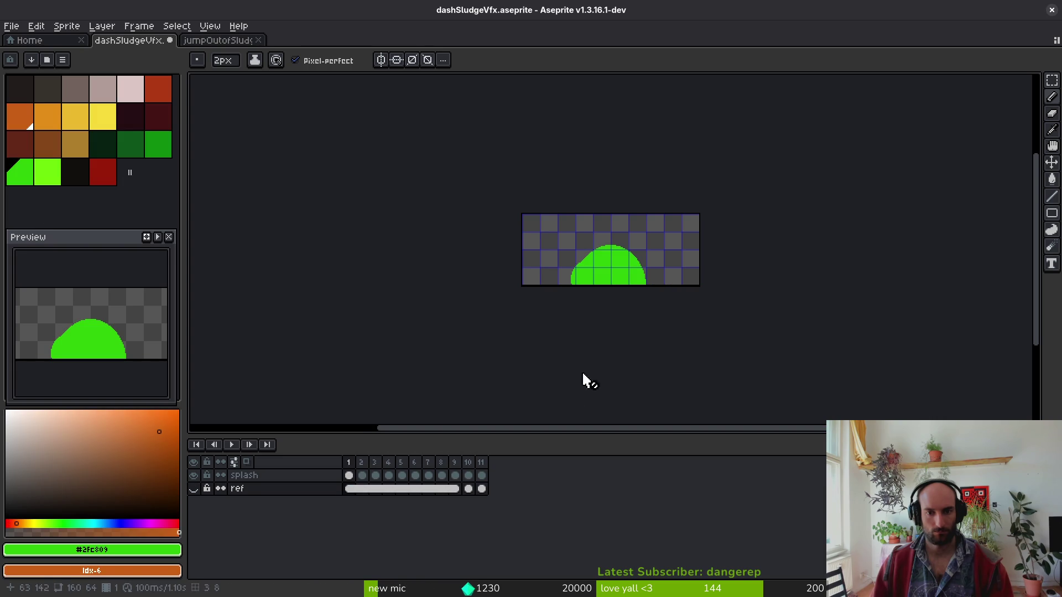
pyautogui.click(482, 476)
pyautogui.hotkey('alt', 'n')
pyautogui.hotkey('alt', 'n')
pyautogui.hotkey('alt', 'n')
pyautogui.hotkey('alt', 'n')
pyautogui.hotkey('alt', 'n')
pyautogui.hotkey('alt', 'n')
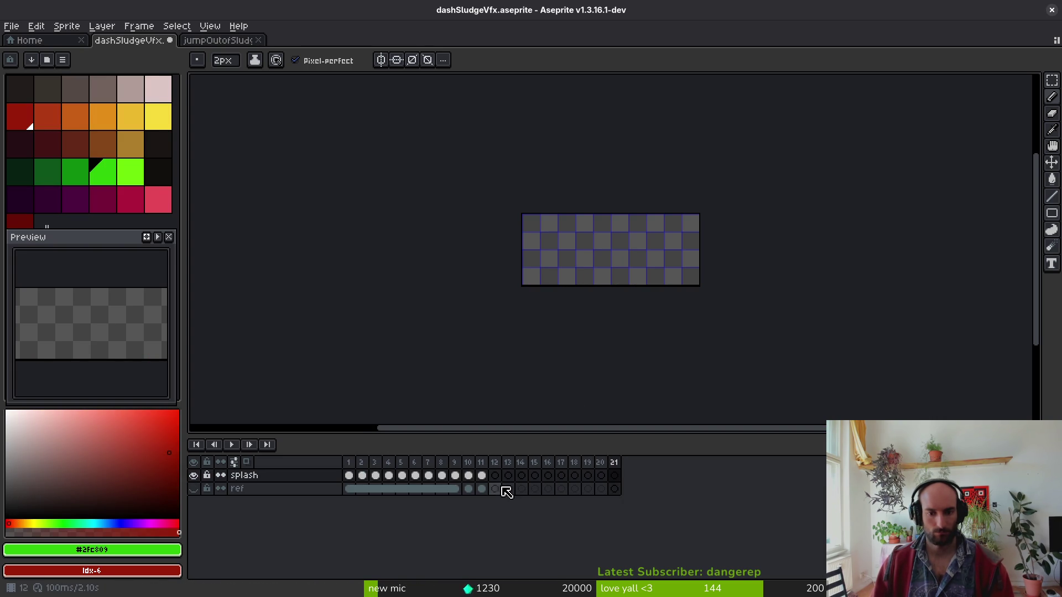
pyautogui.click(352, 478)
# Step: Copy splash frames 1–11 into frames 12–22 and recolour the copies from bright green to red
pyautogui.moveTo(354, 479); pyautogui.dragTo(481, 477)
pyautogui.hotkey('ctrl', 'c')
pyautogui.click(495, 475)
pyautogui.hotkey('ctrl', 'v')
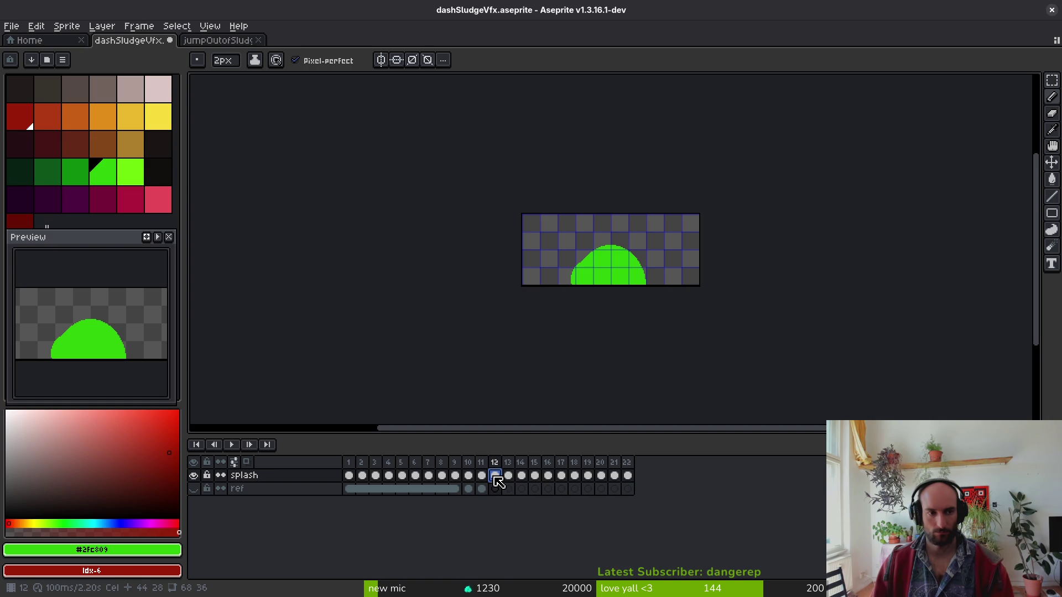
pyautogui.moveTo(495, 476); pyautogui.dragTo(633, 484)
pyautogui.hotkey('shift', 'r')
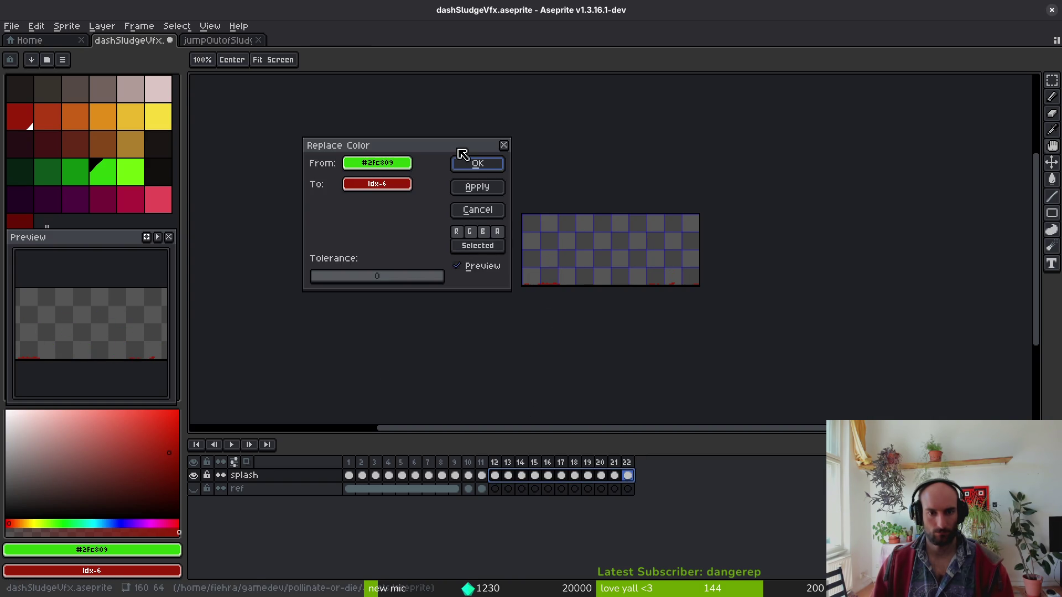
pyautogui.click(478, 161)
pyautogui.hotkey('ctrl', 'e')
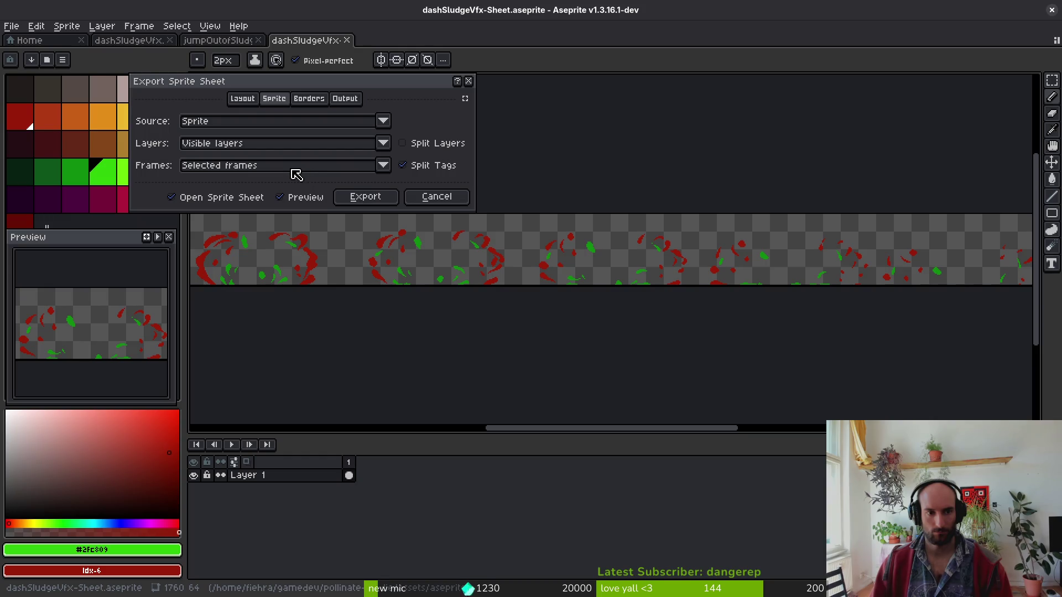
# Step: Cancel the sprite sheet export and eyedrop the leftover dark green #0e8b0e on frame 14
pyautogui.scroll(-2, 512, 303)
pyautogui.scroll(5, 368, 289)
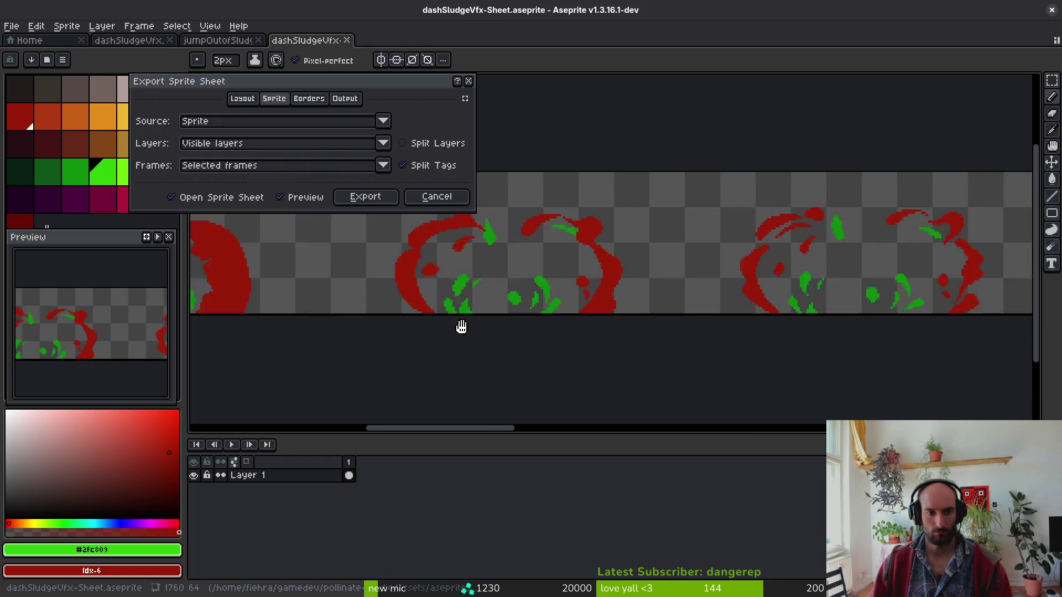
pyautogui.scroll(2, 284, 319)
pyautogui.press('Escape')
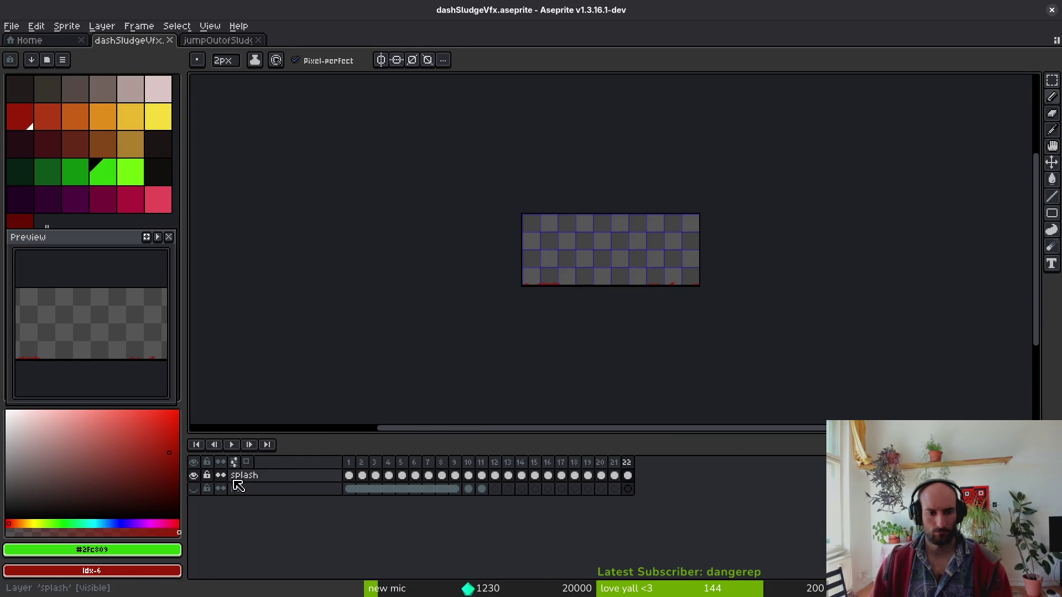
pyautogui.click(487, 482)
pyautogui.scroll(5, 601, 308)
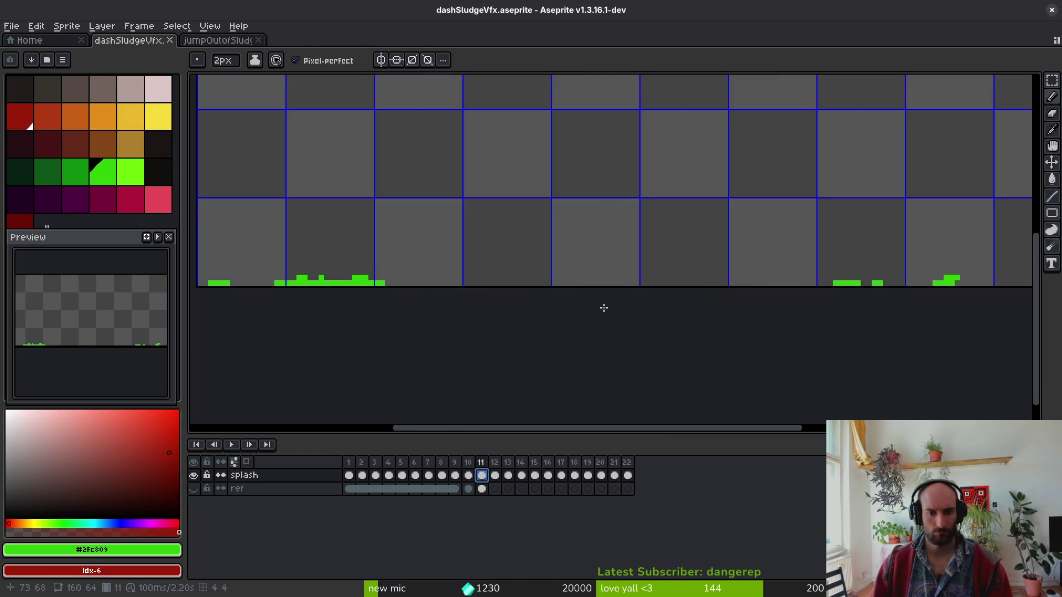
pyautogui.press('Right')
pyautogui.press('Right')
pyautogui.scroll(-3, 609, 298)
pyautogui.press('Right')
pyautogui.press('Right')
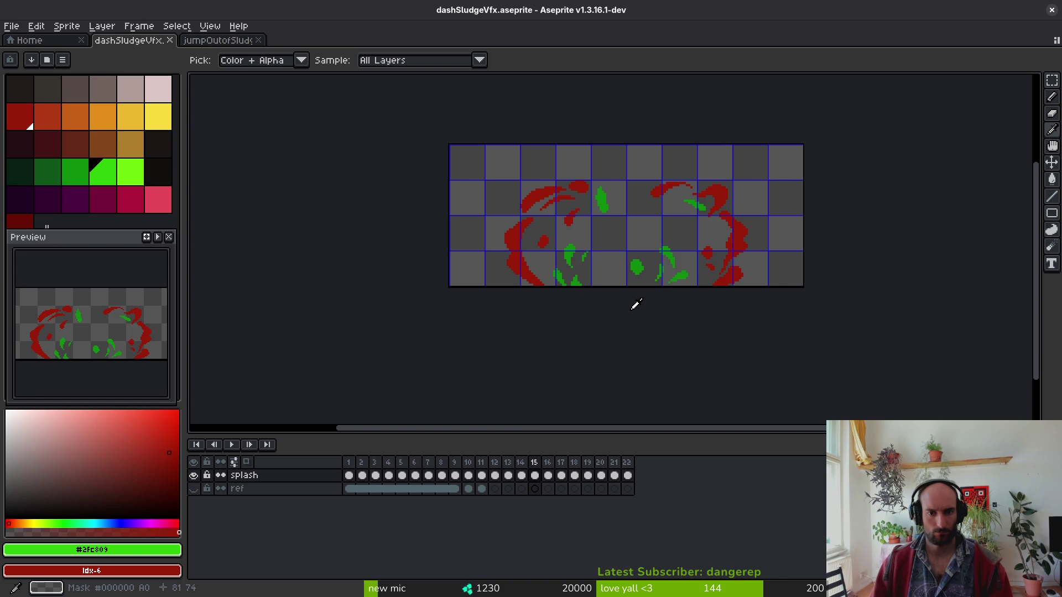
pyautogui.press('Left')
pyautogui.press('Right')
pyautogui.press('Left')
pyautogui.click(585, 263)
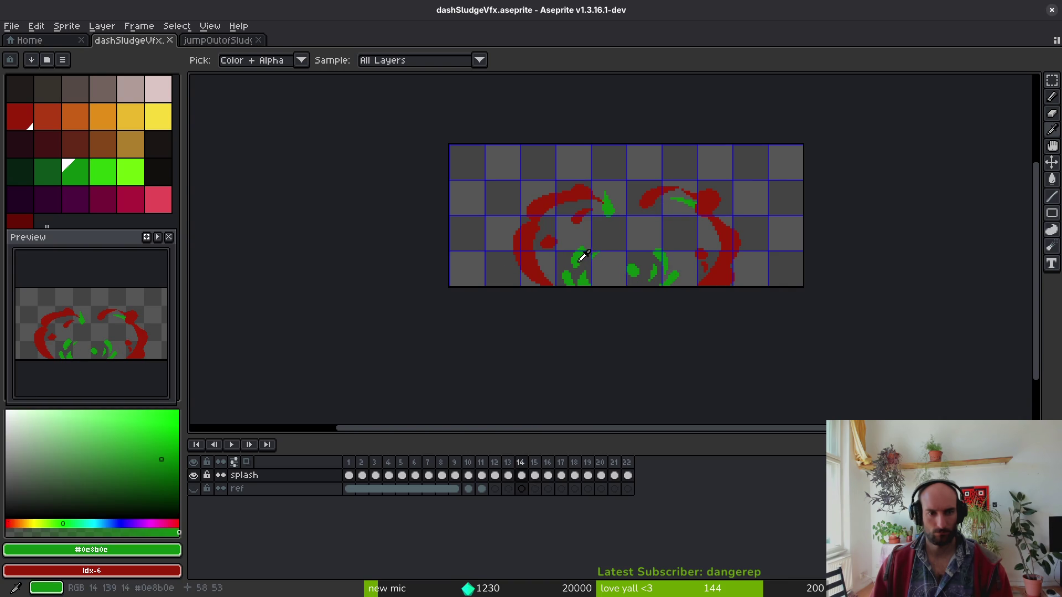
# Step: Replace the dark green with red across frames 12–22, then preview a sheet of only those frames
pyautogui.press('b')
pyautogui.moveTo(628, 476); pyautogui.dragTo(495, 476)
pyautogui.hotkey('shift', 'r')
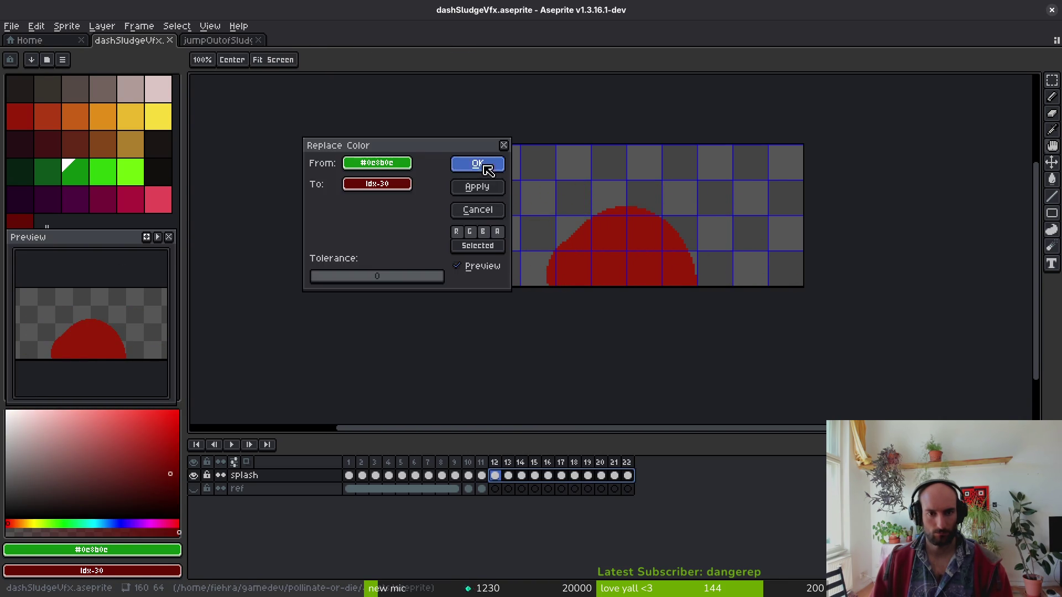
pyautogui.click(477, 164)
pyautogui.press('Right')
pyautogui.press('Right')
pyautogui.press('Right')
pyautogui.press('Right')
pyautogui.press('Right')
pyautogui.press('Right')
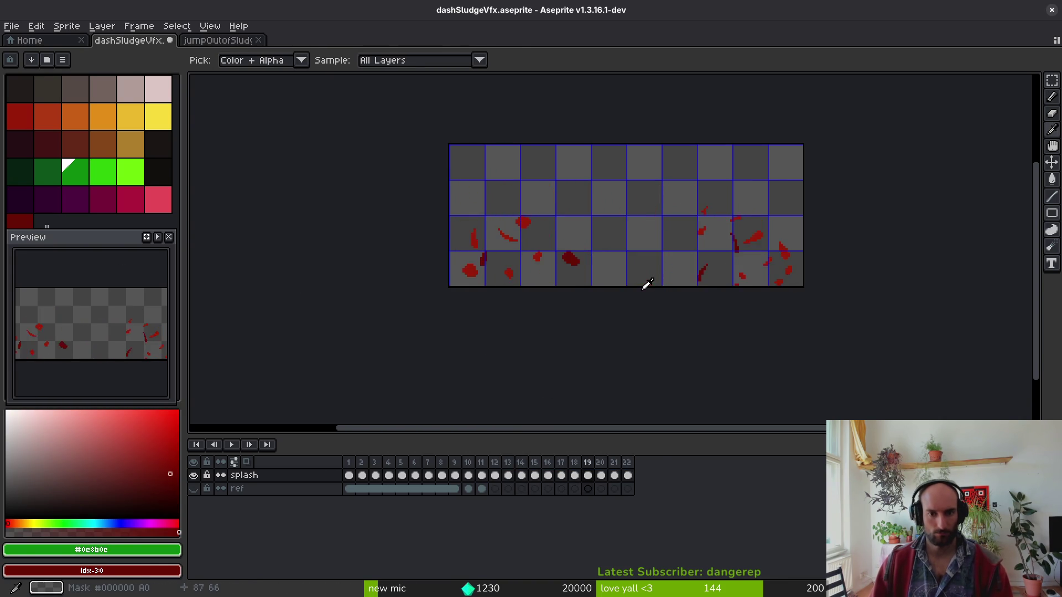
pyautogui.hotkey('ctrl', 'e')
pyautogui.moveTo(486, 468); pyautogui.dragTo(666, 472)
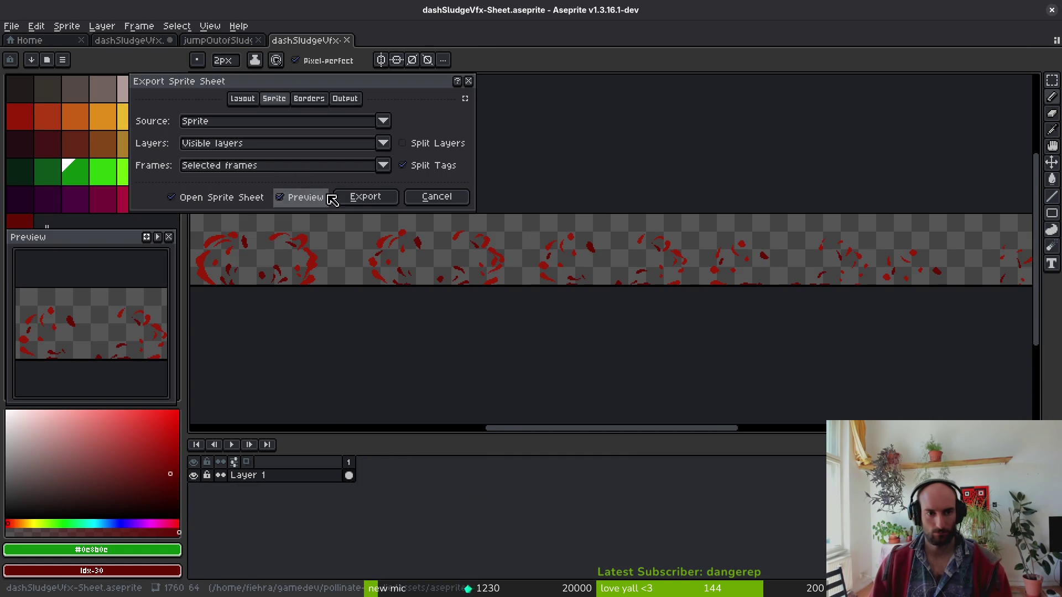
# Step: Accept the sheet settings and browse to the assets art/vfx folder for the output file
pyautogui.click(359, 197)
pyautogui.click(273, 52)
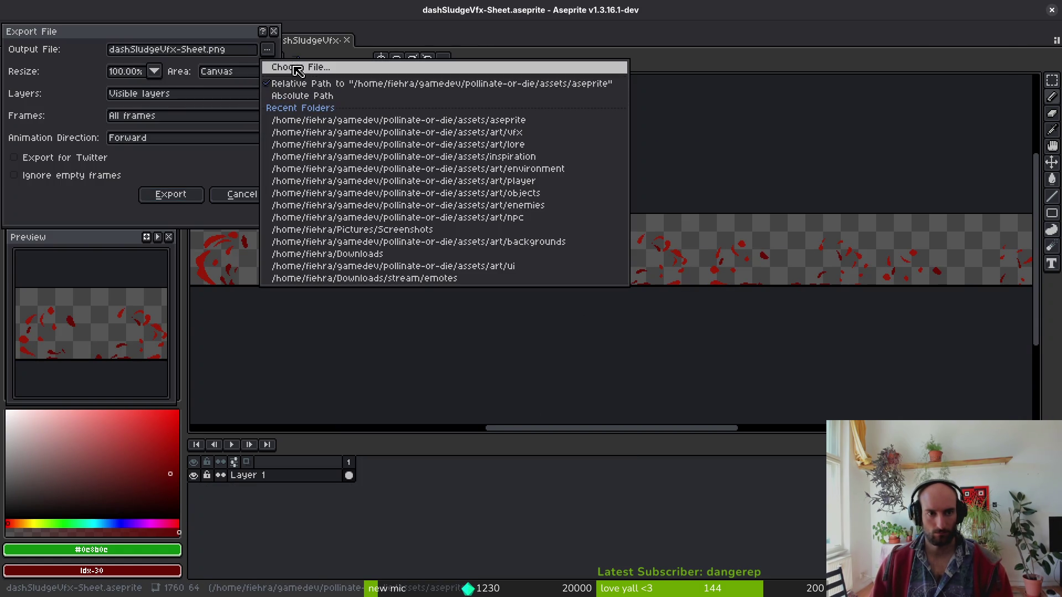
pyautogui.click(293, 65)
pyautogui.click(111, 77)
pyautogui.click(130, 141)
pyautogui.doubleClick(130, 141)
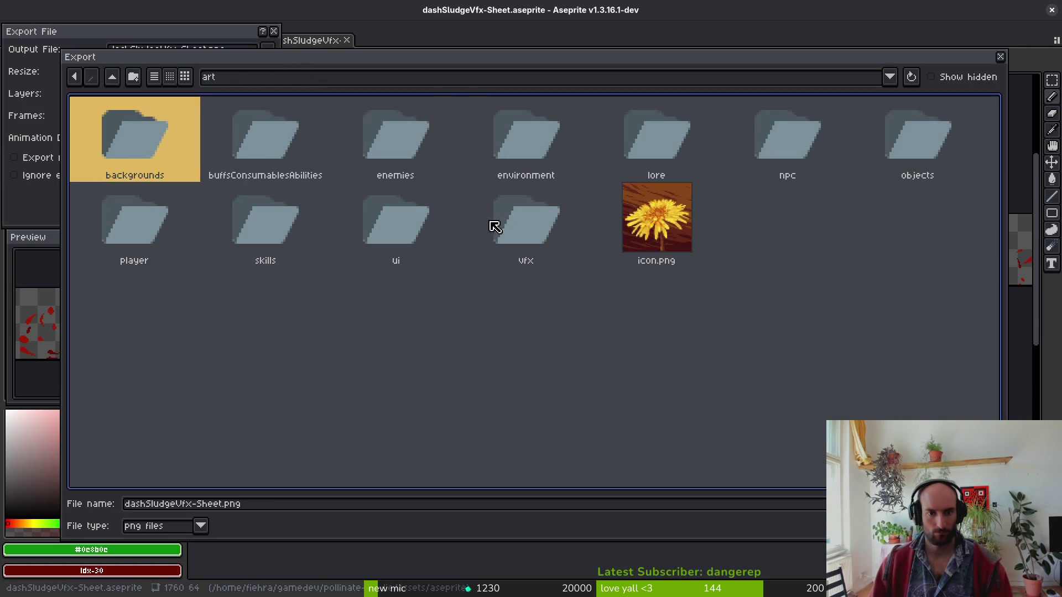
pyautogui.doubleClick(514, 256)
# Step: Name the output dashSludgeVfx-RED.png, export the PNG, and close the sheet tab
pyautogui.scroll(-3, 732, 335)
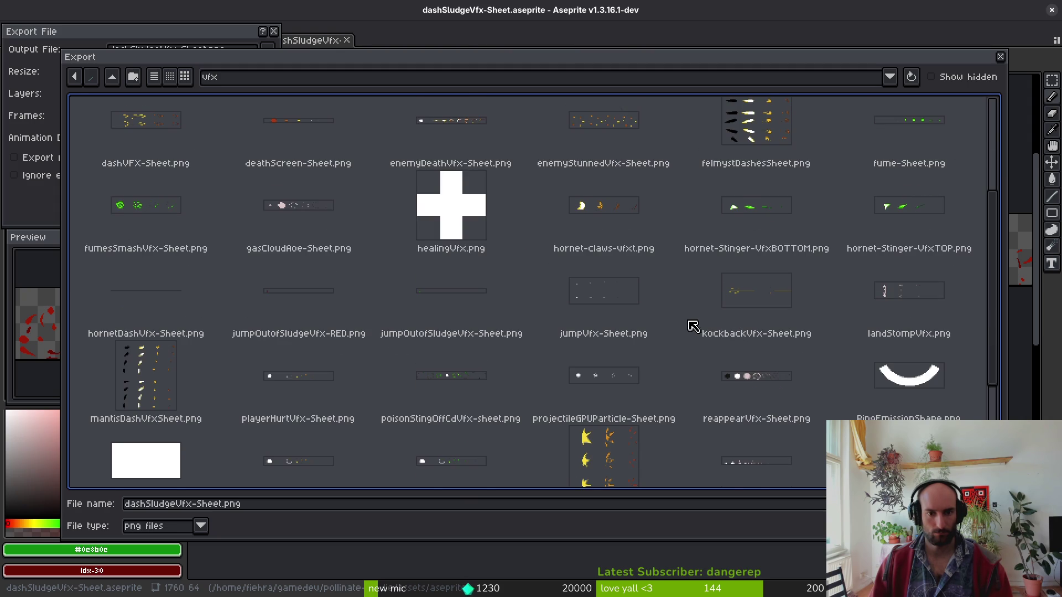
pyautogui.scroll(2, 691, 320)
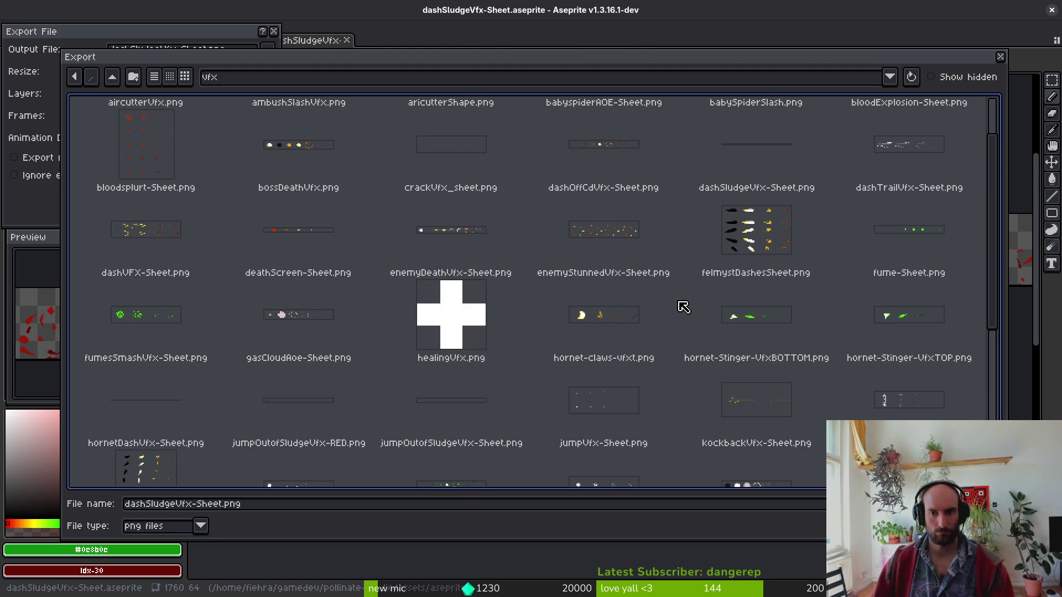
pyautogui.click(761, 175)
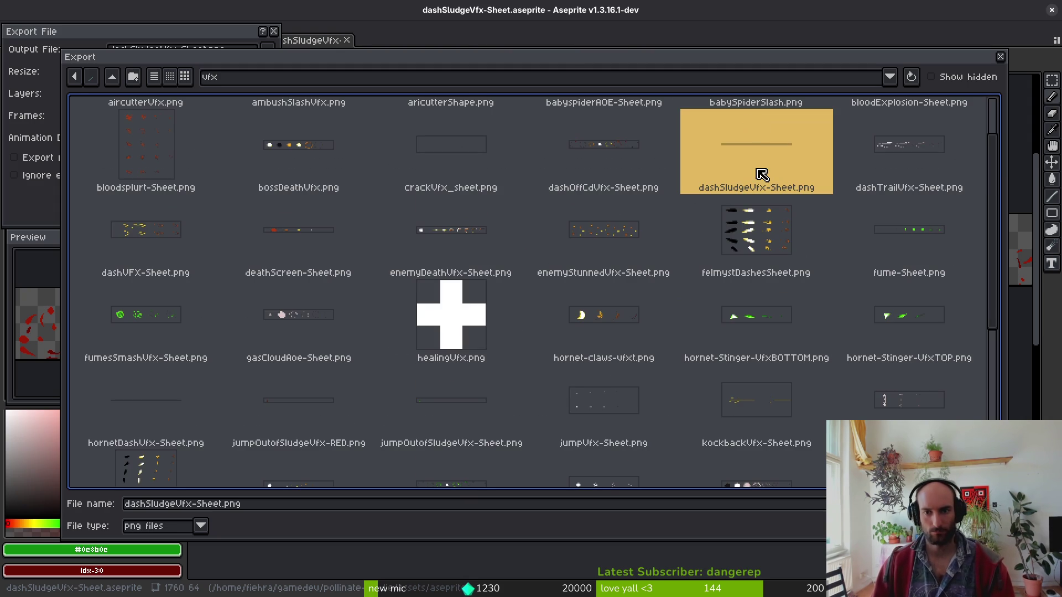
pyautogui.click(193, 504)
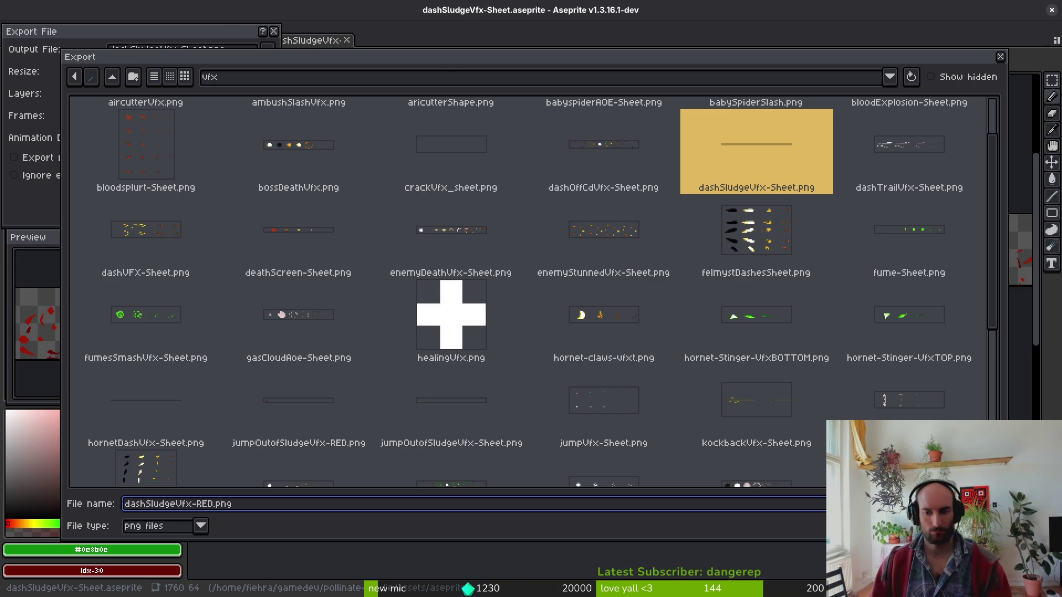
pyautogui.press('Return')
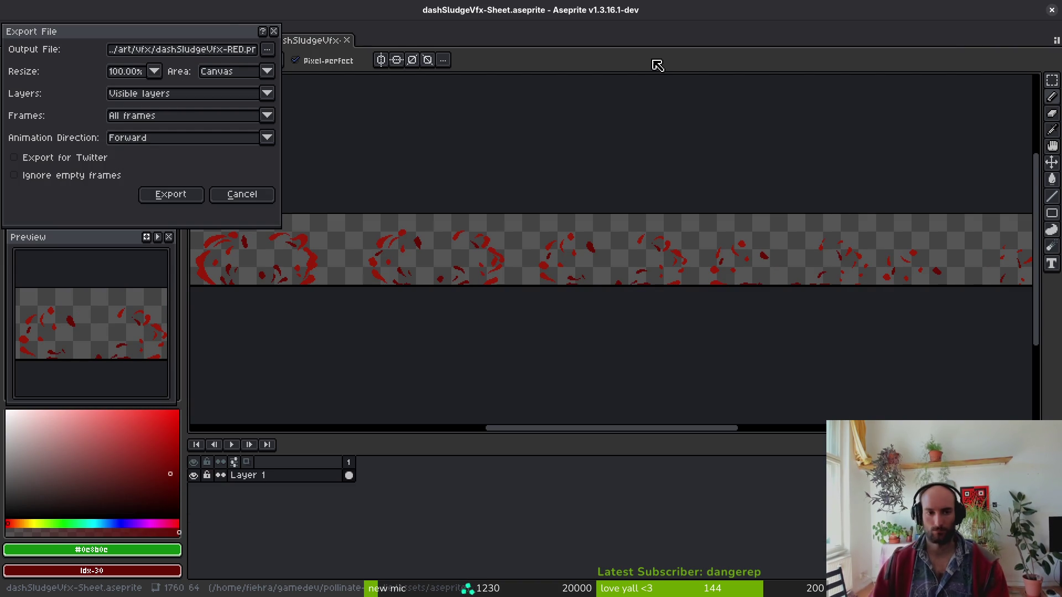
pyautogui.click(185, 195)
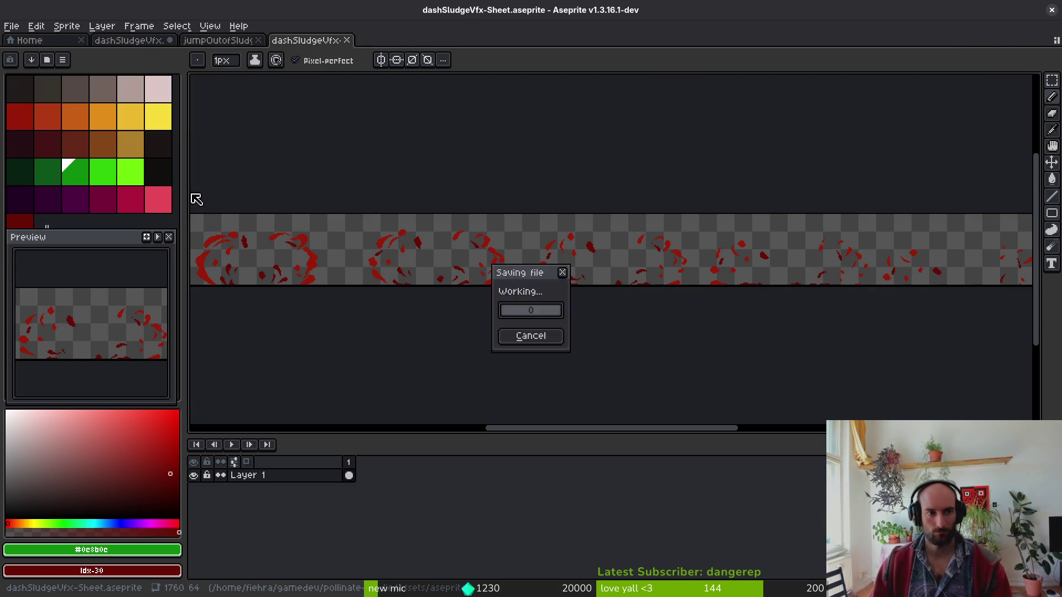
pyautogui.click(347, 39)
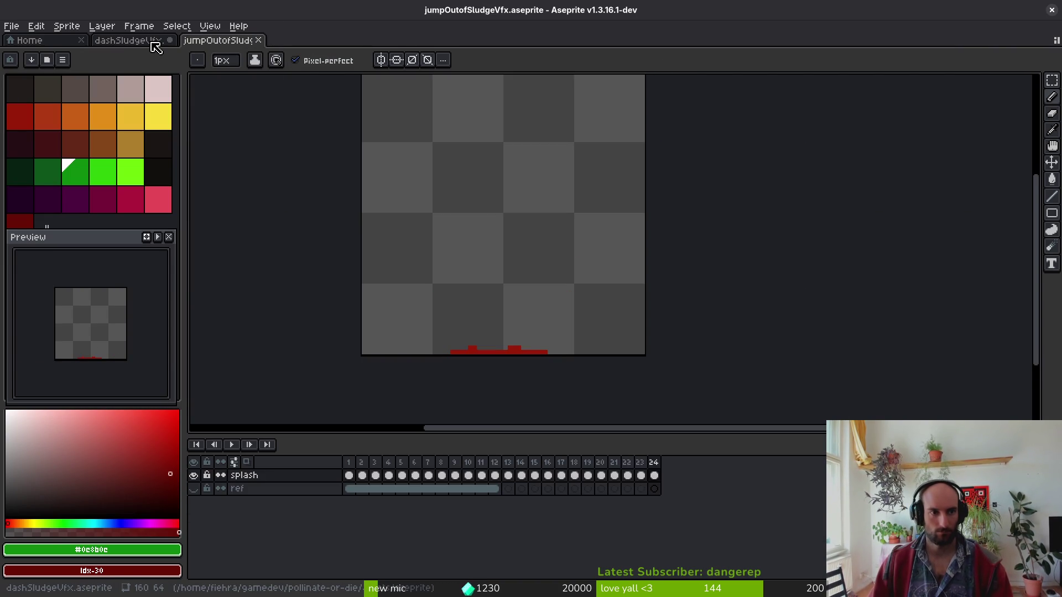
# Step: Close the dashSludgeVfx tabs, keeping jumpOutofSludgeVfx.aseprite open, and return to the Godot editor
pyautogui.click(156, 40)
pyautogui.press('v')
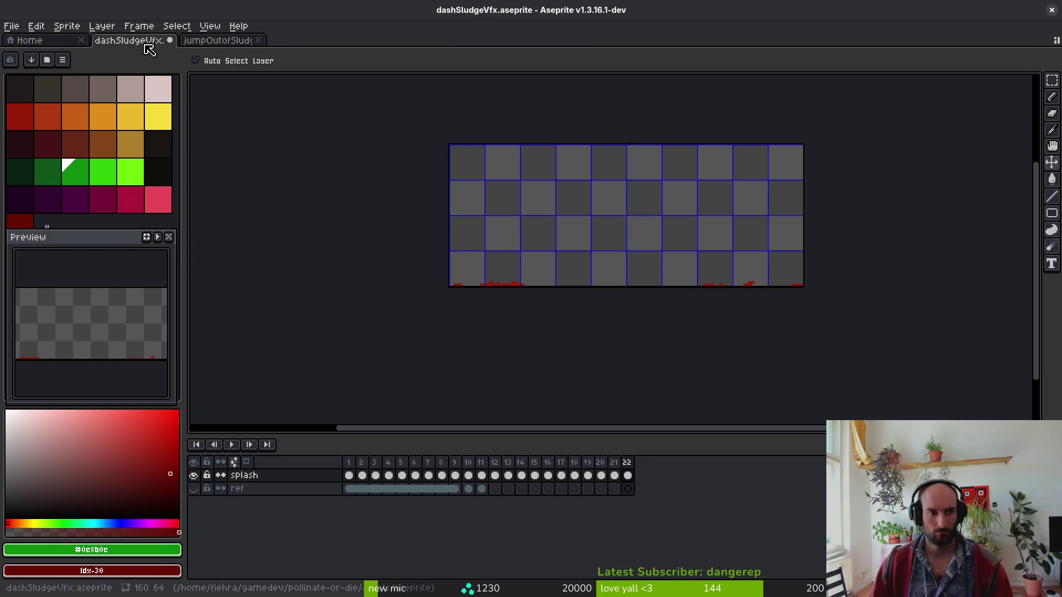
pyautogui.click(196, 61)
pyautogui.click(170, 41)
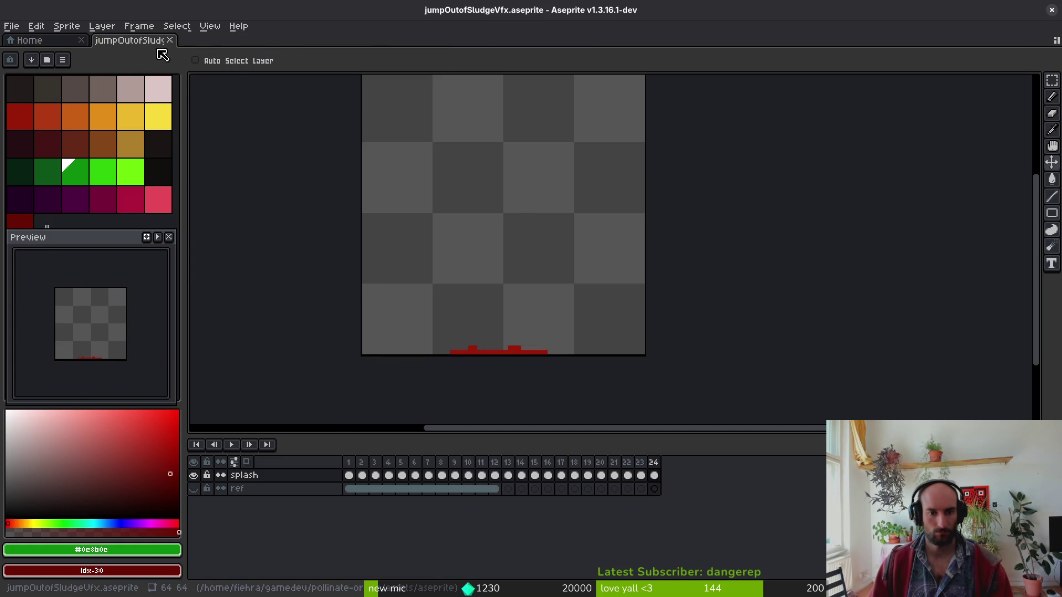
pyautogui.press('i')
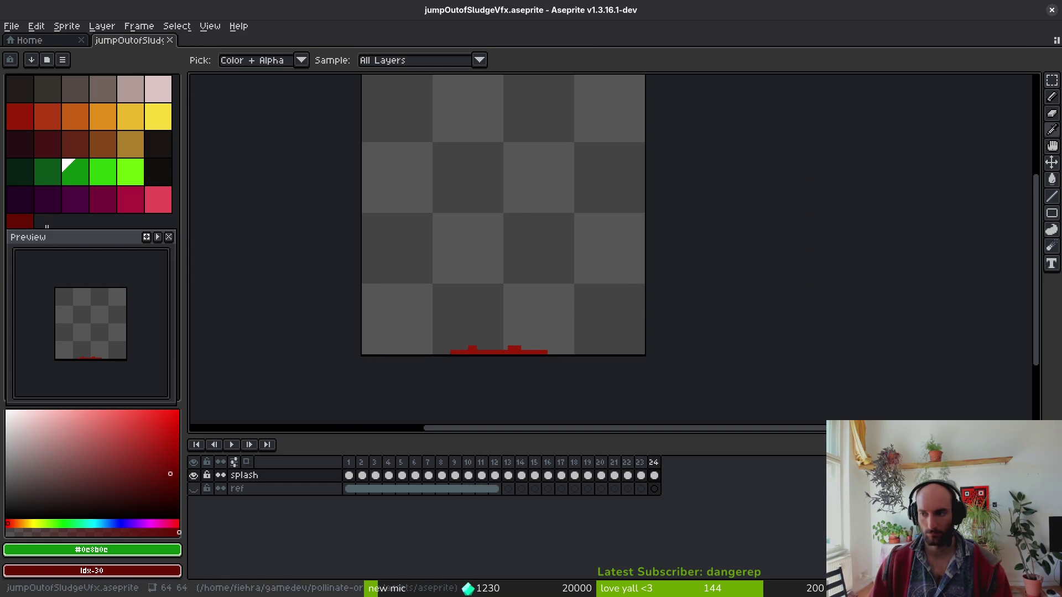
pyautogui.hotkey('alt', 'Tab')
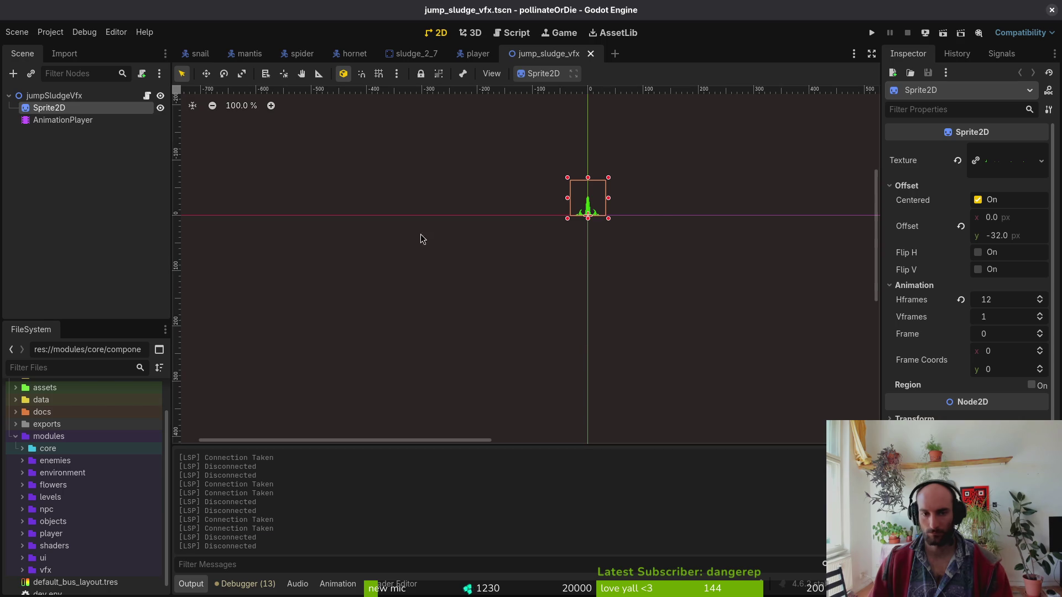
# Step: Deselect the Sprite2D node in Godot and move to Neovim's netrw directory listings
pyautogui.moveTo(589, 222); pyautogui.dragTo(492, 246)
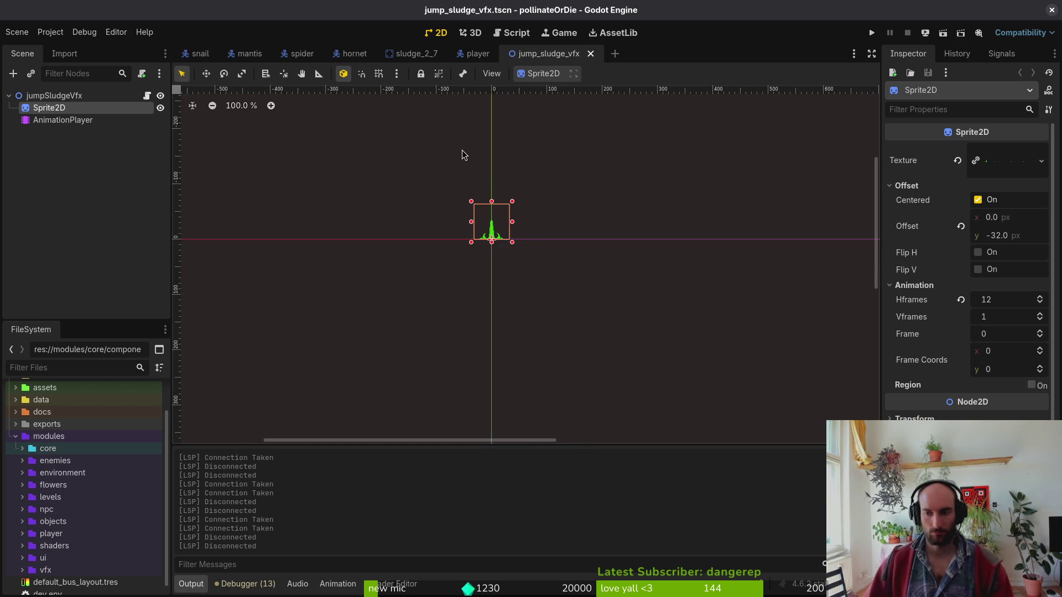
pyautogui.click(44, 275)
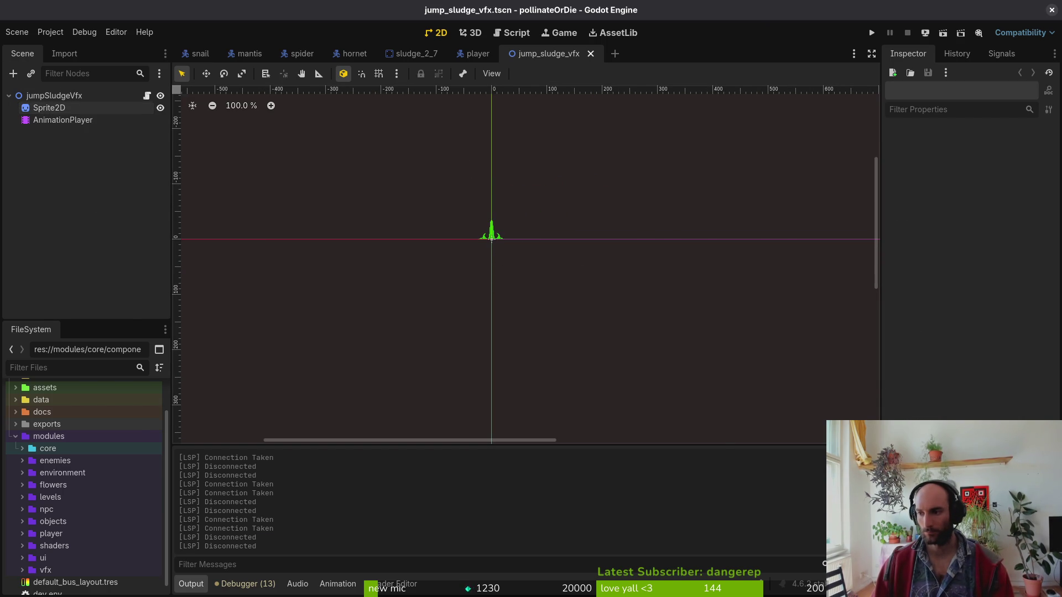
pyautogui.hotkey('alt', 'Tab')
pyautogui.press('Escape')
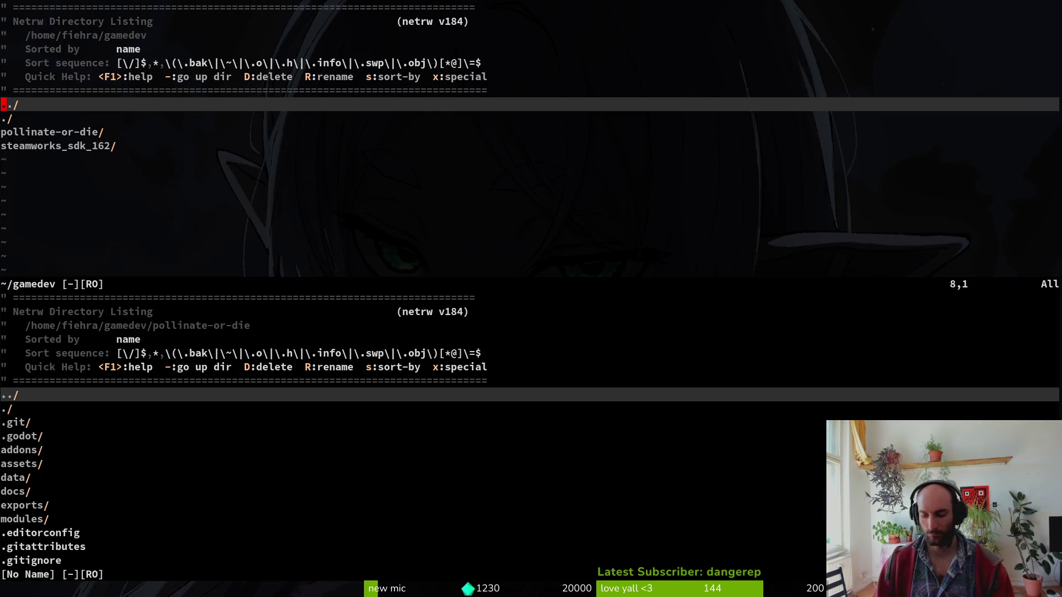
# Step: Close the top netrw directory listing window with :q
pyautogui.write(':wq')
pyautogui.press('Return')
pyautogui.write(':q')
pyautogui.press('Return')
pyautogui.write(':q')
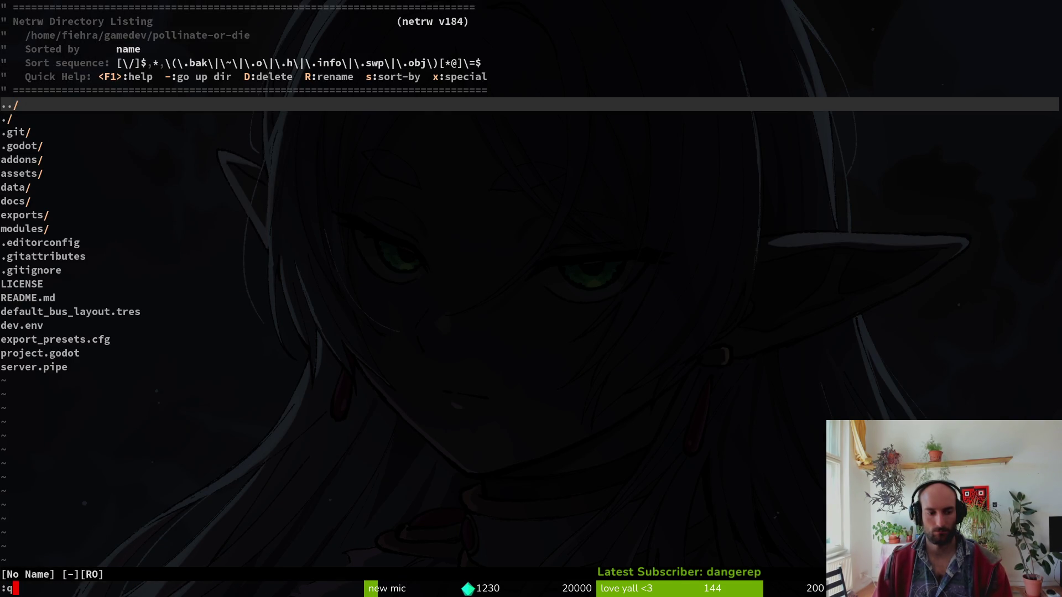
pyautogui.press('Escape')
# Step: Open sludge.gd through the Telescope file finder
pyautogui.press('space')
pyautogui.press('f')
pyautogui.press('f')
pyautogui.write('dash')
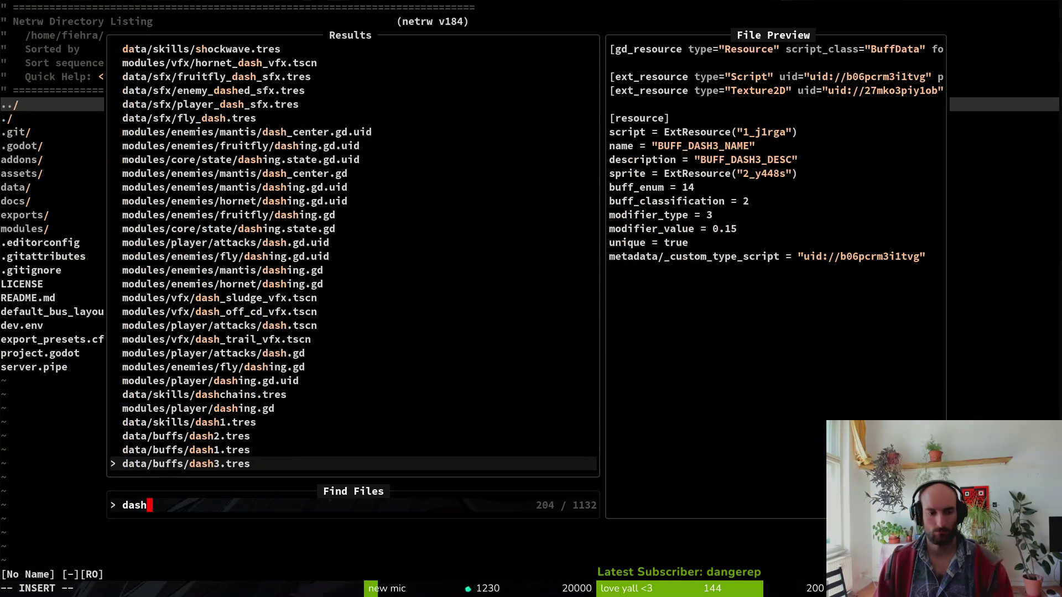
pyautogui.press('BackSpace')
pyautogui.press('BackSpace')
pyautogui.press('BackSpace')
pyautogui.write('sludge')
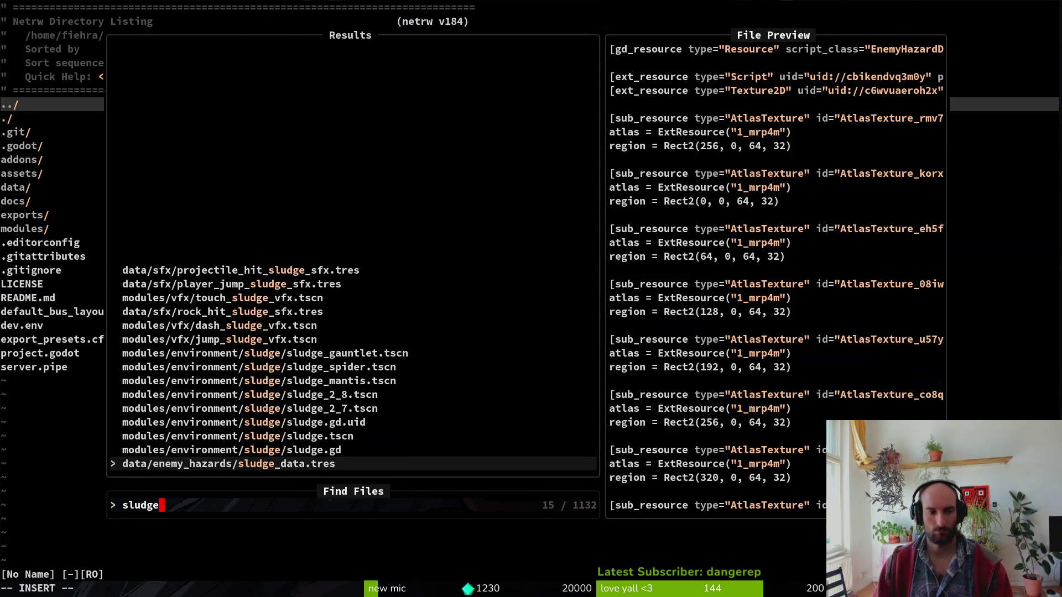
pyautogui.press('Up')
pyautogui.press('Return')
# Step: Look up dash_sludge_vfx.tscn in the finder, check Godot, and come back to Neovim
pyautogui.press('space')
pyautogui.press('f')
pyautogui.press('f')
pyautogui.press('BackSpace')
pyautogui.press('BackSpace')
pyautogui.press('BackSpace')
pyautogui.write('dash')
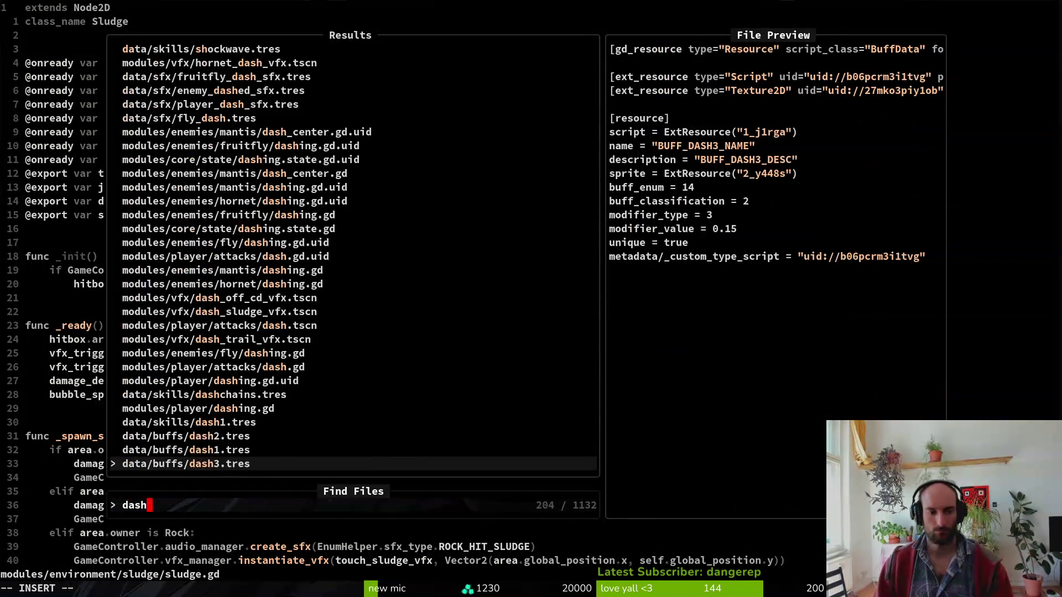
pyautogui.write('slu')
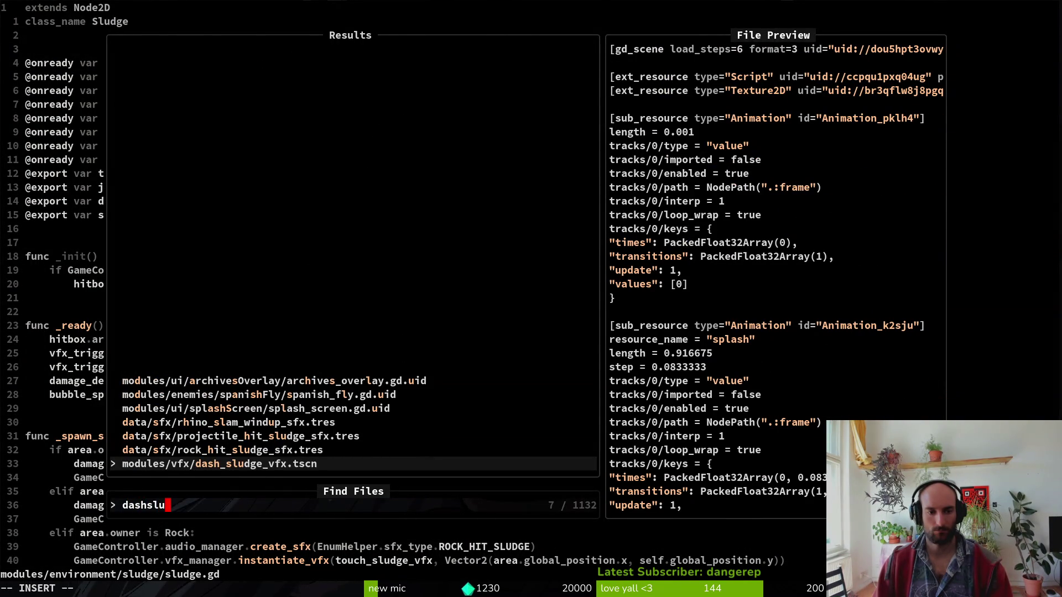
pyautogui.press('Return')
pyautogui.hotkey('alt', 'Tab')
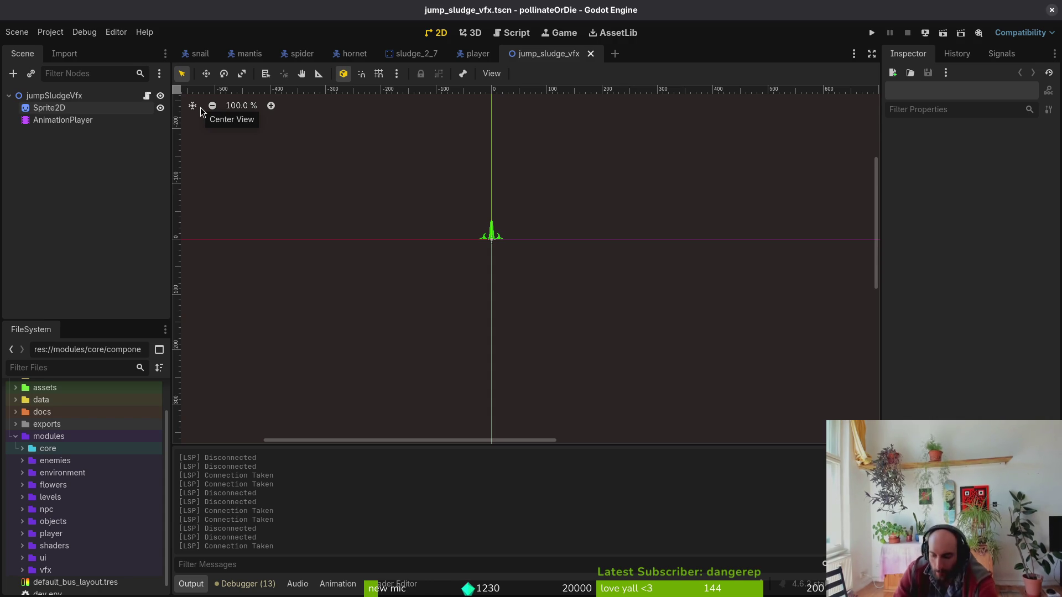
pyautogui.hotkey('alt', 'Tab')
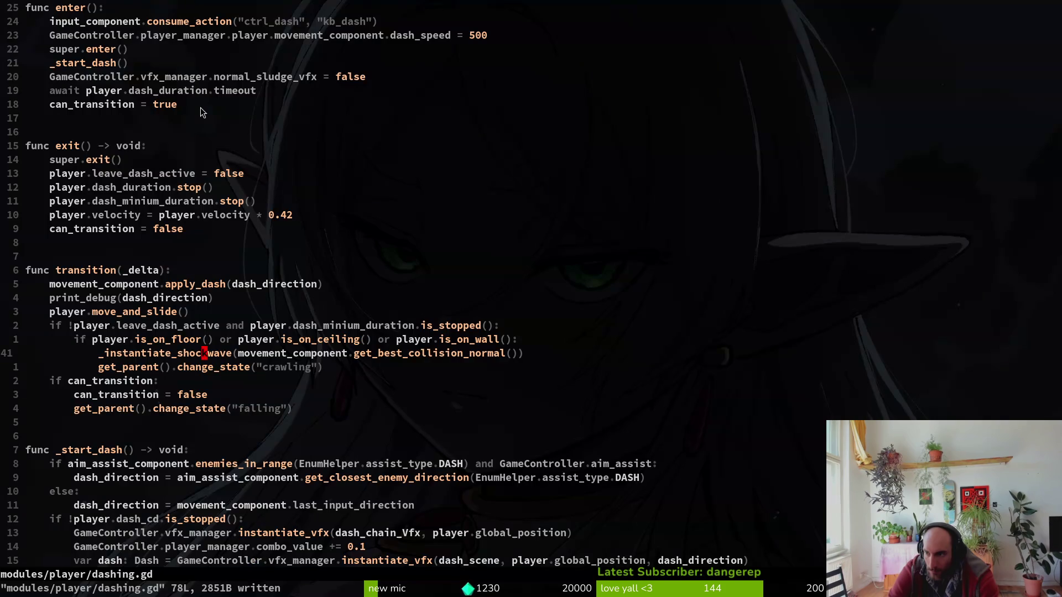
# Step: Reopen sludge.gd and move to the jump sludge VFX spawn code
pyautogui.press('space')
pyautogui.press('f')
pyautogui.press('f')
pyautogui.write('sludge')
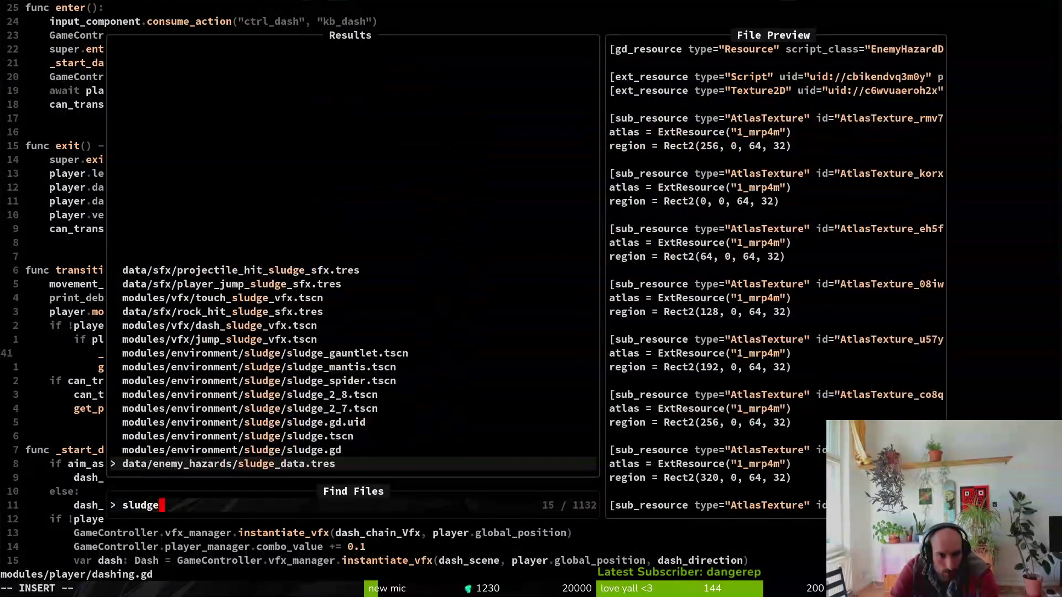
pyautogui.press('Return')
pyautogui.press('space')
pyautogui.press('f')
pyautogui.press('f')
pyautogui.write('sludge')
pyautogui.press('Return')
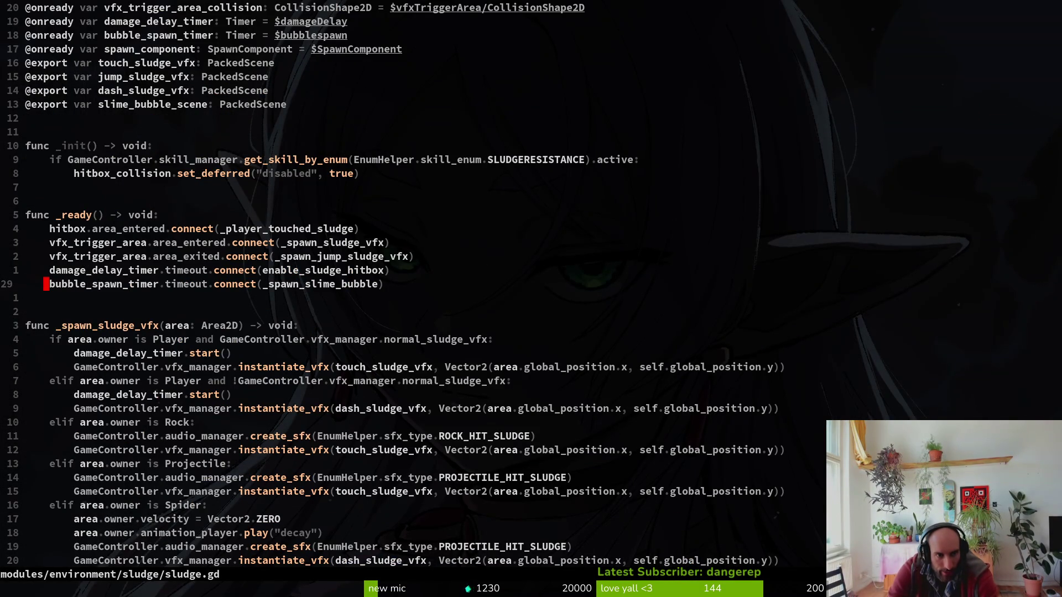
pyautogui.hotkey('ctrl', 'd')
pyautogui.press('j')
pyautogui.press('j')
pyautogui.press('j')
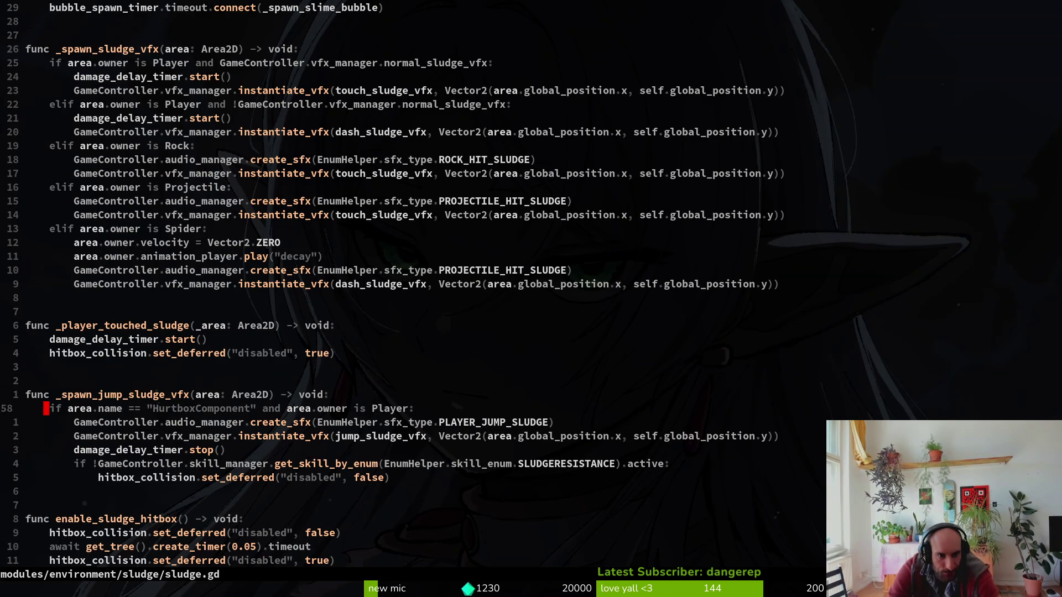
pyautogui.press('k')
pyautogui.press('k')
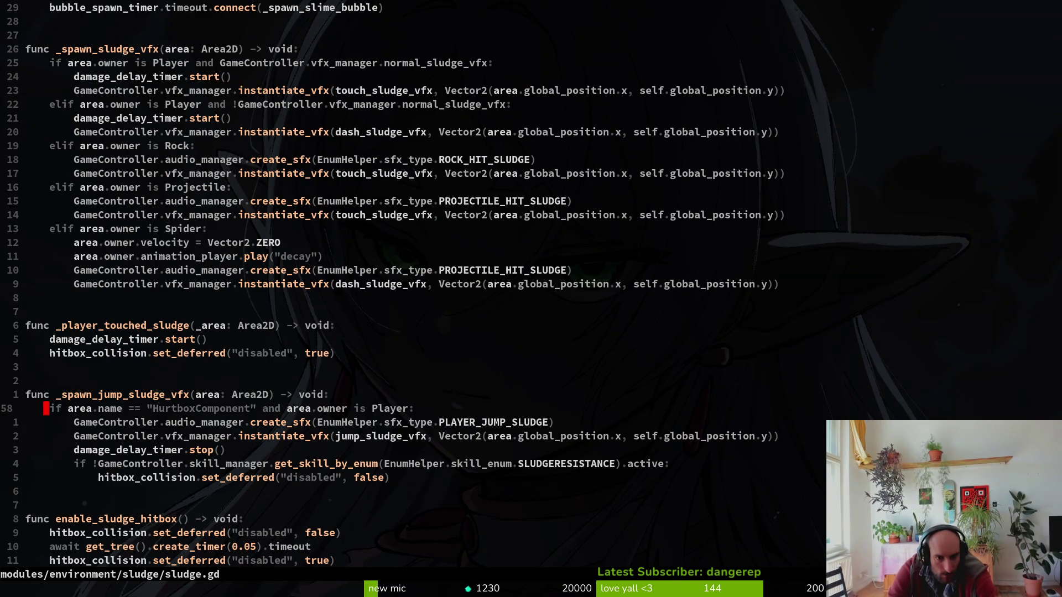
# Step: Add 'if GameController.level.get_child(0) is ArenaMantis:' with an indented line beneath it
pyautogui.write('j')
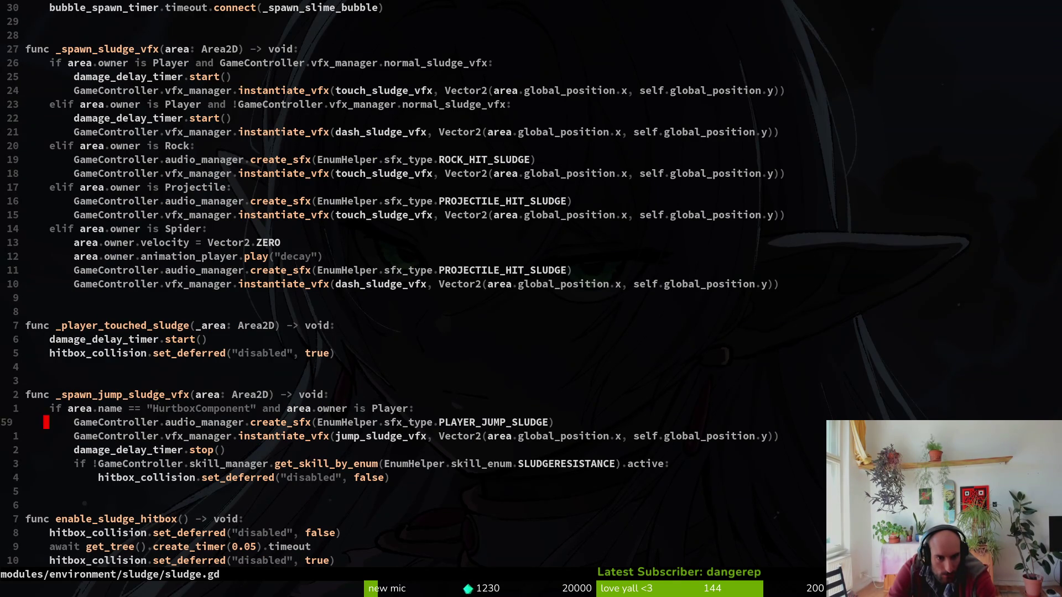
pyautogui.write('joif ')
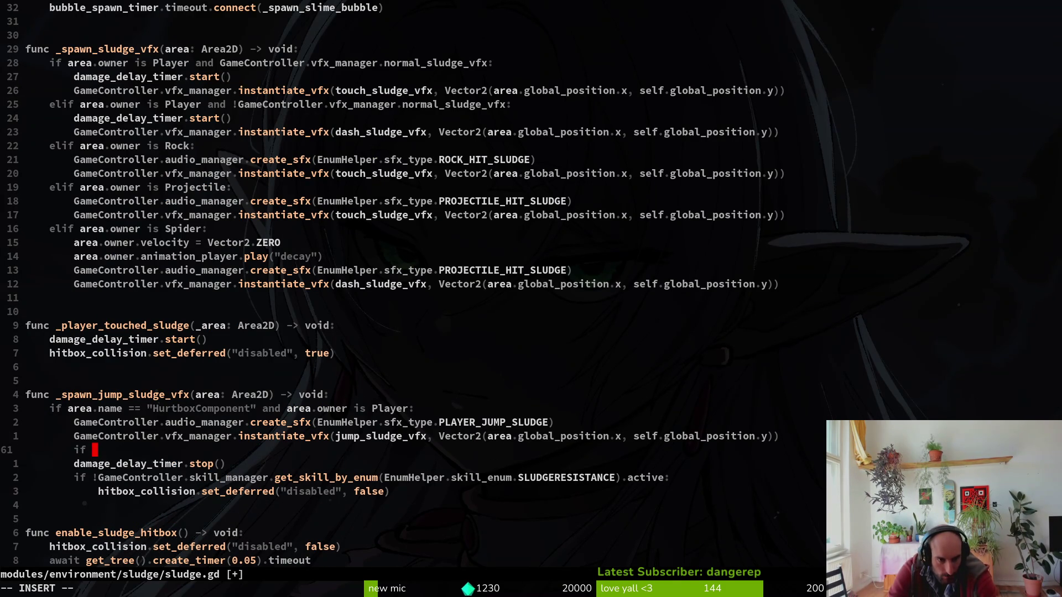
pyautogui.write('GameController.le')
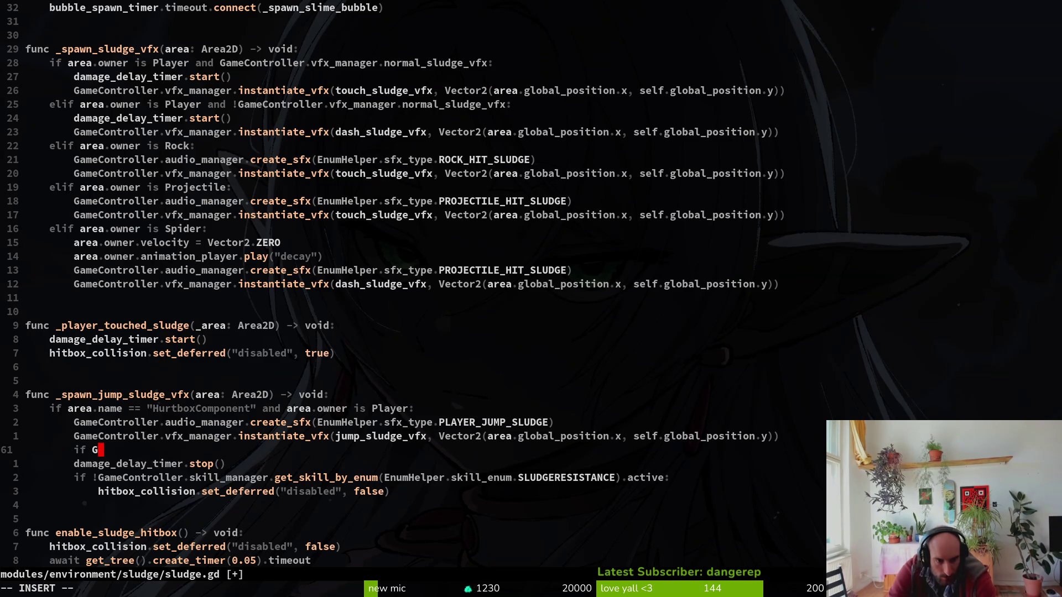
pyautogui.write('vel.get_child(')
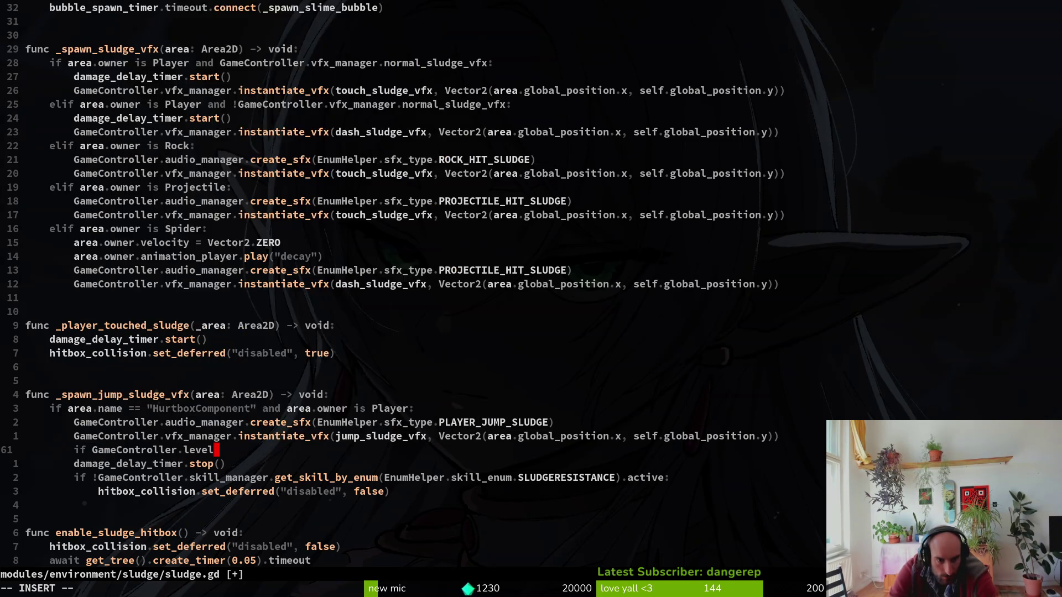
pyautogui.write('0) is ')
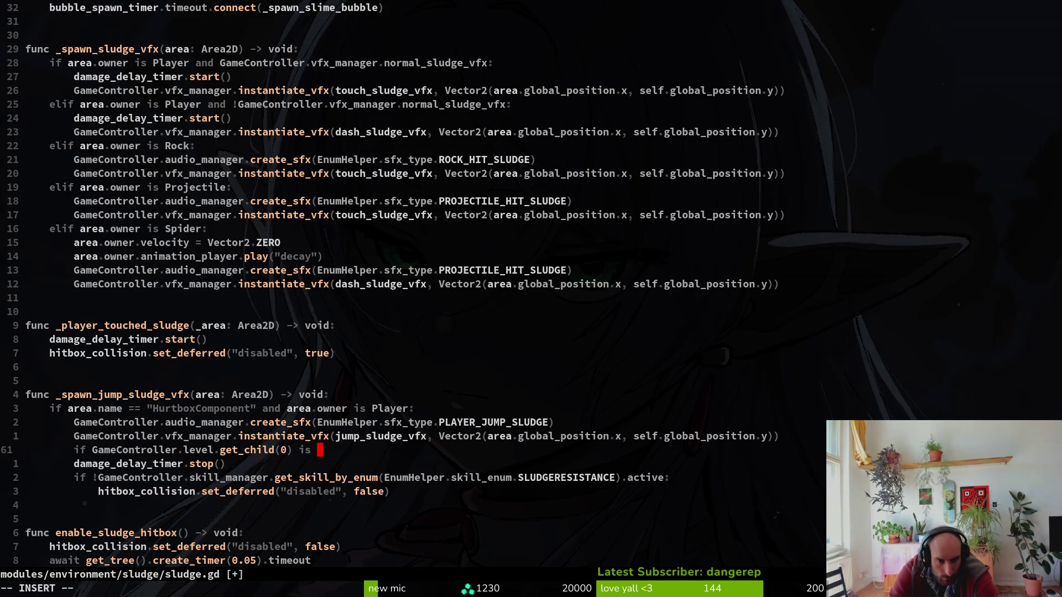
pyautogui.write('Areman')
pyautogui.press('Return')
pyautogui.write(':')
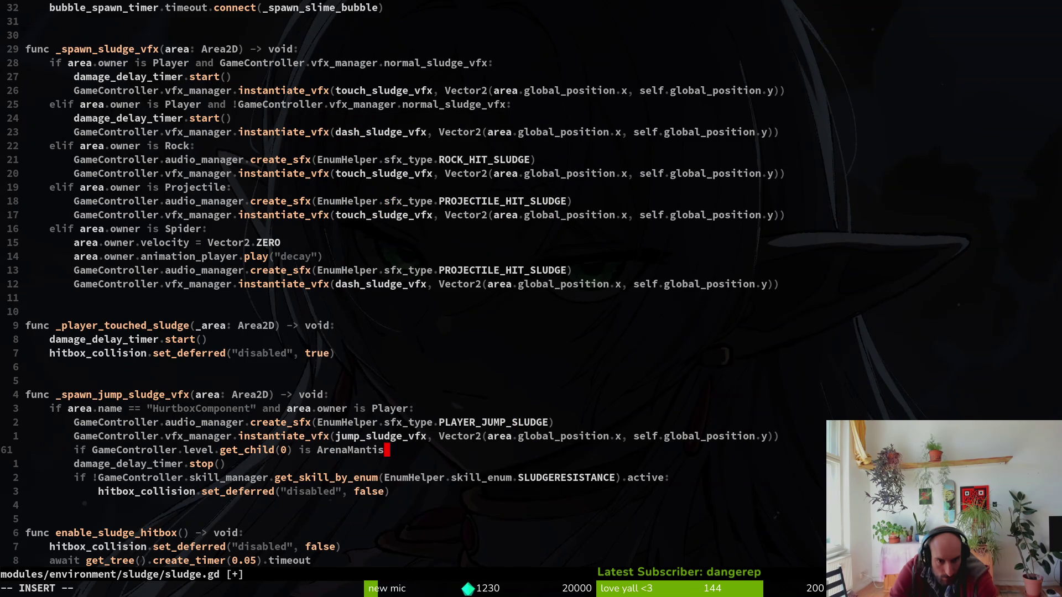
pyautogui.press('Return')
pyautogui.press('Tab')
# Step: Store the spawned jump VFX in 'var vfx =' and begin a 'vfx.' line inside the branch
pyautogui.press('Up')
pyautogui.press('Up')
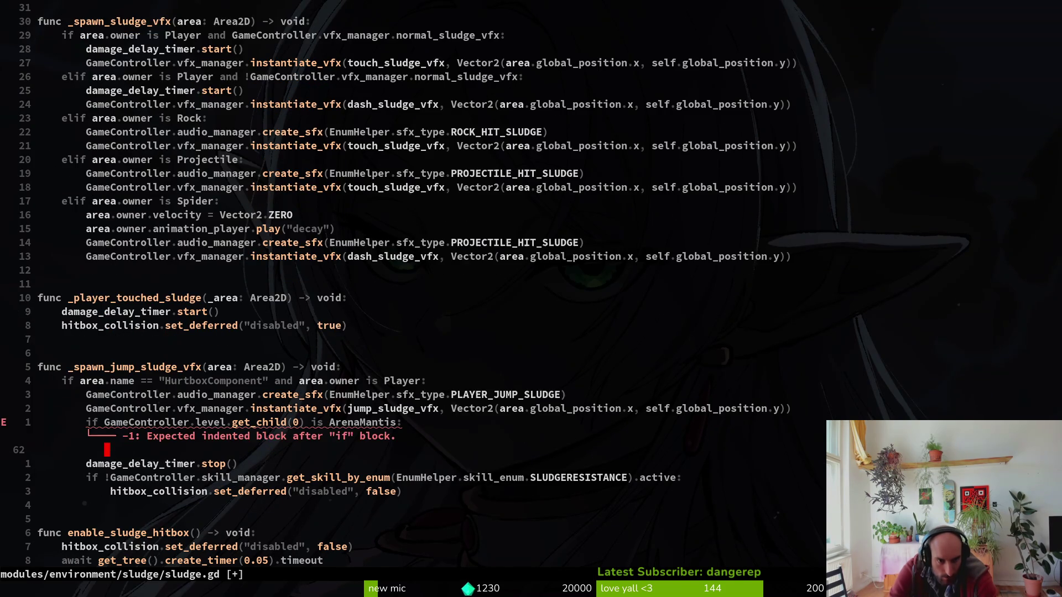
pyautogui.press('Left')
pyautogui.press('Left')
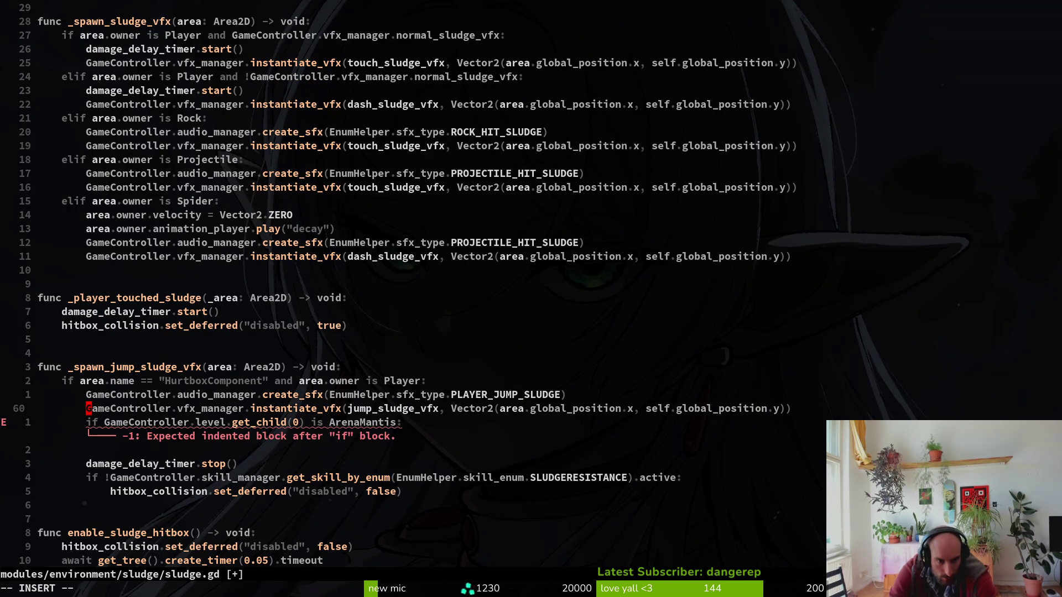
pyautogui.write('var vfx:')
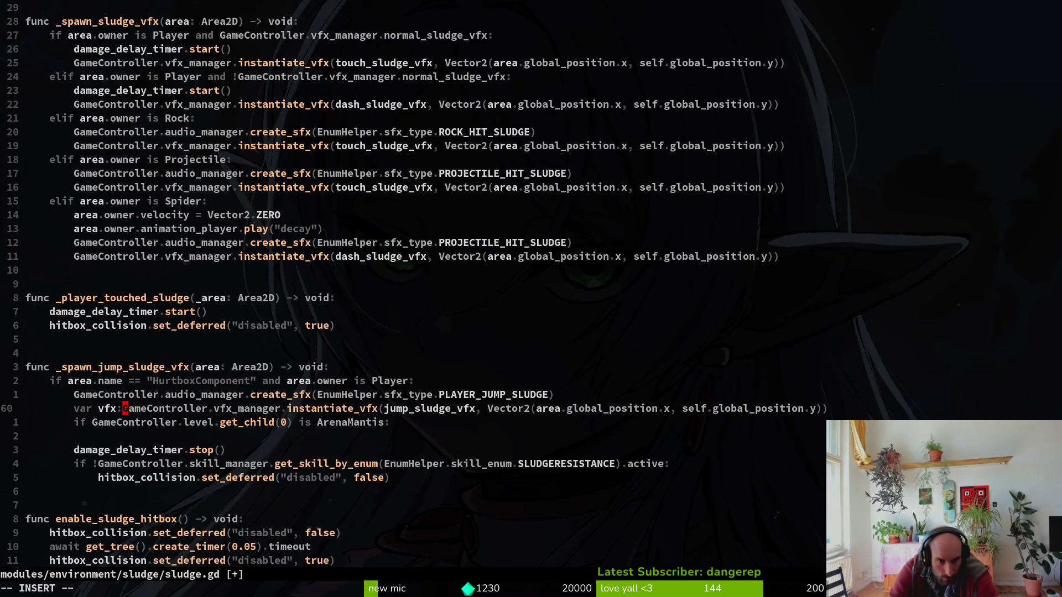
pyautogui.press('BackSpace')
pyautogui.write('=')
pyautogui.press('Down')
pyautogui.press('End')
pyautogui.press('Return')
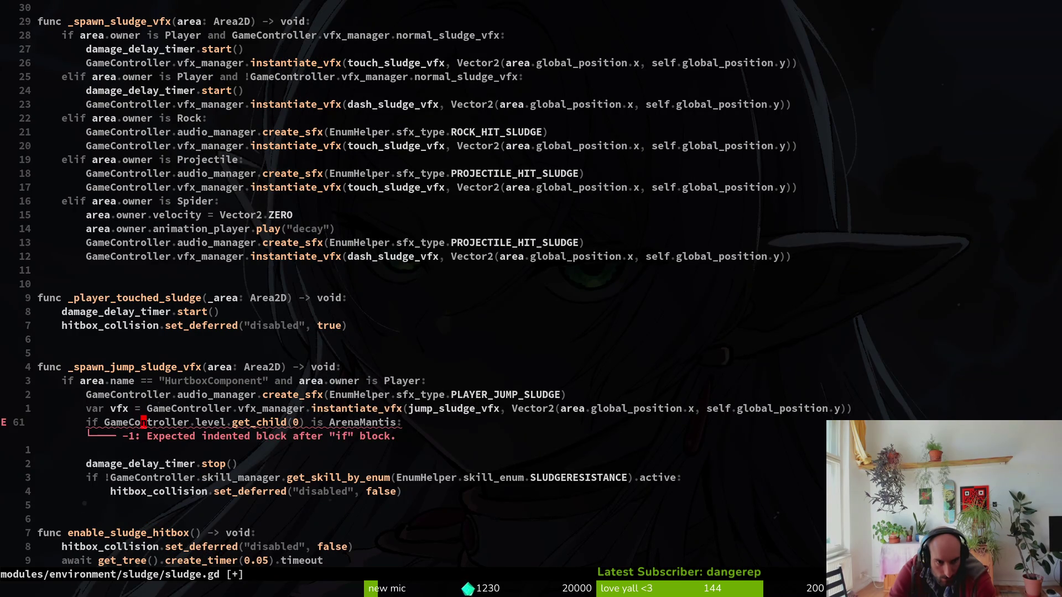
pyautogui.press('Tab')
pyautogui.write('vfx.sp')
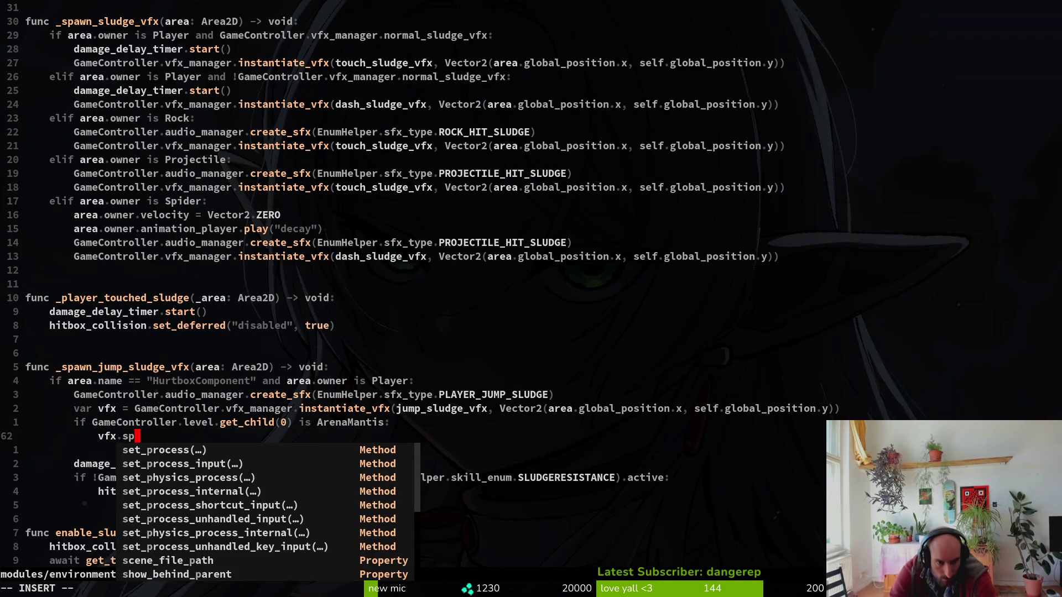
pyautogui.press('BackSpace')
pyautogui.press('BackSpace')
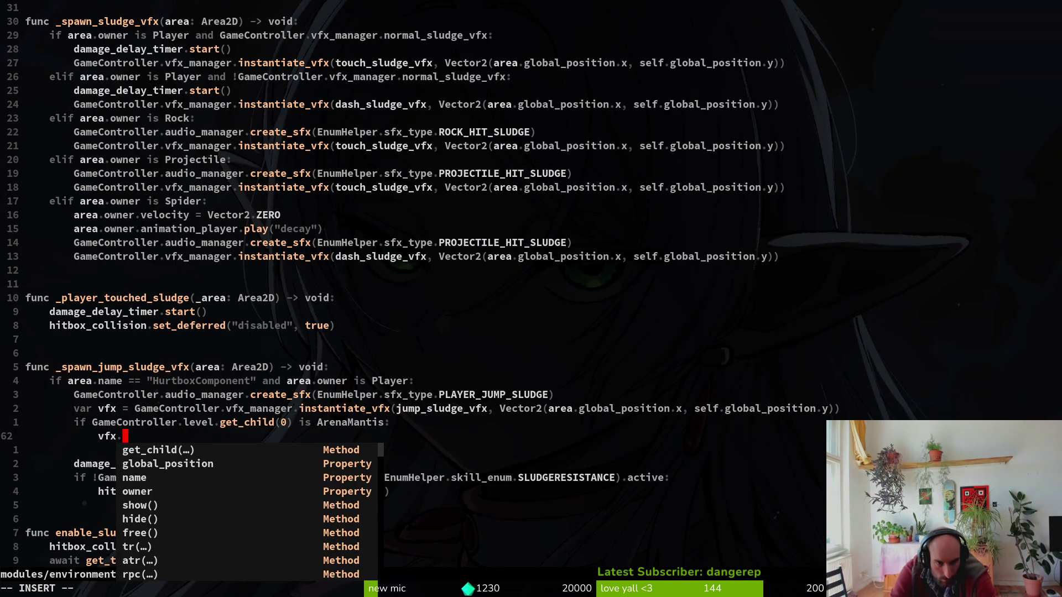
pyautogui.press('Escape')
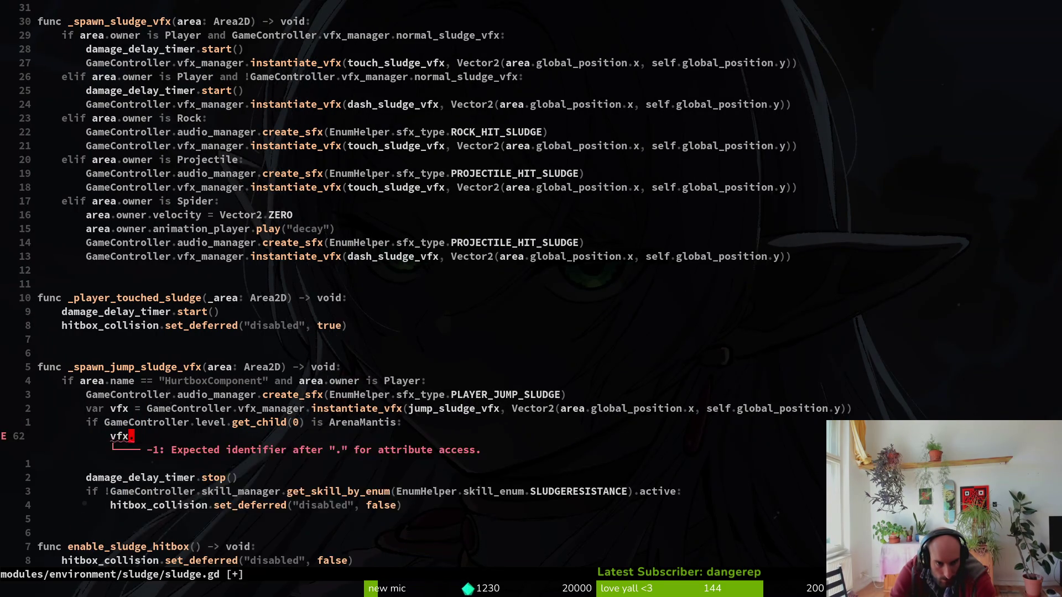
pyautogui.press('space')
pyautogui.press('f')
pyautogui.press('f')
pyautogui.write('vfx')
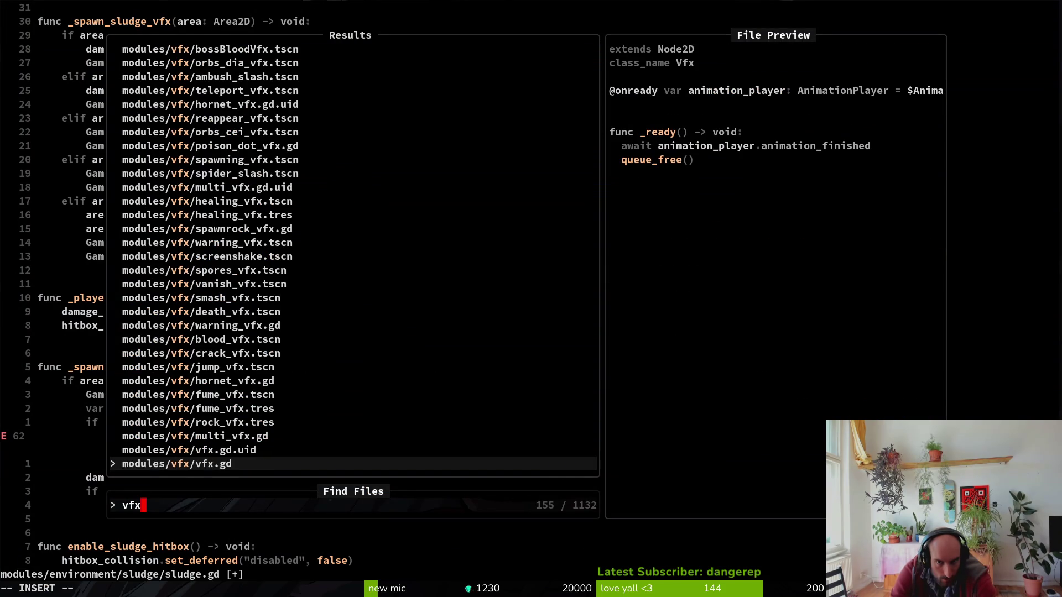
pyautogui.press('Return')
pyautogui.press('j')
pyautogui.press('j')
pyautogui.press('j')
pyautogui.press('y')
pyautogui.press('y')
pyautogui.press('p')
pyautogui.press('l')
# Step: Turn the copy into 'var sprite: Sprite2D = $Sprite2D' and save vfx.gd
pyautogui.press('w')
pyautogui.press('w')
pyautogui.write('cwsprite')
pyautogui.press('Escape')
pyautogui.write('wcwSprite2D')
pyautogui.press('Escape')
pyautogui.press('w')
pyautogui.press('w')
pyautogui.write('lCSprite2D')
pyautogui.press('Escape')
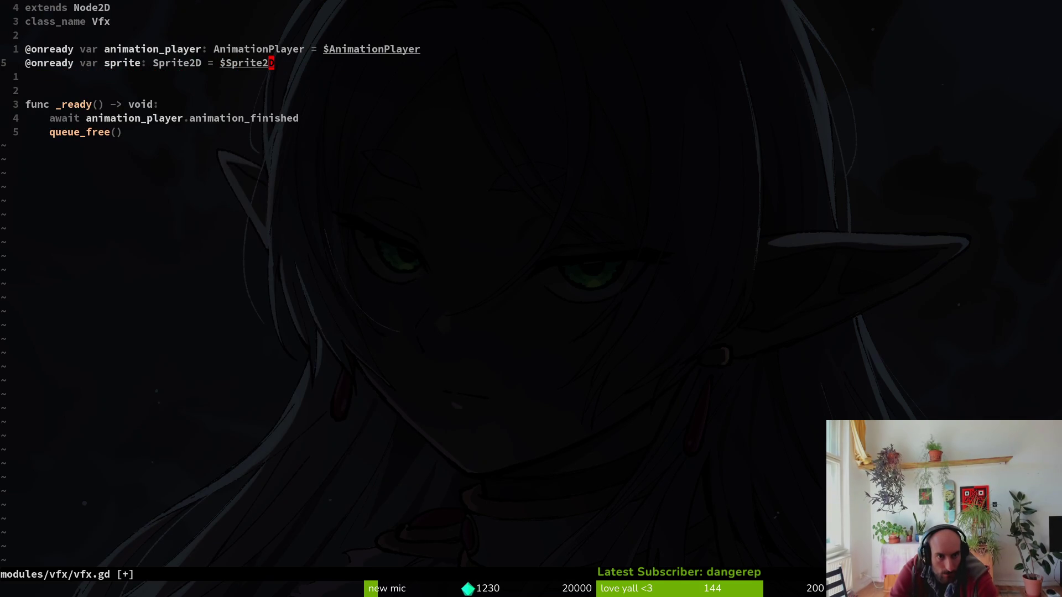
pyautogui.hotkey('ctrl', 's')
# Step: Add an unfinished 'vfx.sprite =' line to sludge.gd, save, and open player.gd
pyautogui.hotkey('ctrl', 'o')
pyautogui.write('Asprite ')
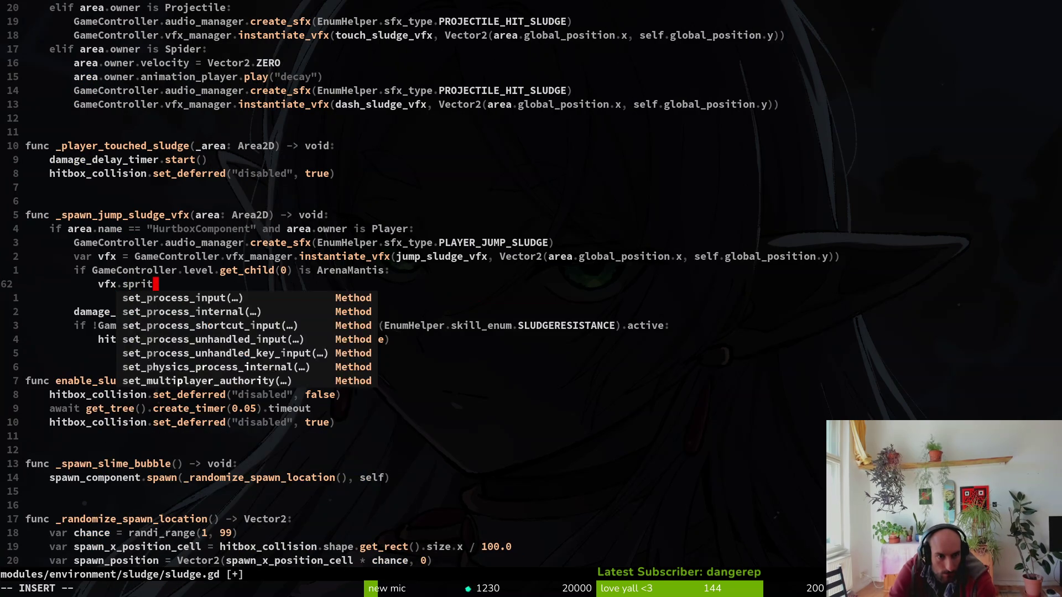
pyautogui.write('=')
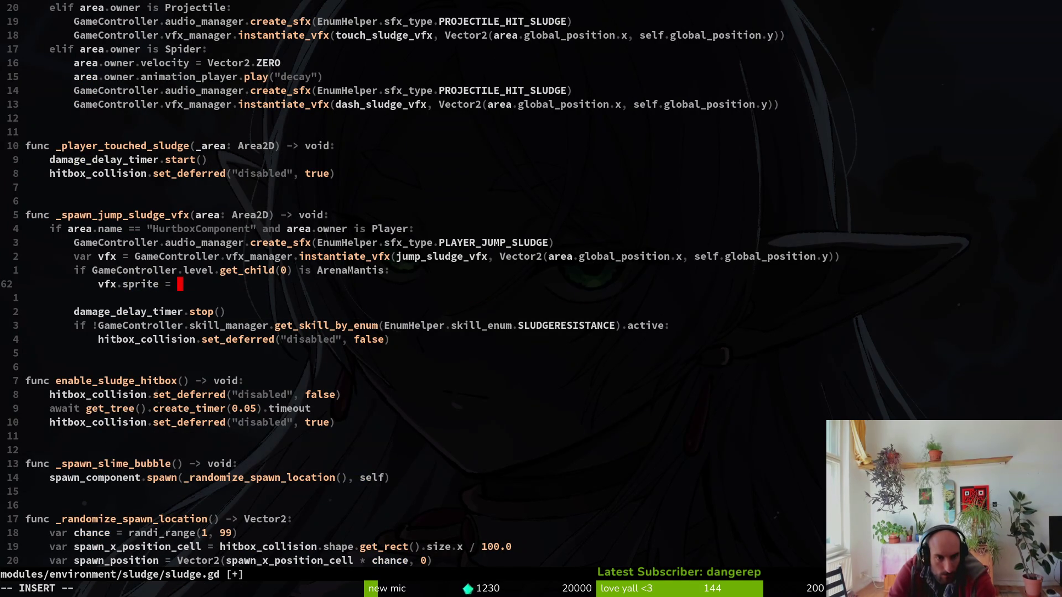
pyautogui.press('Escape')
pyautogui.hotkey('ctrl', 's')
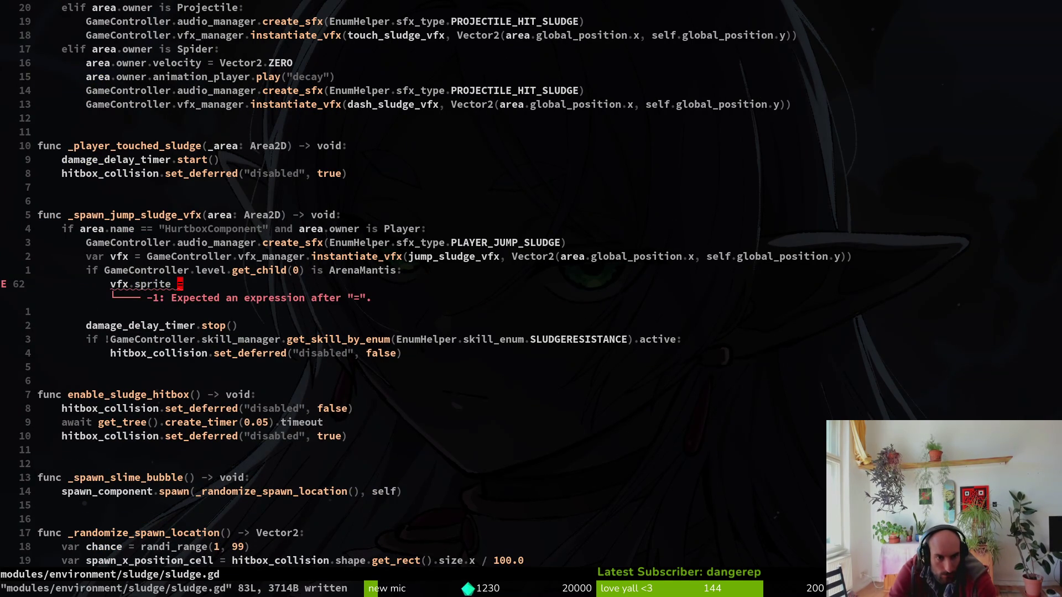
pyautogui.press('space')
pyautogui.press('f')
pyautogui.press('f')
pyautogui.write('plpl')
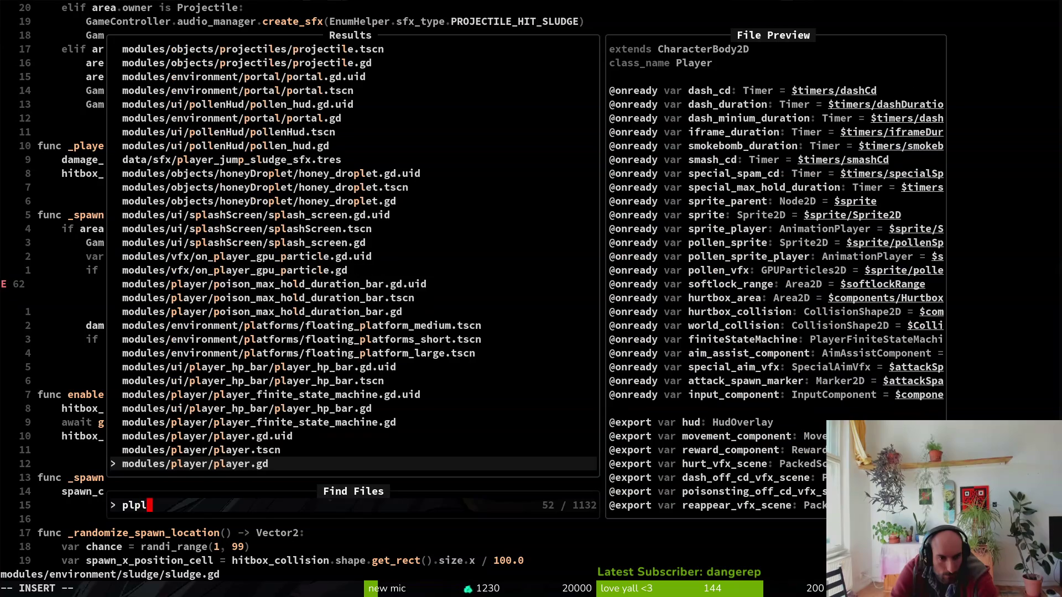
pyautogui.press('Return')
# Step: Open player.manager.gd through the project file finder with the query 'plma'
pyautogui.scroll(-15, 354, 277)
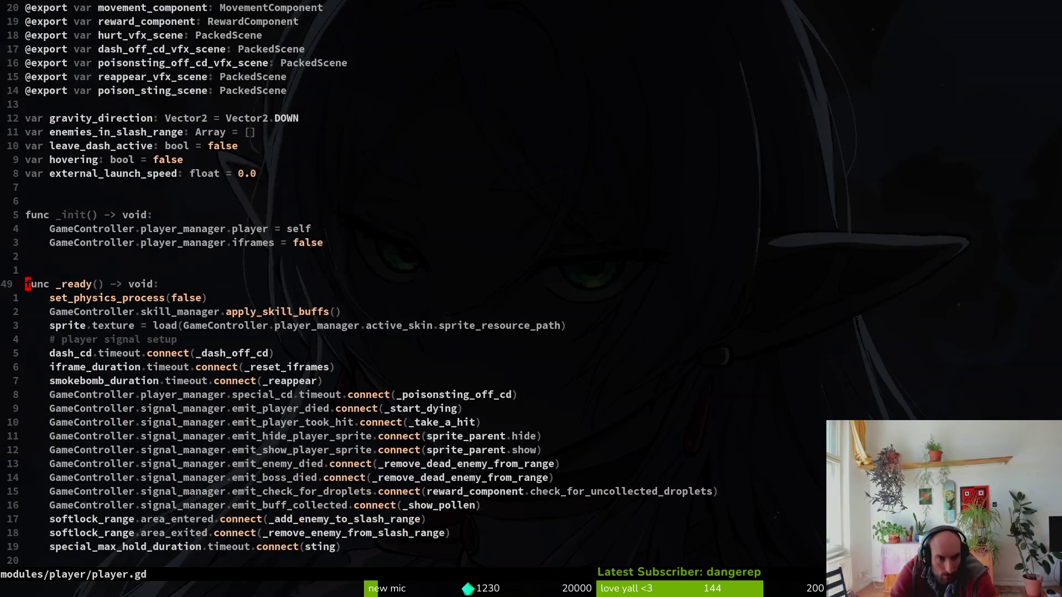
pyautogui.press('space')
pyautogui.press('f')
pyautogui.press('f')
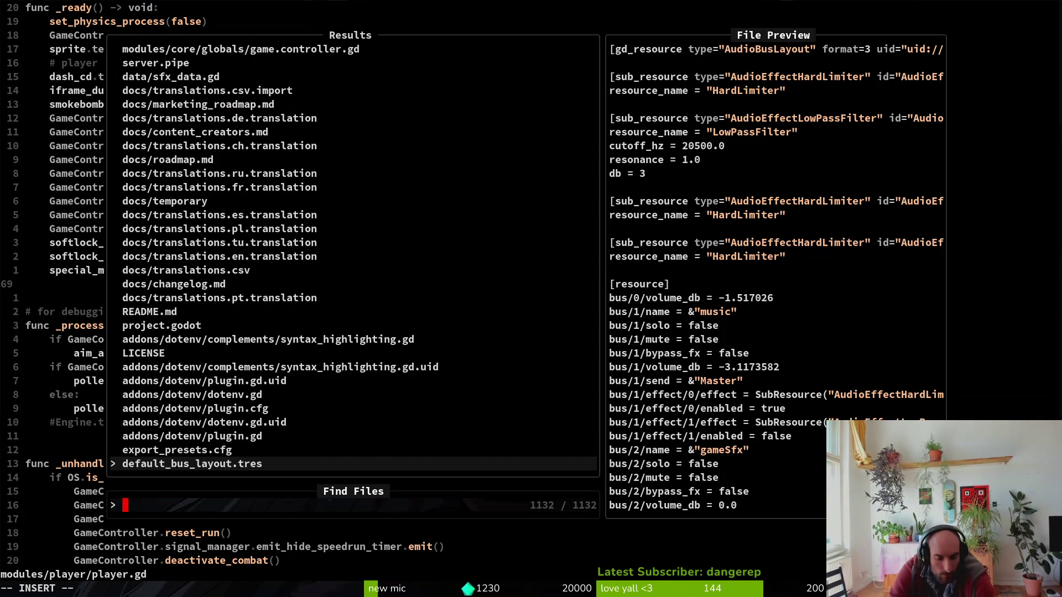
pyautogui.write('plma')
pyautogui.press('Return')
# Step: Search the project for usages of bee_skins, then dismiss the results
pyautogui.press('k')
pyautogui.press('w')
pyautogui.press('space')
pyautogui.press('s')
pyautogui.press('w')
pyautogui.press('Escape')
pyautogui.press('Escape')
# Step: Grep the project for active_skin and jump to switch_active_skin in player.manager.gd
pyautogui.press('j')
pyautogui.press('j')
pyautogui.press('v')
pyautogui.press('e')
pyautogui.press('space')
pyautogui.press('s')
pyautogui.press('w')
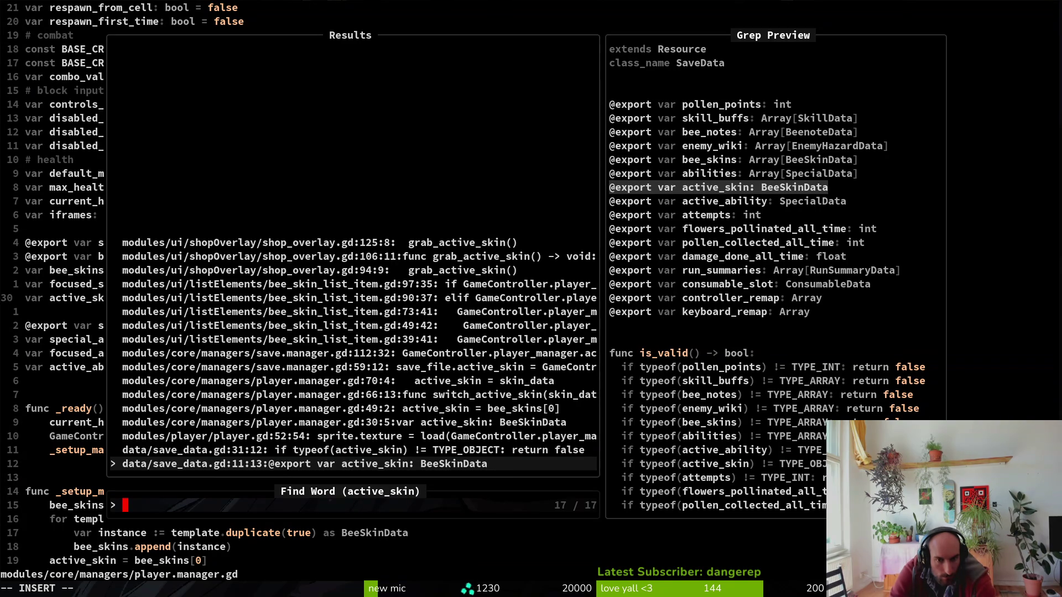
pyautogui.press('Up')
pyautogui.press('Up')
pyautogui.press('Up')
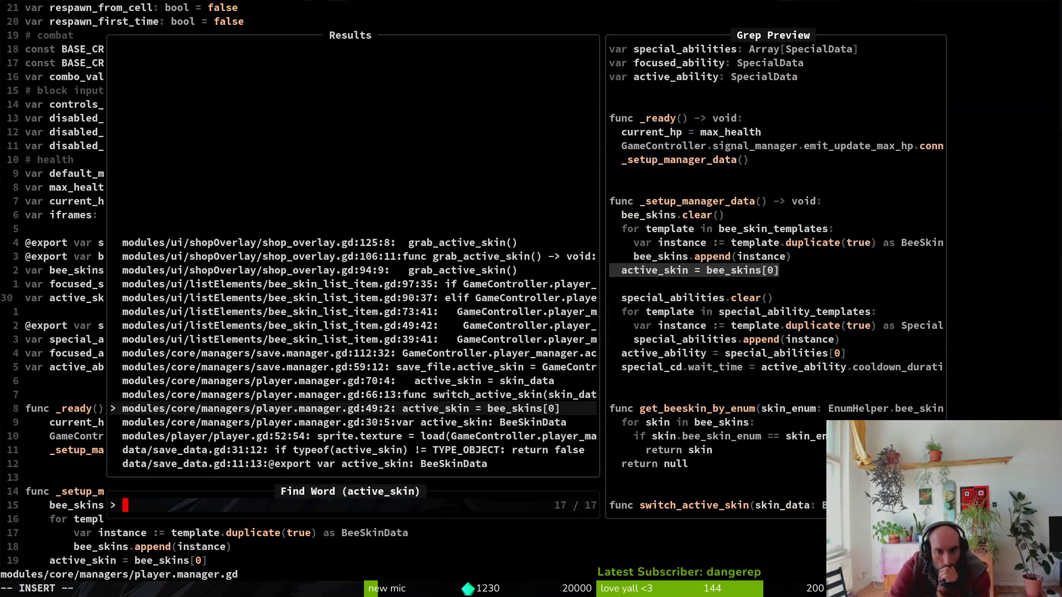
pyautogui.press('Return')
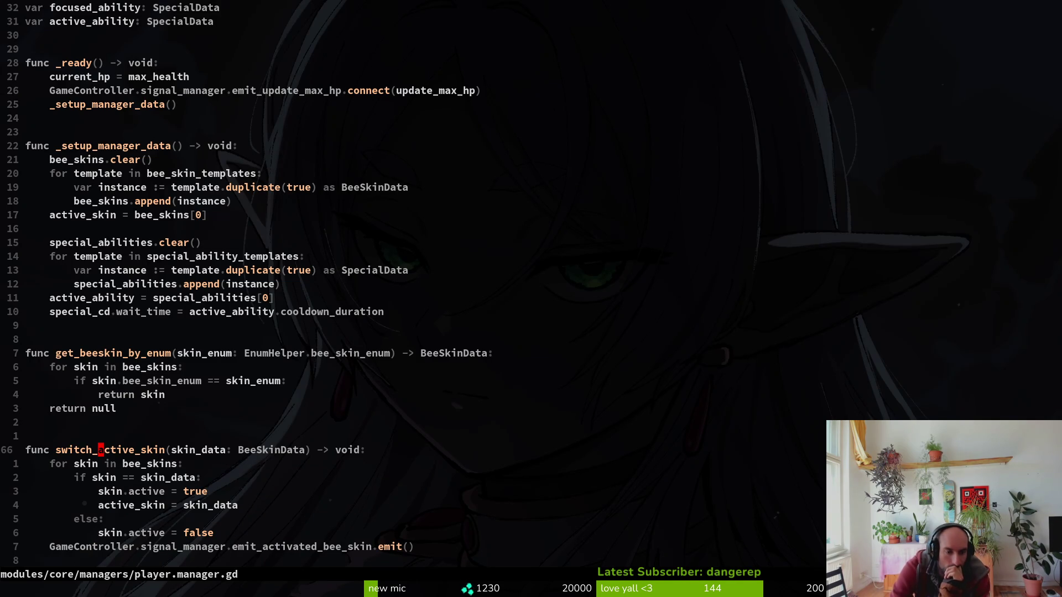
# Step: Follow the active_skin match to player.gd line 52 and copy its sprite.texture load line
pyautogui.press('space')
pyautogui.press('s')
pyautogui.press('w')
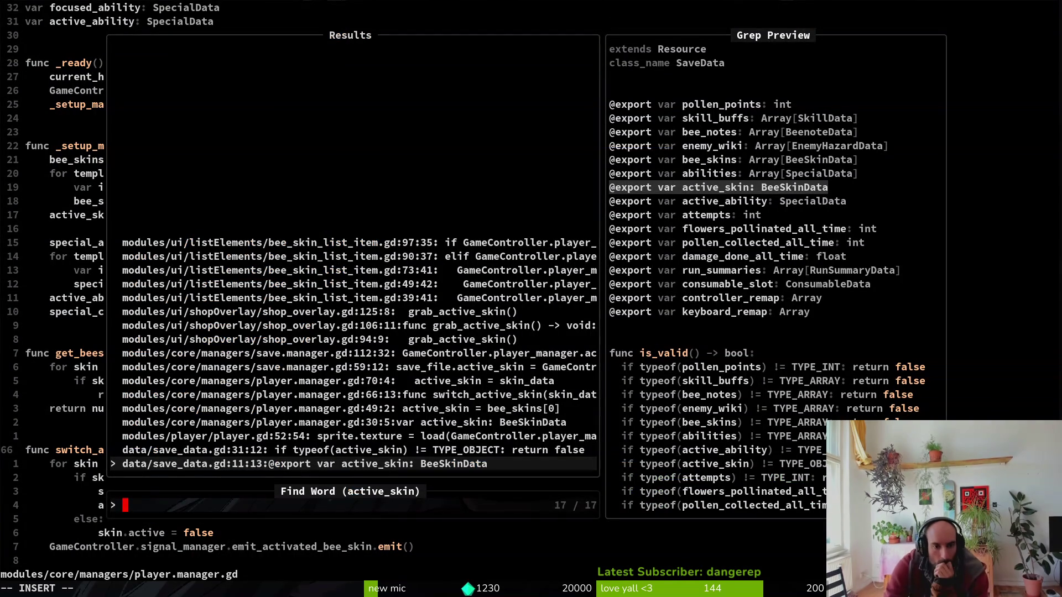
pyautogui.press('Up')
pyautogui.press('Up')
pyautogui.press('Return')
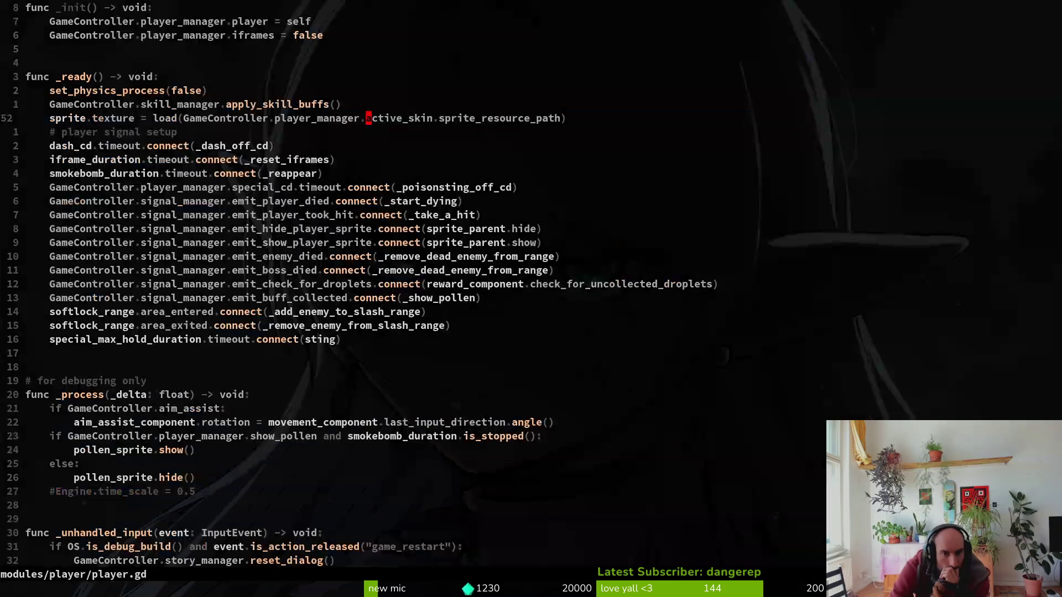
pyautogui.hotkey('ctrl', 'o')
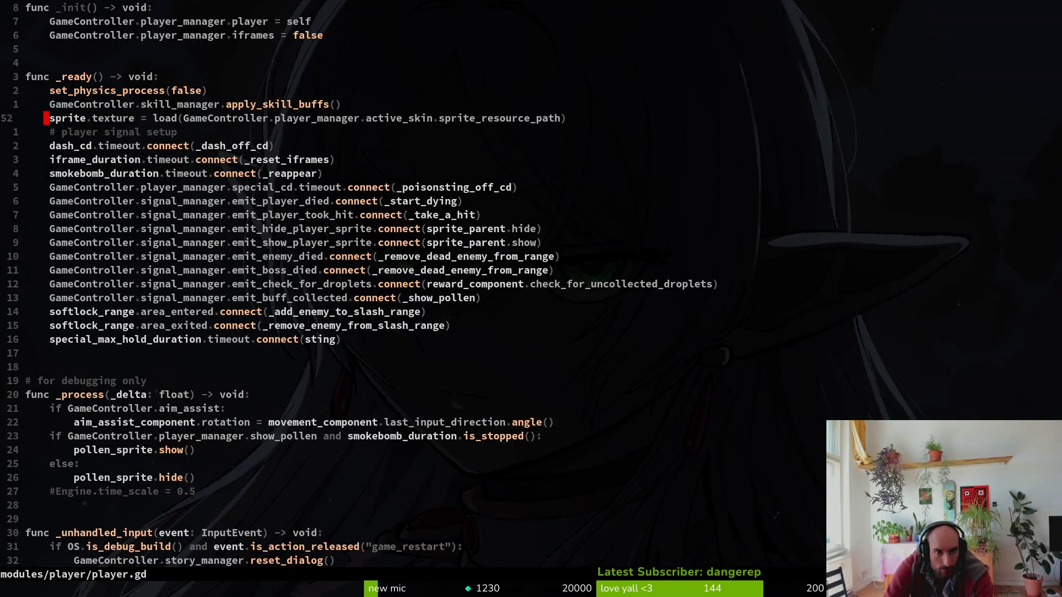
pyautogui.hotkey('ctrl', 'o')
pyautogui.hotkey('ctrl', 'o')
pyautogui.press('space')
# Step: Paste the sprite.texture load line into sludge.gd beneath vfx.sprite, re-indent it, and adjust that assignment
pyautogui.write('sfsludge')
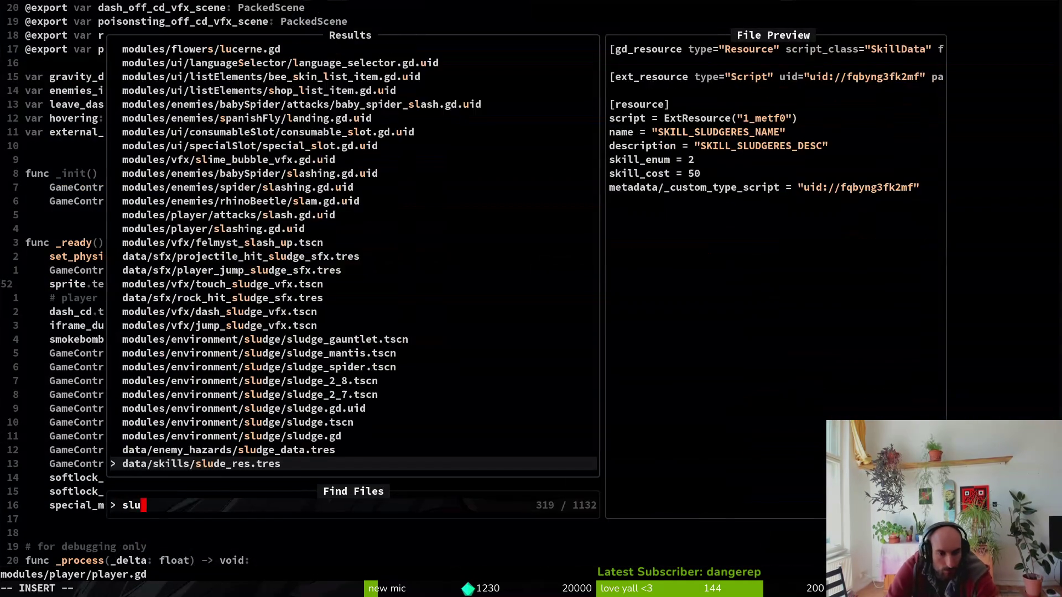
pyautogui.press('Return')
pyautogui.press('j')
pyautogui.press('p')
pyautogui.press('V')
pyautogui.press('=')
pyautogui.press('k')
pyautogui.write('kA')
pyautogui.write('load')
pyautogui.write('(')
pyautogui.press('BackSpace')
pyautogui.press('BackSpace')
pyautogui.press('BackSpace')
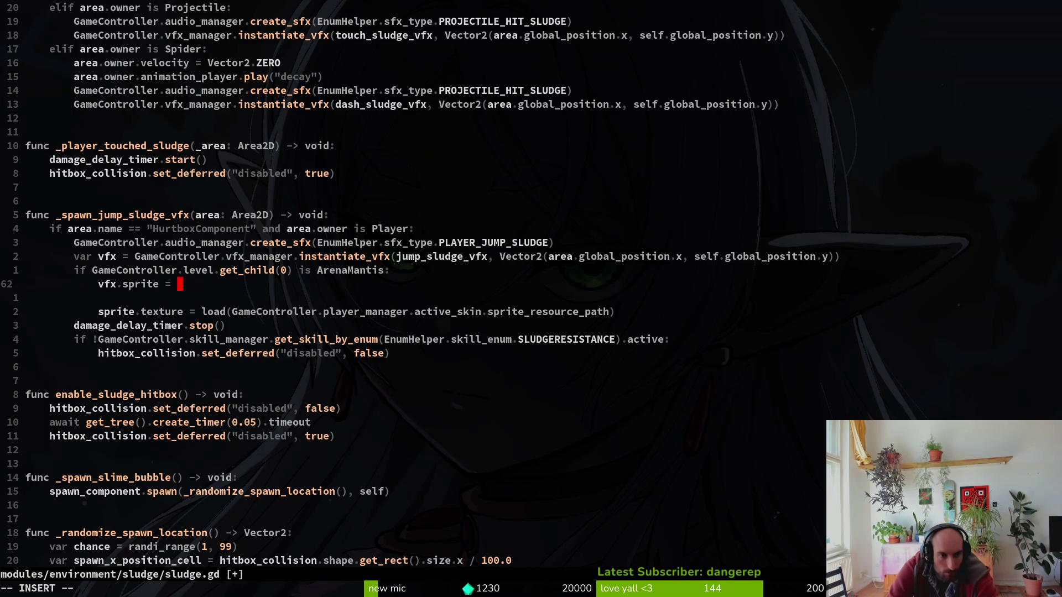
pyautogui.press('Escape')
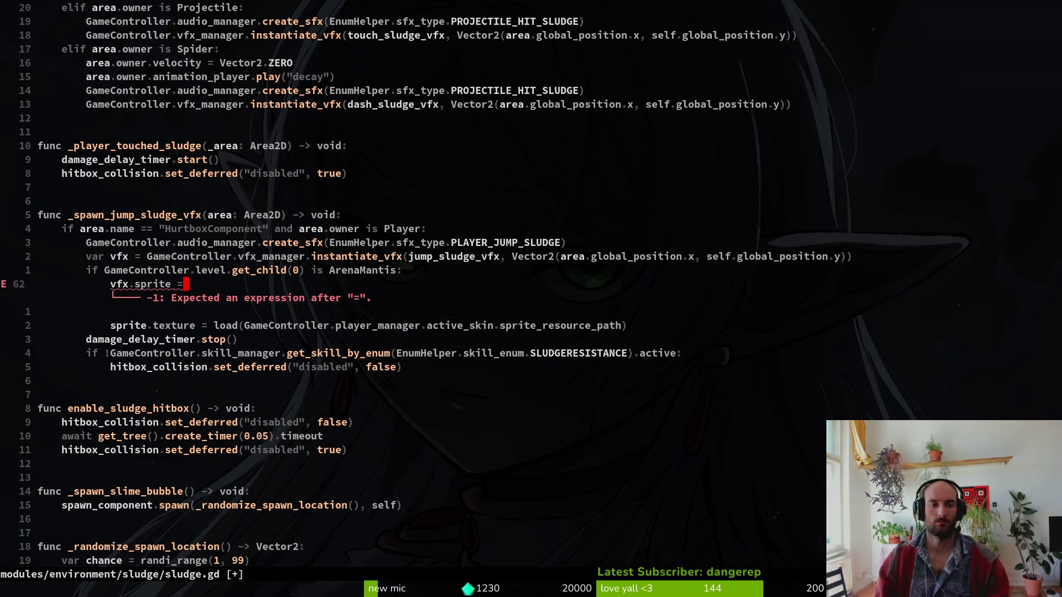
# Step: Return to the top of sludge.gd to review exported vfx variables like slime_bubble_scene
pyautogui.press('g')
pyautogui.press('g')
pyautogui.press('j')
pyautogui.press('j')
pyautogui.press('j')
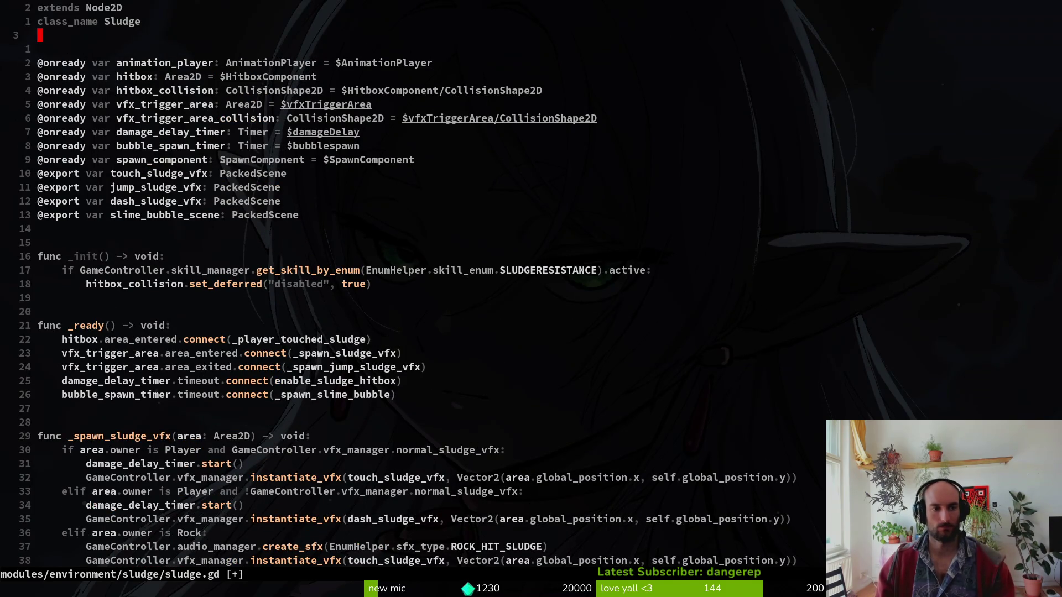
pyautogui.press('j')
pyautogui.press('j')
pyautogui.press('j')
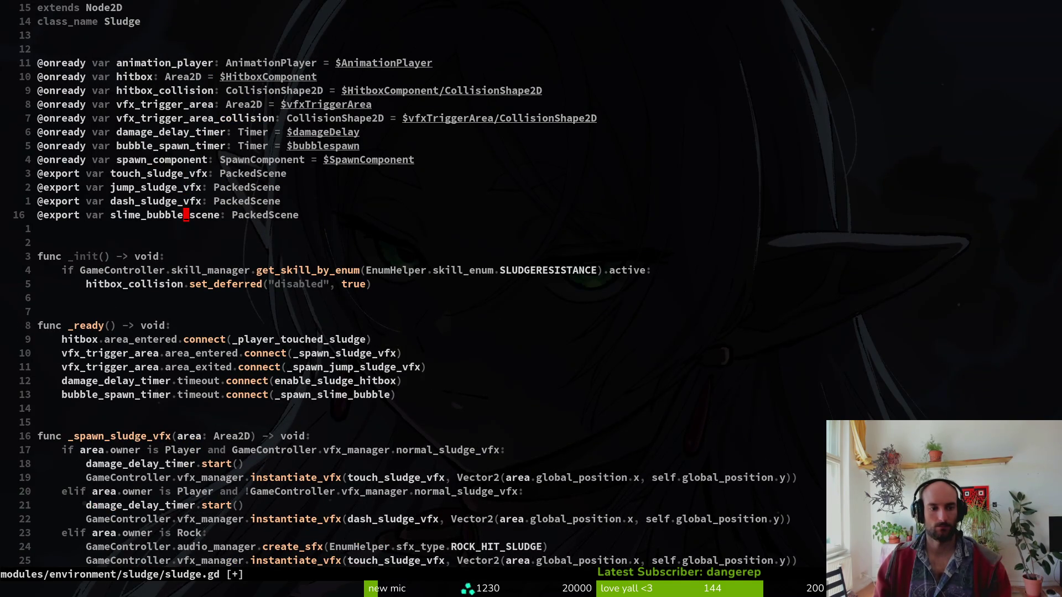
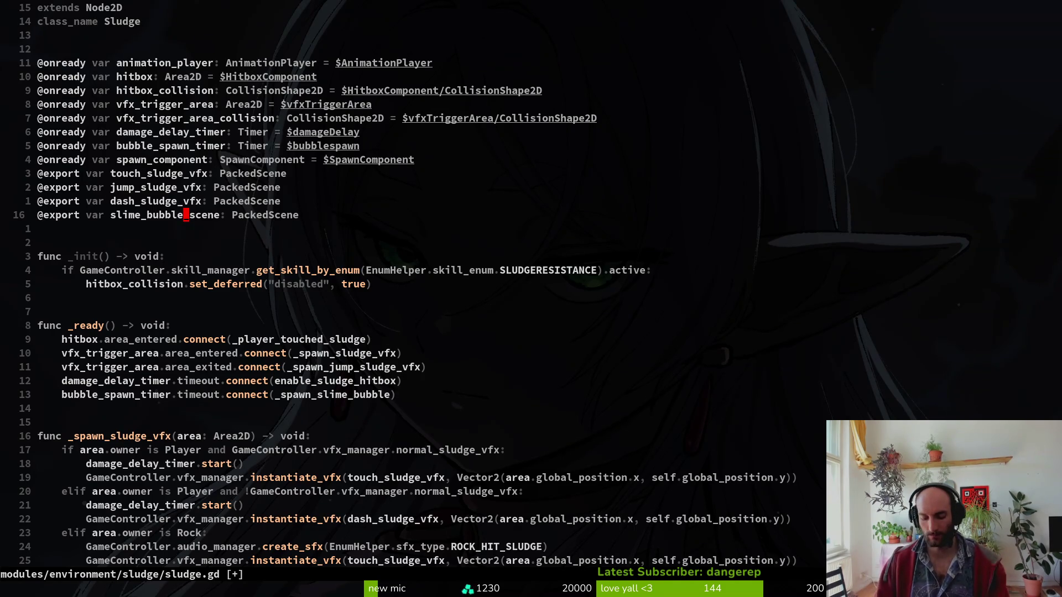
# Step: Jump to the unfinished 'vfx.sprite =' line in _spawn_jump_sludge_vfx, start appending, then switch to Godot
pyautogui.press('3')
pyautogui.press('j')
pyautogui.press('$')
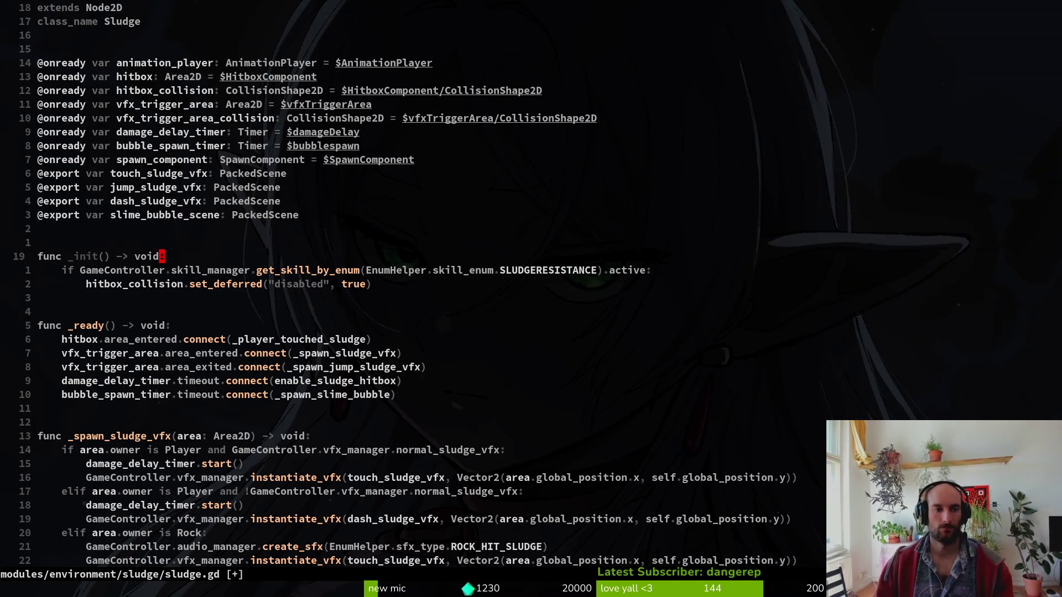
pyautogui.click(186, 284)
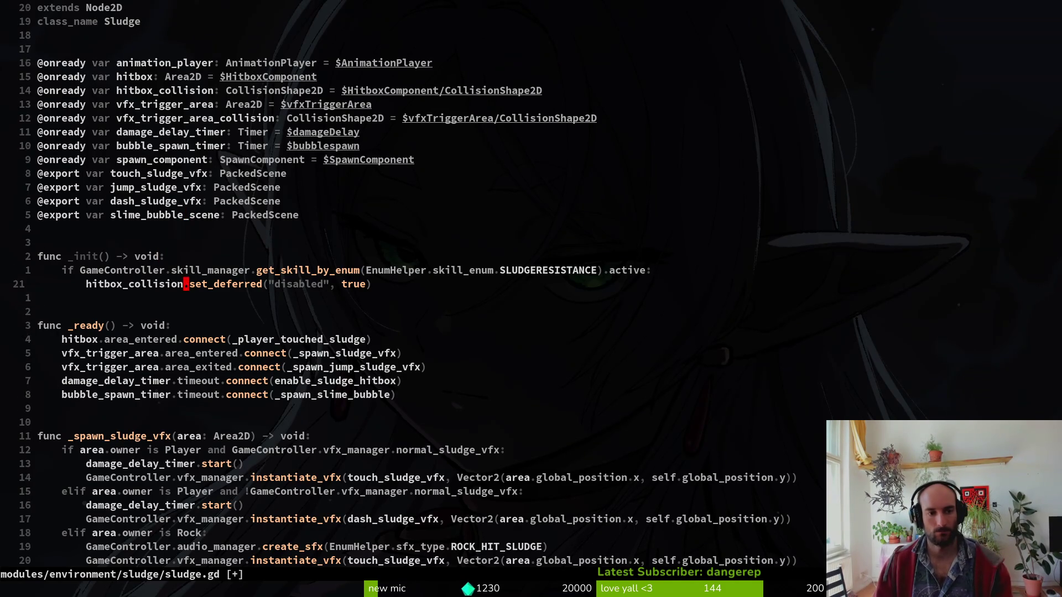
pyautogui.click(40, 297)
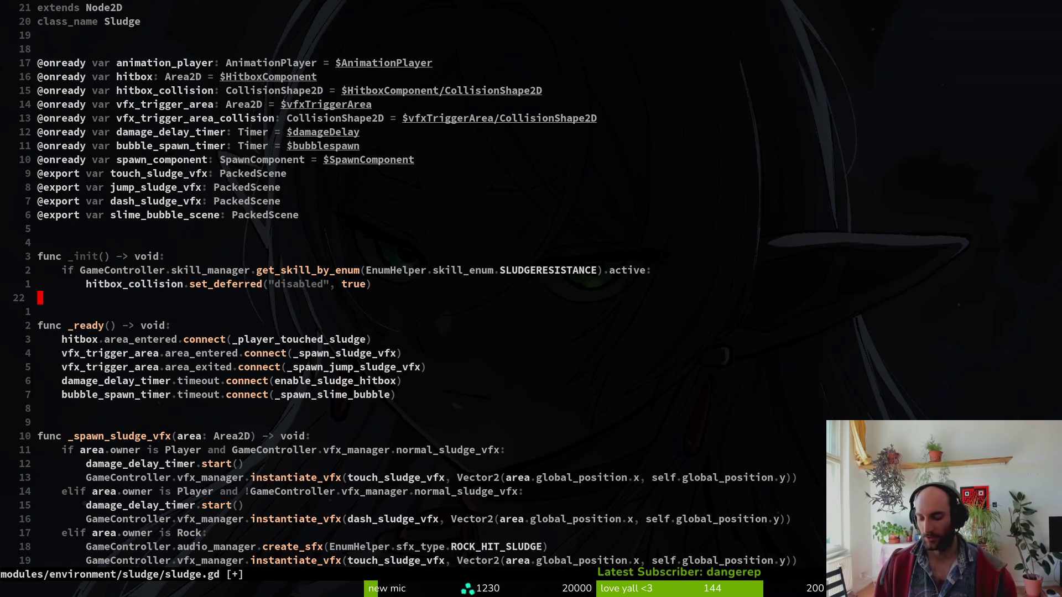
pyautogui.hotkey('ctrl', 'o')
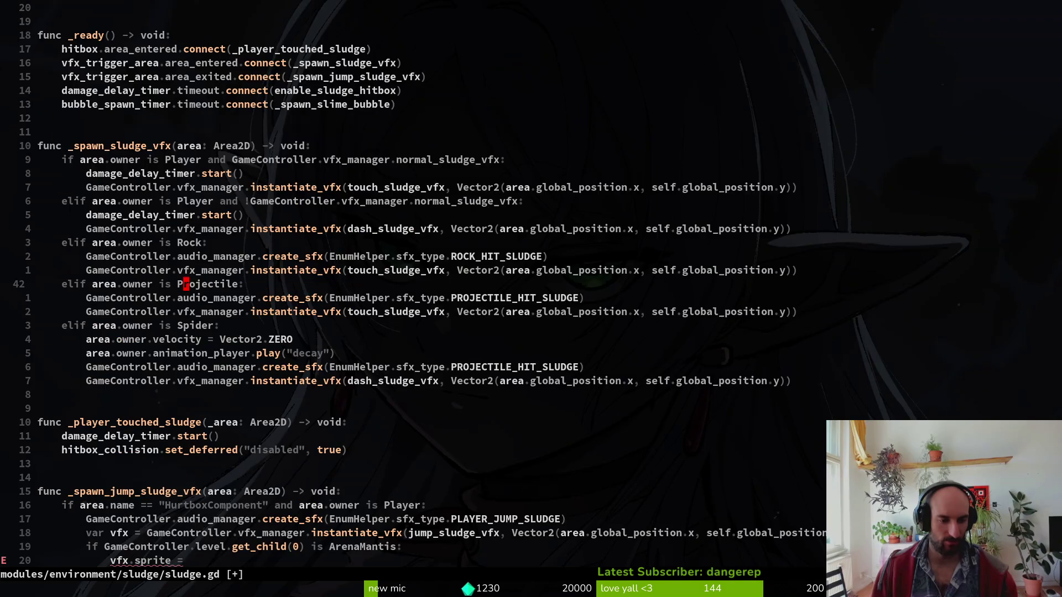
pyautogui.press('A')
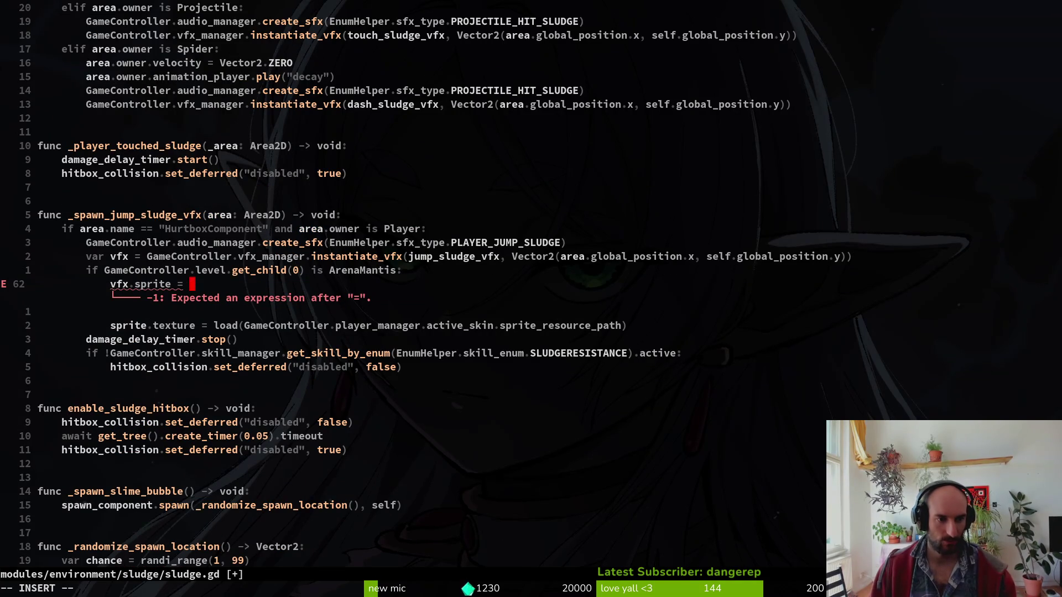
pyautogui.hotkey('alt', 'Tab')
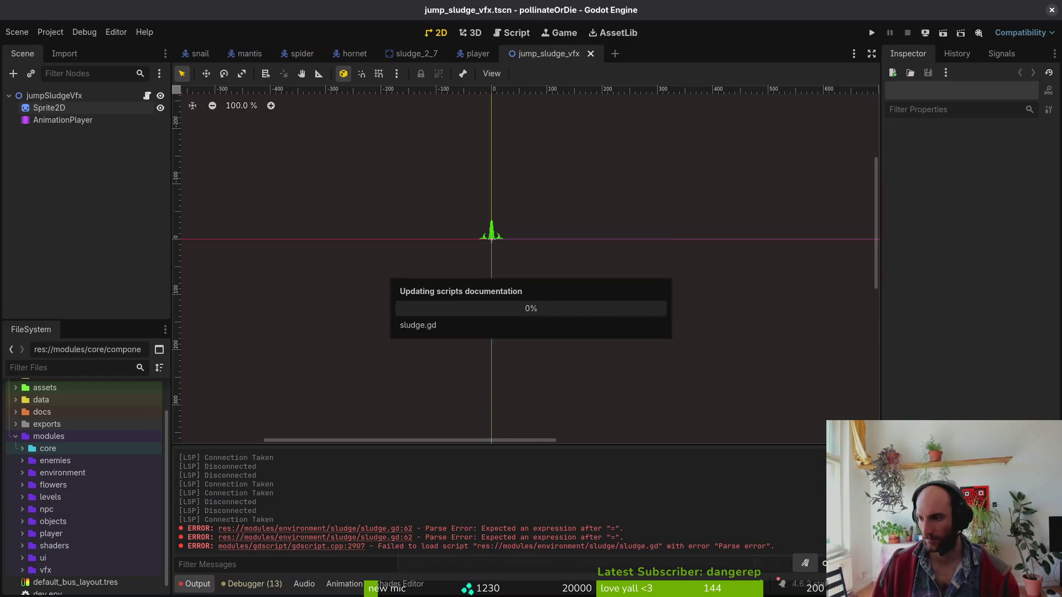
# Step: Expand the assets/art/vfx folder in the FileSystem dock to find the sludge images
pyautogui.click(15, 436)
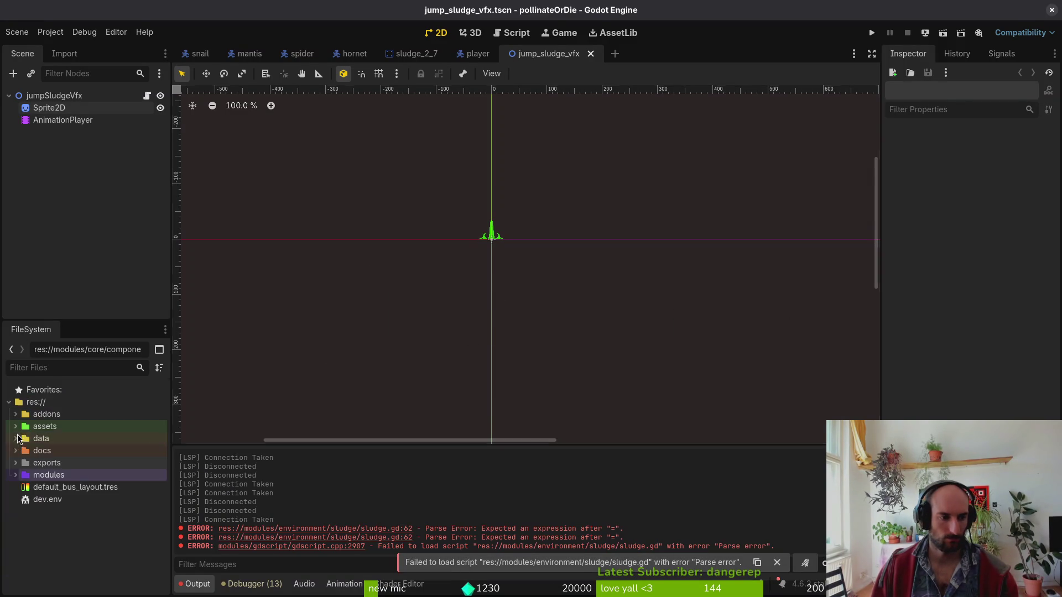
pyautogui.click(16, 427)
pyautogui.click(22, 438)
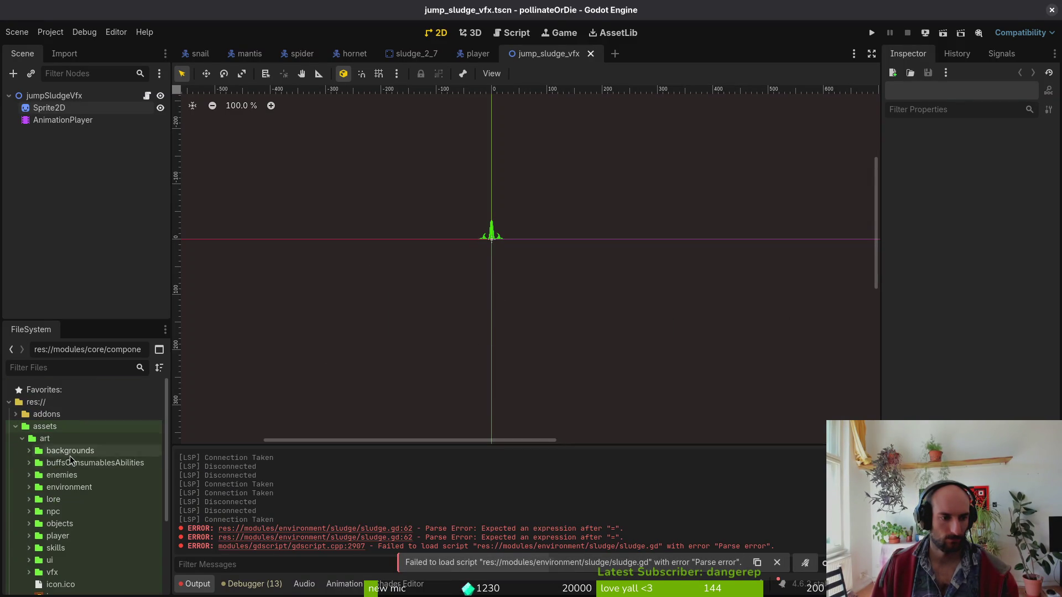
pyautogui.scroll(-3, 66, 470)
pyautogui.click(35, 465)
pyautogui.scroll(-3, 72, 469)
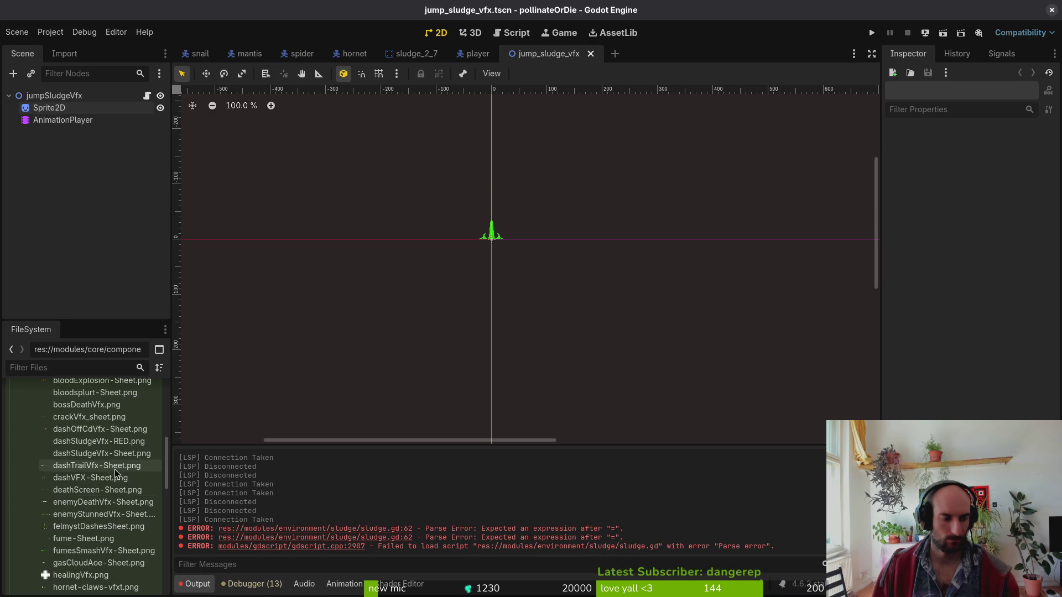
pyautogui.scroll(-3, 117, 469)
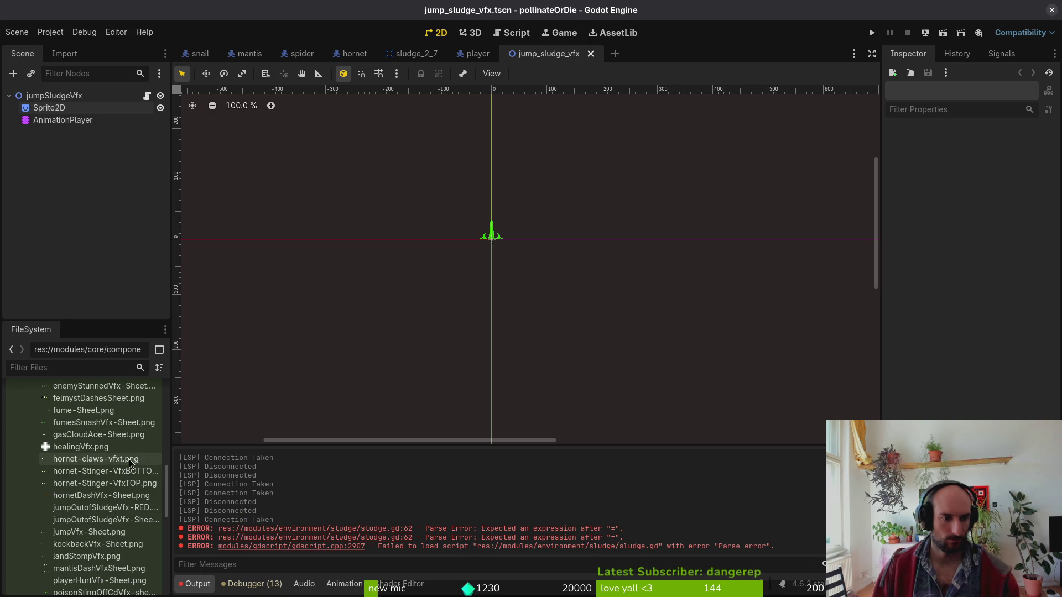
pyautogui.scroll(-4, 88, 459)
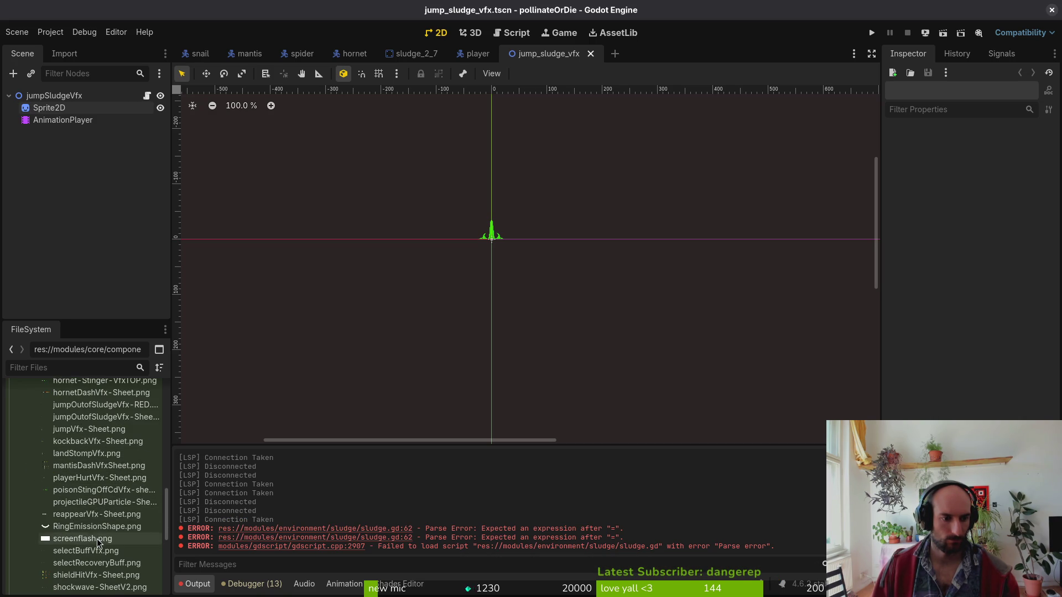
pyautogui.scroll(-2, 94, 545)
pyautogui.scroll(-4, 97, 531)
pyautogui.scroll(10, 103, 520)
pyautogui.scroll(4, 85, 443)
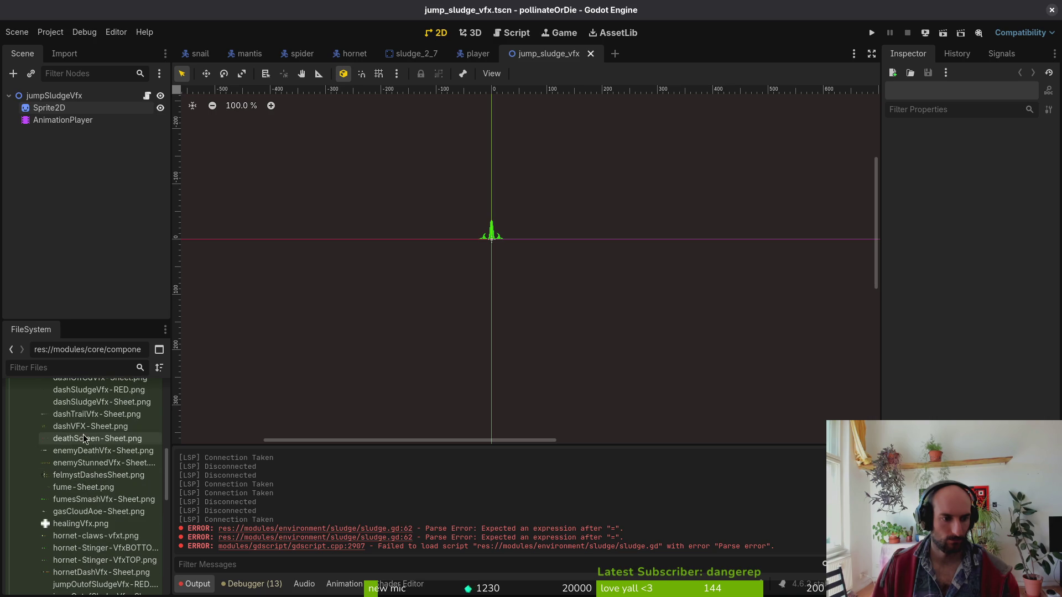
pyautogui.scroll(3, 92, 419)
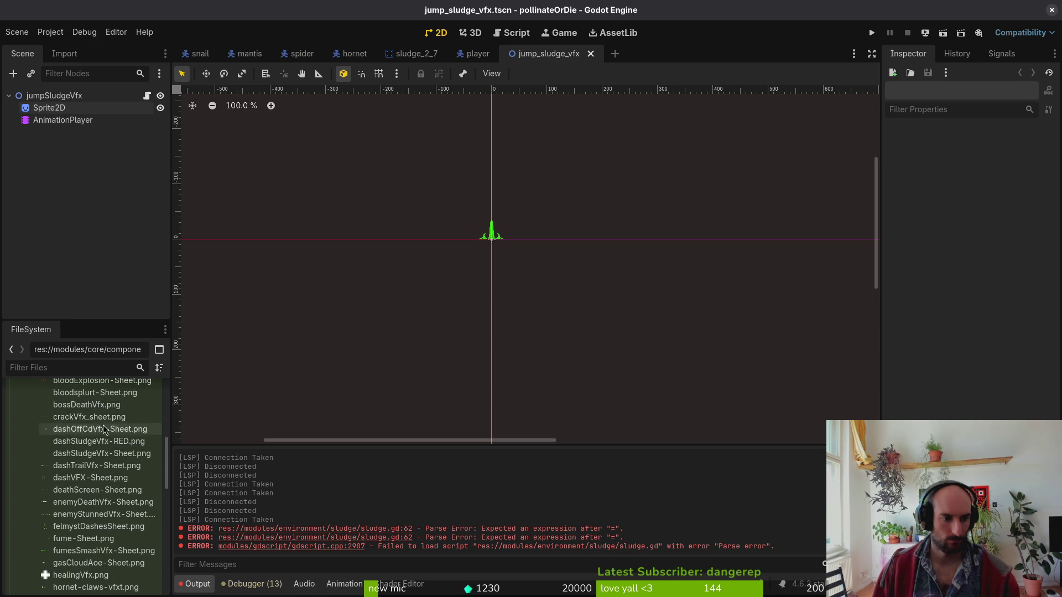
# Step: Copy the resource path of dashSludgeVfx-RED.png and return to Vim
pyautogui.click(94, 457)
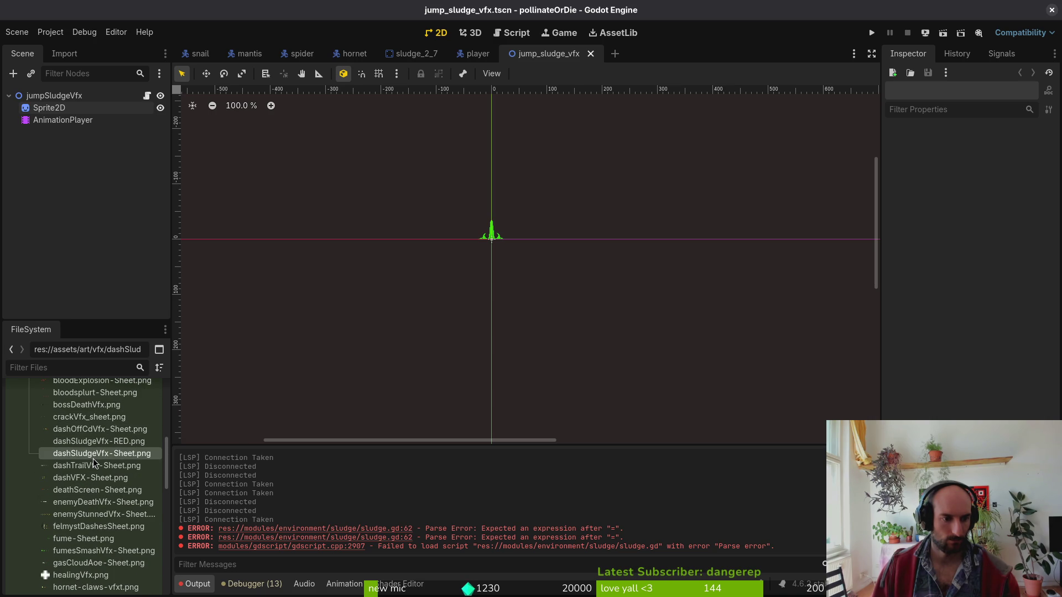
pyautogui.click(94, 442)
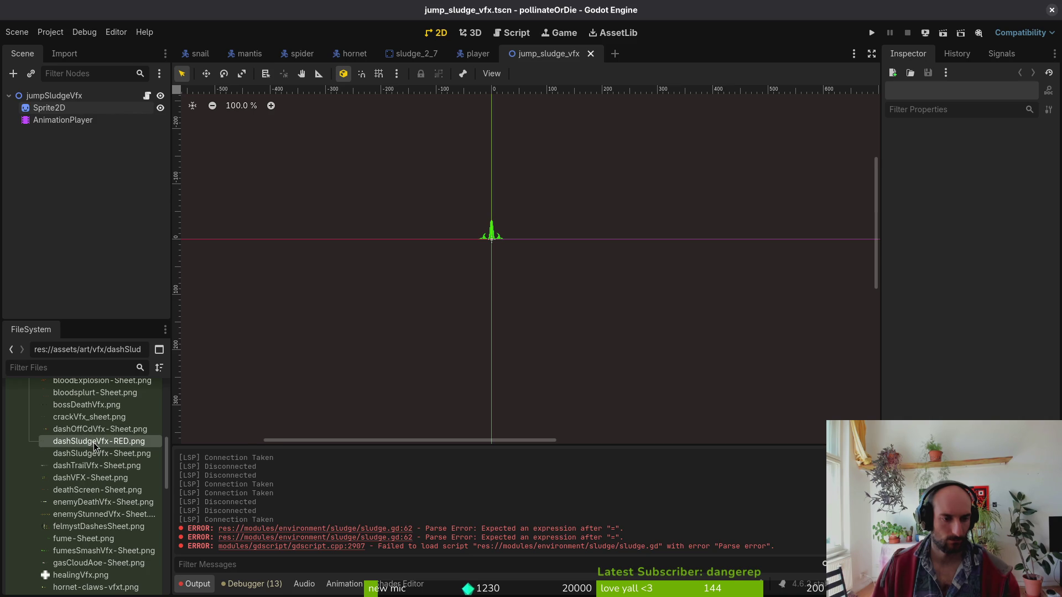
pyautogui.rightClick(94, 445)
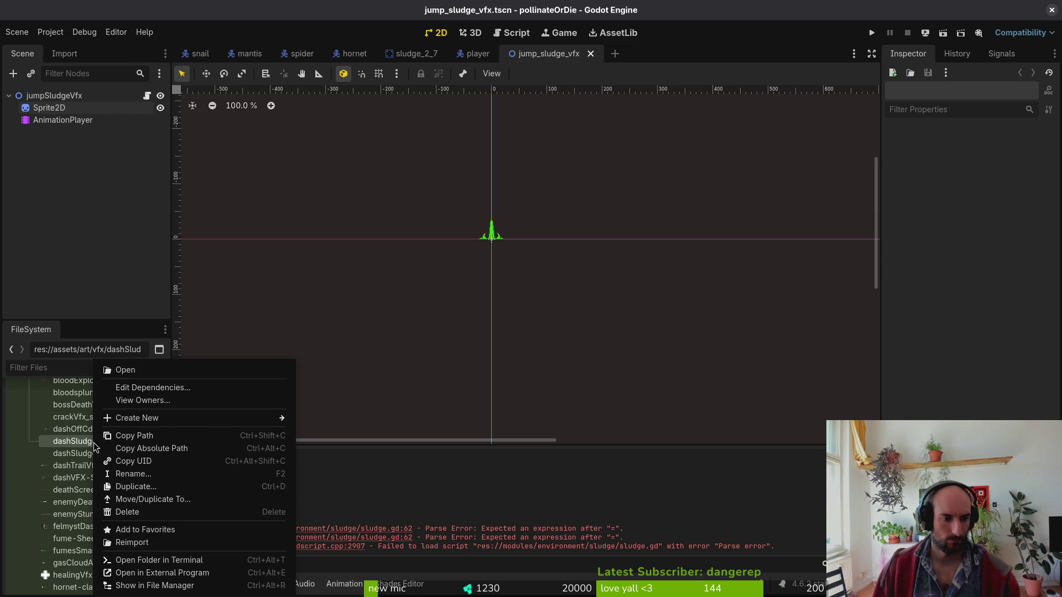
pyautogui.click(194, 439)
pyautogui.hotkey('alt', 'Tab')
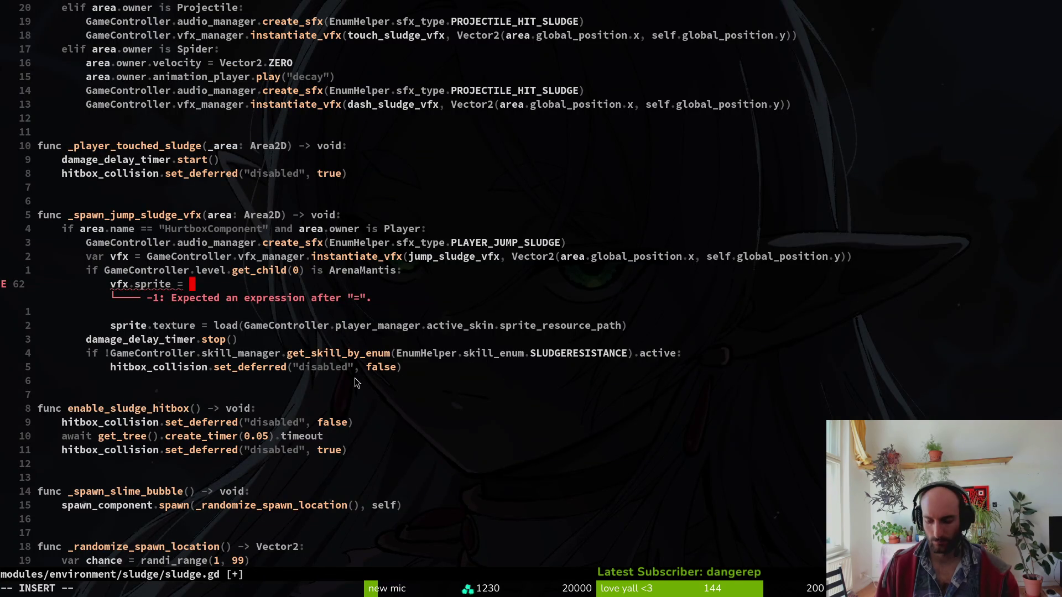
# Step: Paste the copied path after 'vfx.sprite =', wrap it in double quotes, and save
pyautogui.press('Escape')
pyautogui.press('p')
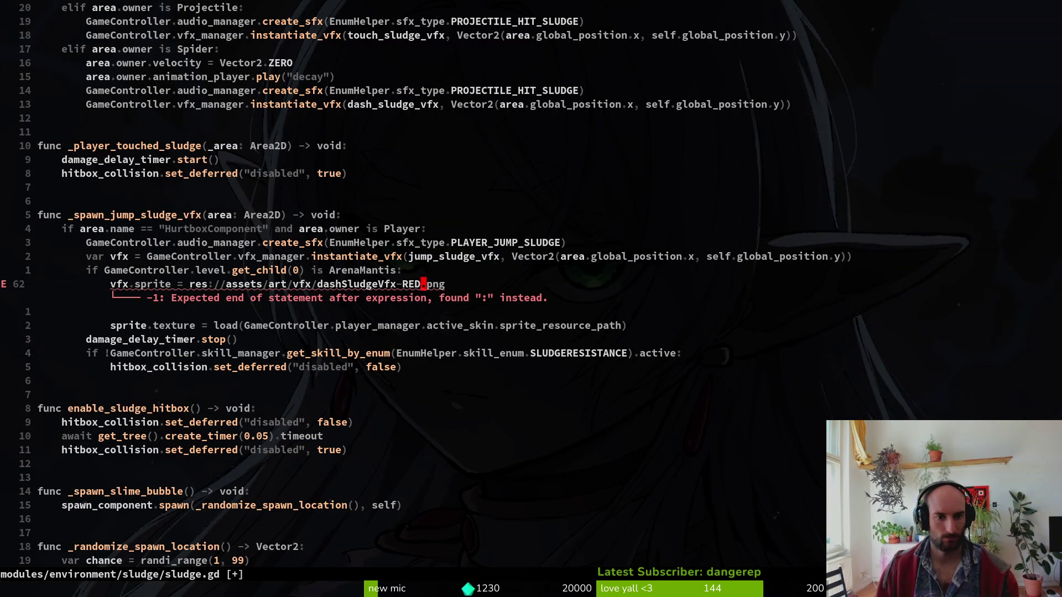
pyautogui.write('a"')
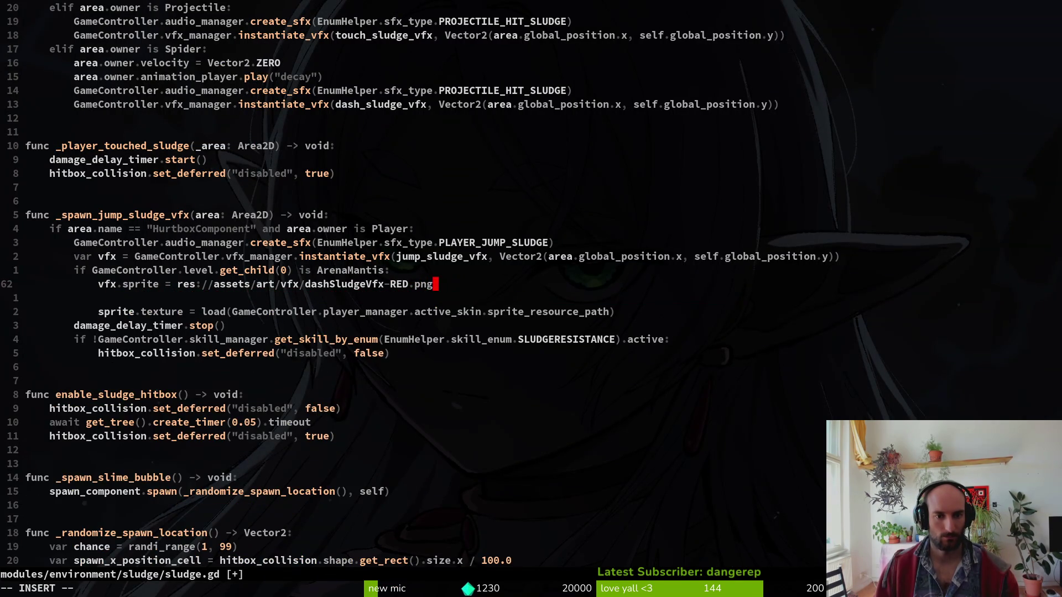
pyautogui.press('Escape')
pyautogui.press('b')
pyautogui.press('b')
pyautogui.press('b')
pyautogui.press('b')
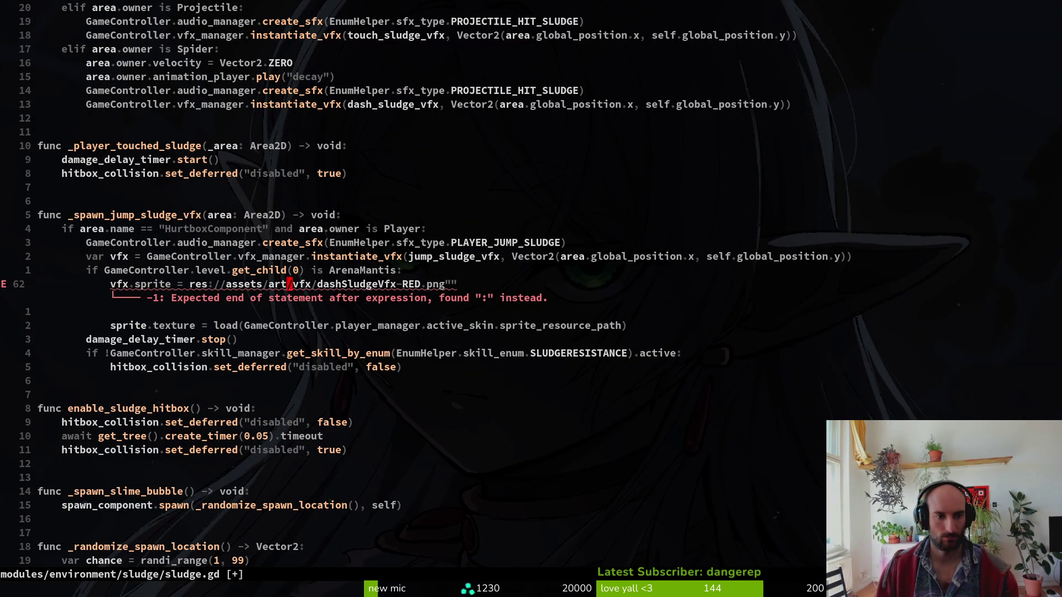
pyautogui.write('i"')
pyautogui.press('Escape')
pyautogui.press('A')
pyautogui.press('BackSpace')
pyautogui.press('Escape')
pyautogui.write(':w')
pyautogui.press('Return')
# Step: Delete the broken sprite.texture line with dk and save sludge.gd
pyautogui.press('j')
pyautogui.press('j')
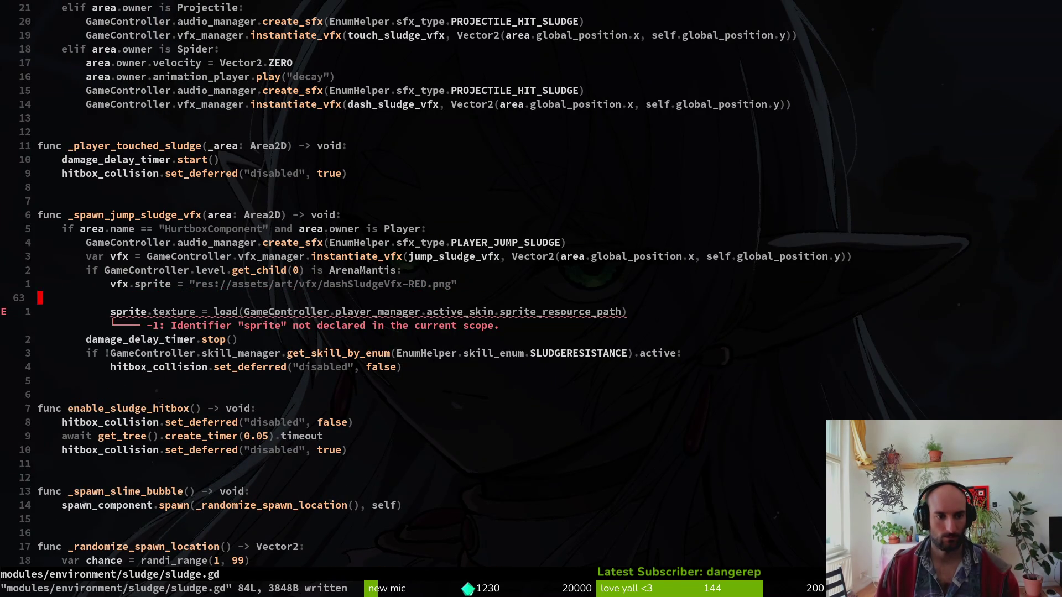
pyautogui.write('dk:w')
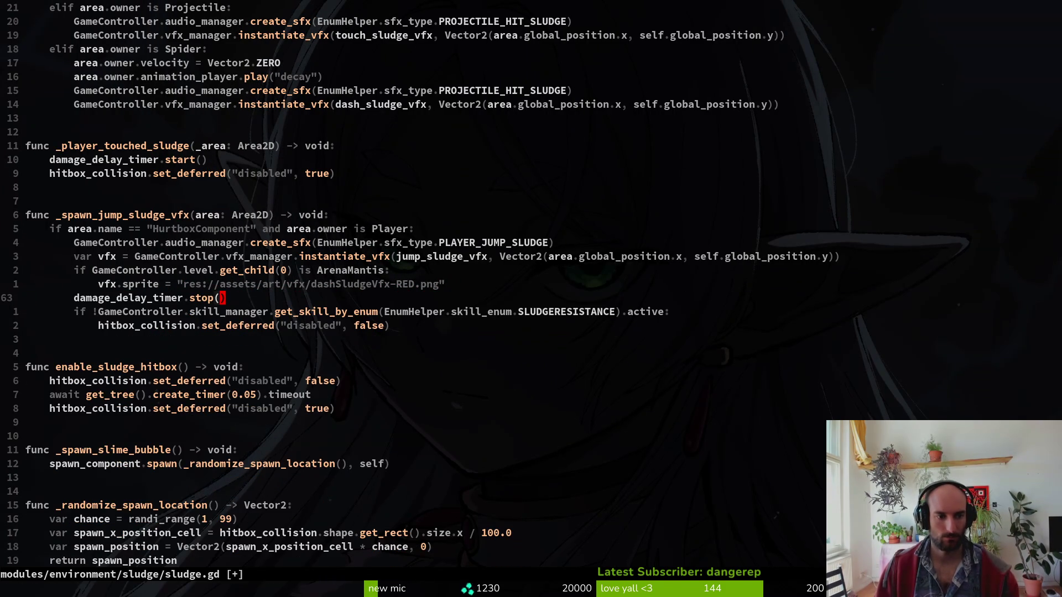
pyautogui.press('Return')
pyautogui.press('k')
pyautogui.press('k')
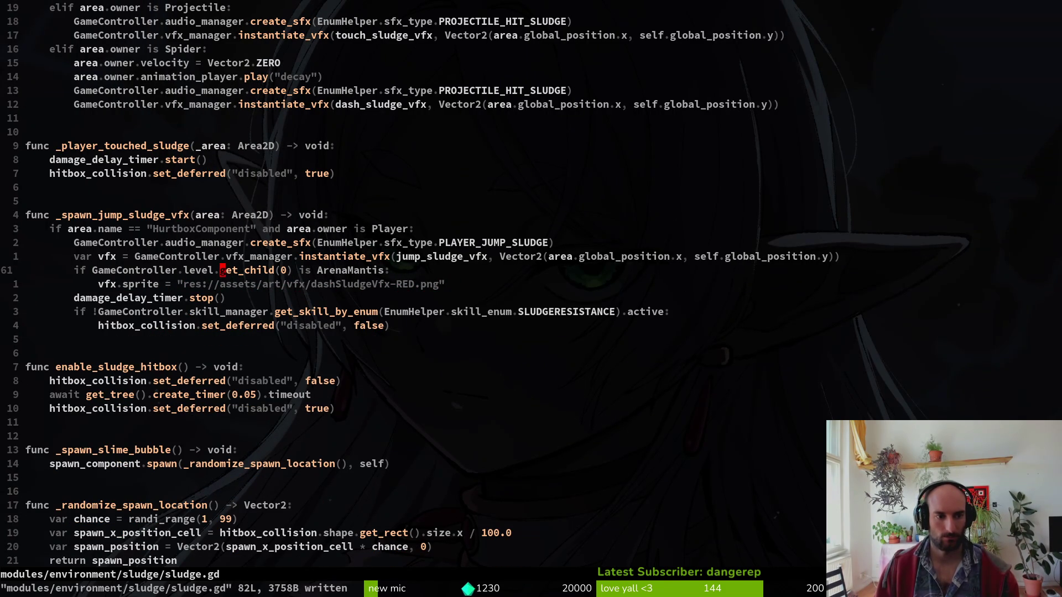
pyautogui.press('j')
pyautogui.press('j')
pyautogui.hotkey('shift', 'v')
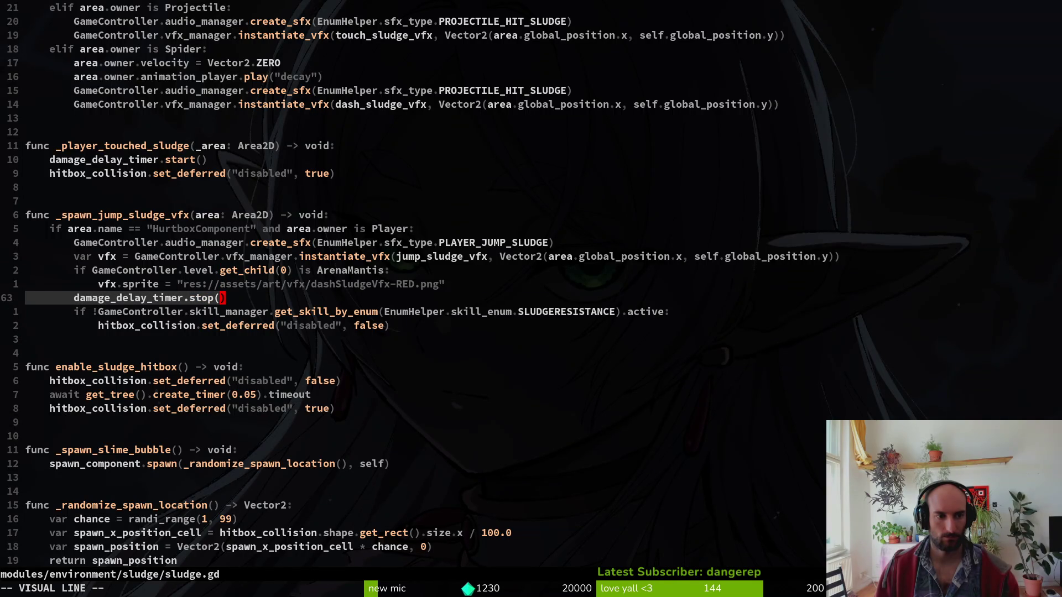
pyautogui.press('Escape')
# Step: Save sludge.gd again and run the game from Godot with F5
pyautogui.press('b')
pyautogui.press('b')
pyautogui.press('b')
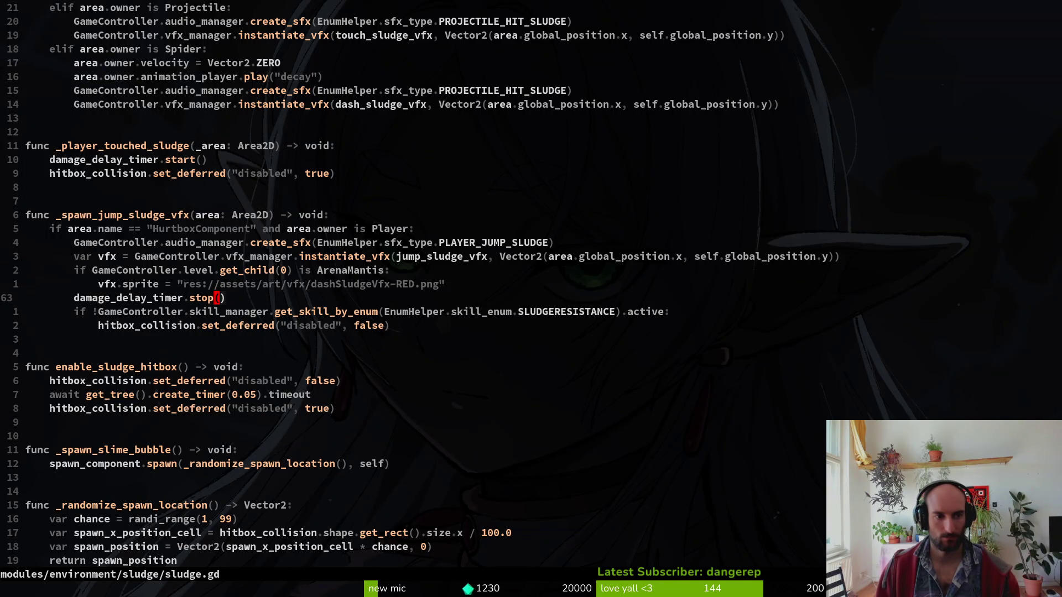
pyautogui.press('v')
pyautogui.press('e')
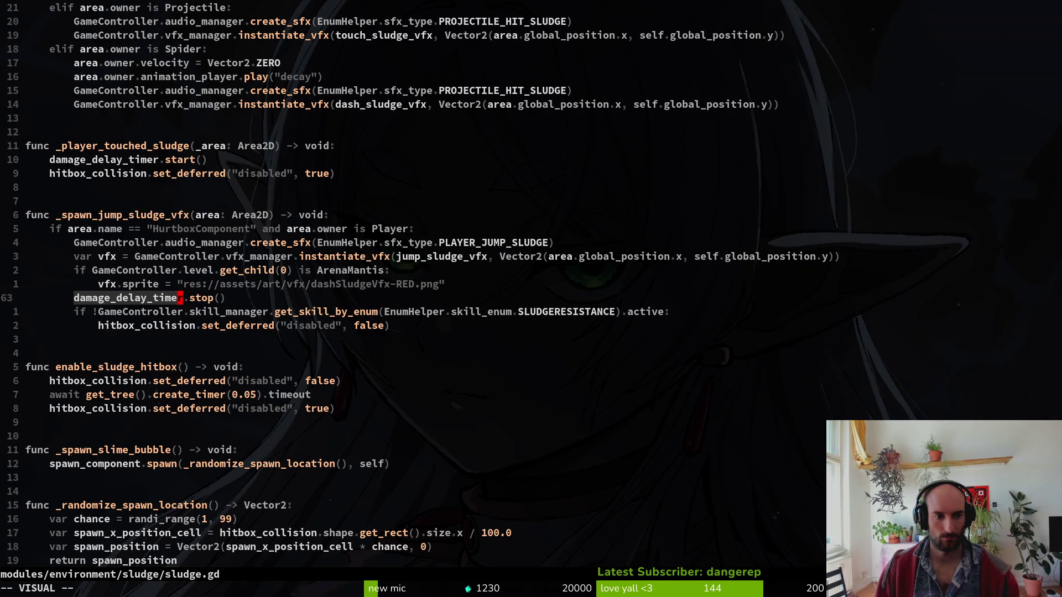
pyautogui.press('Escape')
pyautogui.write(':w')
pyautogui.press('Return')
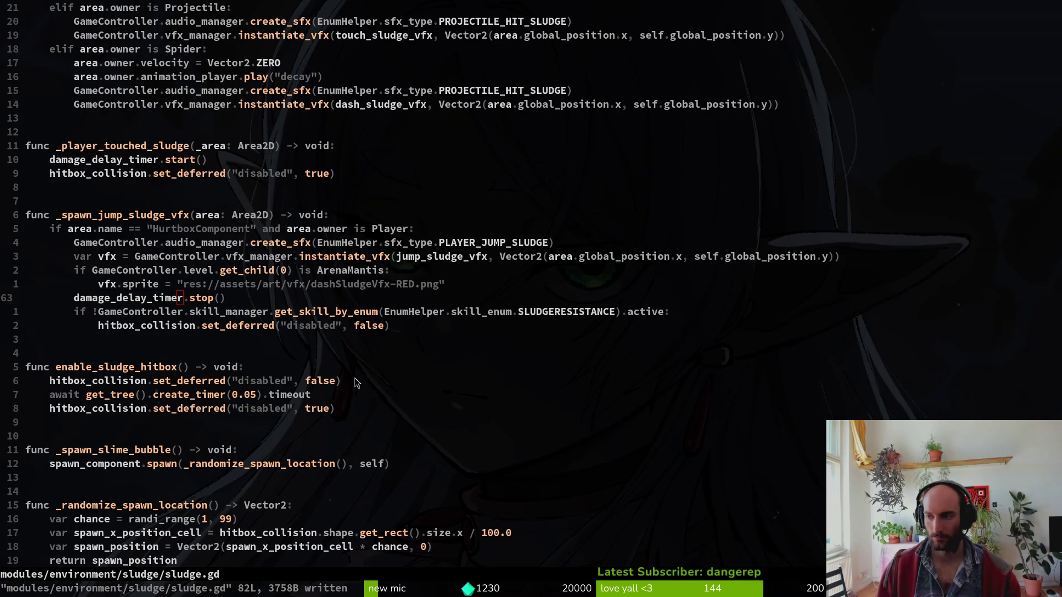
pyautogui.hotkey('alt', 'Tab')
pyautogui.press('F5')
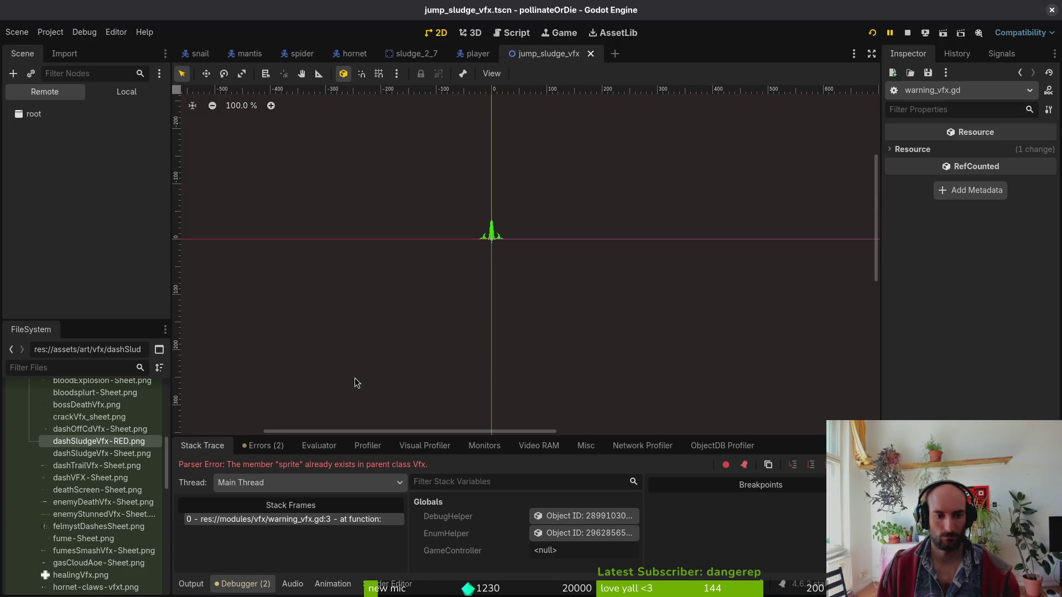
# Step: Delete the duplicate sprite variable from warning_vfx.gd, then save and quit Vim
pyautogui.hotkey('alt', 'Tab')
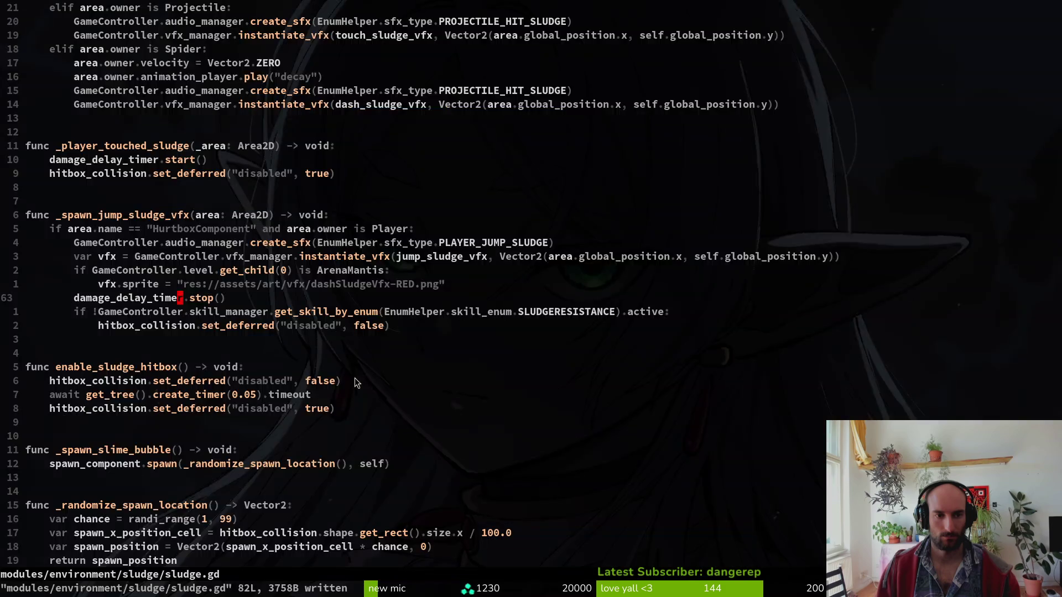
pyautogui.press('space')
pyautogui.press('f')
pyautogui.press('f')
pyautogui.write('war')
pyautogui.press('Return')
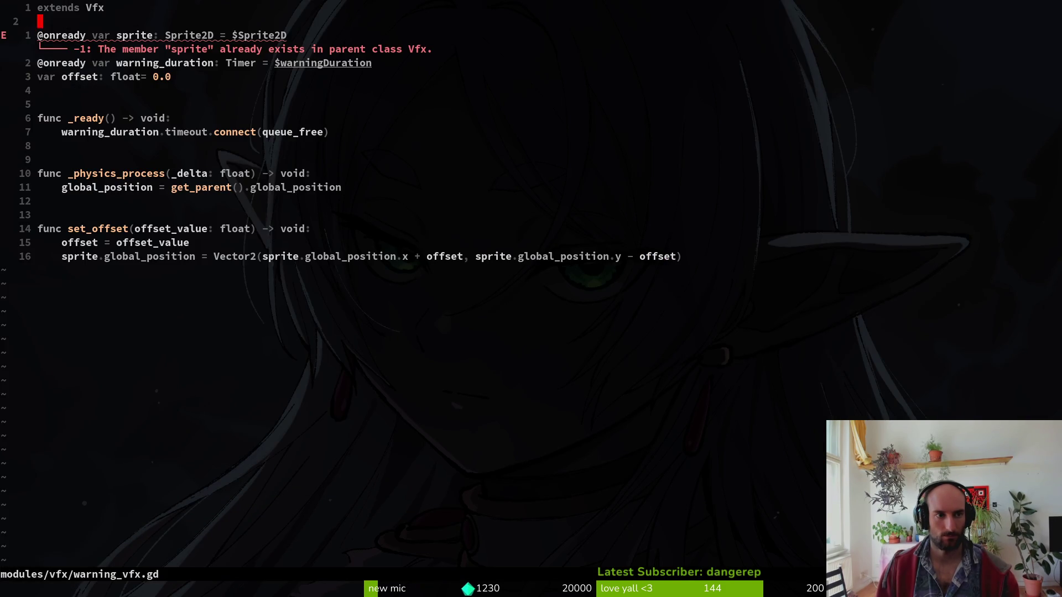
pyautogui.press('d')
pyautogui.press('d')
pyautogui.hotkey('shift', 'o')
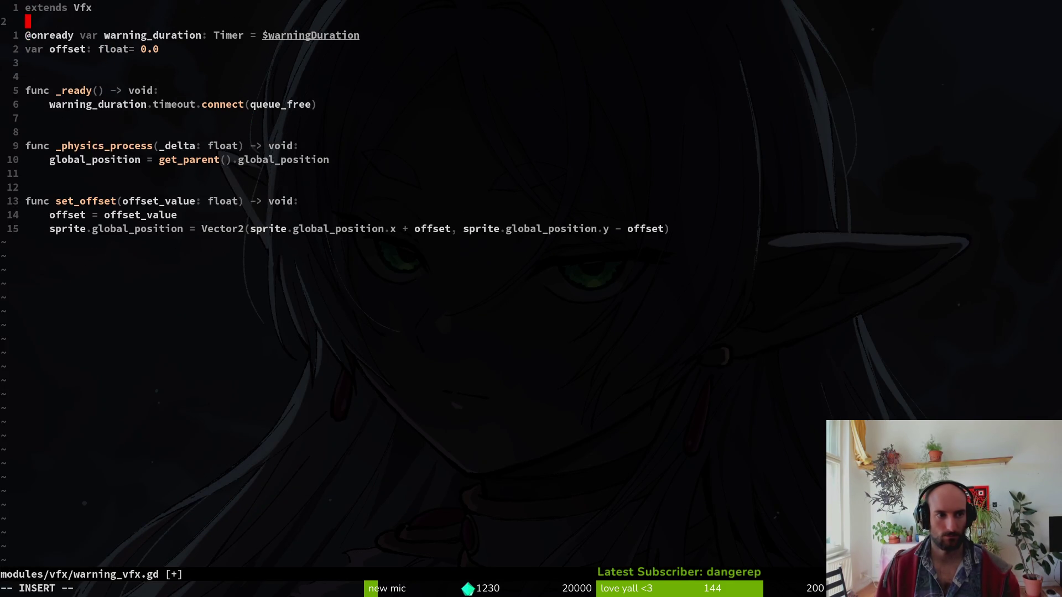
pyautogui.press('Return')
pyautogui.press('Escape')
pyautogui.write(':w')
pyautogui.press('Return')
pyautogui.write(':q')
pyautogui.press('Return')
pyautogui.hotkey('alt', 'Tab')
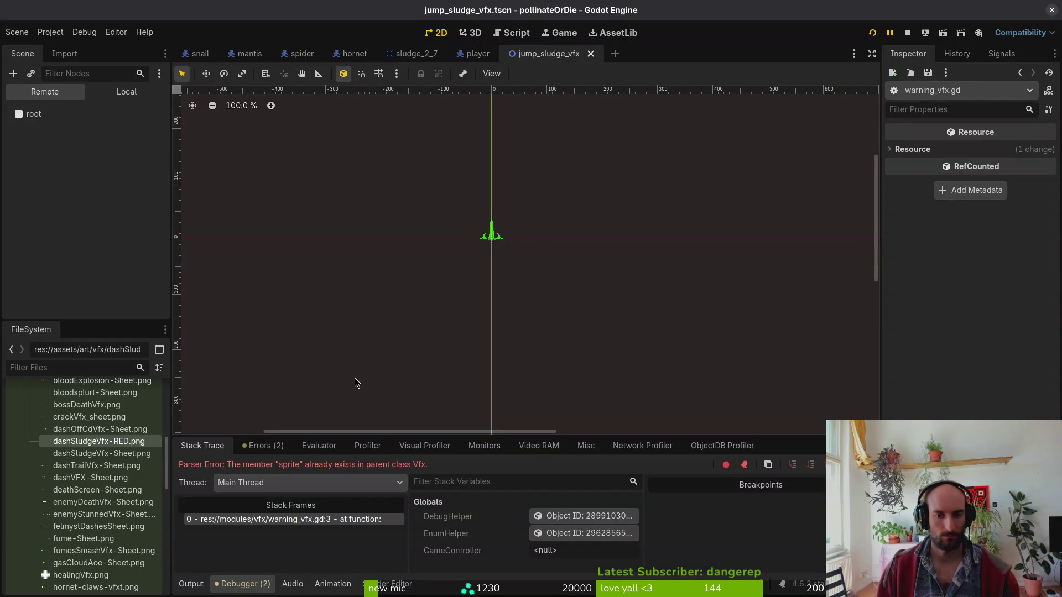
# Step: Run the game, load the mantis arena via debug level select, then switch to the terminal
pyautogui.press('F5')
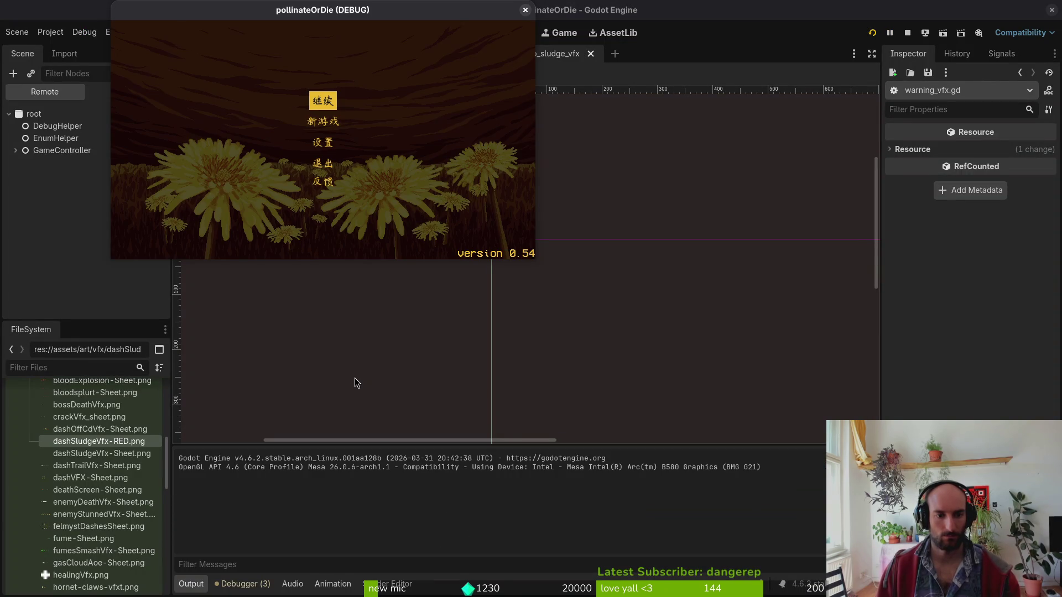
pyautogui.press('Return')
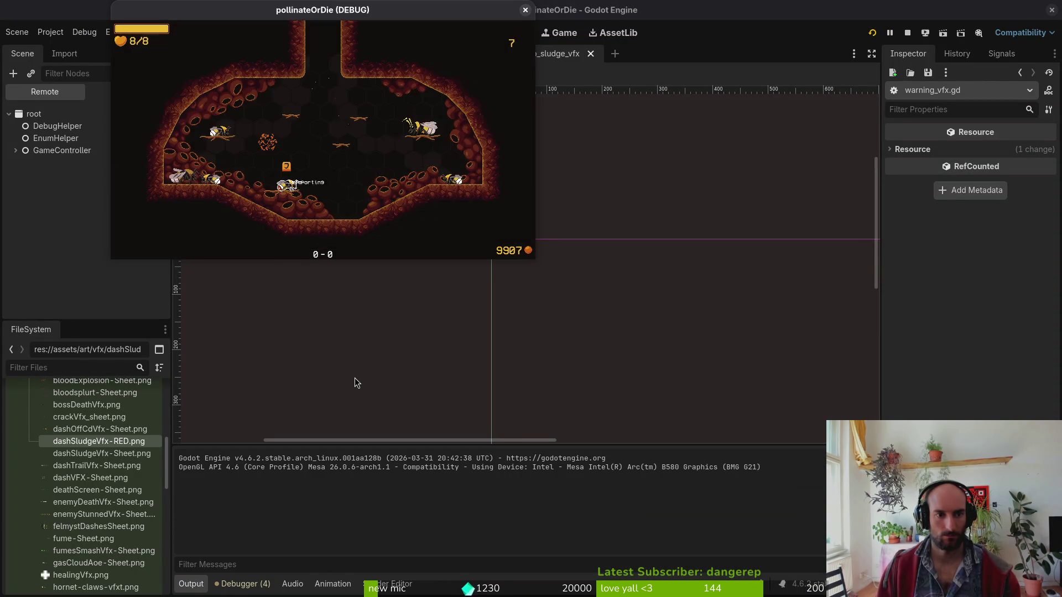
pyautogui.press('Escape')
pyautogui.press('Return')
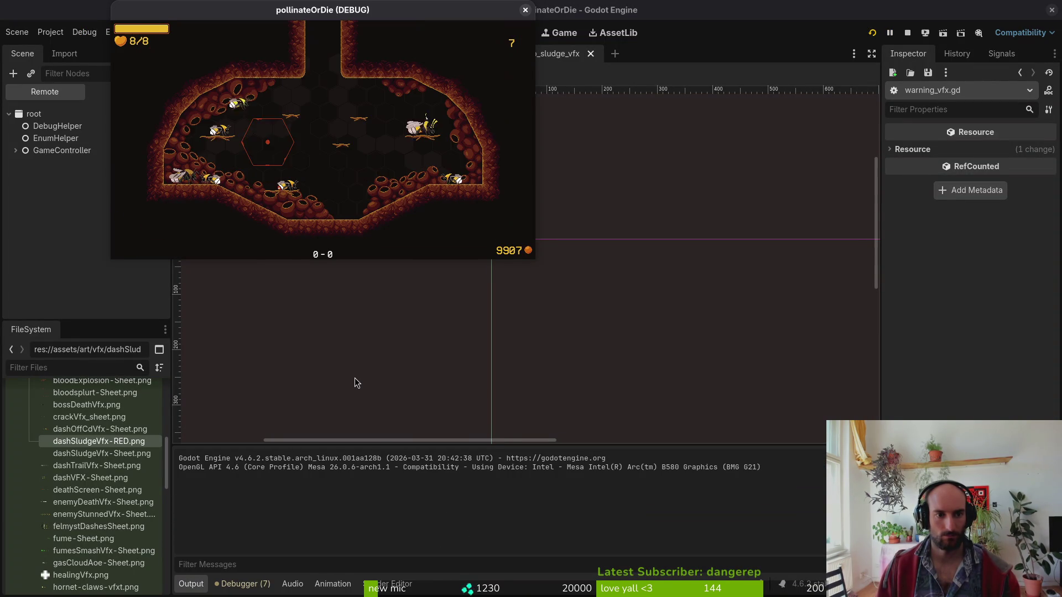
pyautogui.press('Escape')
pyautogui.press('Down')
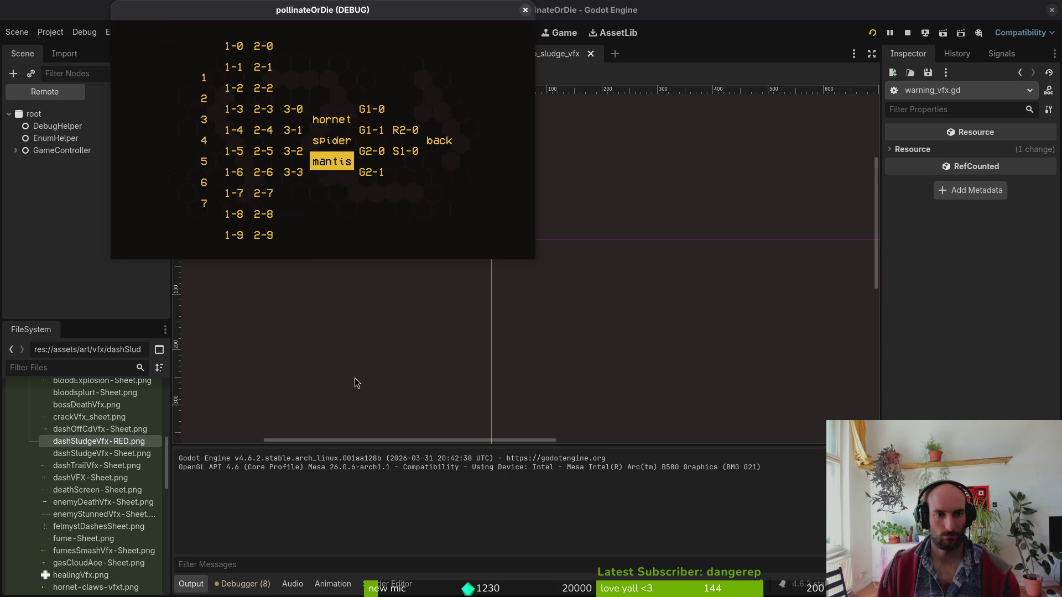
pyautogui.press('Return')
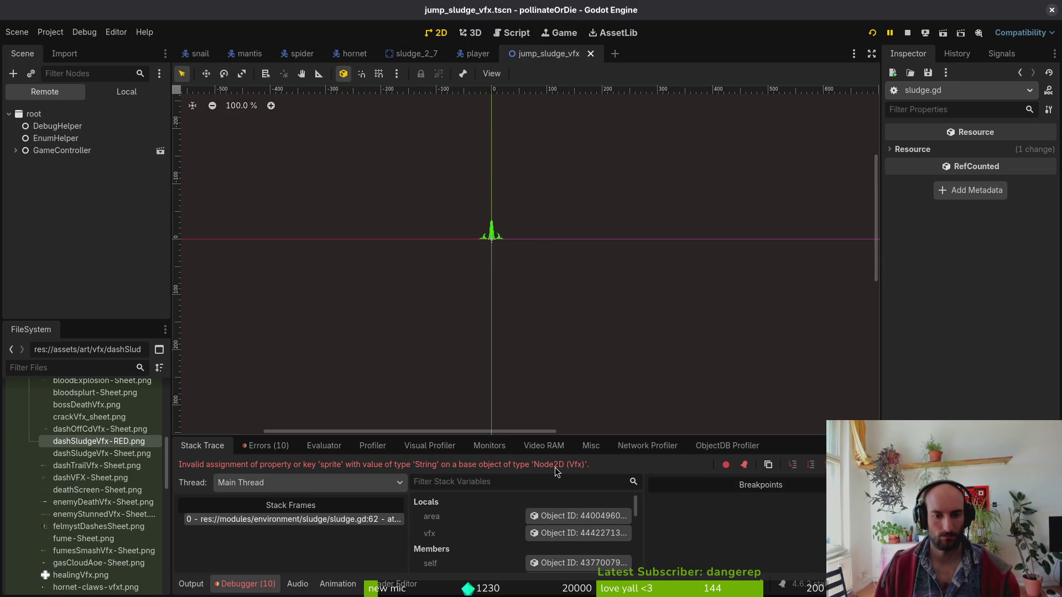
pyautogui.press('super+2')
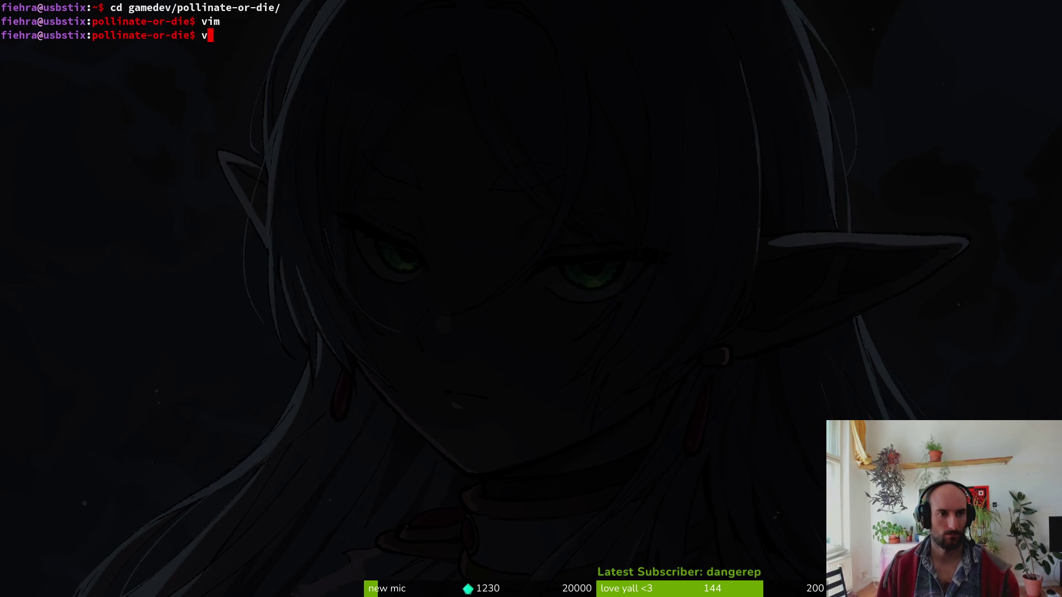
# Step: Launch Vim on the project, open sludge.gd, and go to line 62
pyautogui.write('vim .')
pyautogui.press('Return')
pyautogui.press('space')
pyautogui.press('f')
pyautogui.press('f')
pyautogui.write('slusl')
pyautogui.press('Return')
pyautogui.press('G')
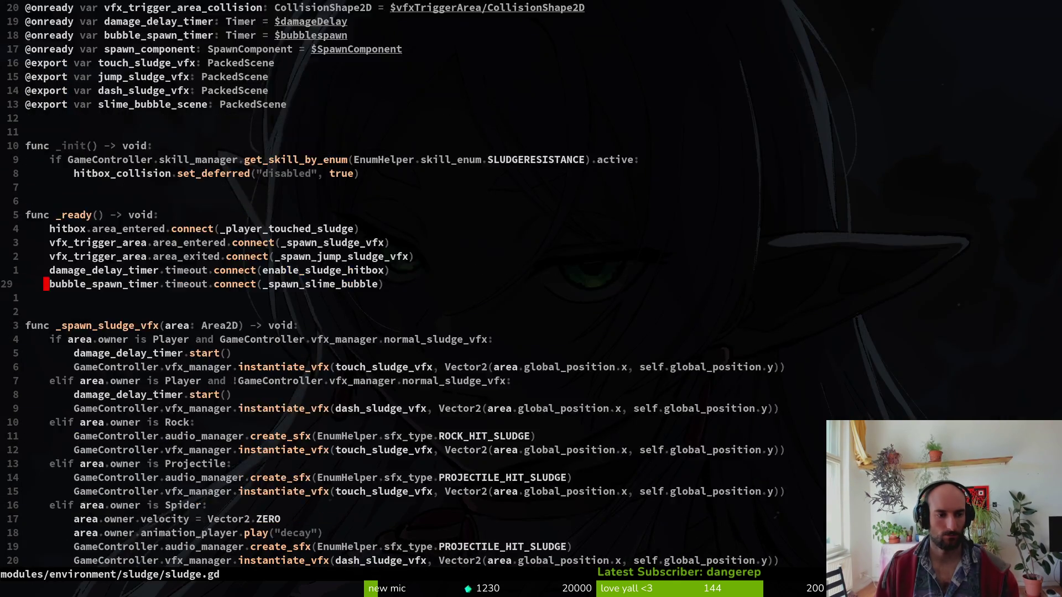
pyautogui.hotkey('ctrl', 'u')
pyautogui.press('j')
pyautogui.press('k')
# Step: Insert '.texture' after vfx.sprite on line 62 and save
pyautogui.press('A')
pyautogui.press('Escape')
pyautogui.press('0')
pyautogui.press('w')
pyautogui.press('w')
pyautogui.press('w')
pyautogui.press('w')
pyautogui.press('i')
pyautogui.press('BackSpace')
pyautogui.write('.textu')
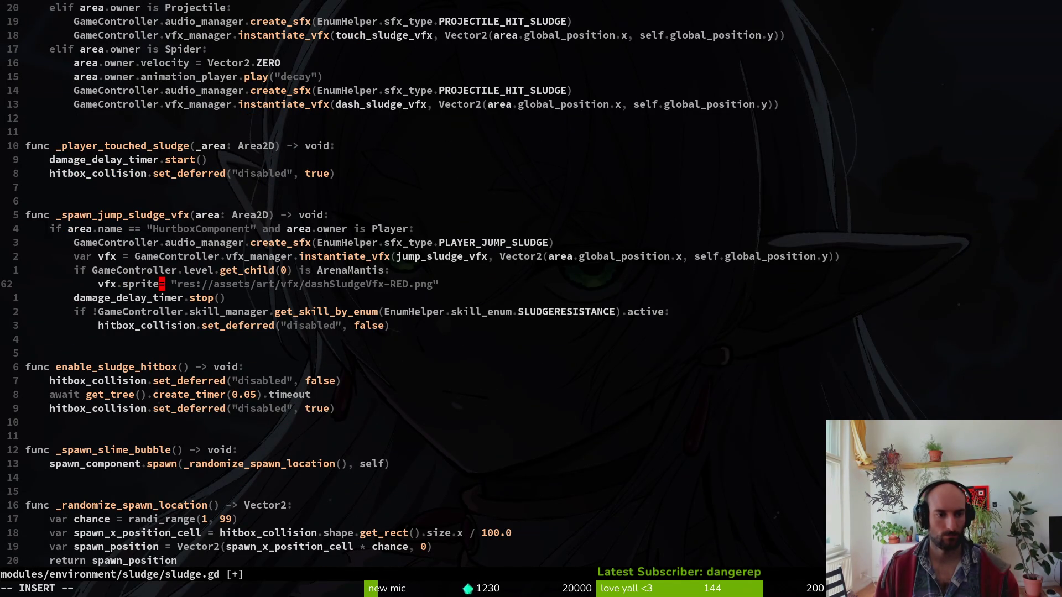
pyautogui.write('re')
pyautogui.press('Escape')
pyautogui.write(':w')
pyautogui.press('Return')
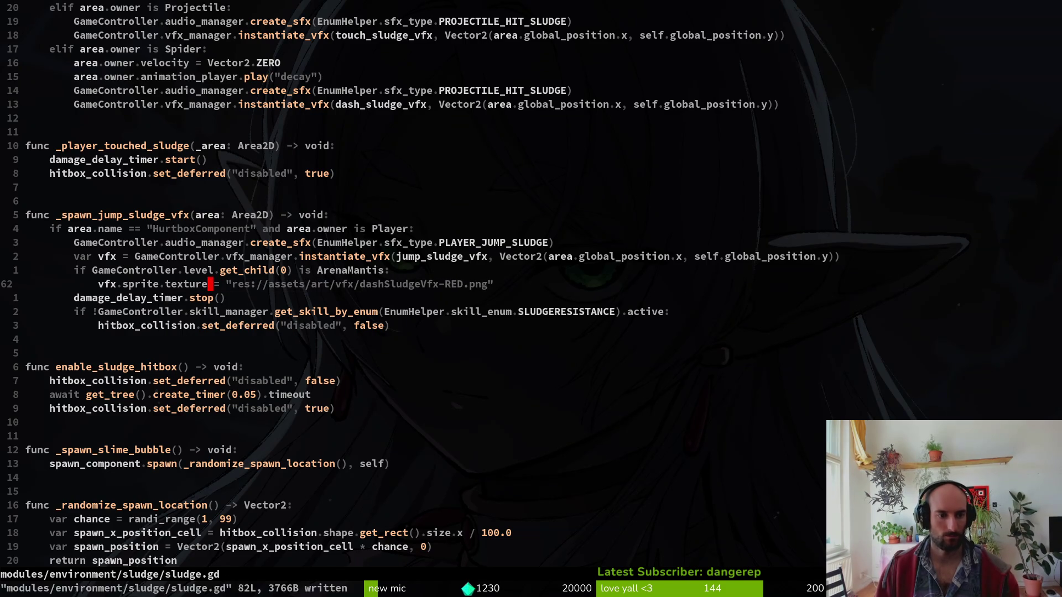
# Step: Run the game, load the spider boss and ambush arenas from debug level select, then return to Vim
pyautogui.hotkey('alt', 'Tab')
pyautogui.press('F5')
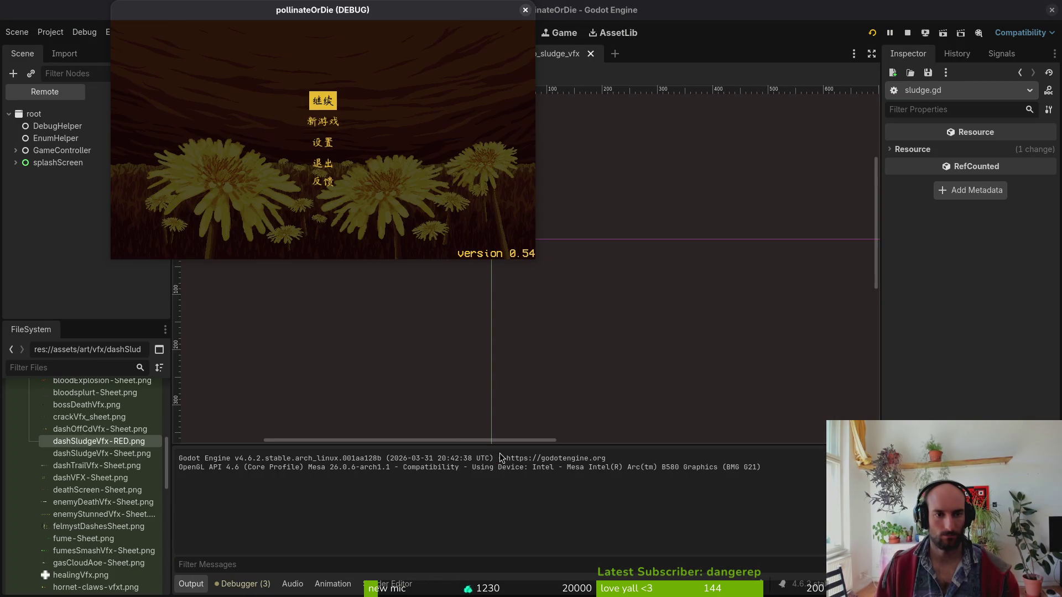
pyautogui.press('Escape')
pyautogui.press('Return')
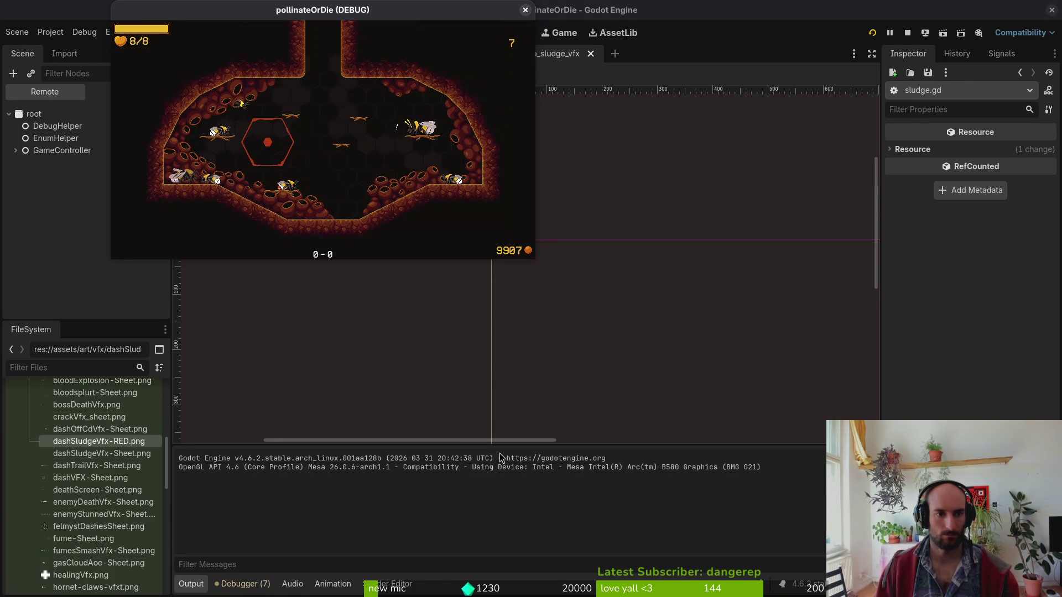
pyautogui.press('Escape')
pyautogui.press('Down')
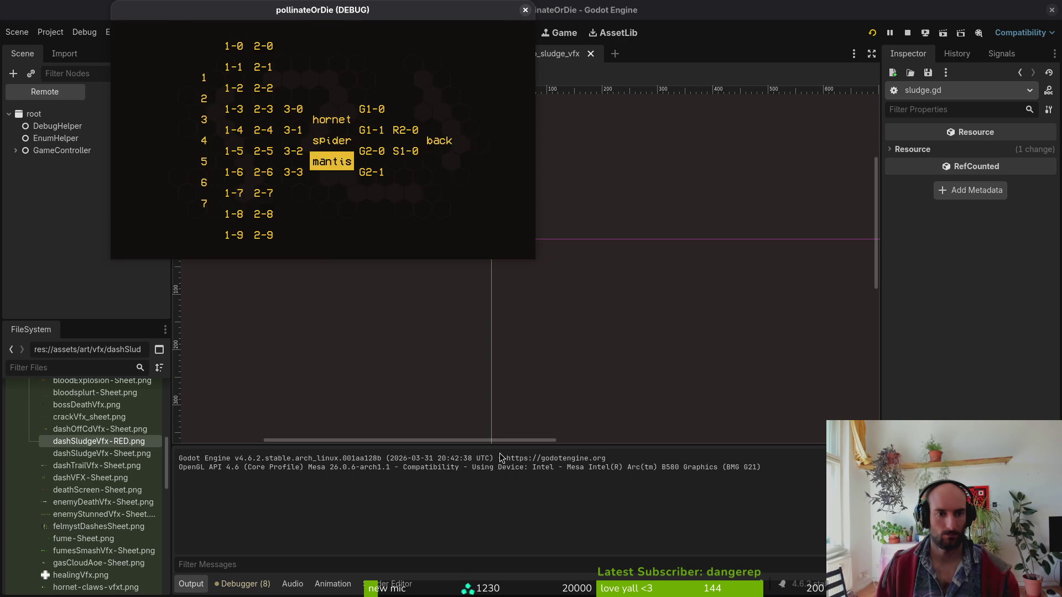
pyautogui.press('Return')
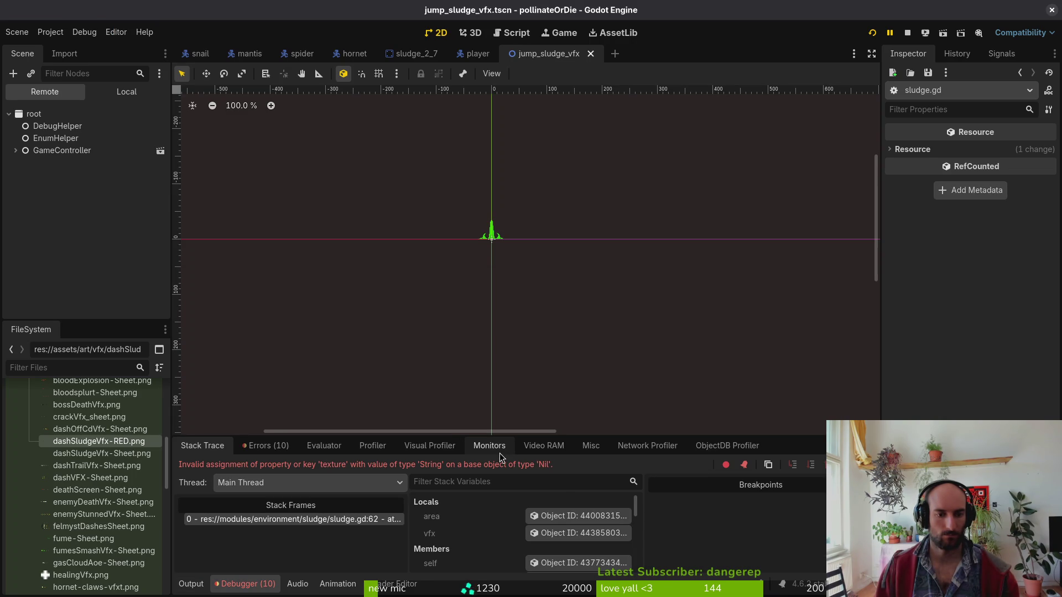
pyautogui.hotkey('alt', 'Tab')
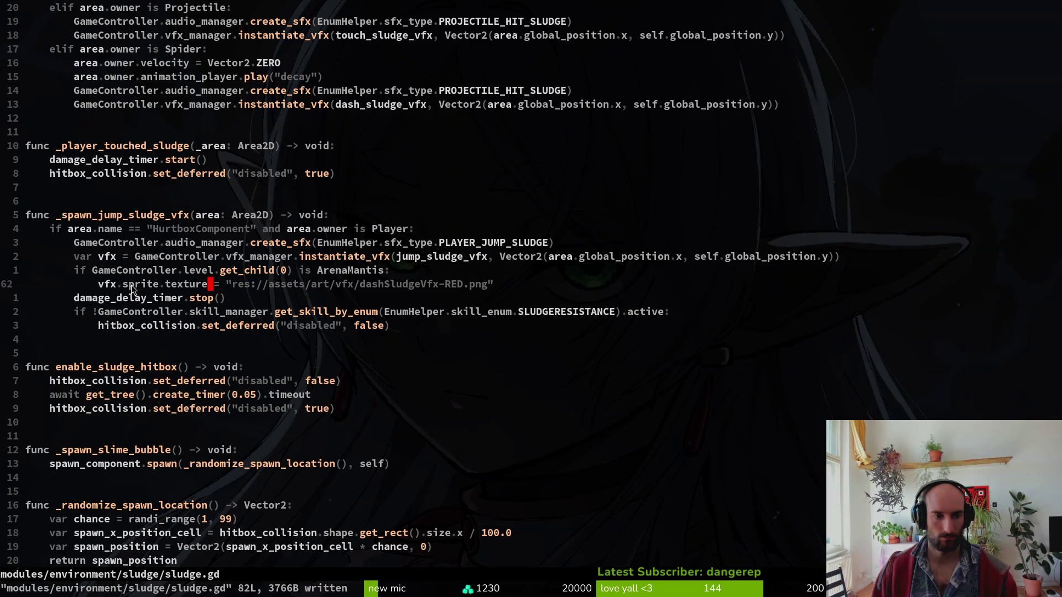
pyautogui.hotkey('alt', 'Tab')
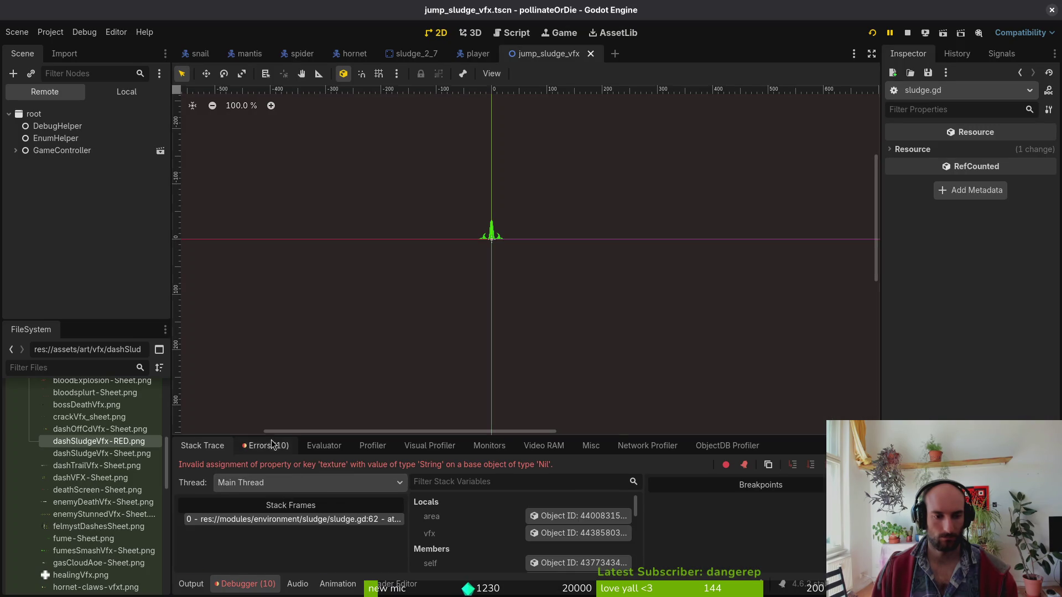
pyautogui.click(264, 445)
pyautogui.scroll(-2, 334, 554)
pyautogui.moveTo(369, 571)
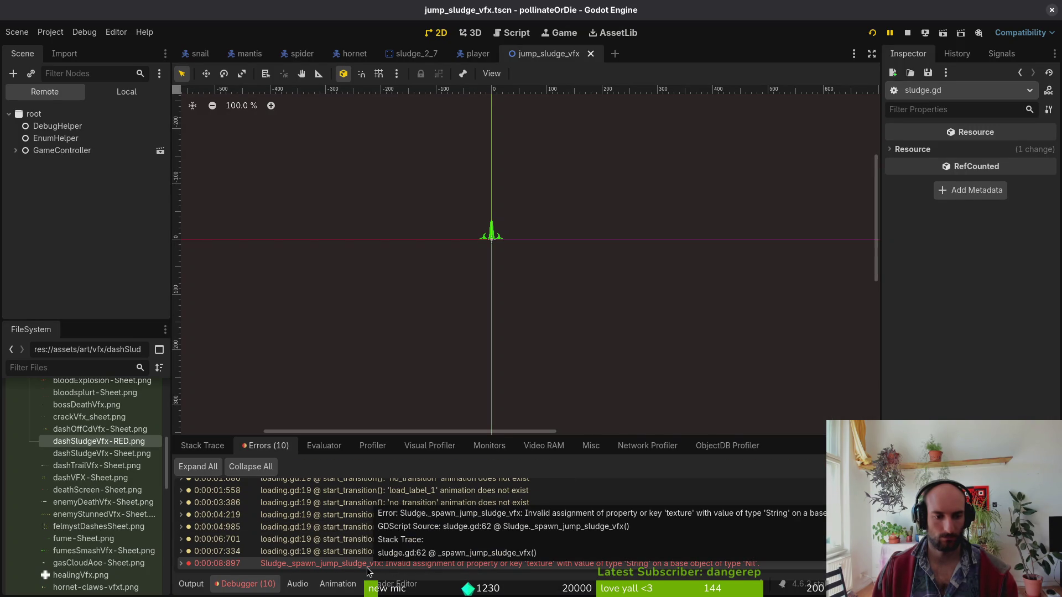
pyautogui.hotkey('alt', 'Tab')
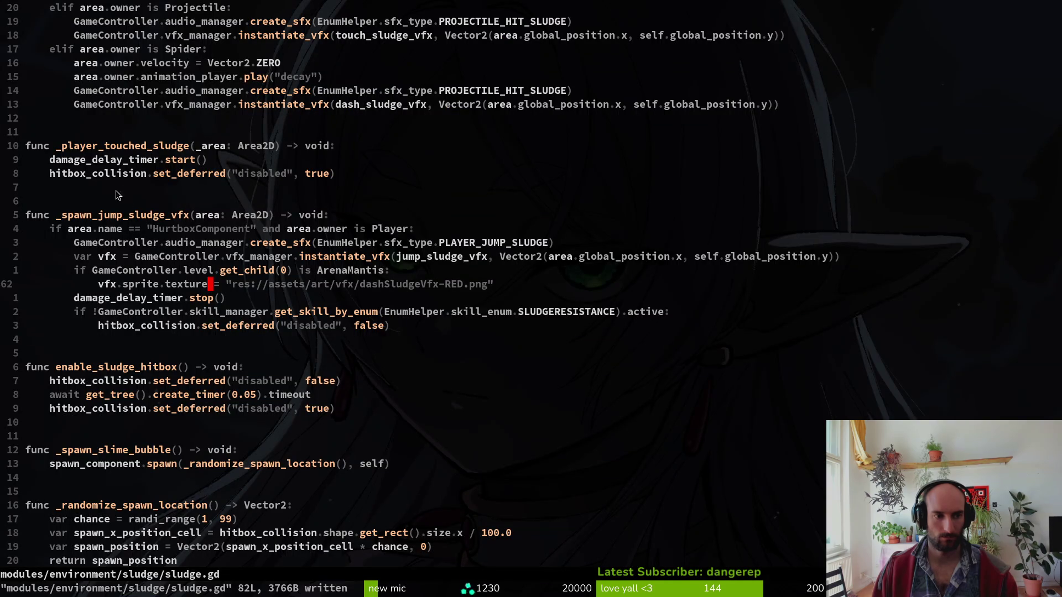
pyautogui.click(386, 286)
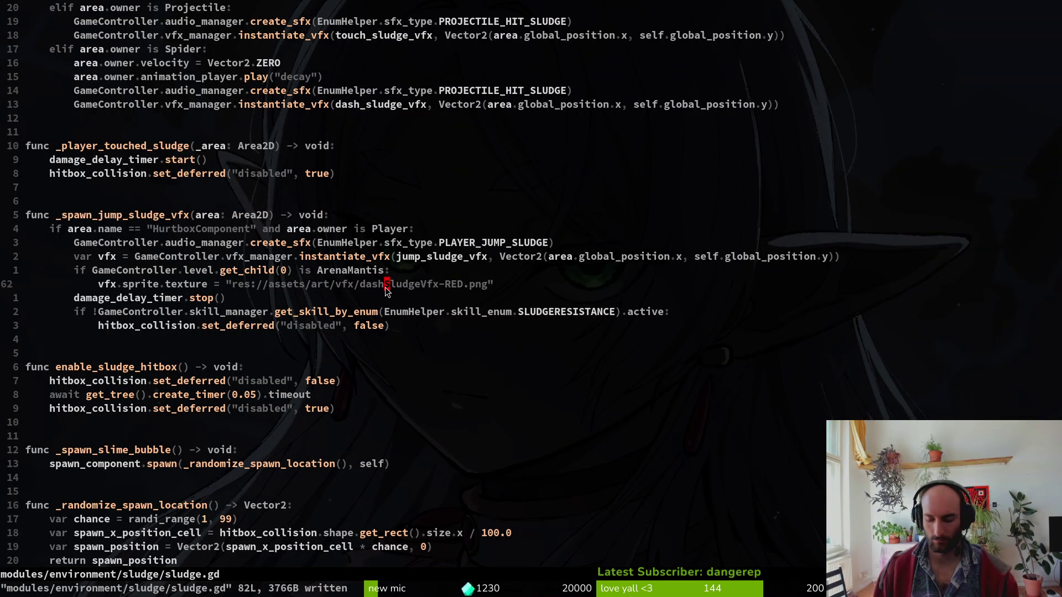
pyautogui.hotkey('alt', 'Tab')
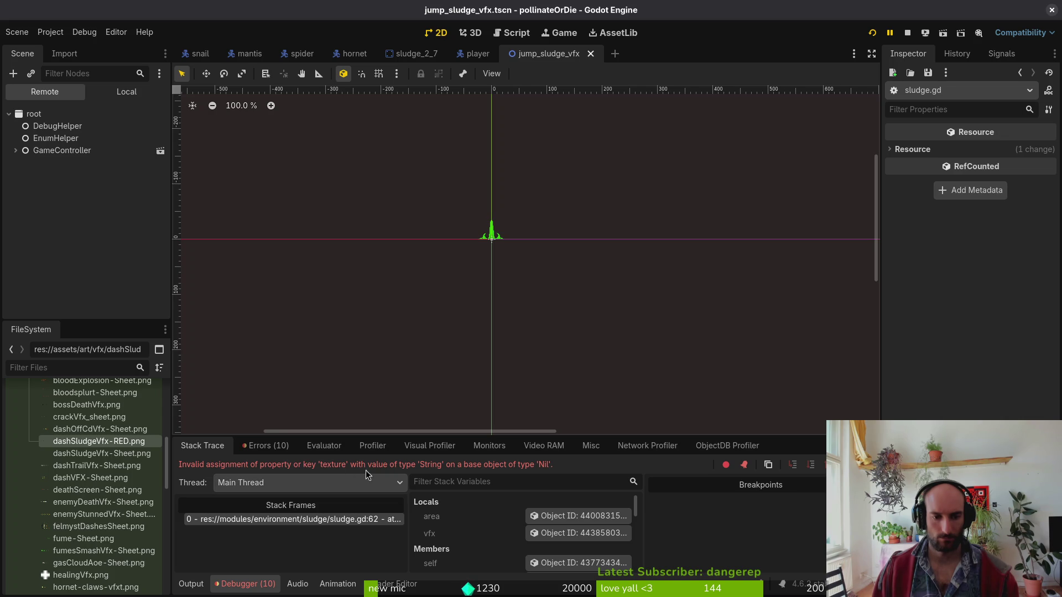
pyautogui.hotkey('alt', 'Tab')
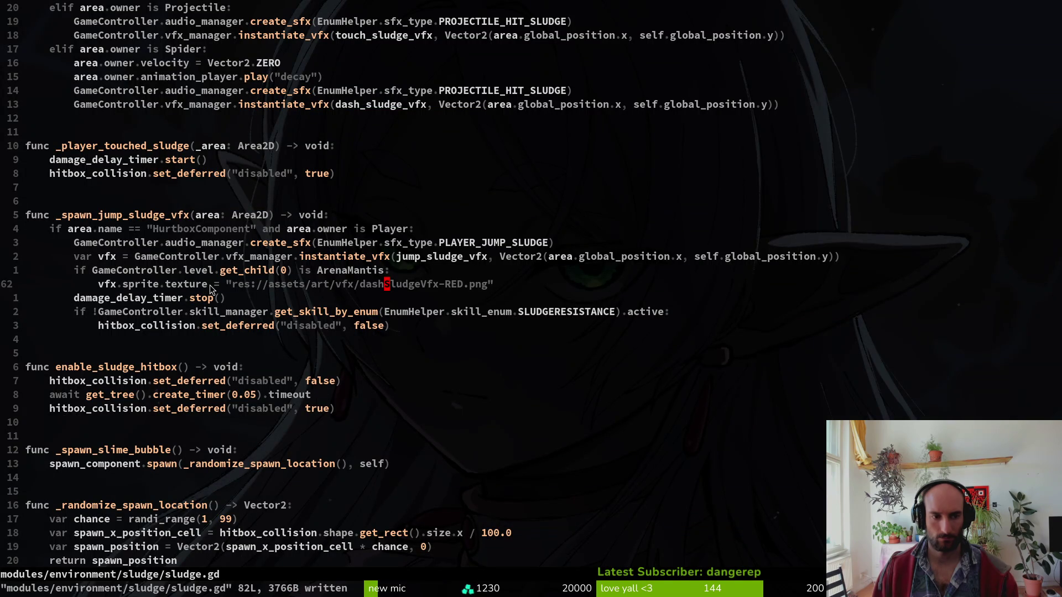
# Step: Grep the project for active_skin and open player.gd where the skin texture loads
pyautogui.press('space')
pyautogui.press('f')
pyautogui.press('f')
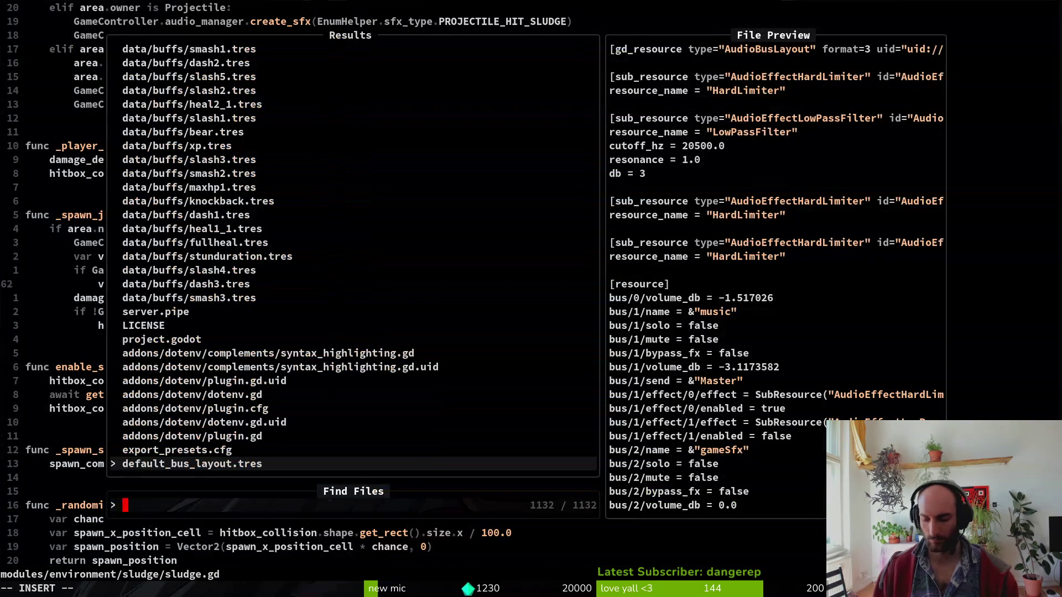
pyautogui.press('Escape')
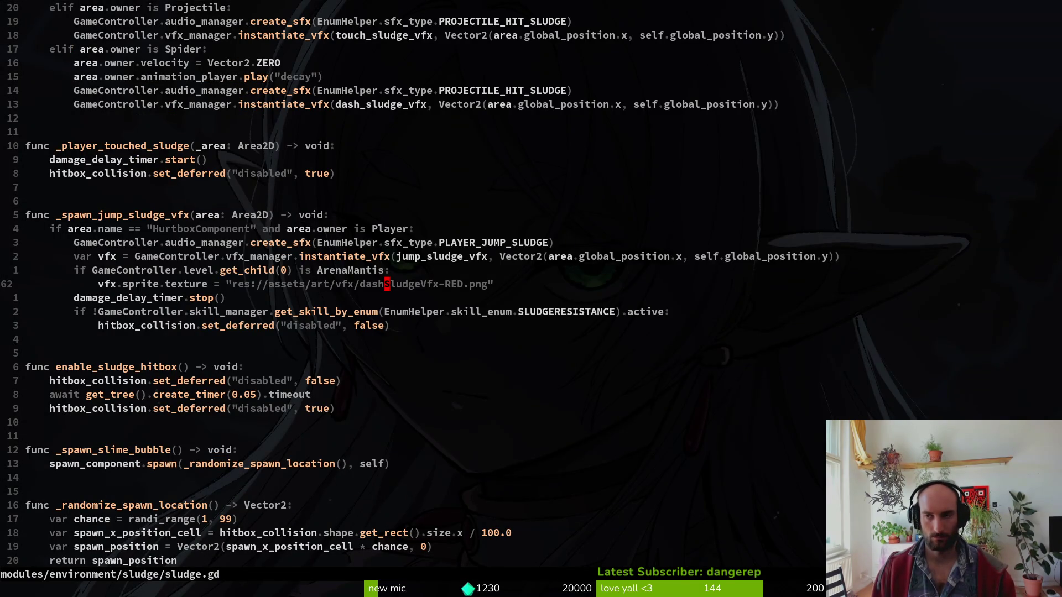
pyautogui.press('super+v')
pyautogui.press('Down')
pyautogui.press('Down')
pyautogui.press('Down')
pyautogui.press('Return')
pyautogui.press('space')
pyautogui.press('p')
pyautogui.press('s')
pyautogui.write('active_skin')
pyautogui.press('Return')
pyautogui.press('Up')
pyautogui.press('Up')
pyautogui.press('Up')
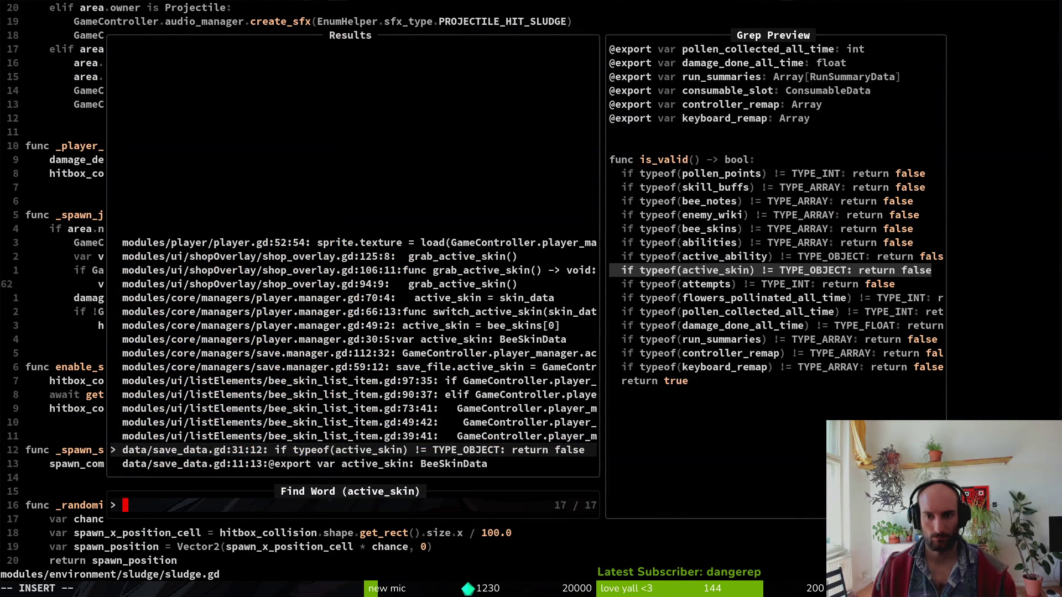
pyautogui.press('Up')
pyautogui.press('Up')
pyautogui.press('Up')
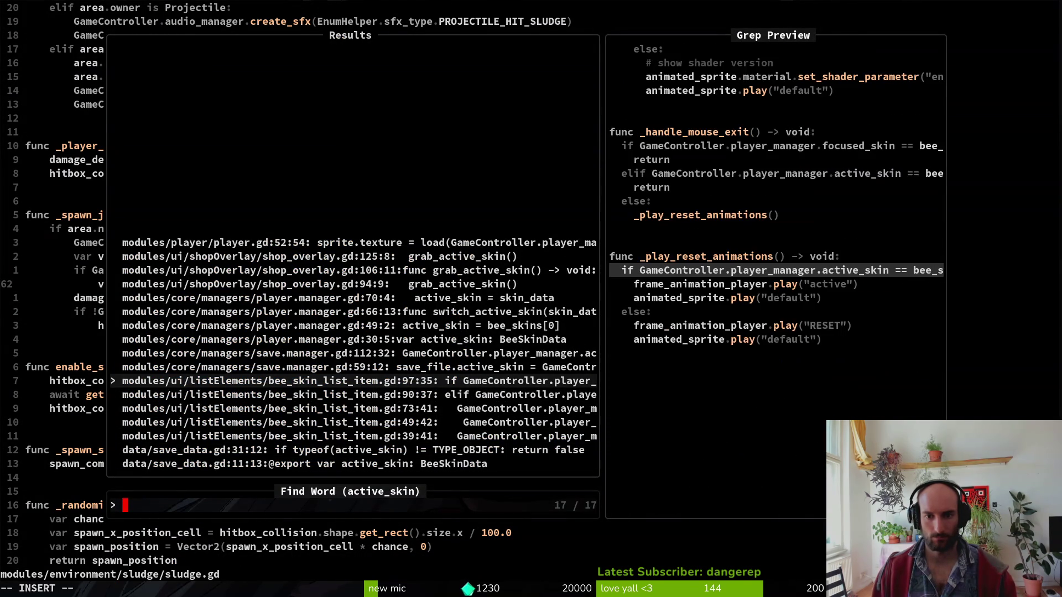
pyautogui.press('Up')
pyautogui.press('Up')
pyautogui.press('Up')
pyautogui.press('Up')
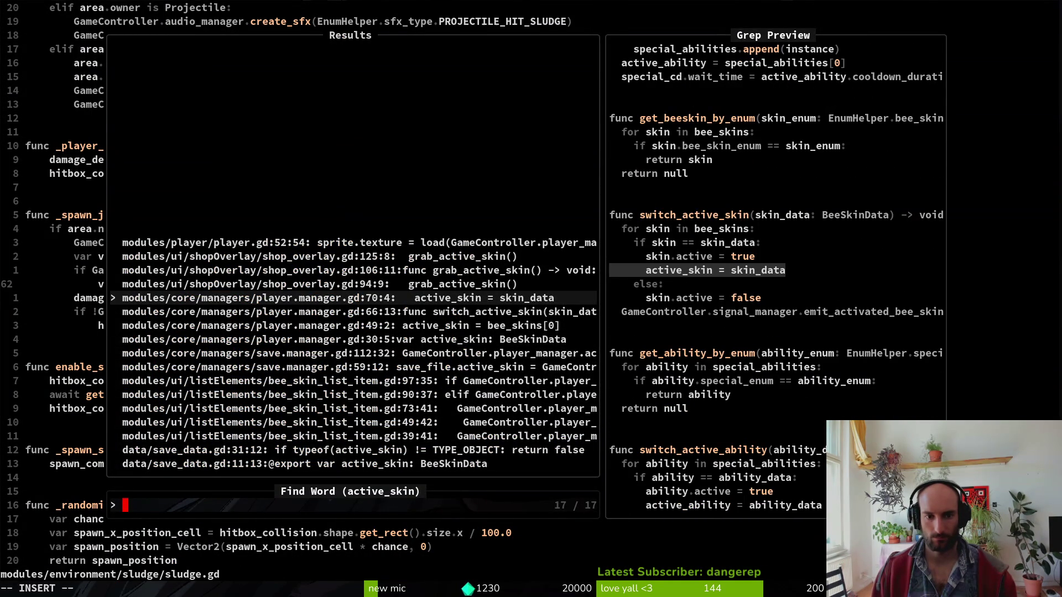
pyautogui.press('Up')
pyautogui.press('Up')
pyautogui.press('Up')
pyautogui.press('Up')
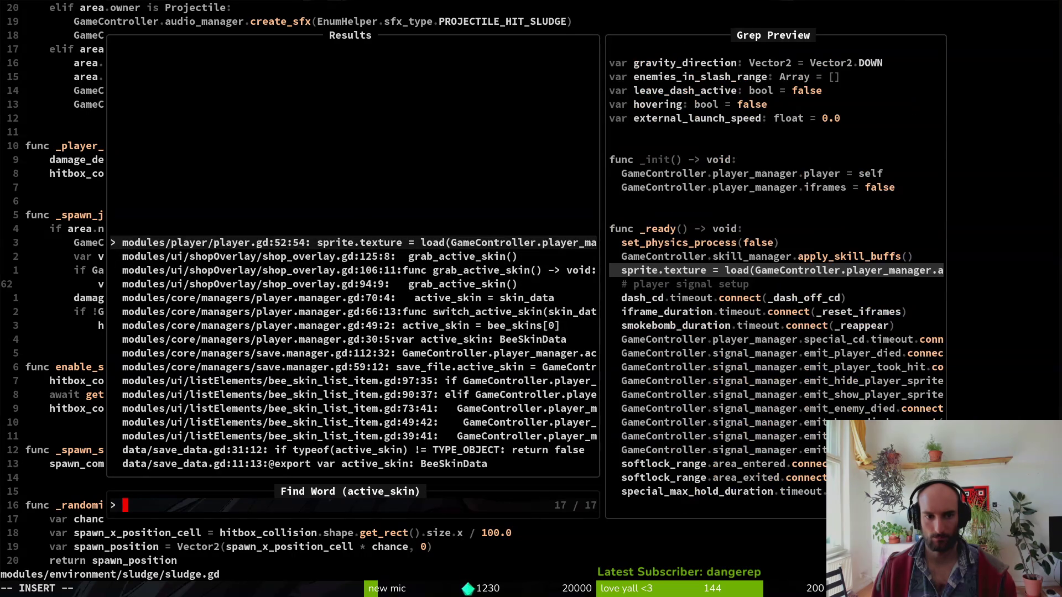
pyautogui.press('Return')
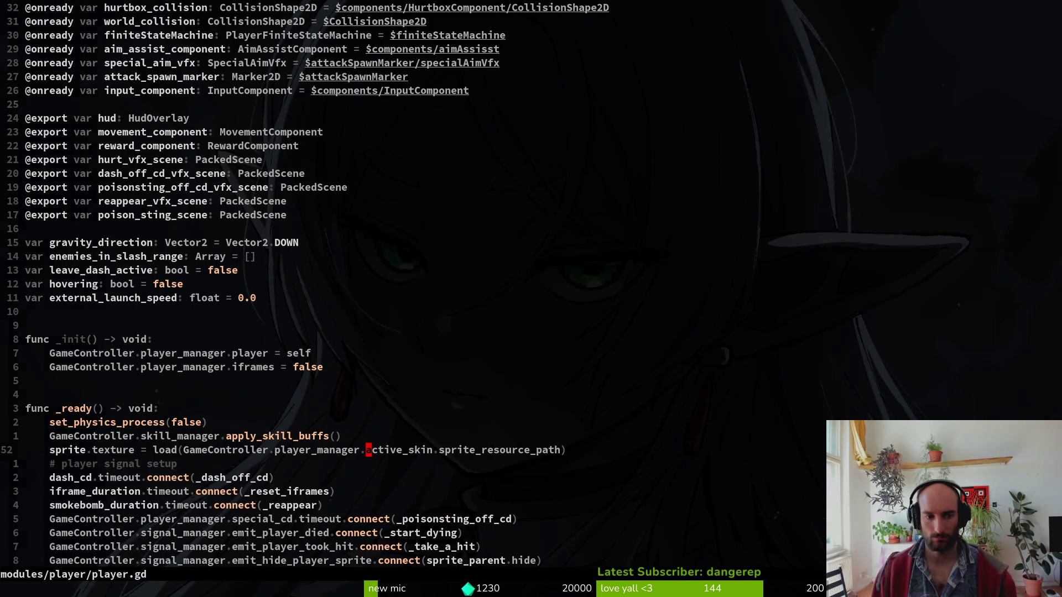
# Step: Open player.manager.gd in a vertical split and compare its skin variables with player.gd
pyautogui.press('space')
pyautogui.press('f')
pyautogui.press('f')
pyautogui.write('playerma')
pyautogui.hotkey('ctrl', 'v')
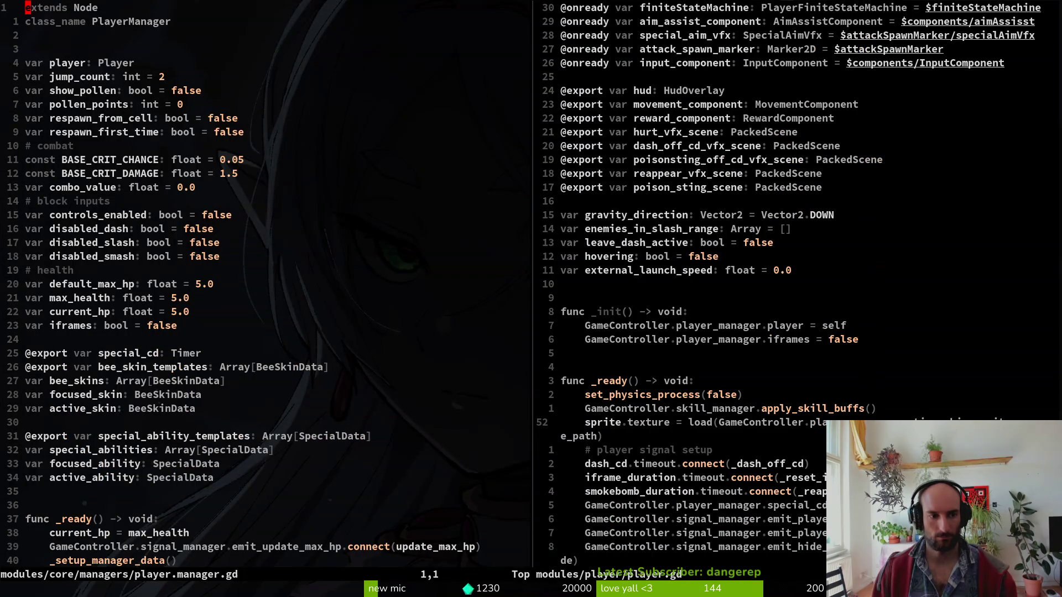
pyautogui.hotkey('ctrl', 'd')
pyautogui.hotkey('ctrl', 'd')
pyautogui.hotkey('ctrl', 'd')
pyautogui.press('g')
pyautogui.press('g')
pyautogui.hotkey('ctrl', 'w')
pyautogui.press('l')
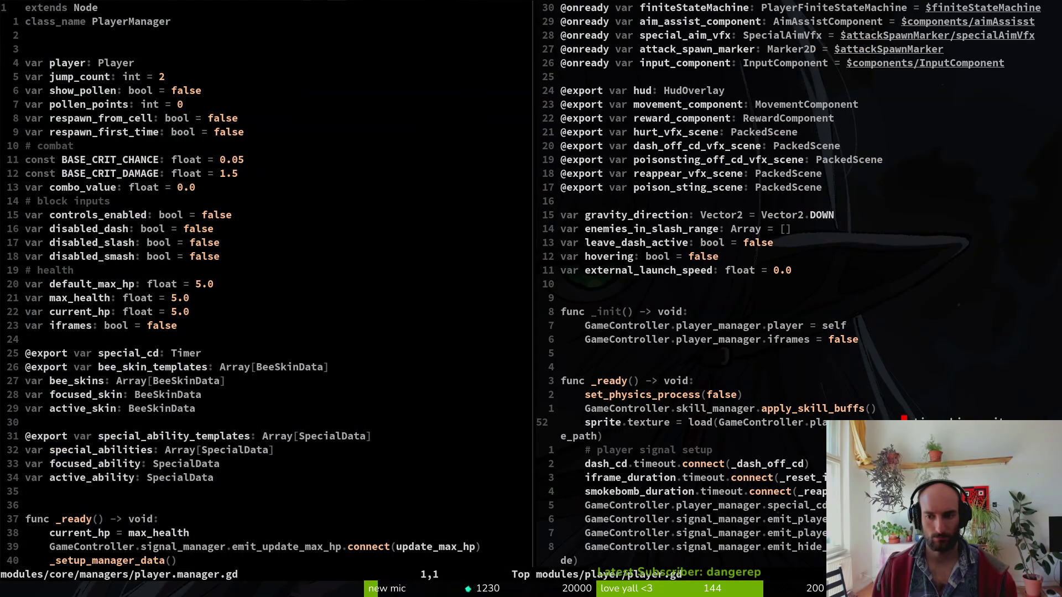
pyautogui.hotkey('ctrl', 'w')
pyautogui.press('h')
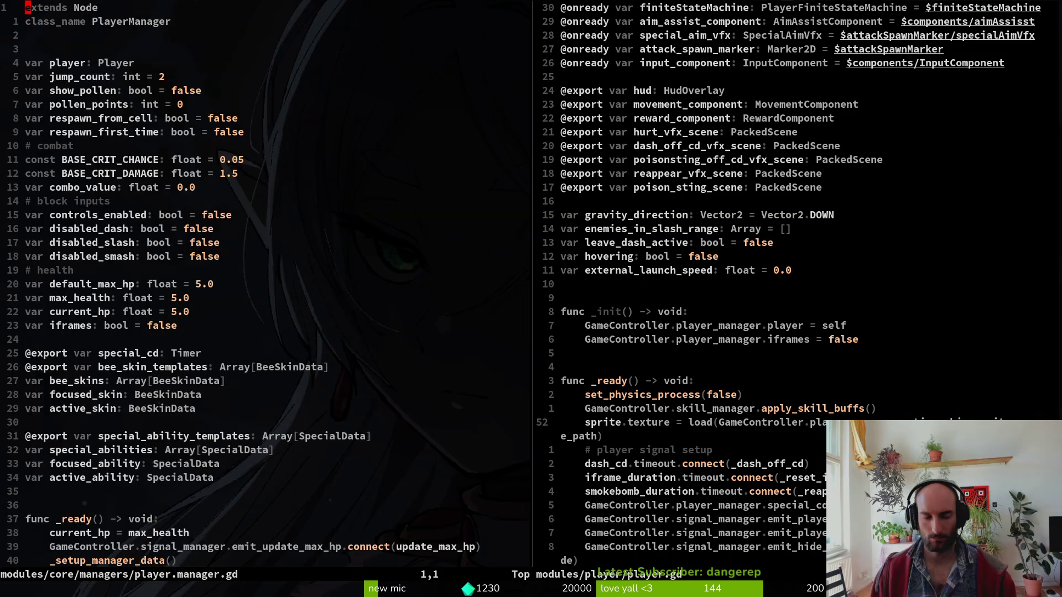
pyautogui.hotkey('ctrl', 'o')
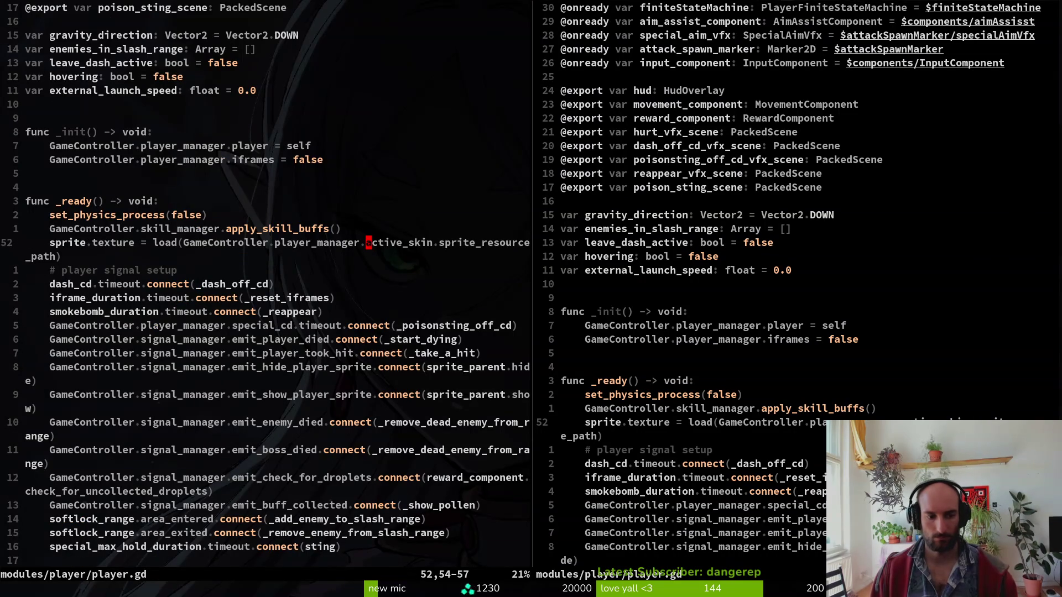
# Step: Close the split with :wq and open sludge.gd via Find Files
pyautogui.write(':wq')
pyautogui.press('Return')
pyautogui.press('space')
pyautogui.press('f')
pyautogui.press('f')
pyautogui.write('slu')
pyautogui.press('Up')
pyautogui.press('Up')
pyautogui.press('Return')
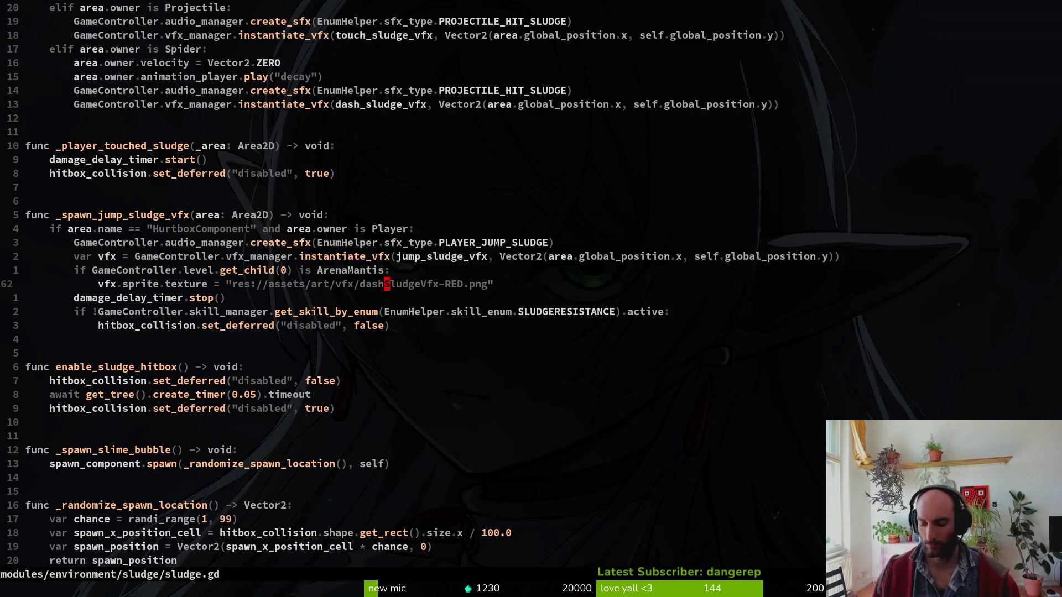
# Step: Open vfx.manager.gd and read through instantiate_vfx to see what it returns
pyautogui.press('space')
pyautogui.press('f')
pyautogui.press('f')
pyautogui.write('vfxma')
pyautogui.press('Return')
pyautogui.scroll(-9, 387, 288)
pyautogui.press('j')
pyautogui.press('j')
pyautogui.press('j')
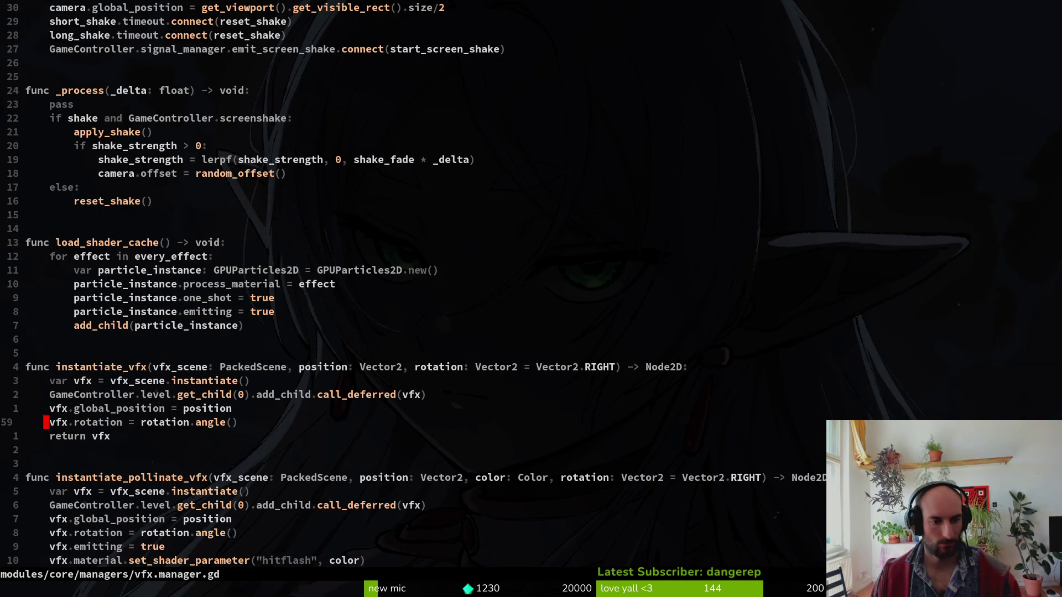
pyautogui.hotkey('ctrl', 'o')
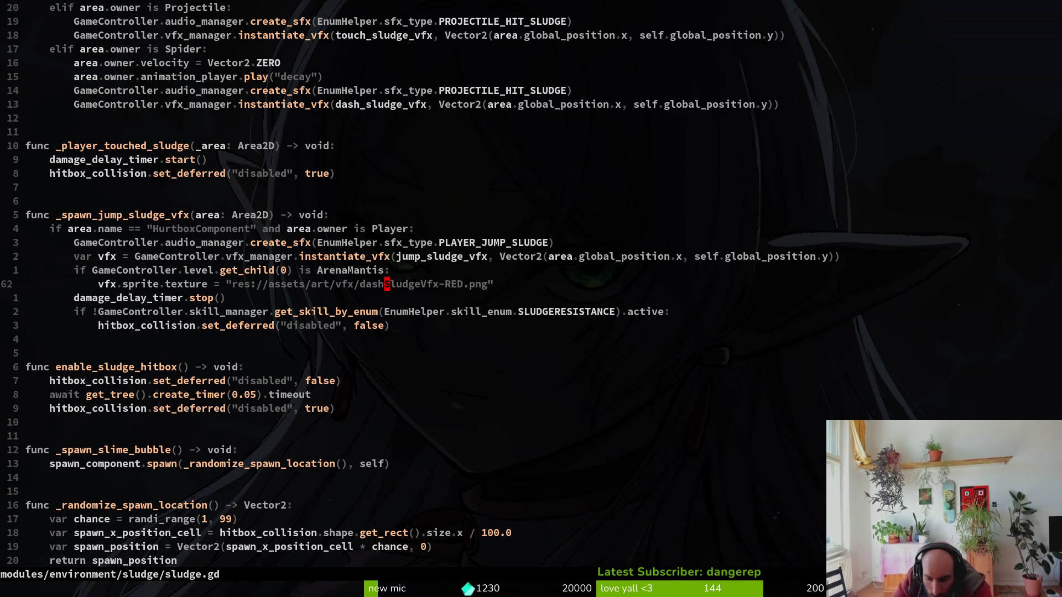
# Step: Reopen sludge.gd through the file finder with the search 'sludge'
pyautogui.press('space')
pyautogui.press('f')
pyautogui.press('f')
pyautogui.write('ls')
pyautogui.press('BackSpace')
pyautogui.press('BackSpace')
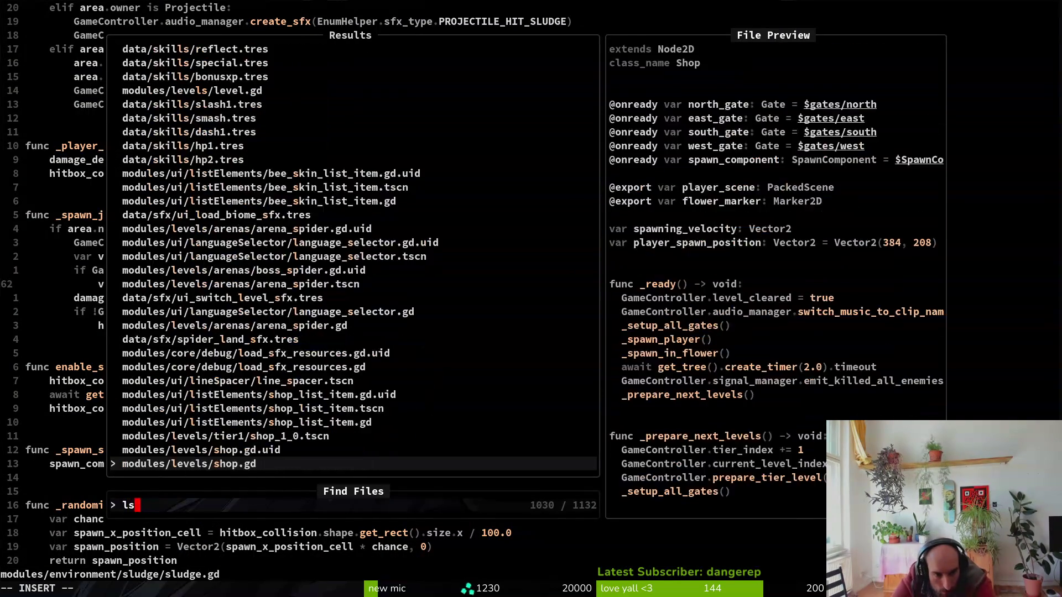
pyautogui.write('sludge')
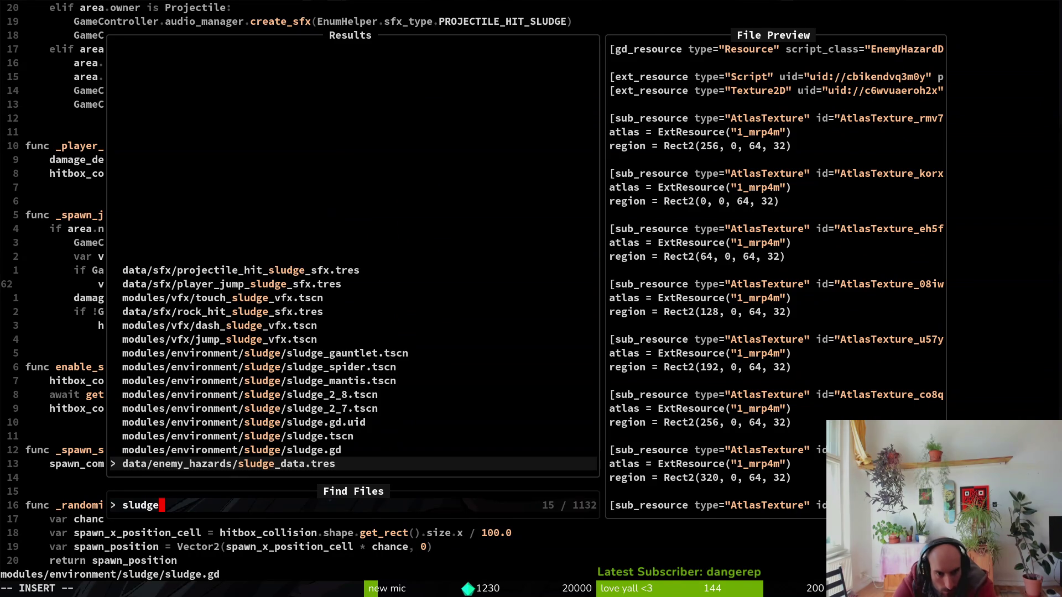
pyautogui.press('Up')
pyautogui.press('Return')
# Step: Delete the S in dashSludgeVfx and move to the jump-sludge texture line
pyautogui.press('x')
pyautogui.hotkey('ctrl', 'u')
pyautogui.hotkey('ctrl', 'u')
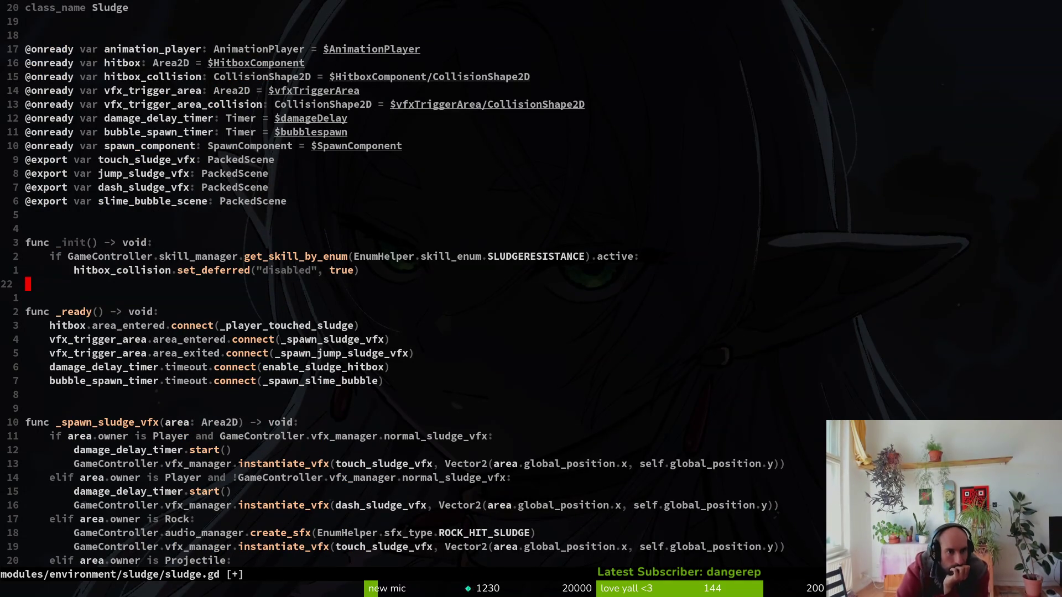
pyautogui.press('Up')
pyautogui.press('k')
pyautogui.press('k')
pyautogui.press('k')
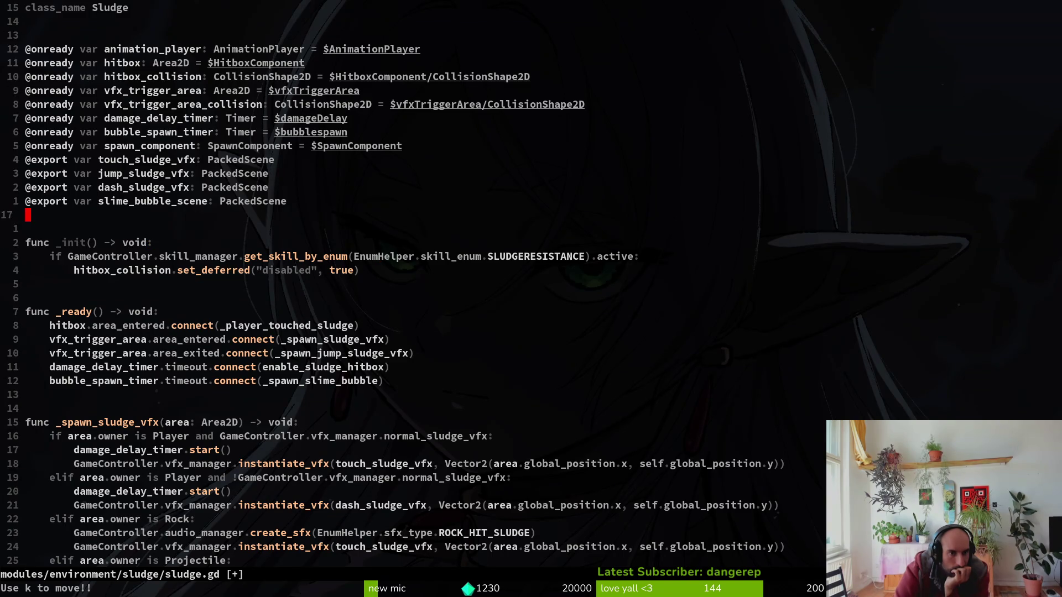
pyautogui.press('j')
pyautogui.press('j')
pyautogui.press('j')
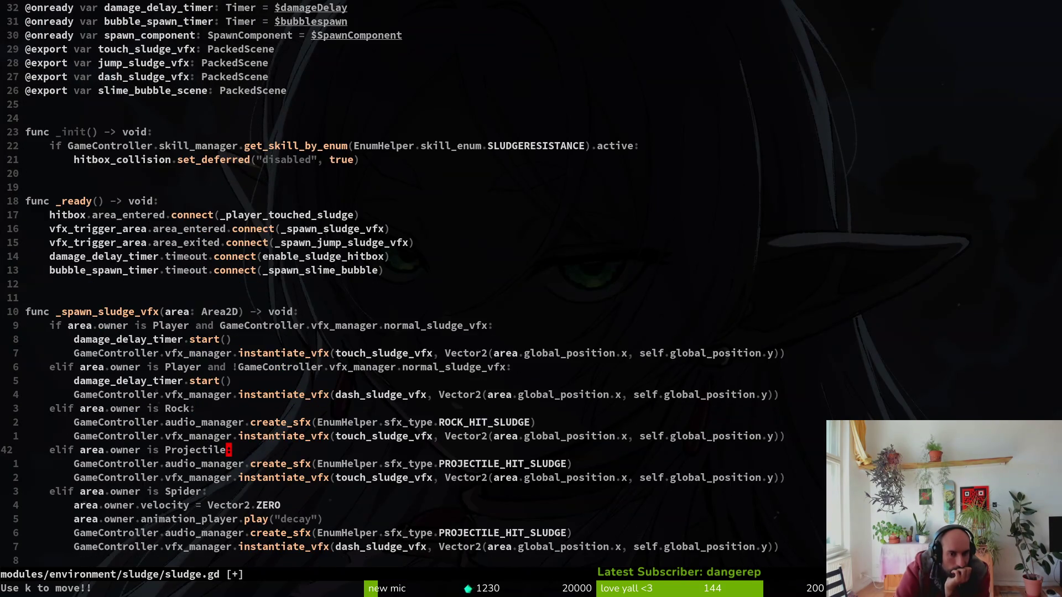
pyautogui.press('j')
pyautogui.press('j')
pyautogui.press('j')
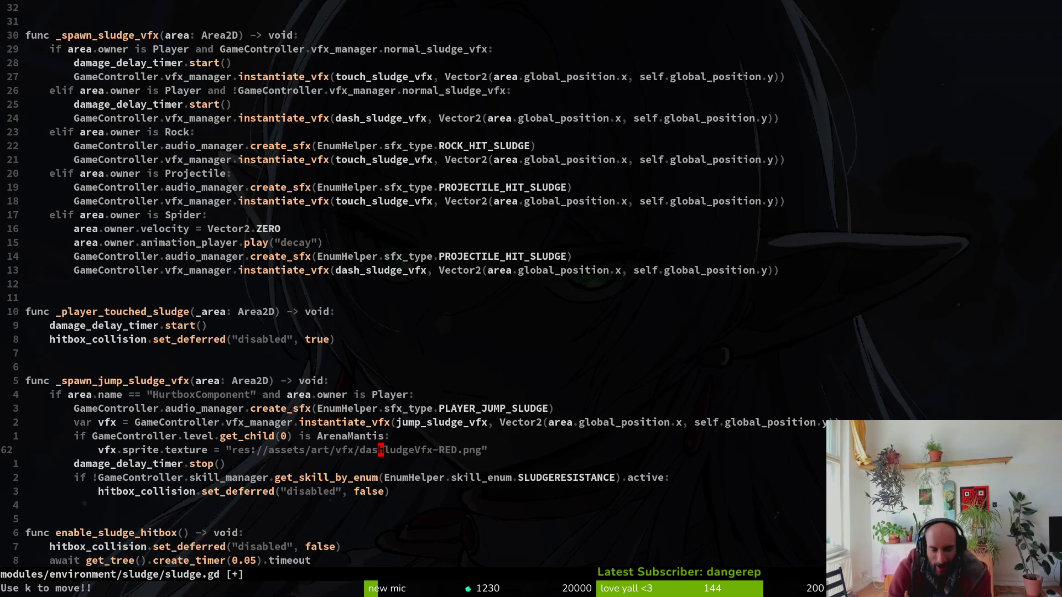
# Step: Replace the red texture assignment with print_debug(vfx.sprite) and save sludge.gd
pyautogui.write('Oprint_debug(')
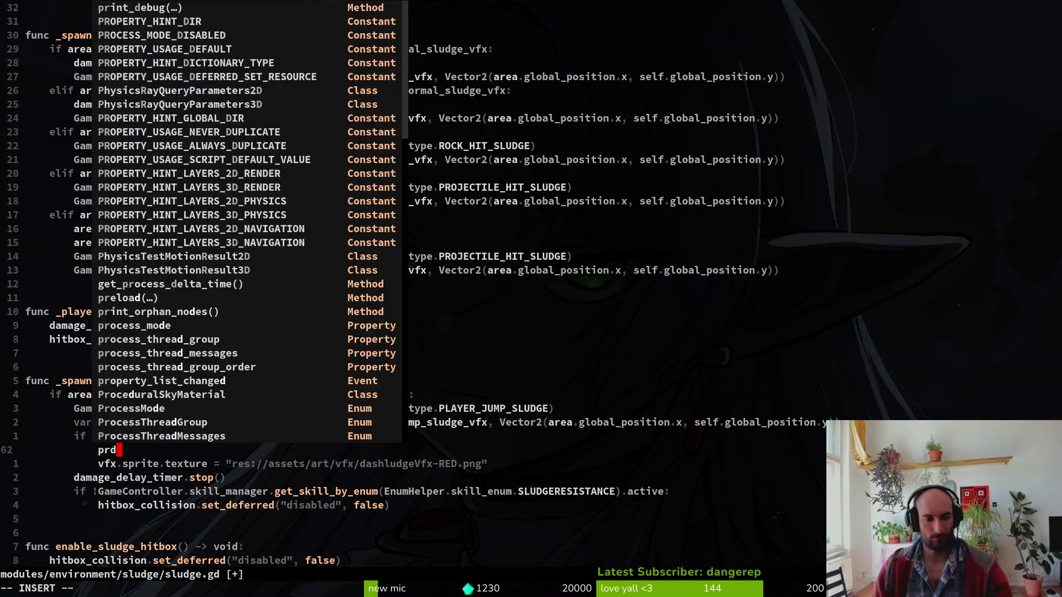
pyautogui.write('vfx.sp')
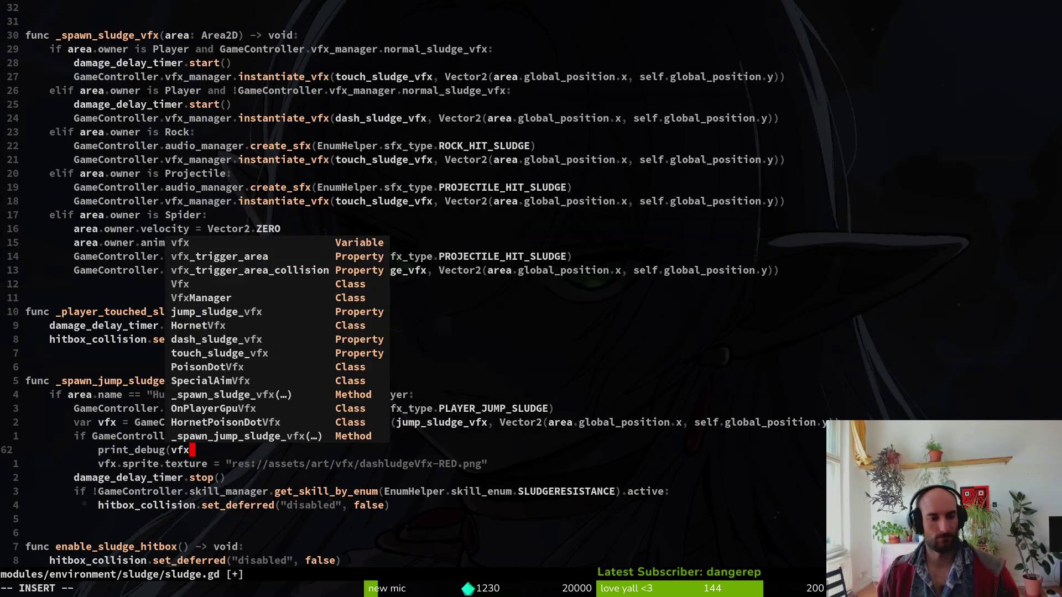
pyautogui.write('rite)')
pyautogui.press('Escape')
pyautogui.write(':w')
pyautogui.press('Return')
pyautogui.press('j')
pyautogui.press('d')
pyautogui.press('d')
pyautogui.write(':w')
pyautogui.press('Return')
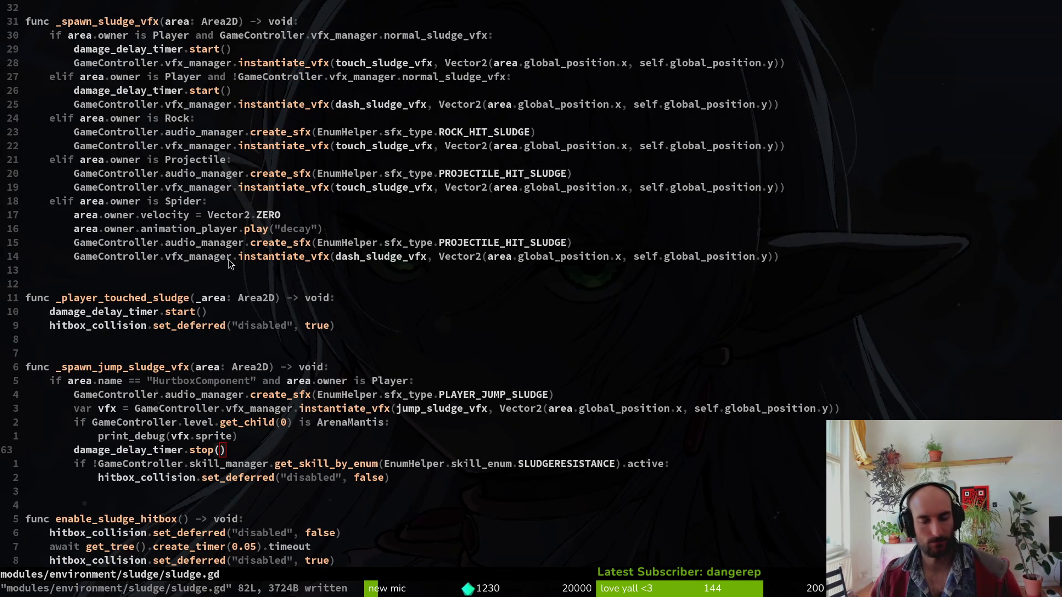
# Step: Run the game in the mantis arena and jump out of sludge, which prints <null>
pyautogui.hotkey('alt', 'Tab')
pyautogui.press('F5')
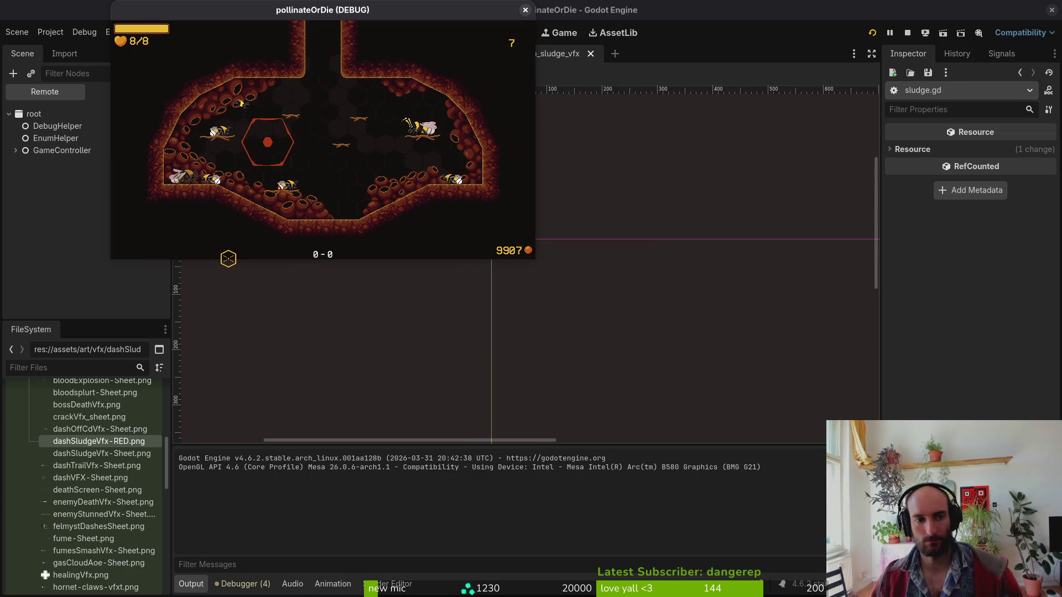
pyautogui.press('Tab')
pyautogui.press('Down')
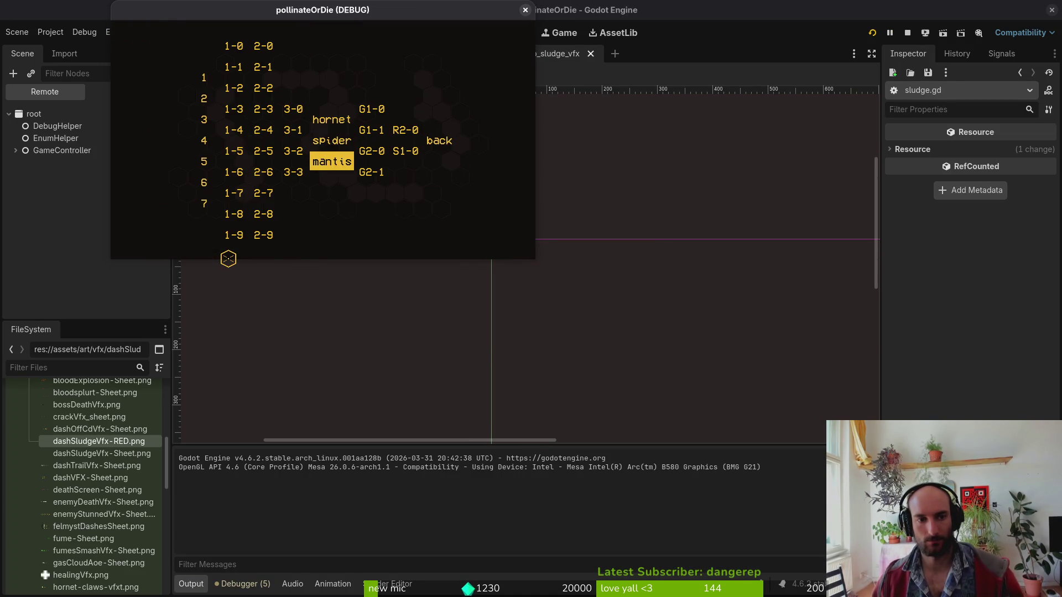
pyautogui.press('Return')
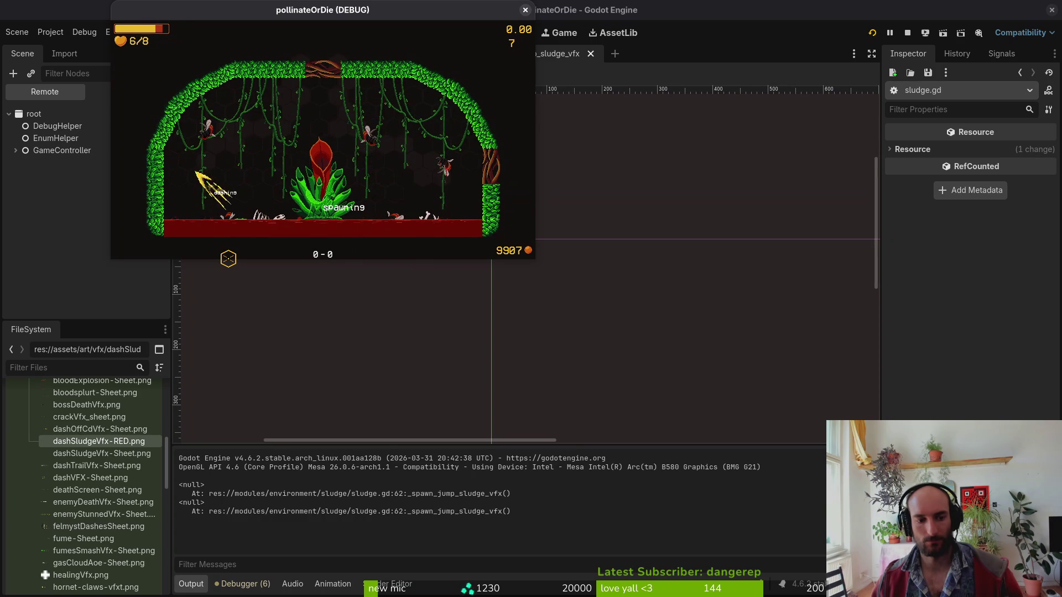
pyautogui.press('shift')
pyautogui.press('Escape')
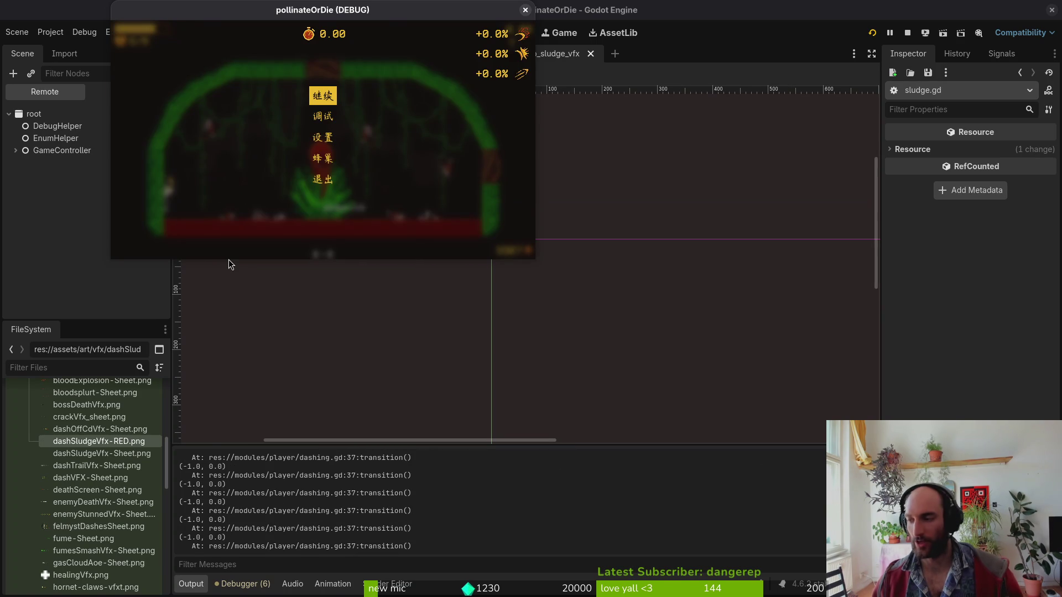
pyautogui.hotkey('alt', 'Tab')
# Step: Check the 'return vfx' line of instantiate_vfx in vfx.manager.gd, then return to sludge.gd
pyautogui.press('k')
pyautogui.press('space')
pyautogui.press('f')
pyautogui.press('f')
pyautogui.write('vfx')
pyautogui.press('Return')
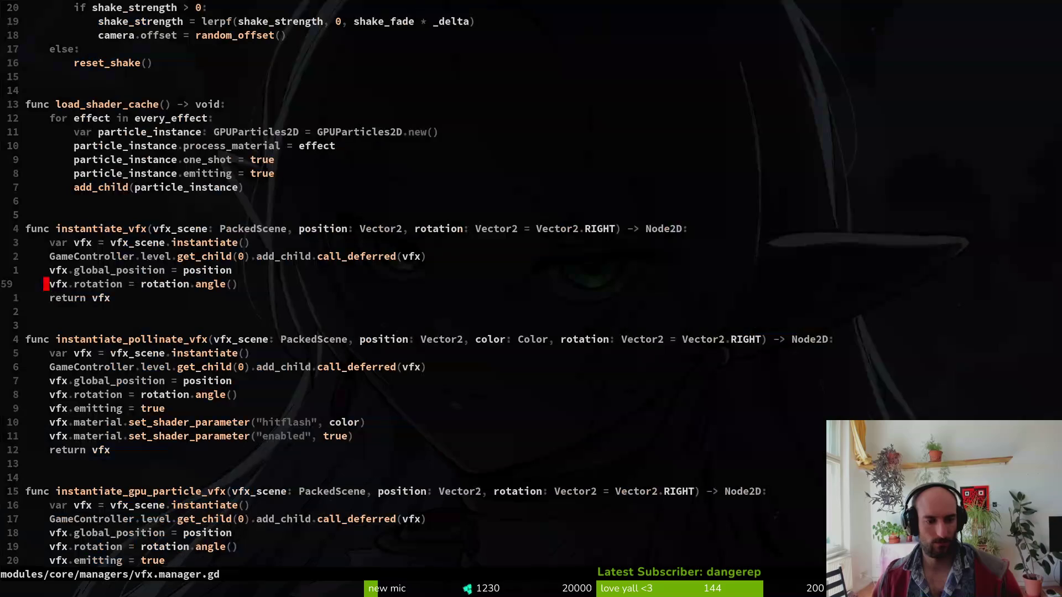
pyautogui.press('k')
pyautogui.press('k')
pyautogui.press('j')
pyautogui.press('j')
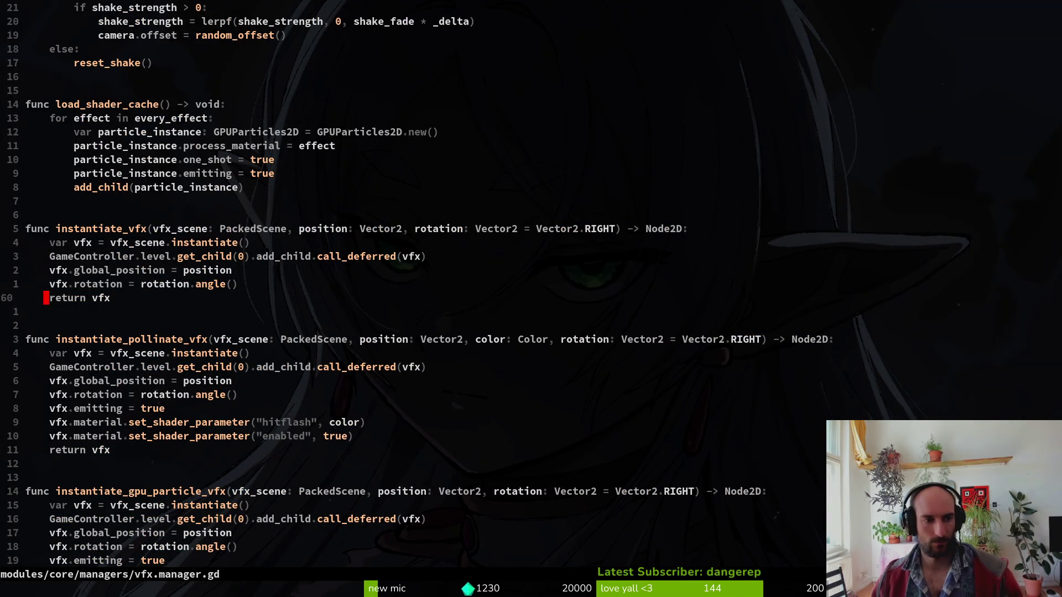
pyautogui.press('j')
pyautogui.hotkey('shift', 'v')
pyautogui.press('Escape')
pyautogui.hotkey('ctrl', 'o')
# Step: Open the jump sludge VFX scene in Godot and inspect its node tree
pyautogui.press('w')
pyautogui.press('w')
pyautogui.press('w')
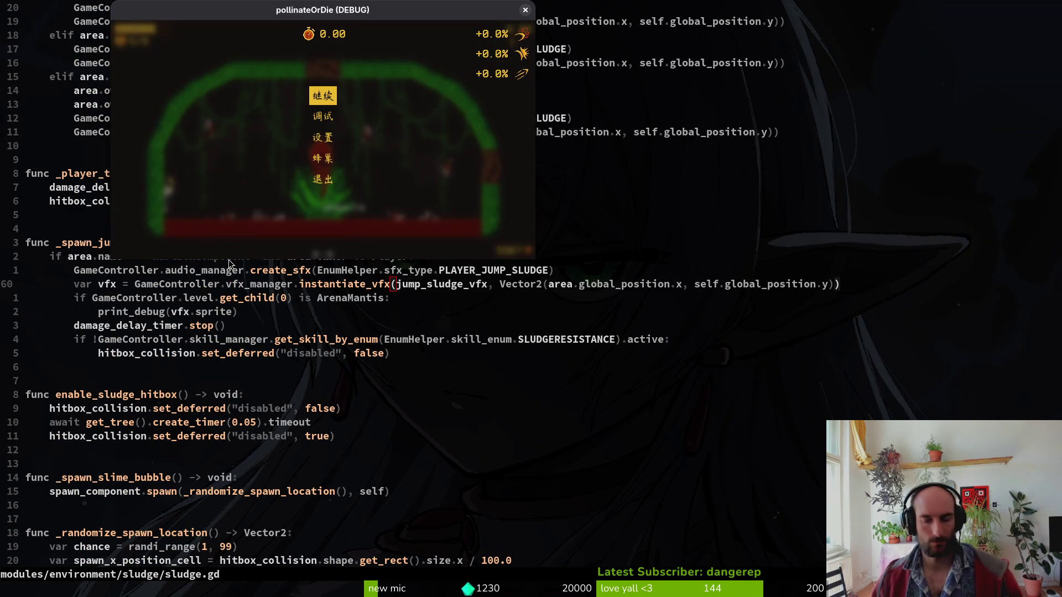
pyautogui.write('jujpslu')
pyautogui.press('Return')
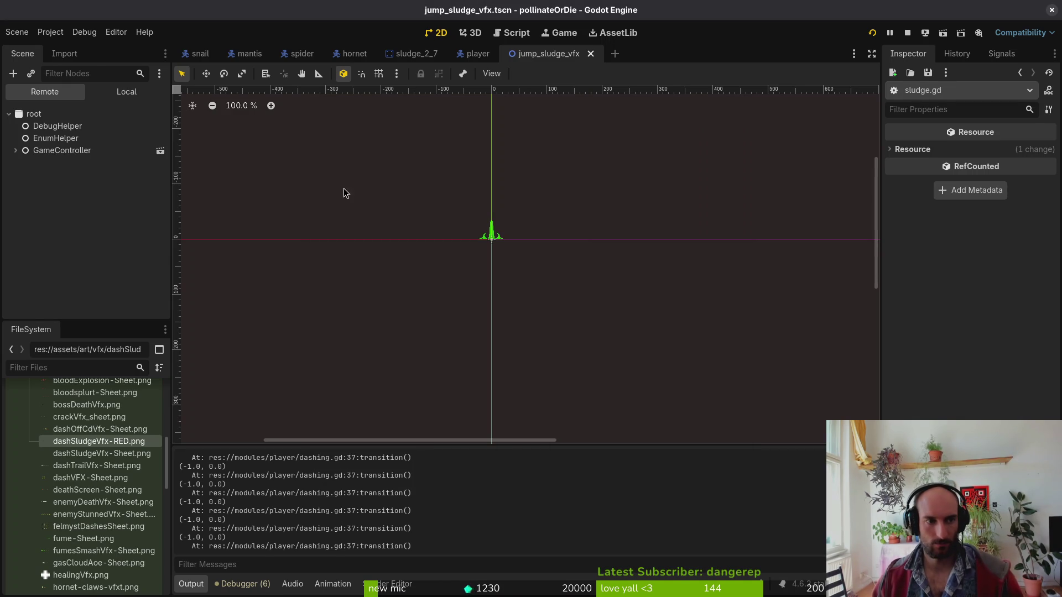
pyautogui.click(122, 91)
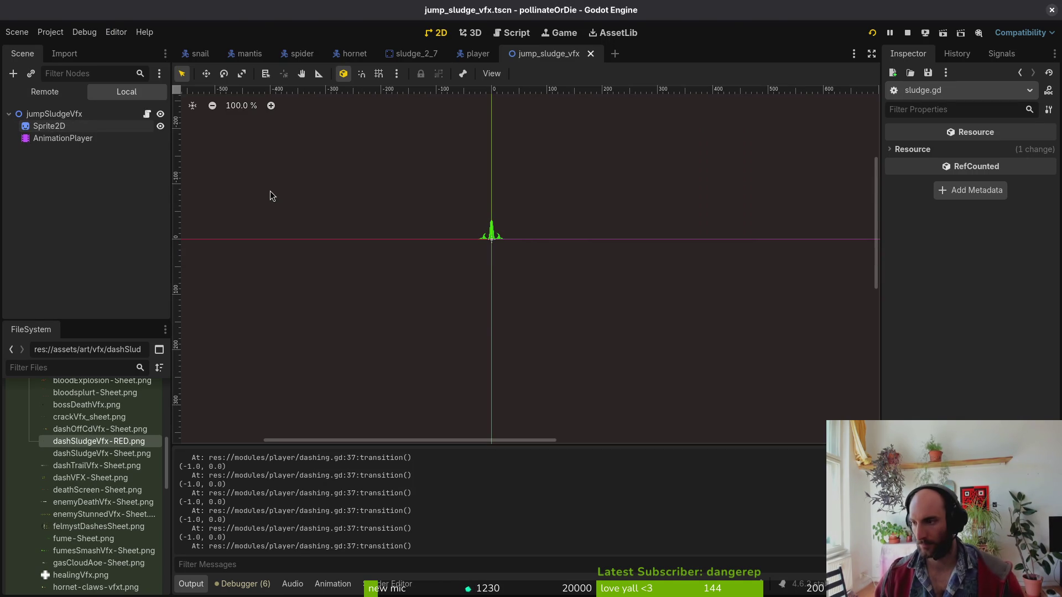
pyautogui.hotkey('alt', 'Tab')
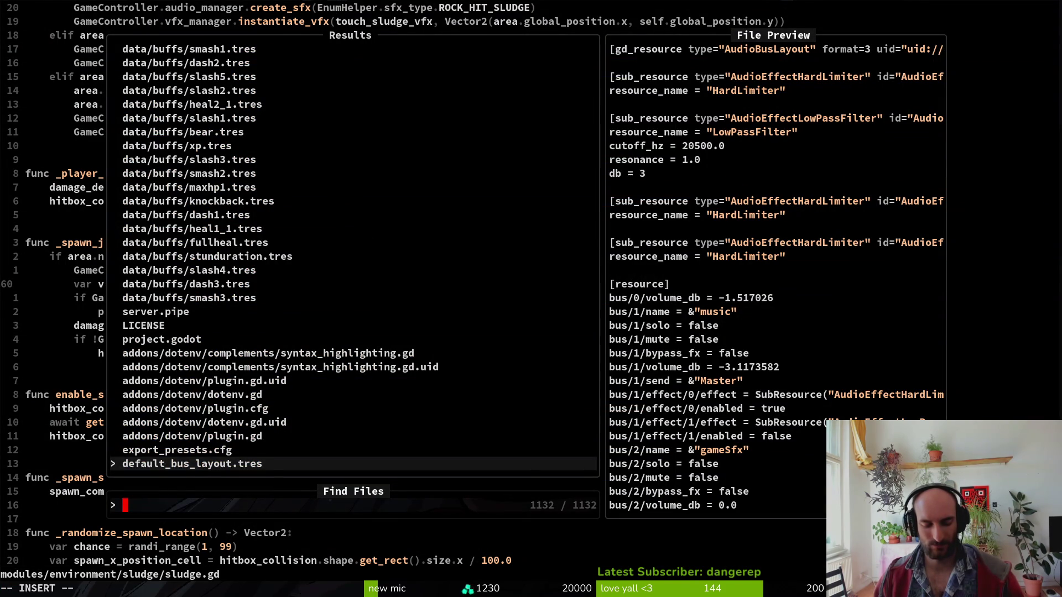
pyautogui.write('vfx')
pyautogui.press('Return')
pyautogui.press('j')
pyautogui.press('j')
pyautogui.press('j')
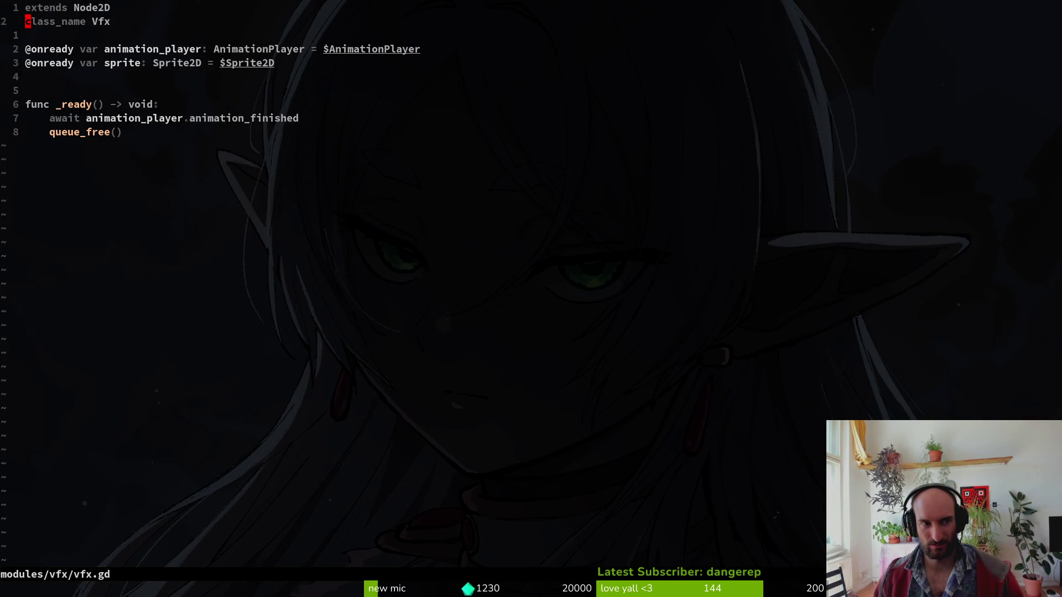
pyautogui.write('wcwexport')
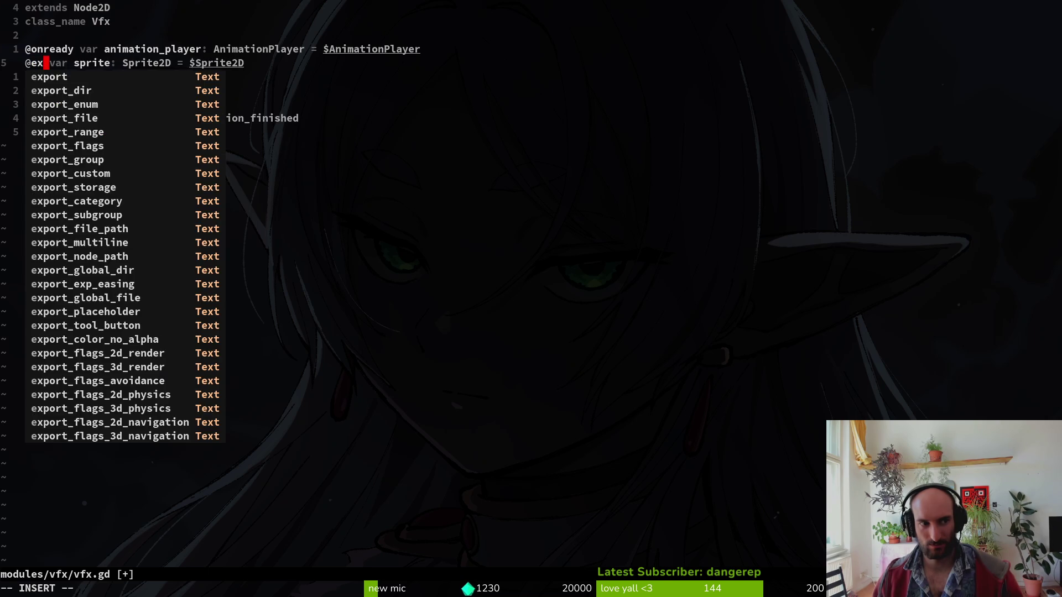
pyautogui.press('Escape')
pyautogui.press('$')
pyautogui.press('A')
pyautogui.press('BackSpace')
pyautogui.press('BackSpace')
pyautogui.press('BackSpace')
pyautogui.press('Escape')
pyautogui.write(':w')
pyautogui.press('Return')
pyautogui.hotkey('alt', 'Tab')
pyautogui.click(55, 114)
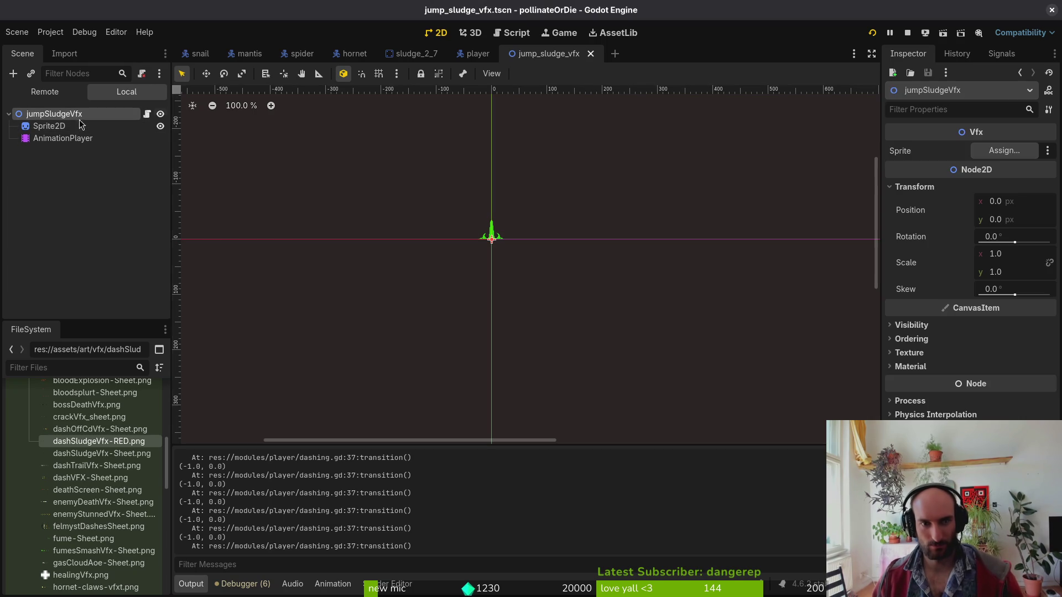
# Step: Assign the Sprite2D child node to jumpSludgeVfx's Sprite property
pyautogui.click(1004, 150)
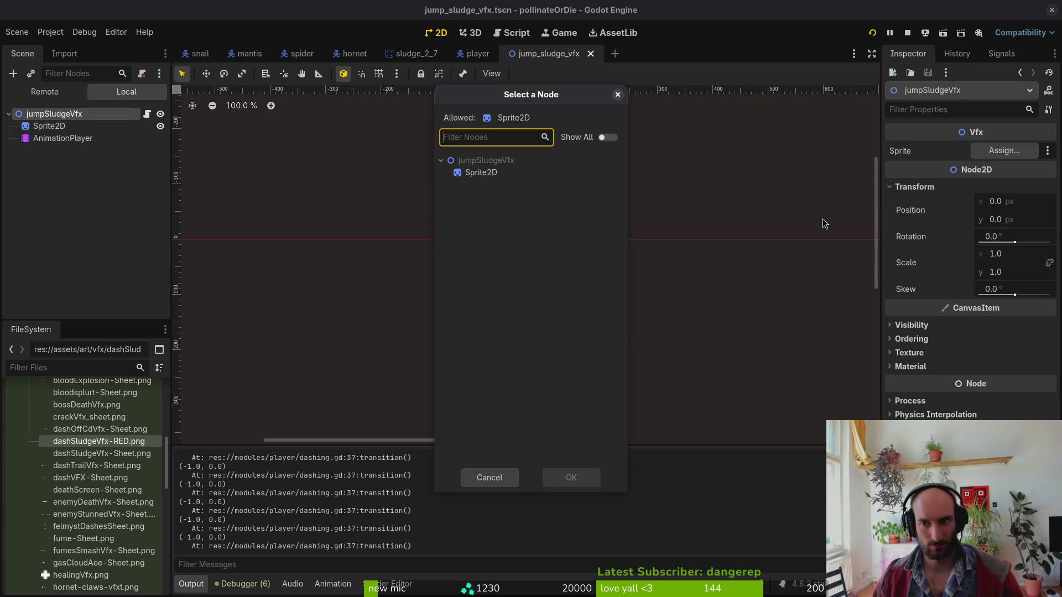
pyautogui.click(477, 173)
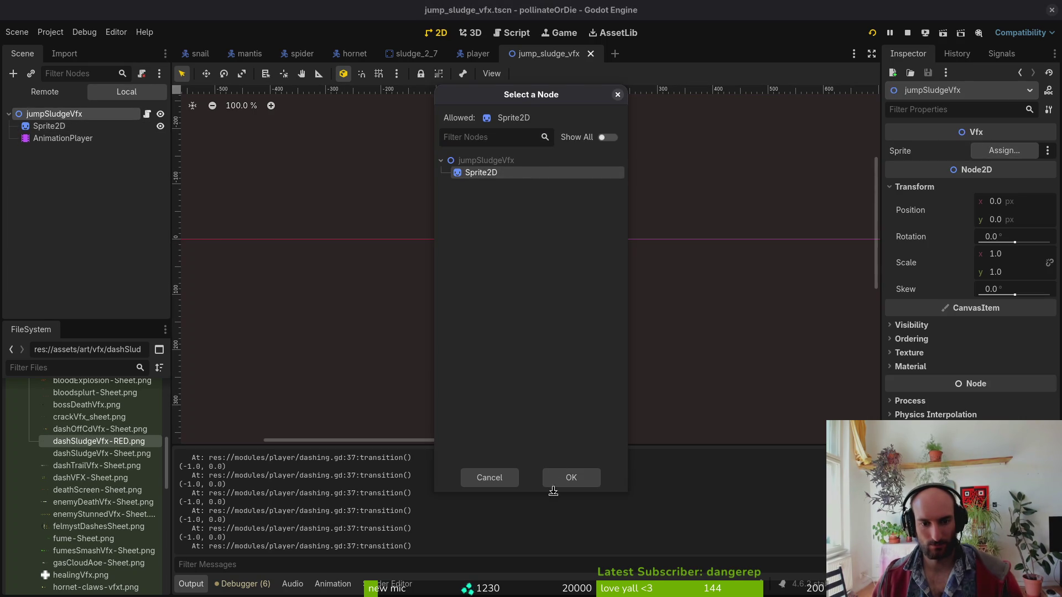
pyautogui.click(571, 477)
# Step: Playtest jumping through sludge in the mantis arena, confirming Sprite2D is printed
pyautogui.click(873, 33)
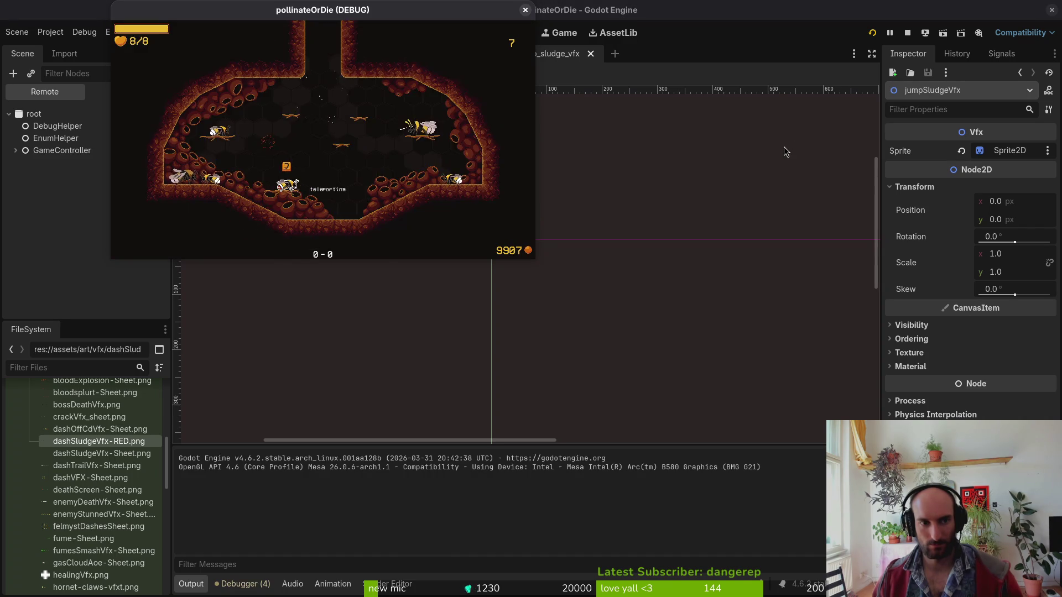
pyautogui.press('Down')
pyautogui.press('Return')
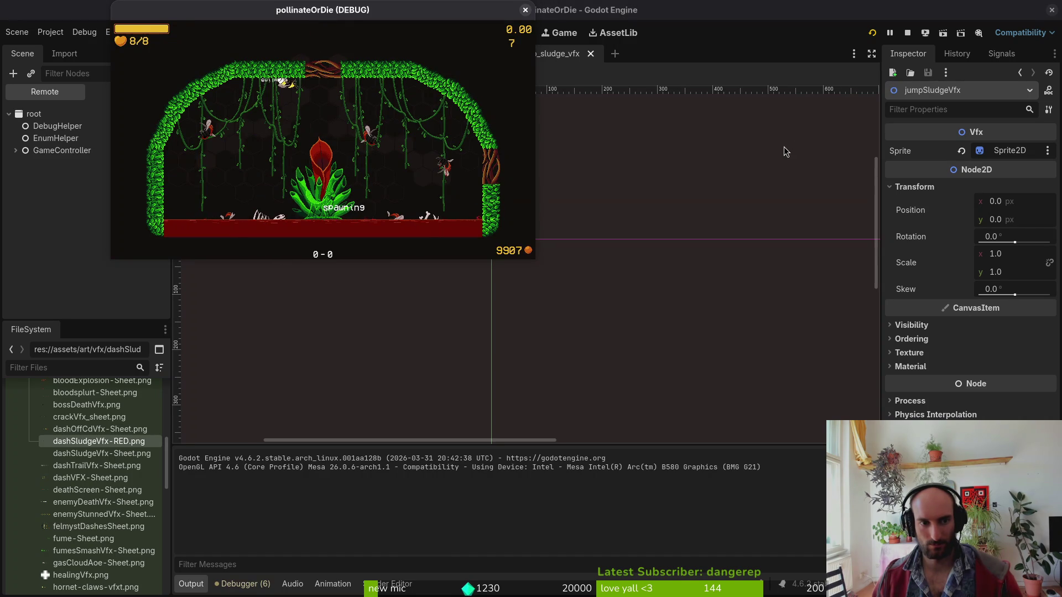
pyautogui.press('space')
pyautogui.press('space')
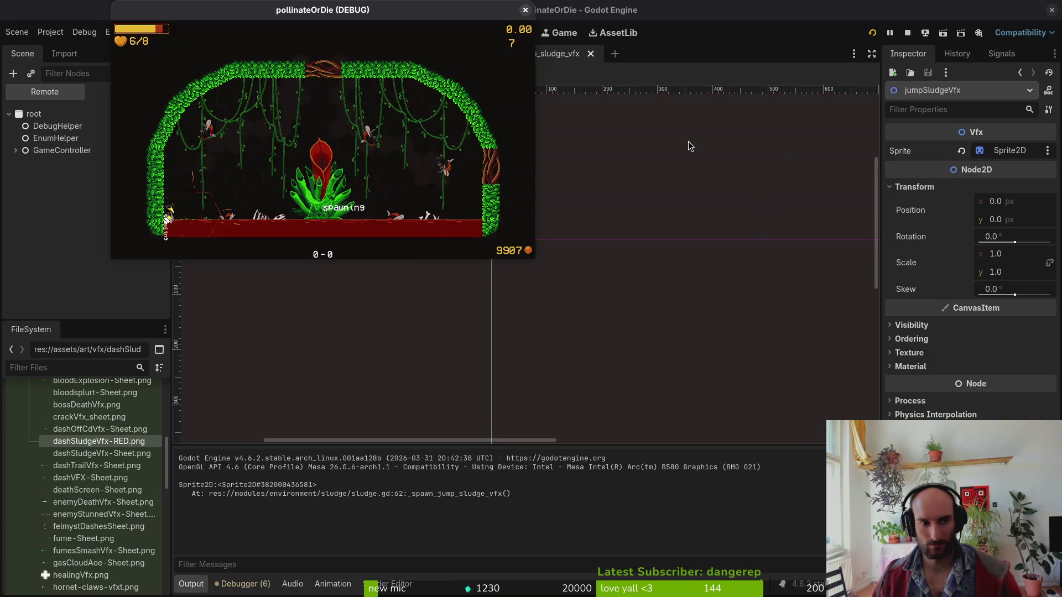
pyautogui.press('space')
pyautogui.press('space')
pyautogui.press('F8')
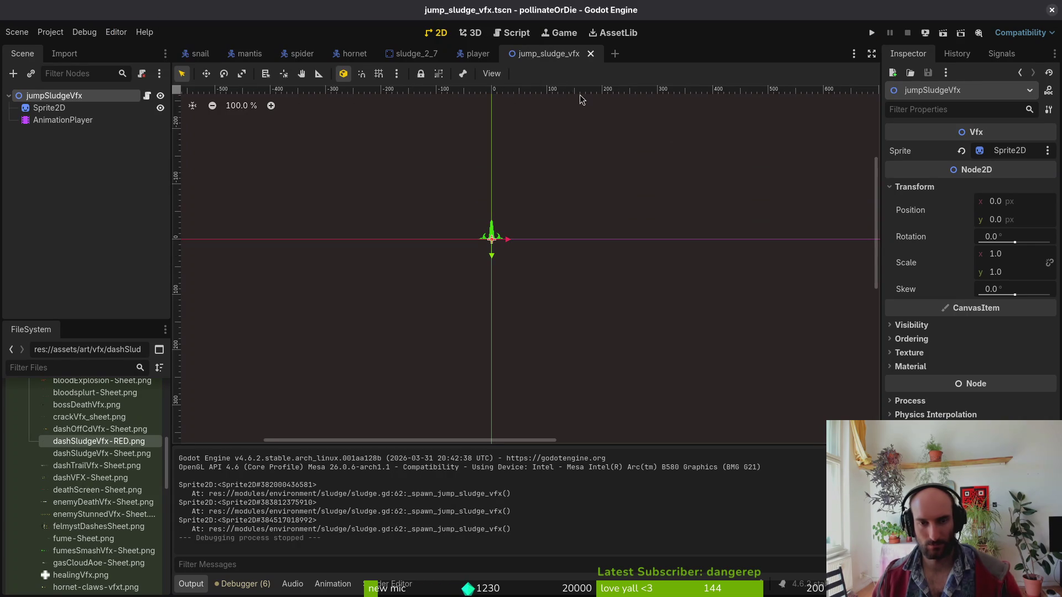
pyautogui.hotkey('alt', 'Tab')
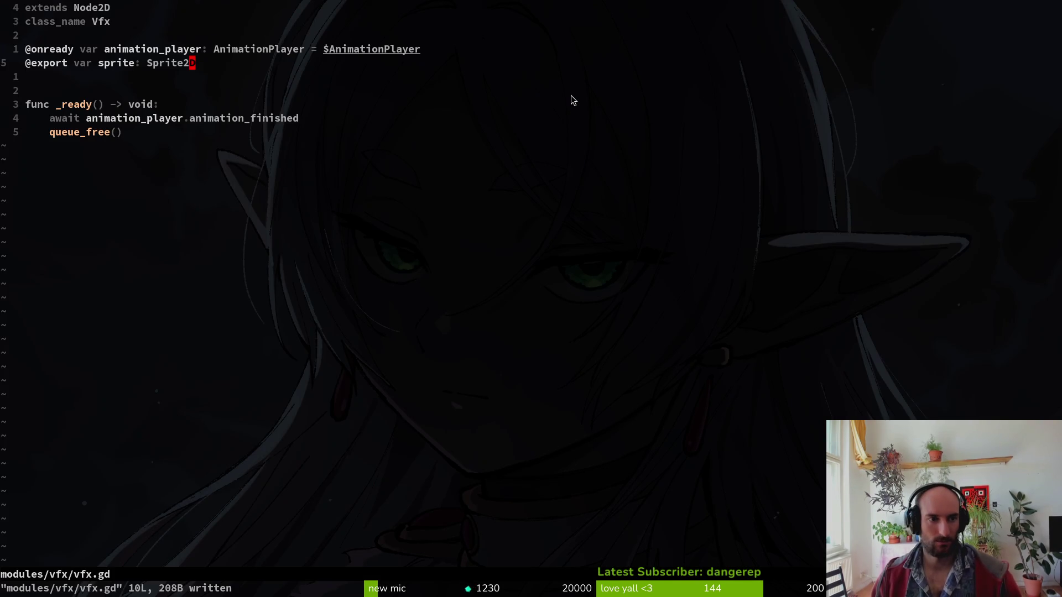
# Step: Move the exported sprite line above animation_player in vfx.gd and save
pyautogui.hotkey('alt', 'k')
pyautogui.write(':w')
pyautogui.press('Return')
pyautogui.press('j')
pyautogui.press('b')
pyautogui.press('b')
pyautogui.press('b')
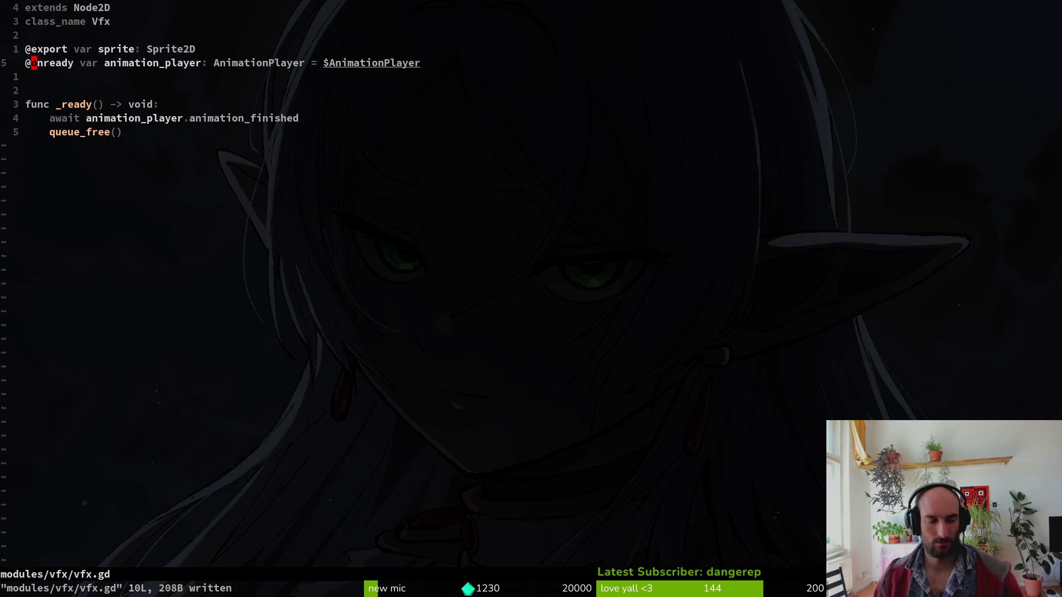
pyautogui.write('cwexport')
pyautogui.press('Escape')
pyautogui.press('w')
pyautogui.press('w')
pyautogui.press('w')
pyautogui.press('$')
pyautogui.write('ciW')
pyautogui.press('BackSpace')
pyautogui.press('BackSpace')
pyautogui.press('BackSpace')
pyautogui.press('Escape')
pyautogui.write(':w')
pyautogui.press('Return')
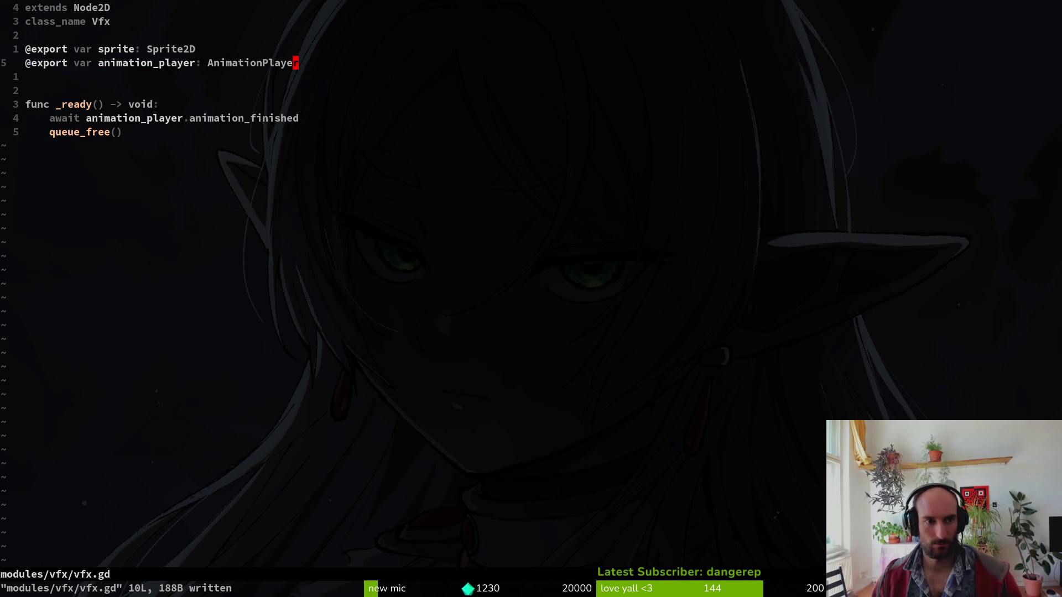
# Step: Save sludge.gd as well
pyautogui.hotkey('ctrl', 'o')
pyautogui.write(':w')
pyautogui.press('Return')
pyautogui.hotkey('alt', 'Tab')
# Step: In jump_sludge_vfx.tscn, assign the AnimationPlayer node as Animation Player and save
pyautogui.hotkey('alt', 'shift', 'o')
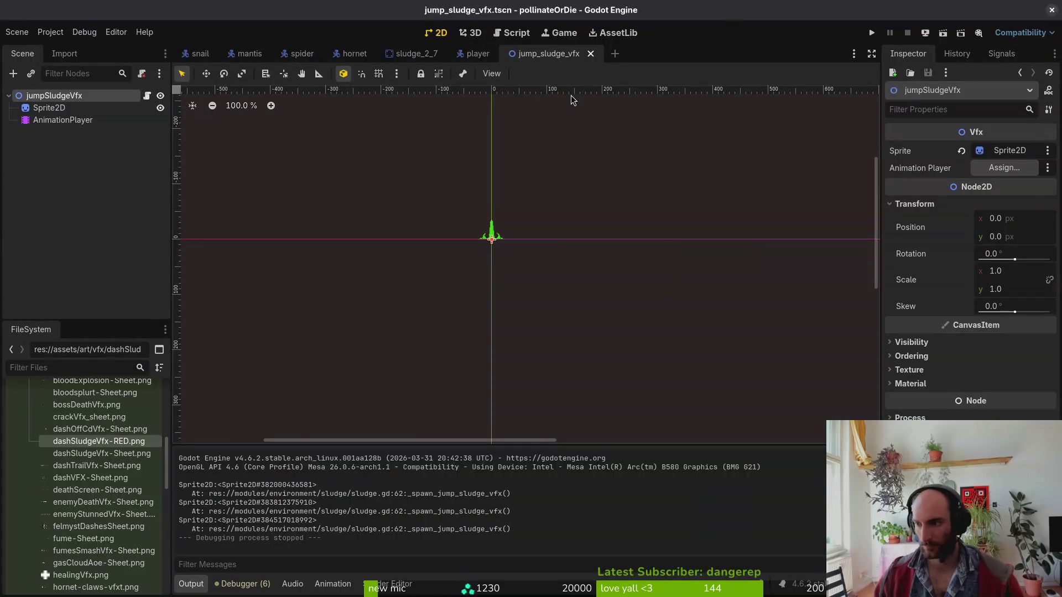
pyautogui.write('jumpvfx')
pyautogui.press('Down')
pyautogui.press('Down')
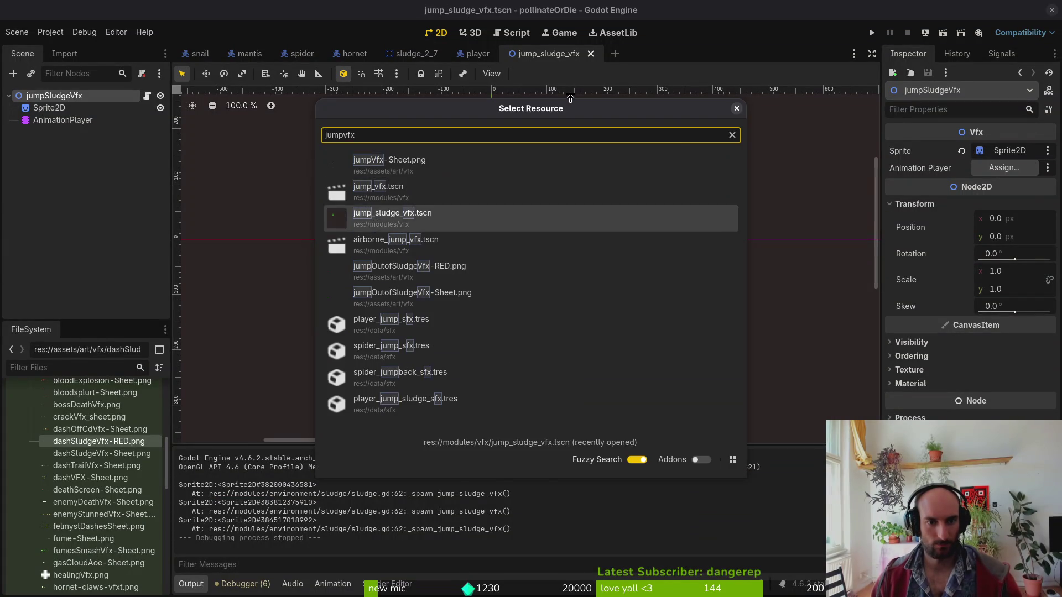
pyautogui.press('Return')
pyautogui.click(995, 168)
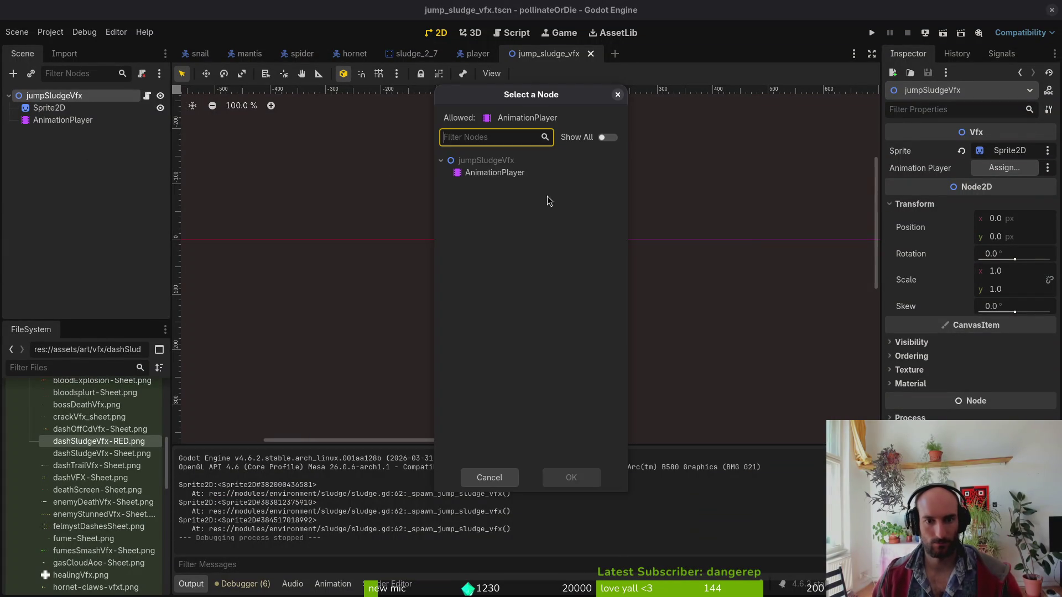
pyautogui.click(514, 174)
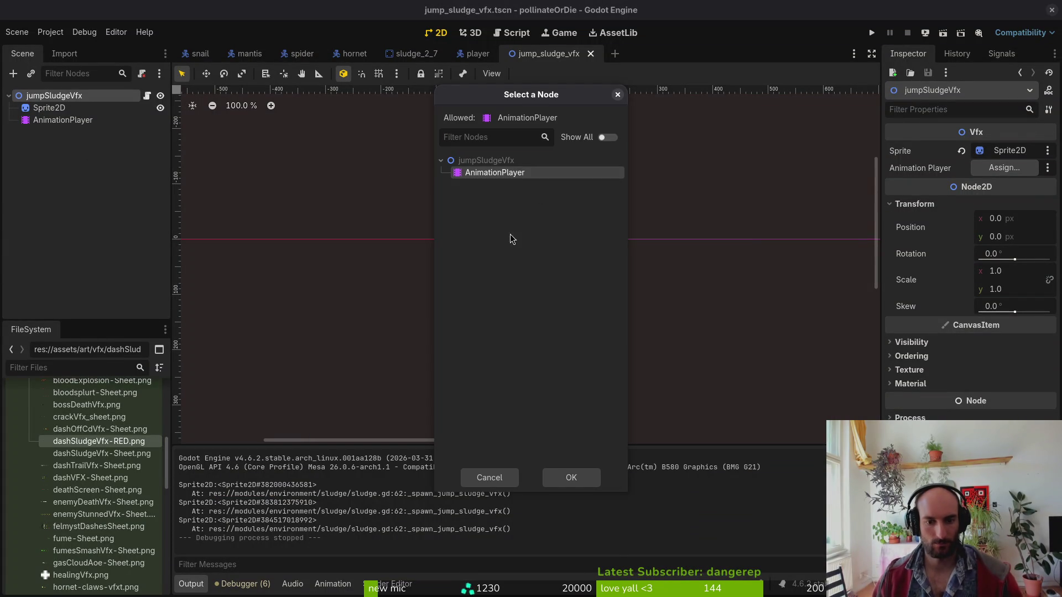
pyautogui.click(571, 478)
pyautogui.hotkey('ctrl', 's')
# Step: Open the fume_vfx scene
pyautogui.hotkey('alt', 'shift', 'o')
pyautogui.write('vfxfume')
pyautogui.press('Return')
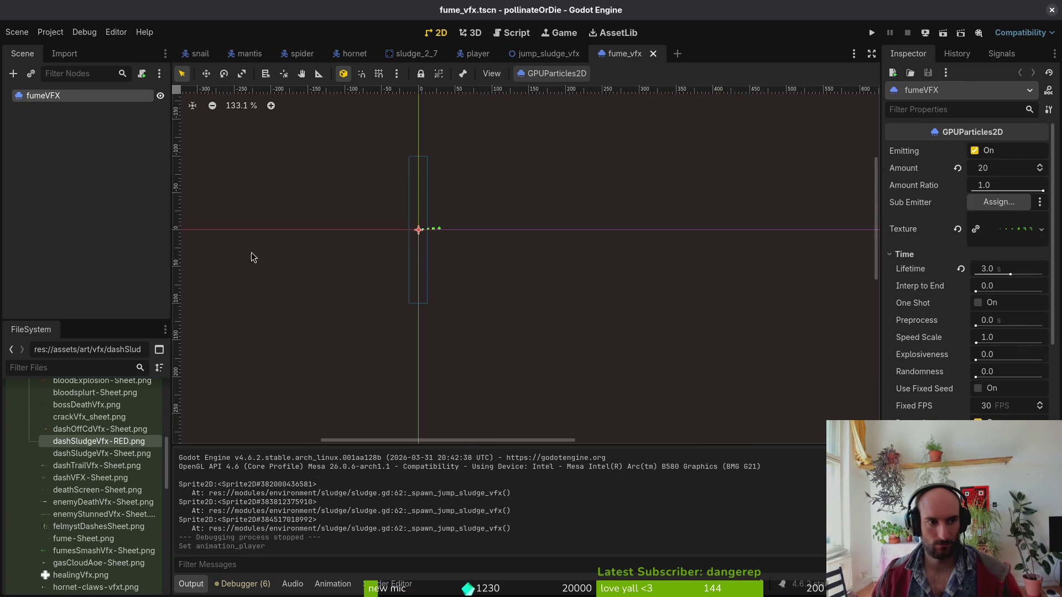
# Step: In jump_vfx, link Sprite2D as Sprite and AnimationPlayer as Animation Player, then save
pyautogui.hotkey('alt', 'shift', 'o')
pyautogui.write('vfxjump')
pyautogui.press('Return')
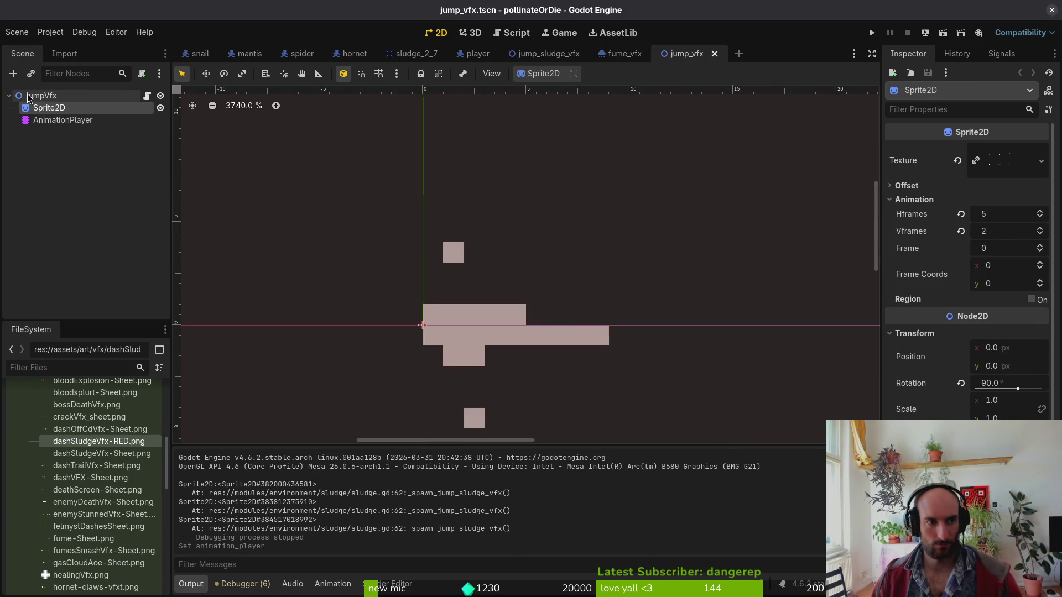
pyautogui.click(28, 97)
pyautogui.click(1003, 150)
pyautogui.click(481, 172)
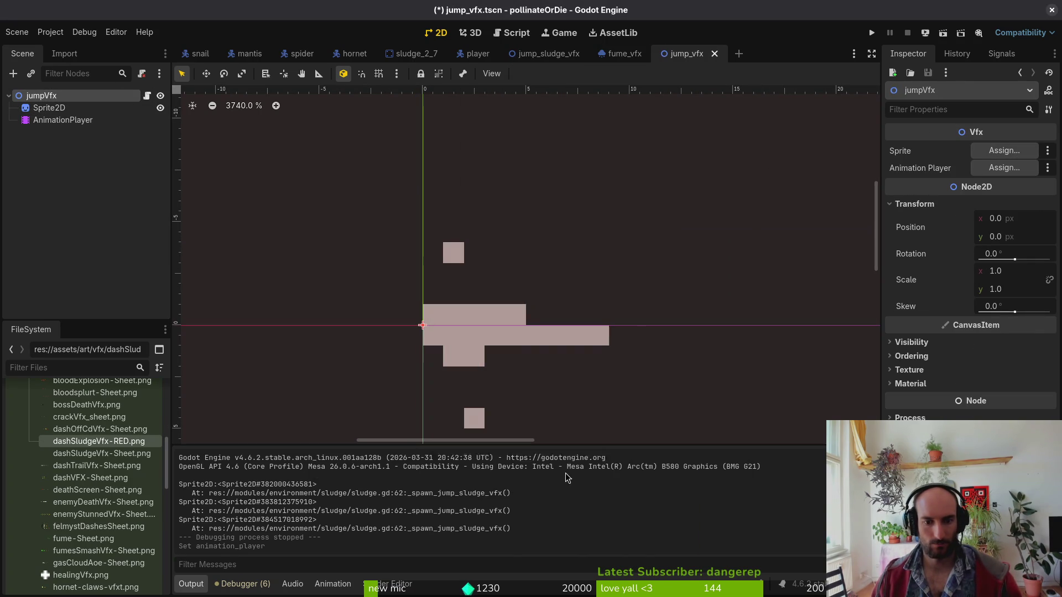
pyautogui.click(570, 477)
pyautogui.click(1003, 168)
pyautogui.click(486, 172)
pyautogui.click(570, 477)
pyautogui.hotkey('ctrl', 's')
# Step: In blood_vfx, link Sprite2D as Sprite and AnimationPlayer as Animation Player, then save
pyautogui.hotkey('ctrl', 'shift', 'o')
pyautogui.write('vfxts')
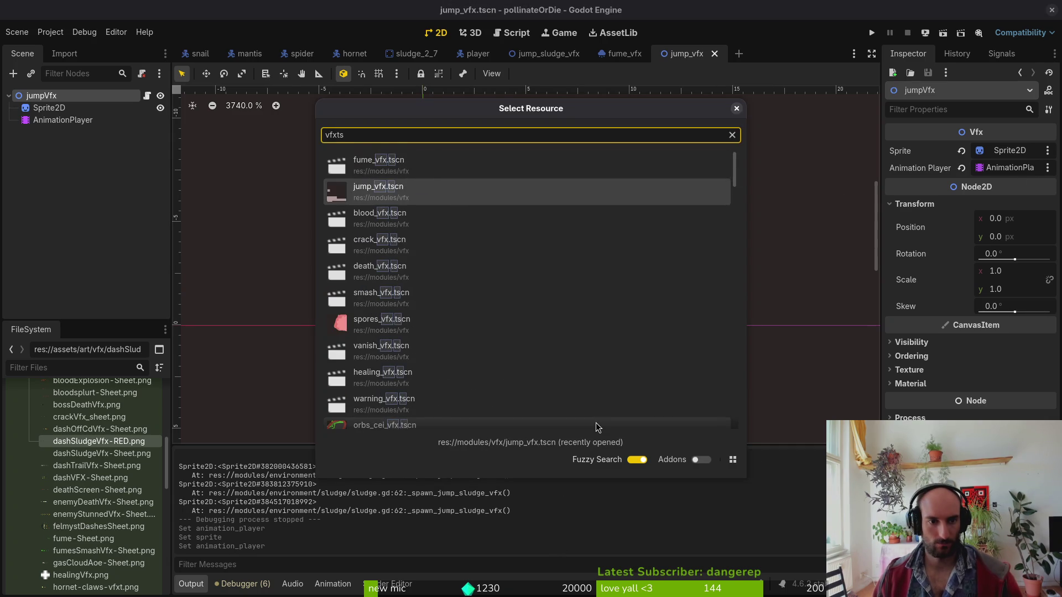
pyautogui.press('Down')
pyautogui.press('Return')
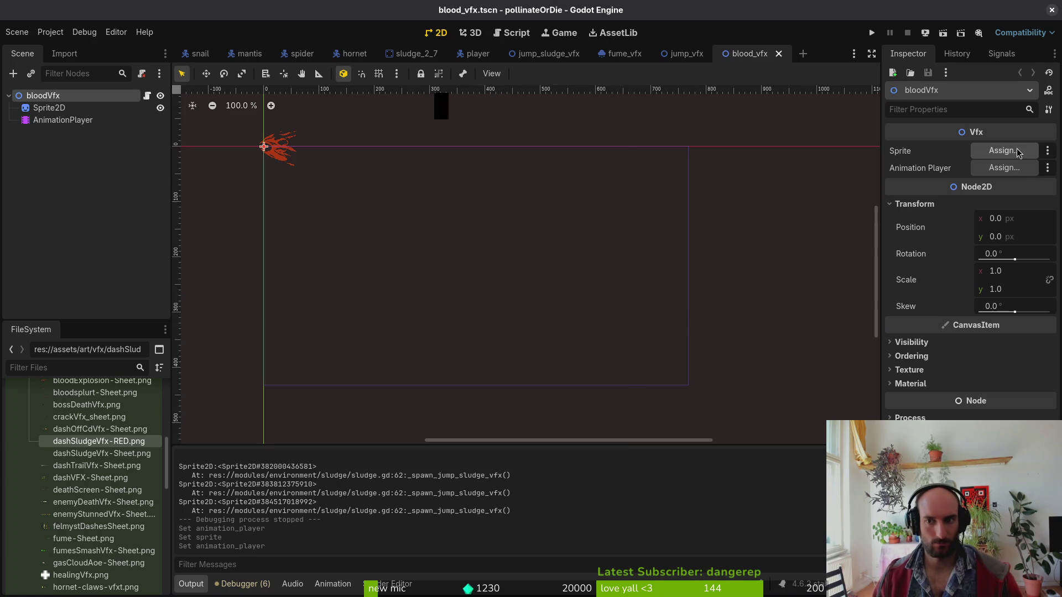
pyautogui.click(1019, 153)
pyautogui.click(479, 172)
pyautogui.click(572, 479)
pyautogui.click(1003, 167)
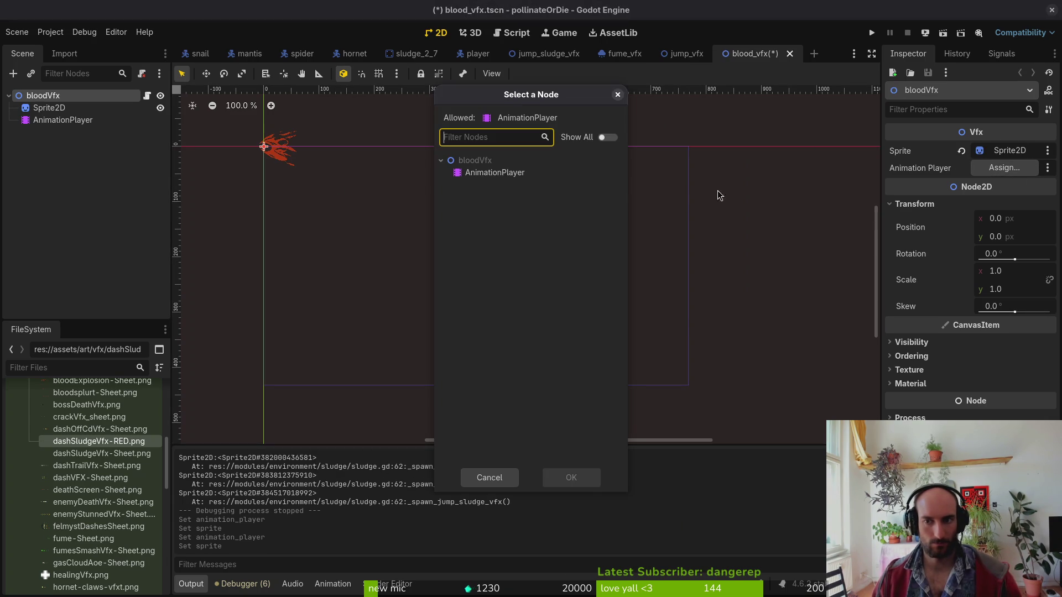
pyautogui.click(517, 176)
pyautogui.click(571, 477)
pyautogui.hotkey('ctrl', 's')
# Step: In crack_vfx, link Sprite2D as Sprite and AnimationPlayer as Animation Player, then save
pyautogui.hotkey('ctrl', 'shift', 'o')
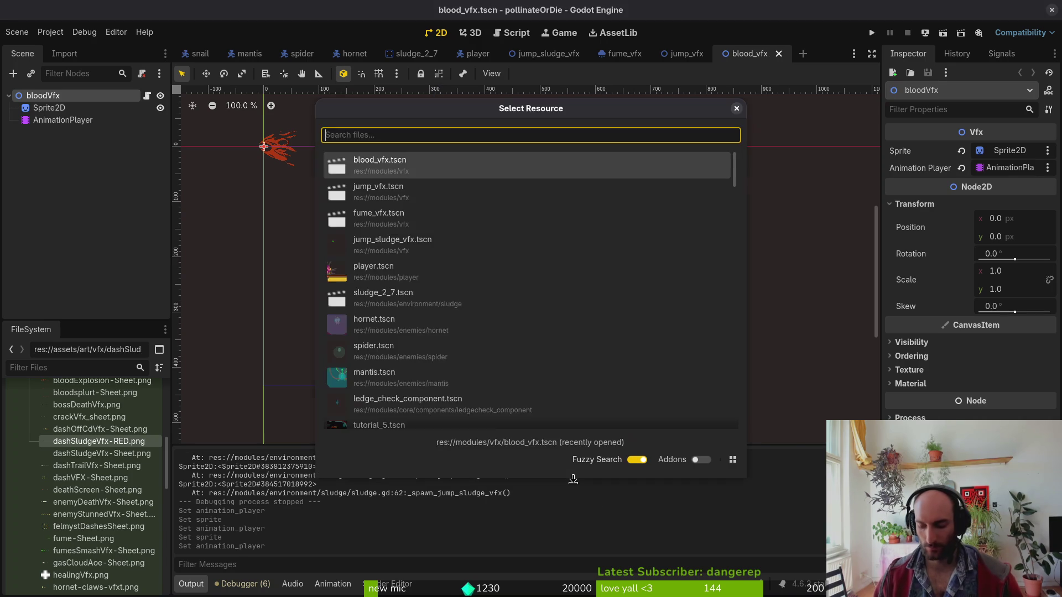
pyautogui.write('crack')
pyautogui.press('Down')
pyautogui.press('Down')
pyautogui.press('Down')
pyautogui.press('Return')
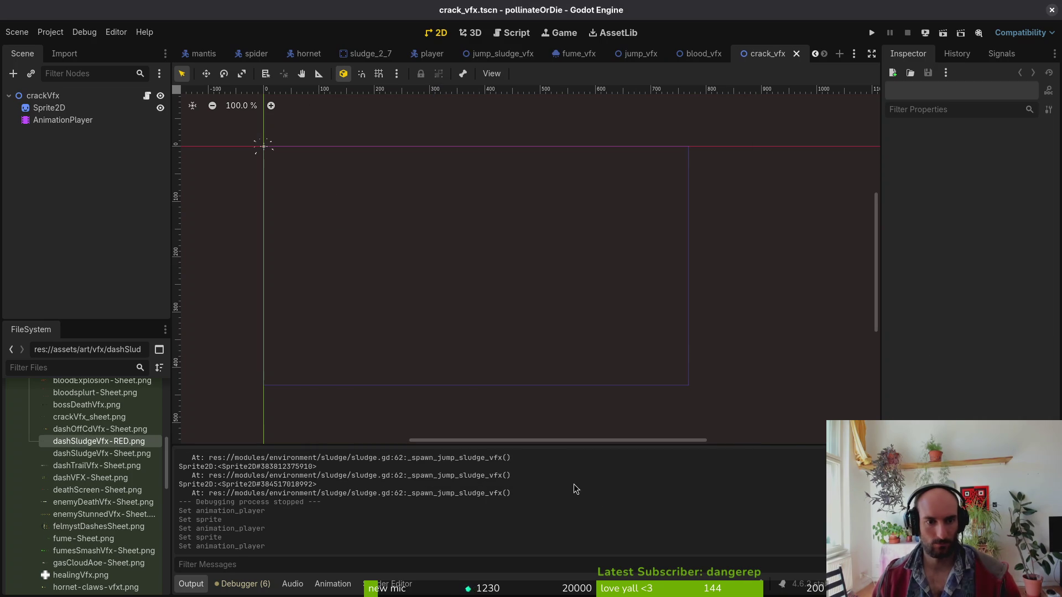
pyautogui.click(43, 96)
pyautogui.click(1004, 150)
pyautogui.click(481, 172)
pyautogui.click(571, 477)
pyautogui.click(1004, 167)
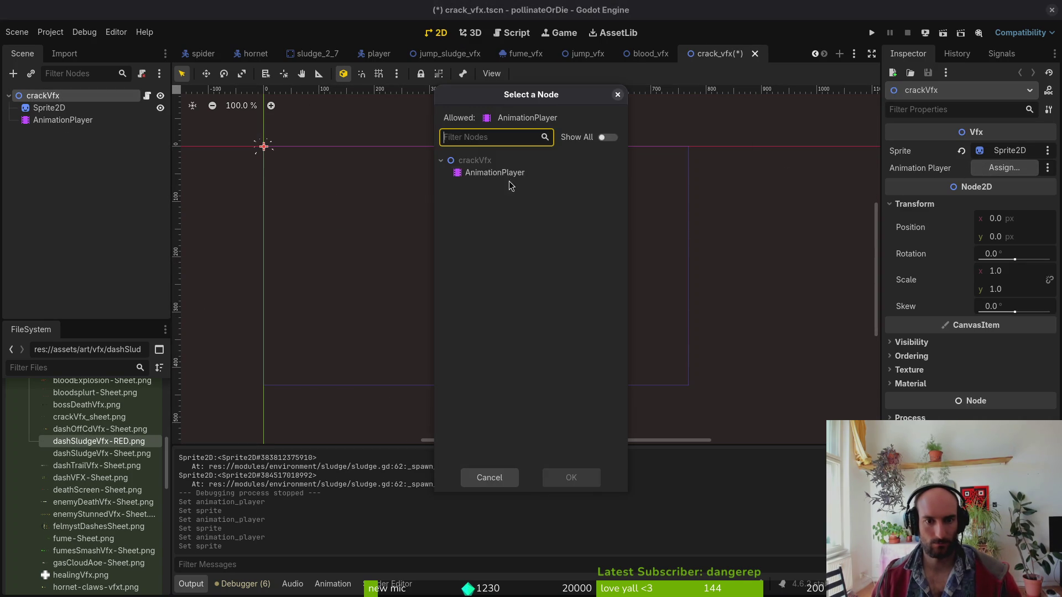
pyautogui.click(492, 173)
pyautogui.click(568, 477)
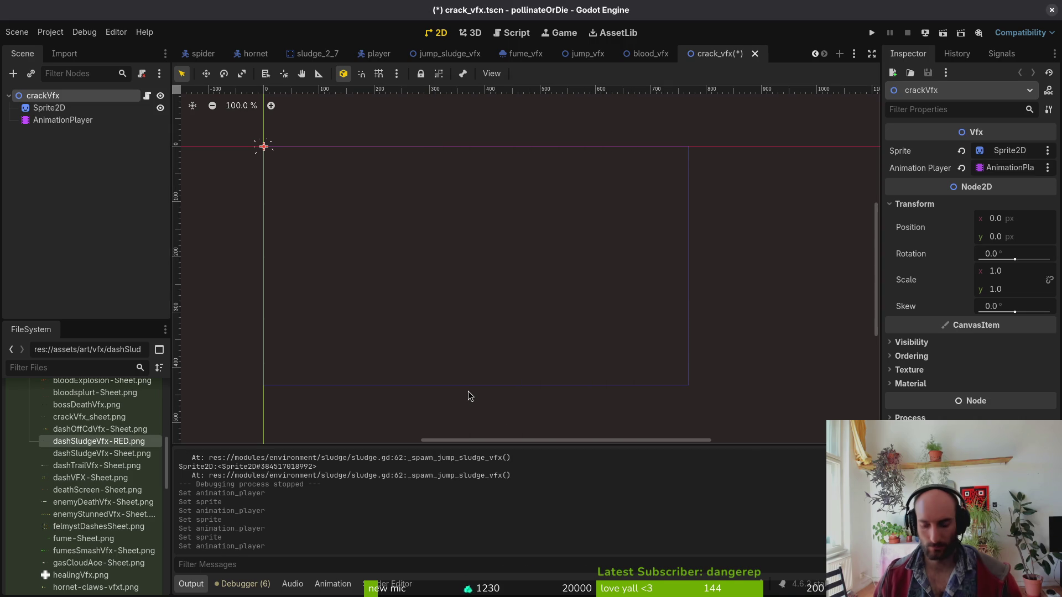
pyautogui.hotkey('ctrl', 's')
# Step: In death_vfx, set the Sprite property to deathVfx, pick the Animation Player, and save
pyautogui.hotkey('alt', 'shift', 'o')
pyautogui.write('vfxts')
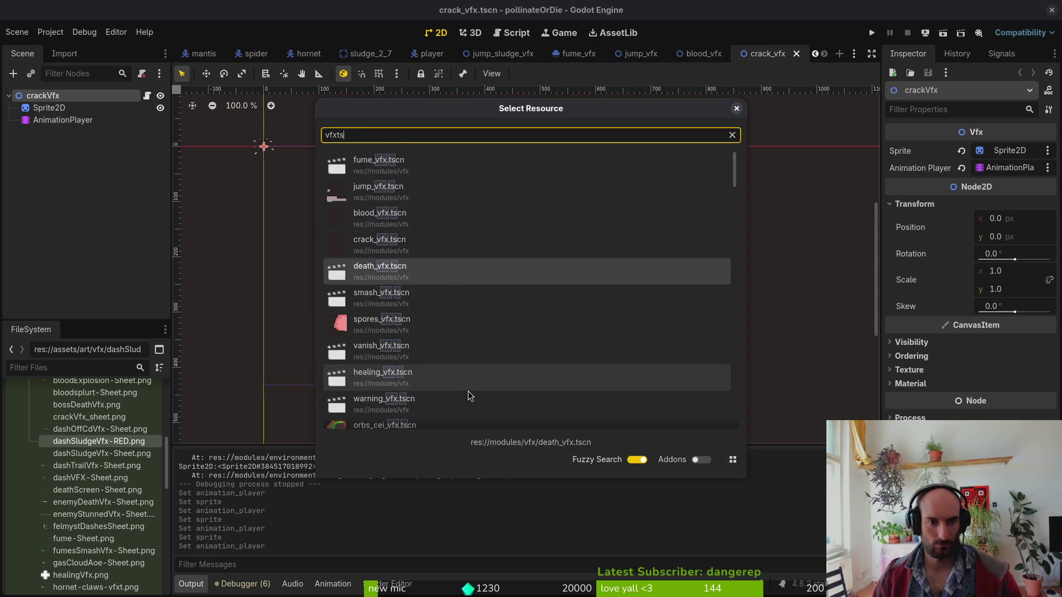
pyautogui.press('Return')
pyautogui.click(973, 155)
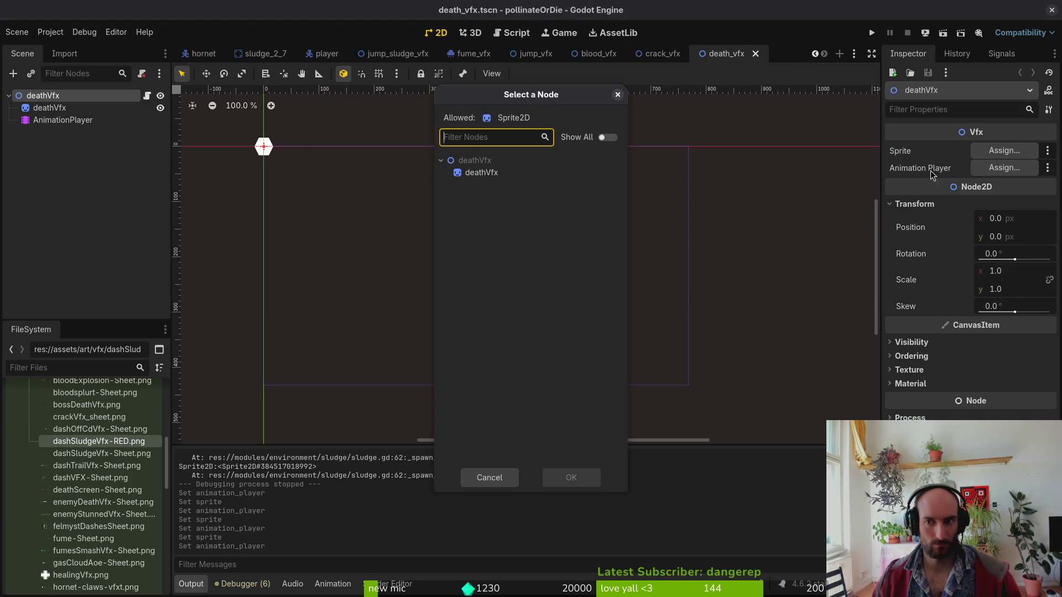
pyautogui.click(497, 173)
pyautogui.click(569, 477)
pyautogui.click(1018, 169)
pyautogui.hotkey('ctrl', 's')
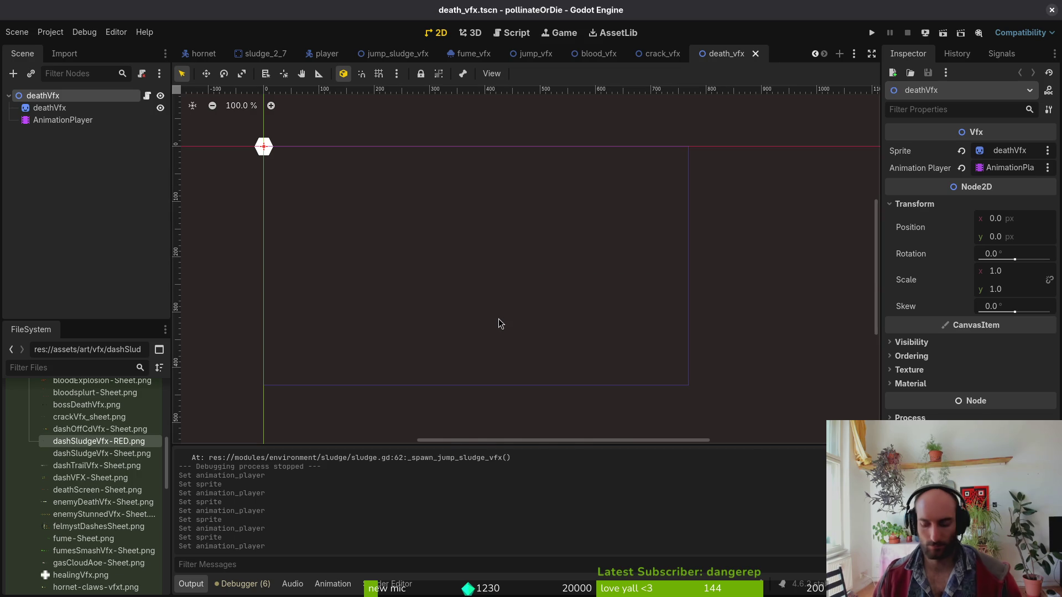
# Step: In smash_vfx, link Sprite2D as Sprite and AnimationPlayer as Animation Player, then save
pyautogui.hotkey('shift', 'alt', 'o')
pyautogui.write('vfxte')
pyautogui.press('BackSpace')
pyautogui.write('s')
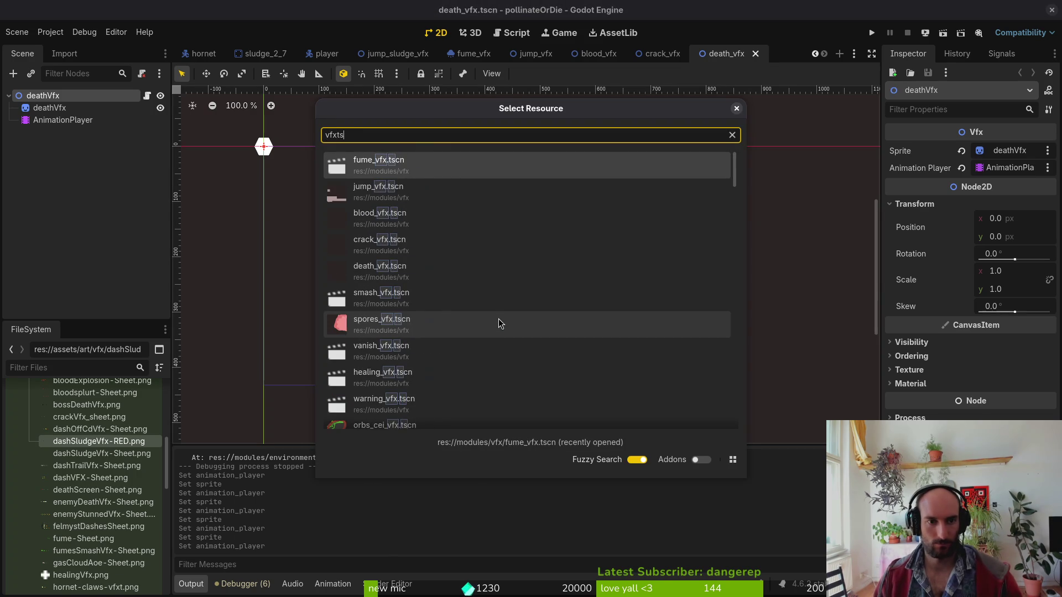
pyautogui.press('Down')
pyautogui.press('Down')
pyautogui.press('Down')
pyautogui.press('Return')
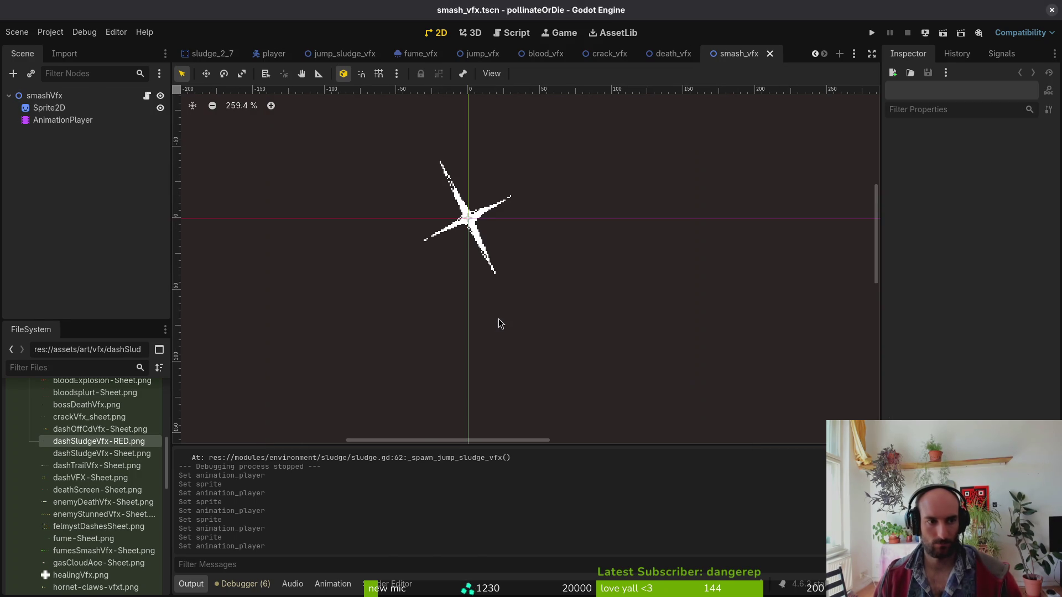
pyautogui.click(61, 99)
pyautogui.click(1004, 150)
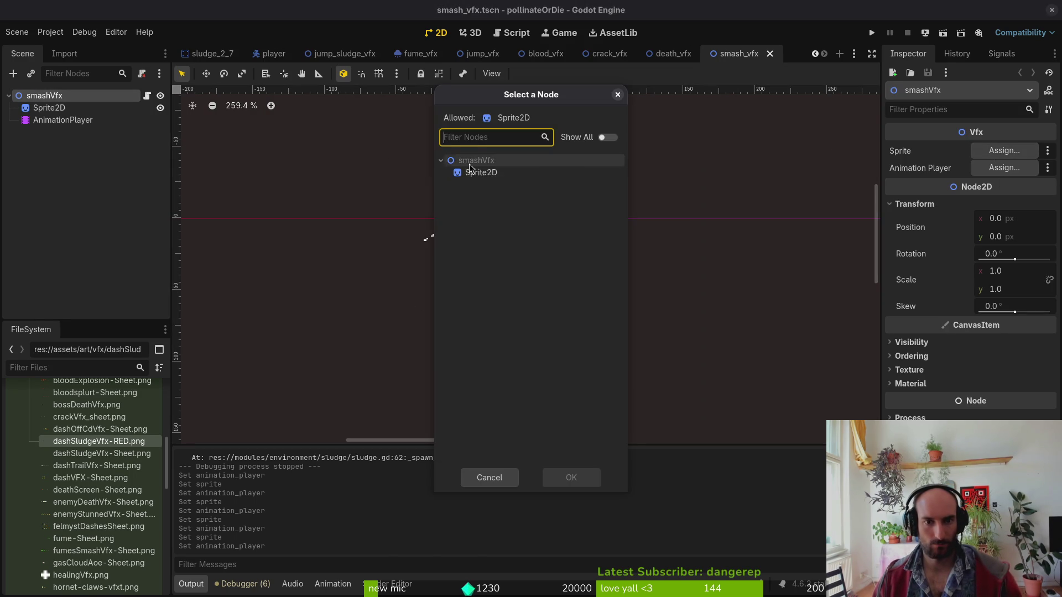
pyautogui.click(571, 477)
pyautogui.click(1004, 168)
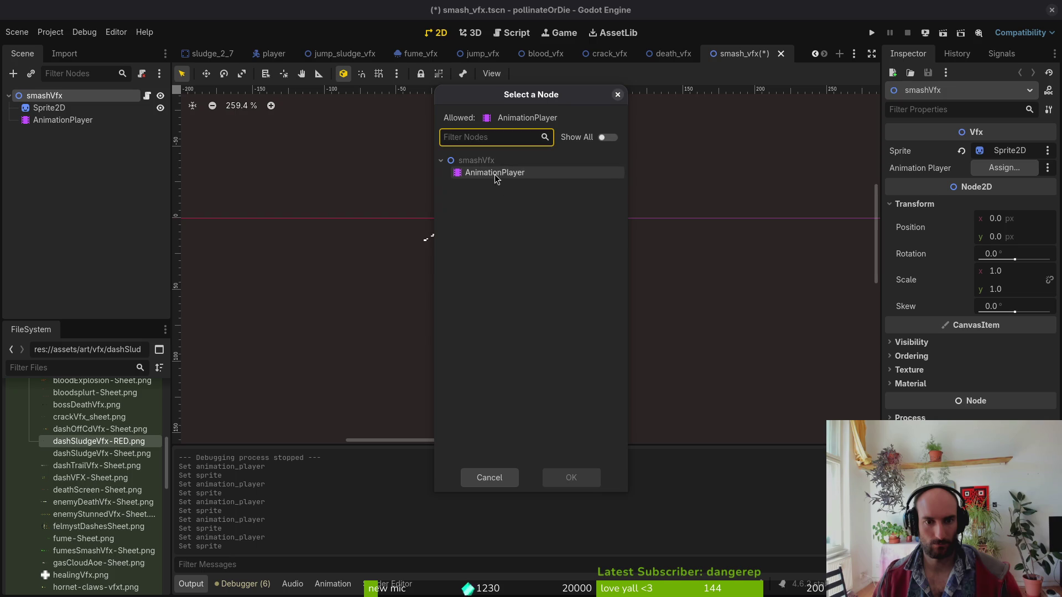
pyautogui.press('Return')
pyautogui.hotkey('ctrl', 's')
pyautogui.hotkey('alt', 'Tab')
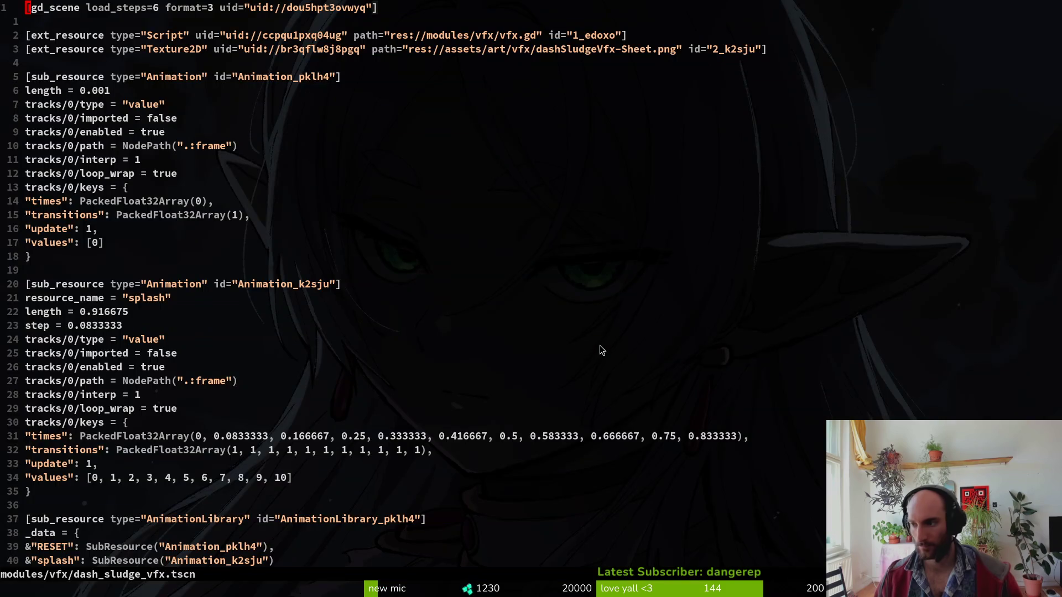
# Step: In sludge.gd, pick the vfx.sprite.texture assignment line from the clipboard history
pyautogui.hotkey('ctrl', '6')
pyautogui.press('super+v')
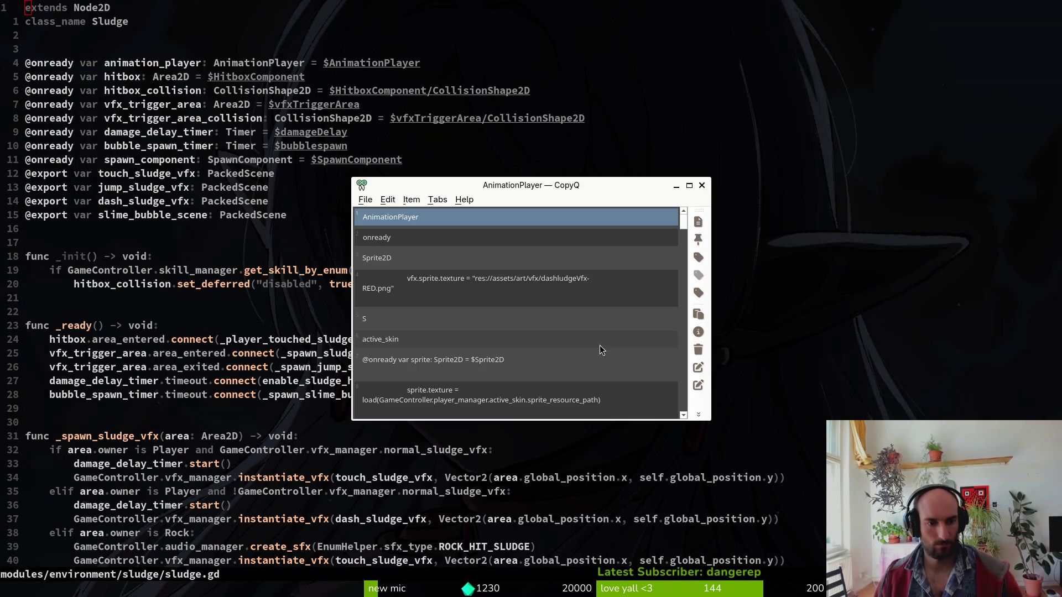
pyautogui.press('Down')
pyautogui.press('Escape')
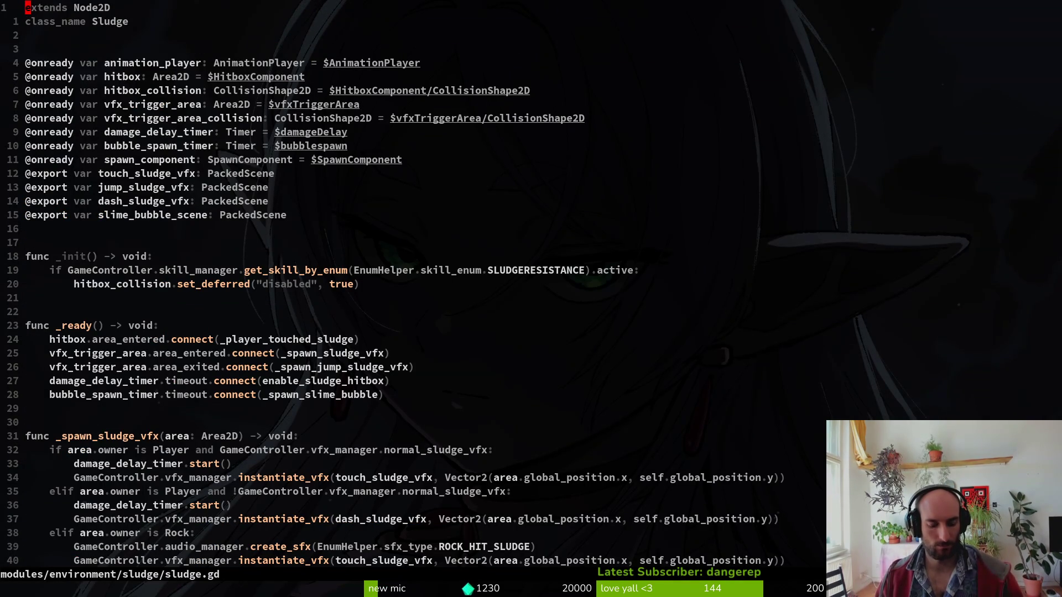
pyautogui.press('super+v')
pyautogui.press('Down')
pyautogui.press('Escape')
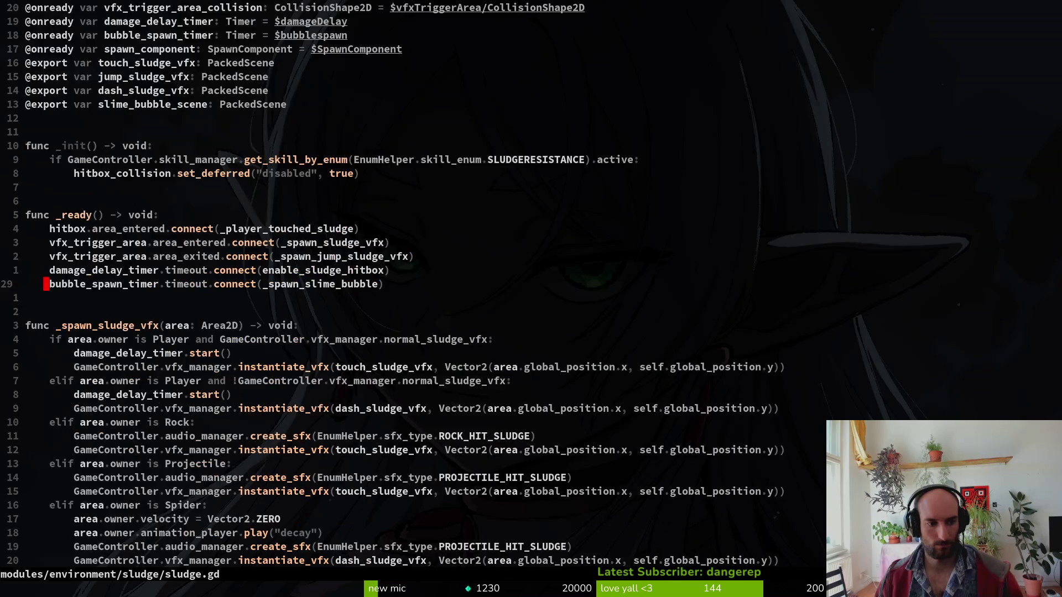
# Step: Replace the jump-sludge print_debug call with the pasted texture line and save sludge.gd
pyautogui.hotkey('ctrl', 'd')
pyautogui.press('k')
pyautogui.press('k')
pyautogui.press('k')
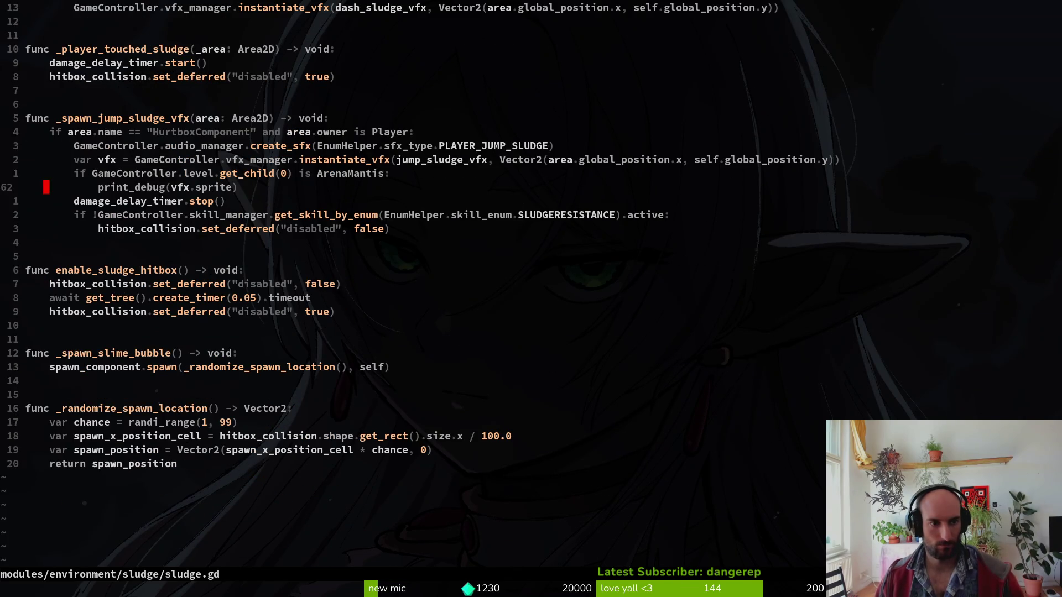
pyautogui.press('p')
pyautogui.press('k')
pyautogui.press('d')
pyautogui.press('d')
pyautogui.write(':w')
pyautogui.press('Return')
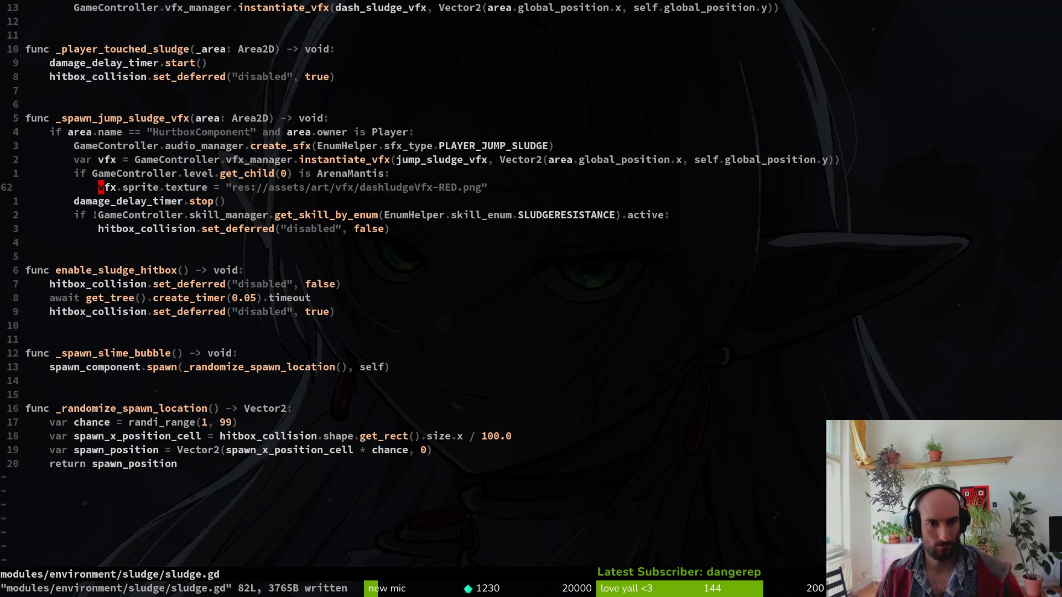
pyautogui.press('w')
pyautogui.press('w')
pyautogui.press('w')
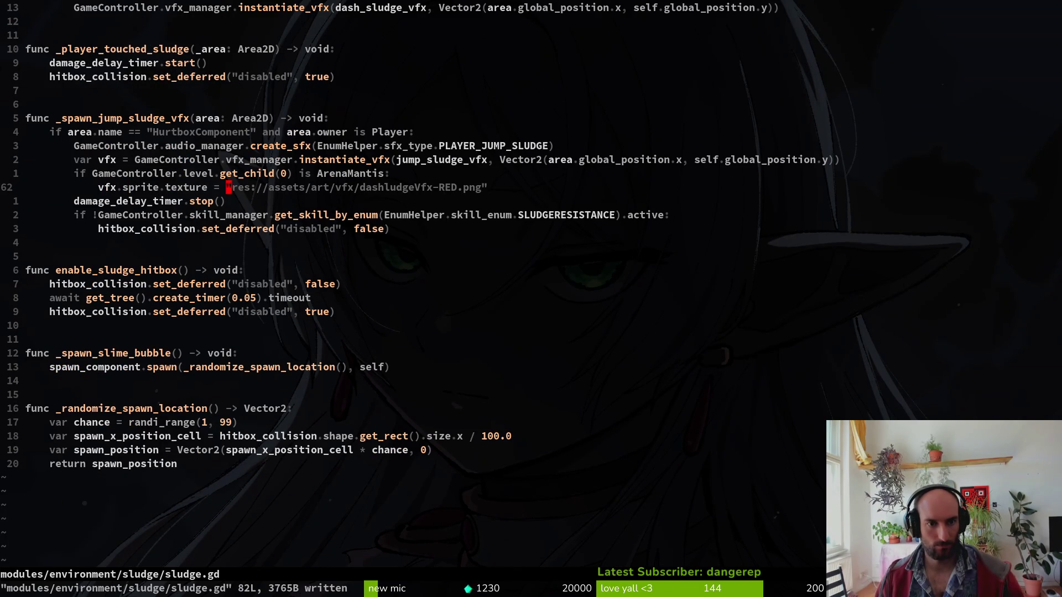
pyautogui.press('w')
pyautogui.press('w')
pyautogui.press('w')
pyautogui.hotkey('alt', 'Tab')
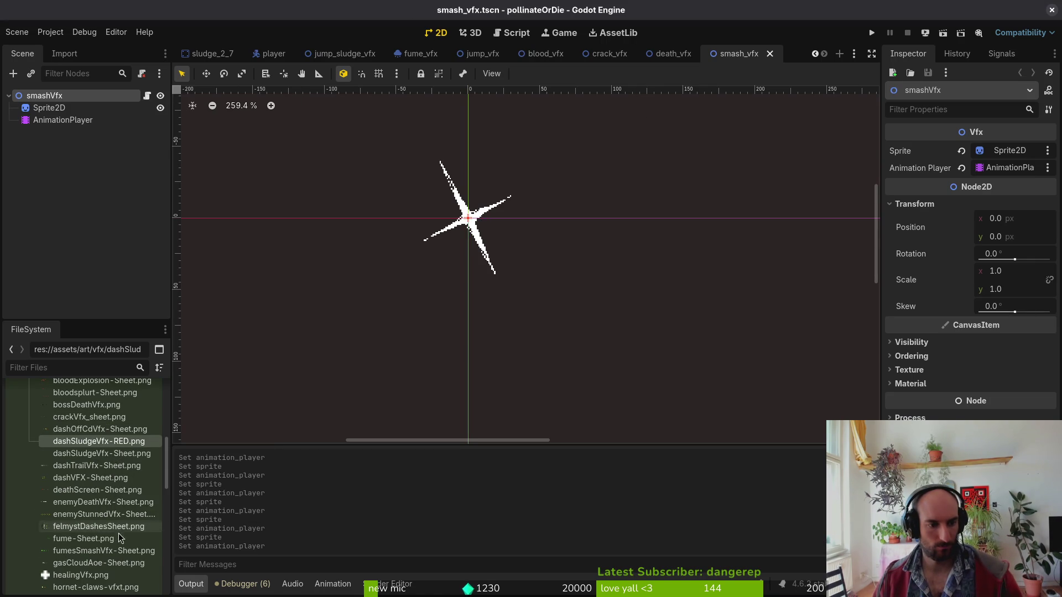
# Step: Copy the path of jumpOutofSludgeVfx-RED.png from the FileSystem dock
pyautogui.scroll(4, 112, 460)
pyautogui.scroll(-5, 112, 462)
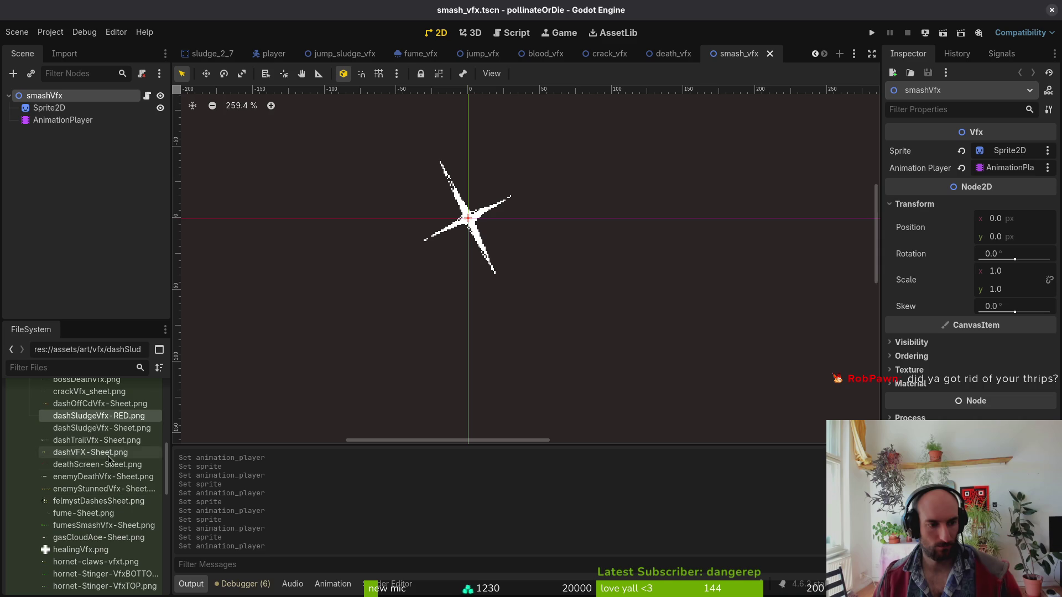
pyautogui.scroll(-3, 110, 469)
pyautogui.click(110, 572)
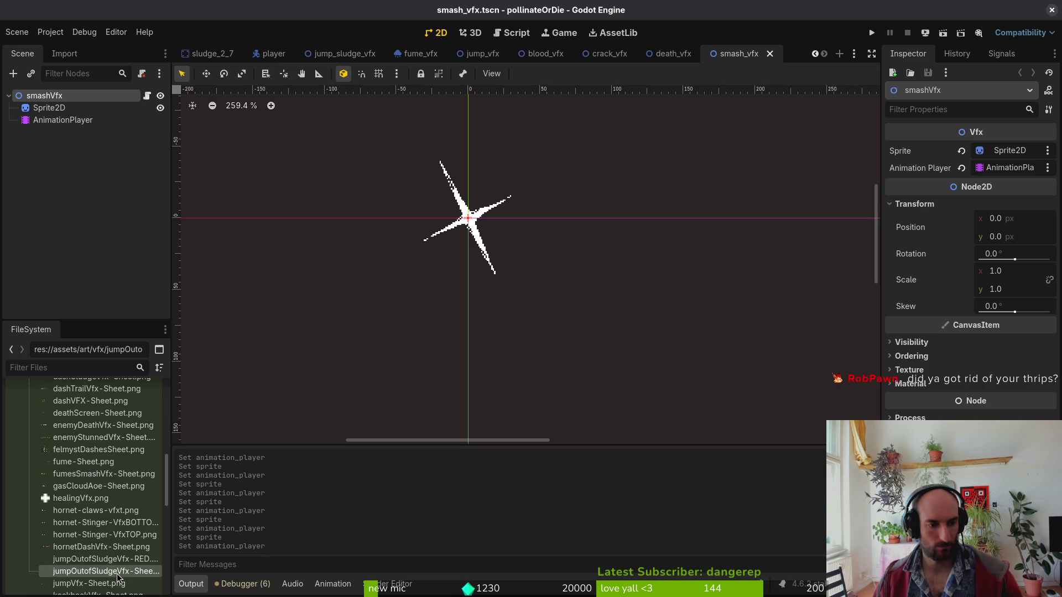
pyautogui.click(105, 559)
pyautogui.rightClick(103, 560)
pyautogui.click(157, 437)
pyautogui.hotkey('alt', 'Tab')
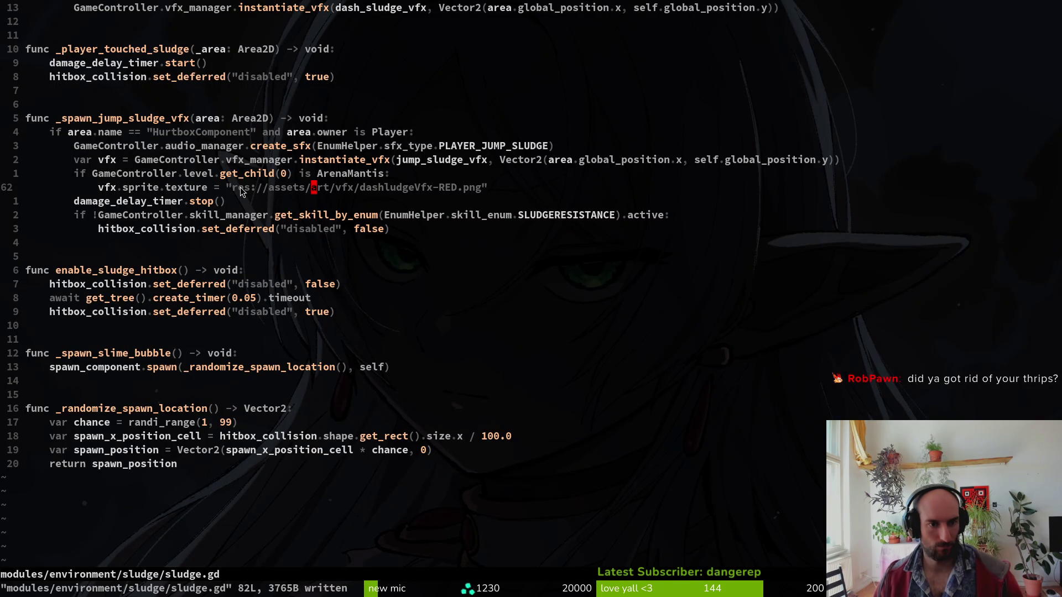
# Step: Duplicate the texture line, swap its path for jumpOutofSludgeVfx-RED.png, and save
pyautogui.press('y')
pyautogui.press('y')
pyautogui.press('p')
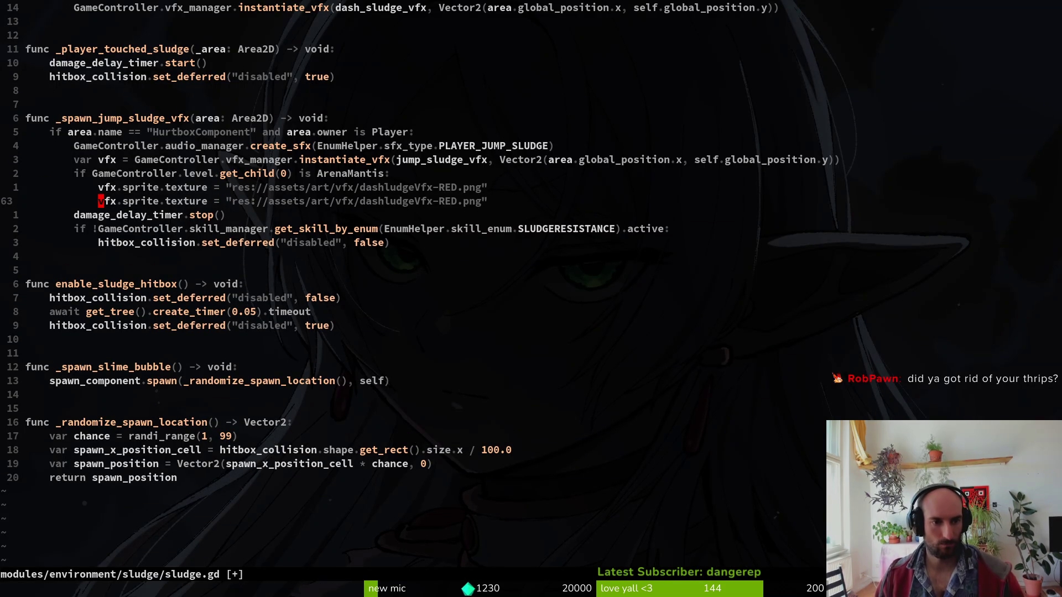
pyautogui.hotkey('ctrl', 'shift', 'v')
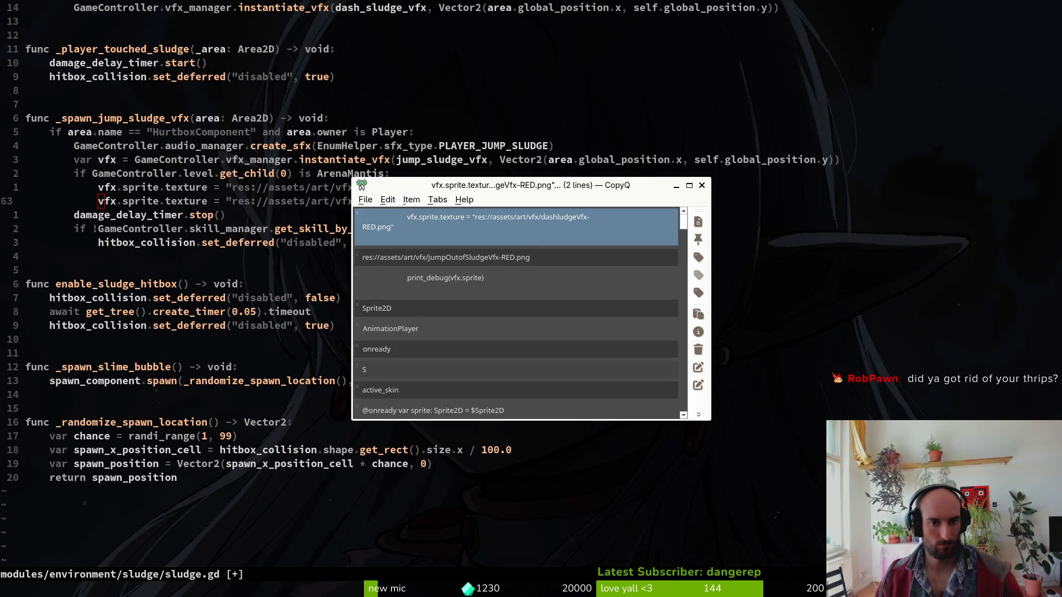
pyautogui.press('Down')
pyautogui.press('Return')
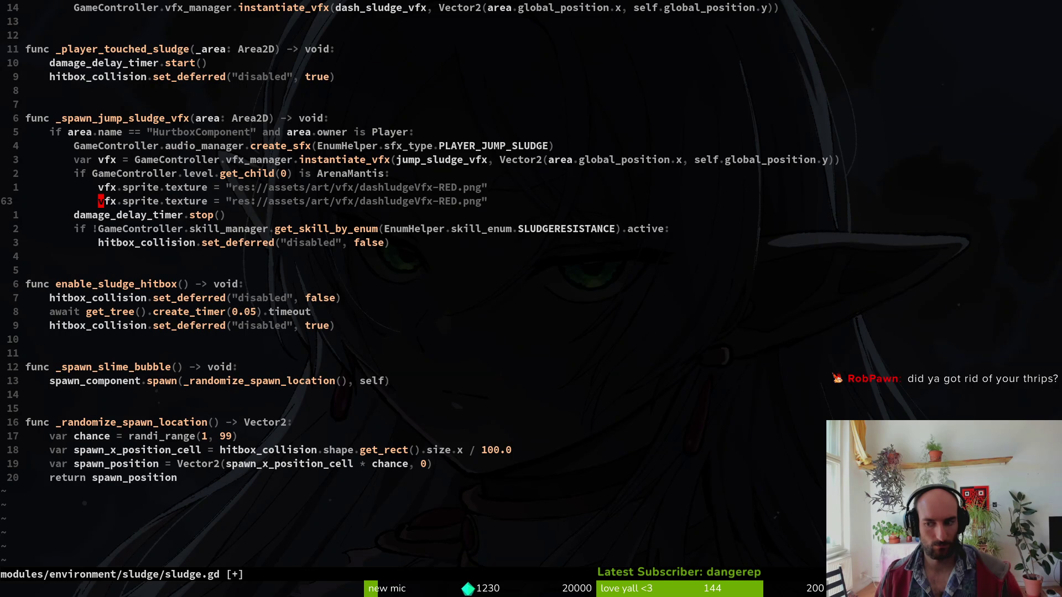
pyautogui.press('w')
pyautogui.press('w')
pyautogui.press('w')
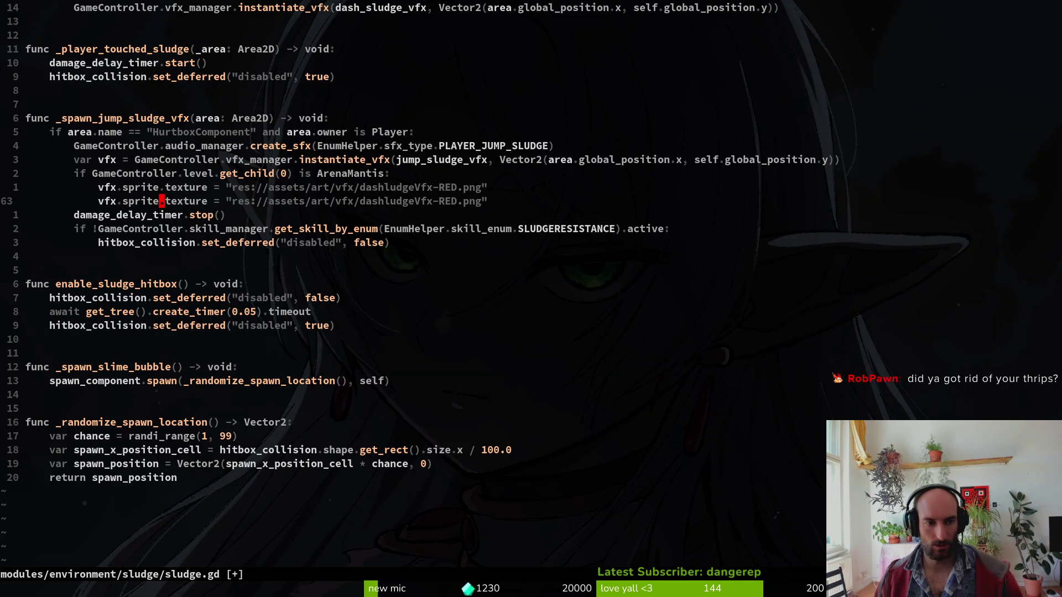
pyautogui.press('v')
pyautogui.press('w')
pyautogui.press('w')
pyautogui.press('w')
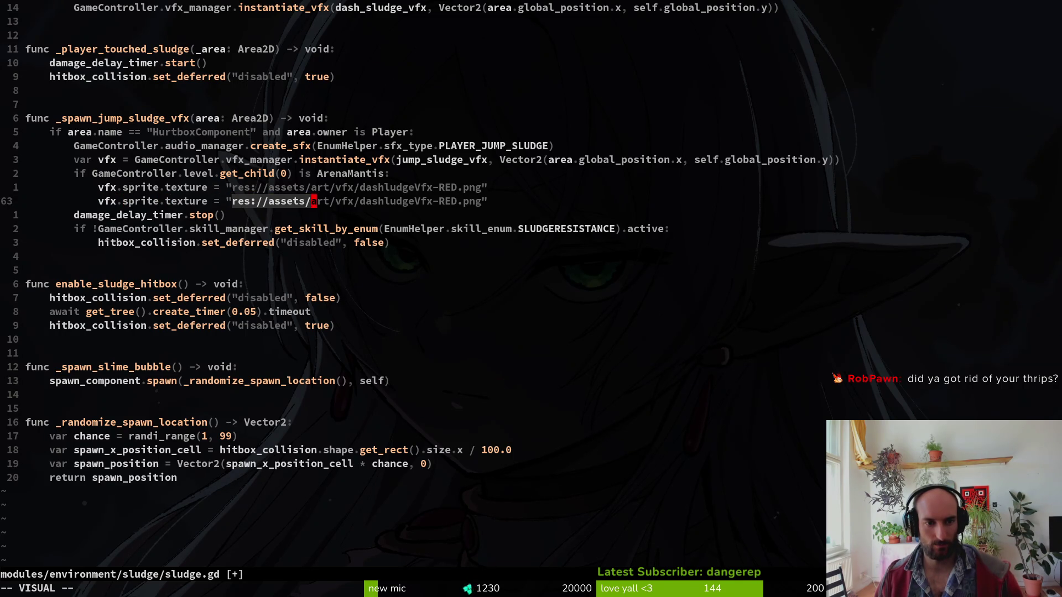
pyautogui.press('w')
pyautogui.press('w')
pyautogui.press('w')
pyautogui.write('hp:w')
pyautogui.press('Return')
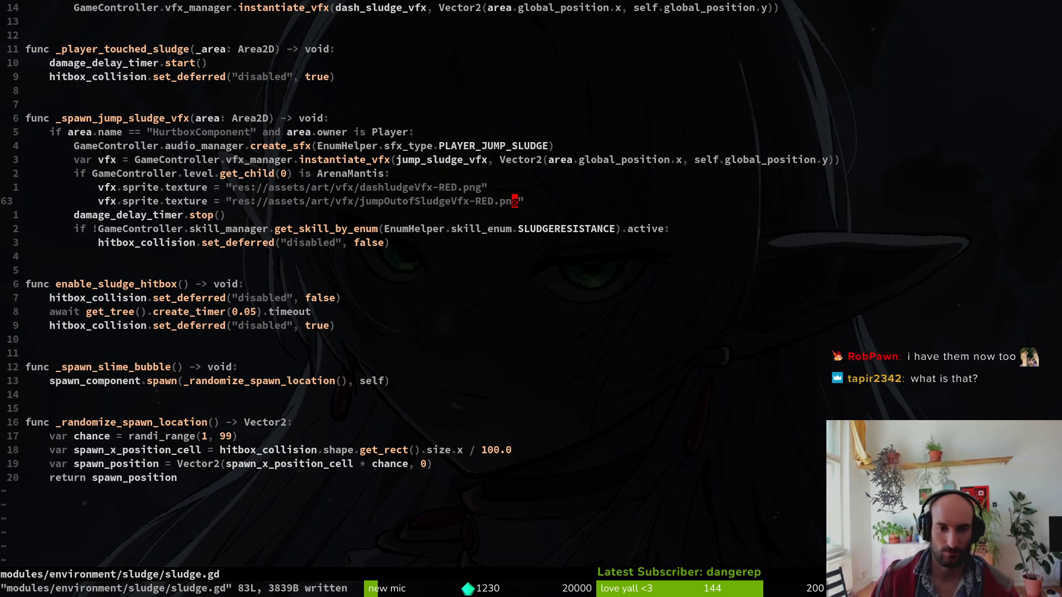
# Step: Delete the leftover dashludgeVfx-RED.png texture line and save sludge.gd
pyautogui.press('k')
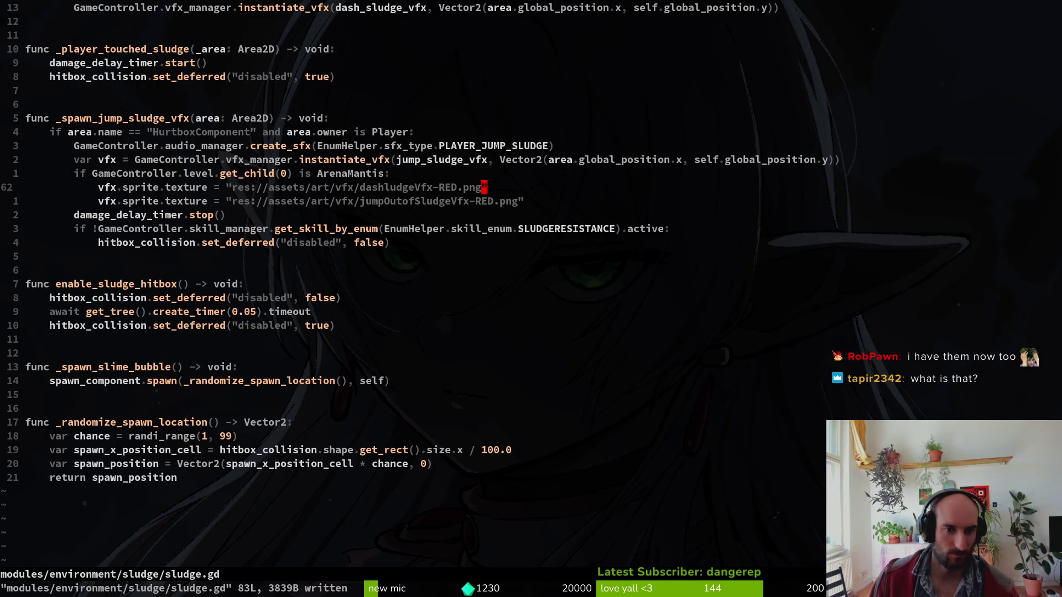
pyautogui.press('d')
pyautogui.press('d')
pyautogui.write(':w')
pyautogui.press('Return')
pyautogui.press('j')
pyautogui.press('j')
pyautogui.press('j')
pyautogui.press('j')
pyautogui.press('j')
pyautogui.press('j')
pyautogui.press('j')
pyautogui.press('j')
pyautogui.press('k')
pyautogui.press('8')
pyautogui.press('k')
pyautogui.press('k')
pyautogui.press('k')
pyautogui.press('k')
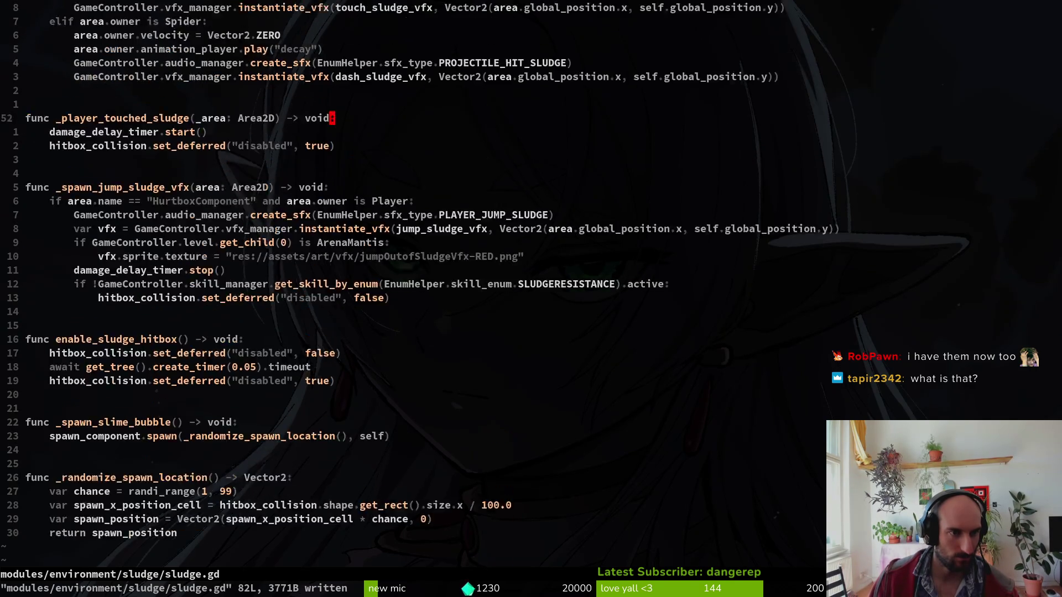
pyautogui.press('k')
pyautogui.press('k')
pyautogui.press('k')
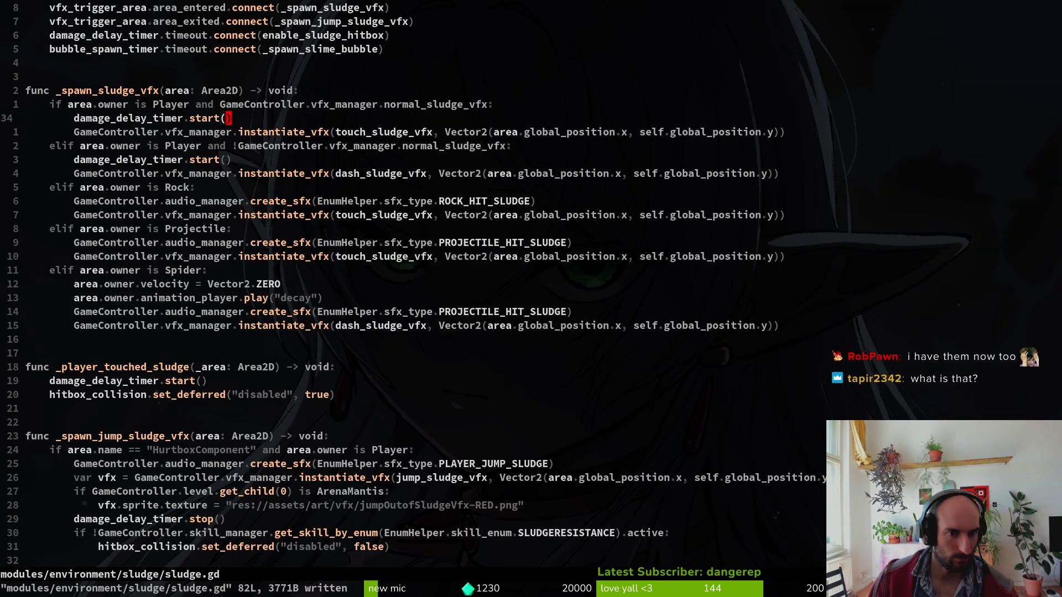
# Step: Paste the vfx.sprite.texture line under the dash sludge spawn call, dedent it, and save
pyautogui.press('j')
pyautogui.press('j')
pyautogui.press('j')
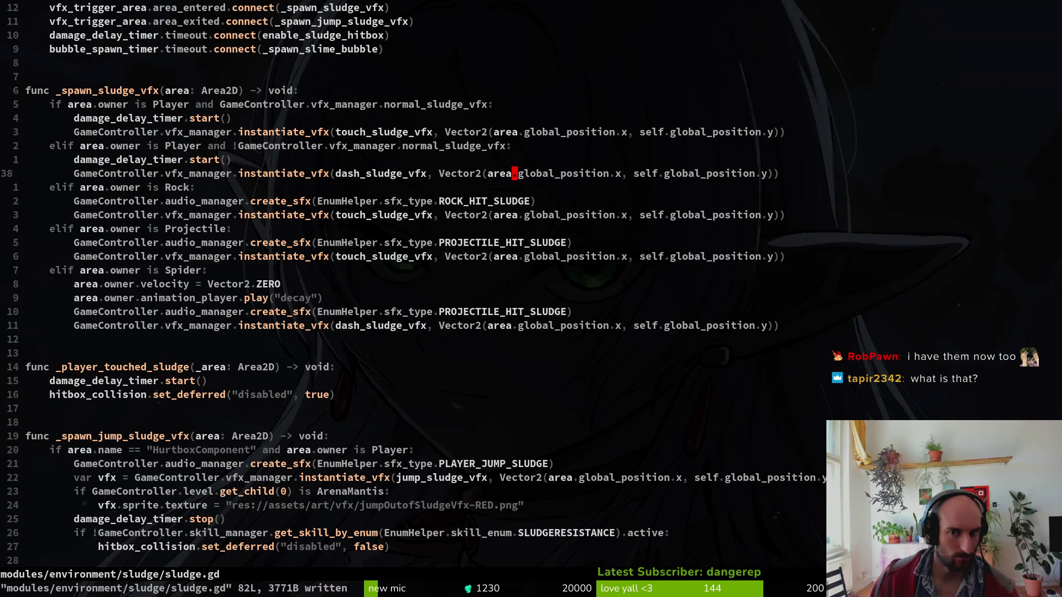
pyautogui.press('p')
pyautogui.press('V')
pyautogui.press('less')
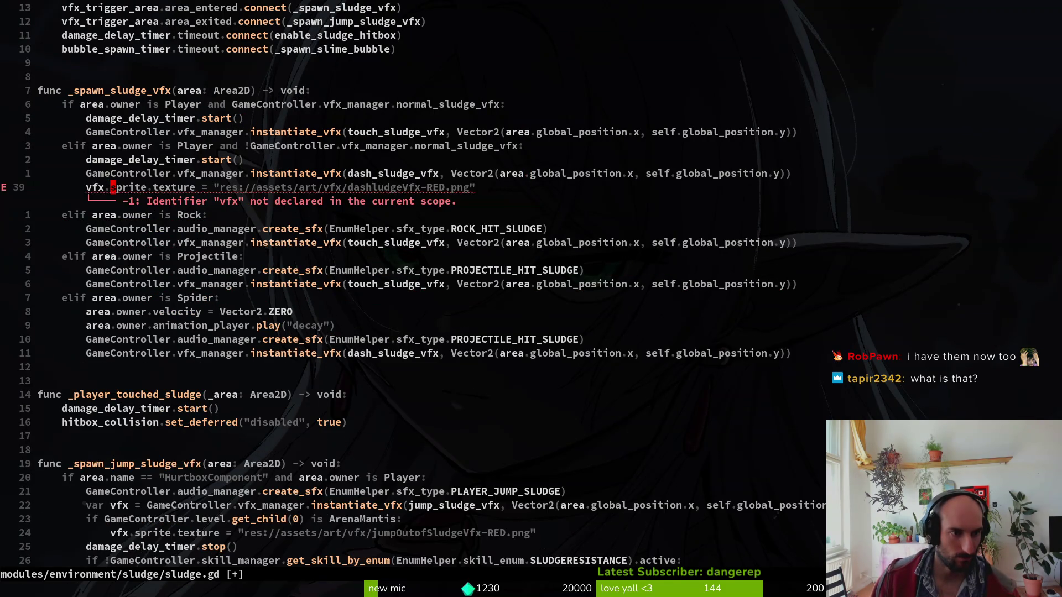
pyautogui.write(':w')
pyautogui.press('Return')
# Step: Prefix the dash spawn call with 'var vfx = ' and save the script
pyautogui.press('^')
pyautogui.write('ki')
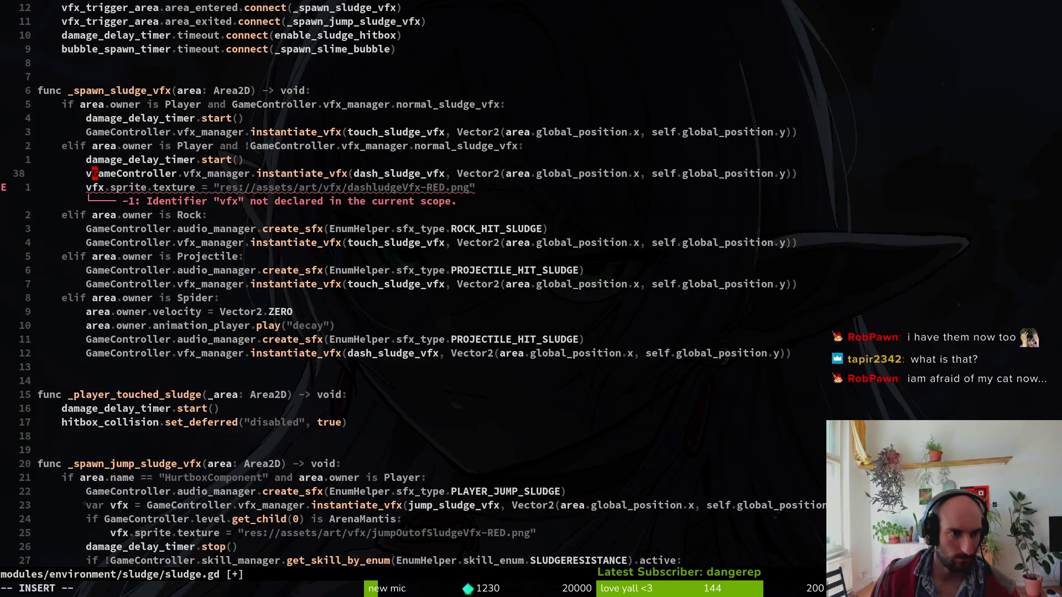
pyautogui.write('var vfx =')
pyautogui.press('Escape')
pyautogui.write(':w')
pyautogui.press('Return')
pyautogui.press('j')
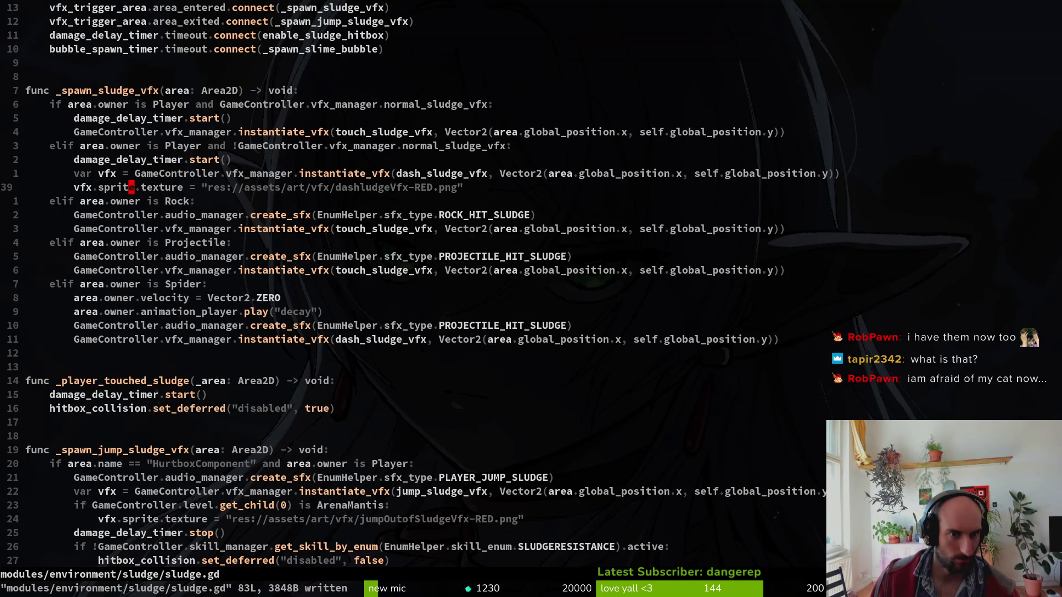
pyautogui.press('j')
pyautogui.press('j')
pyautogui.press('j')
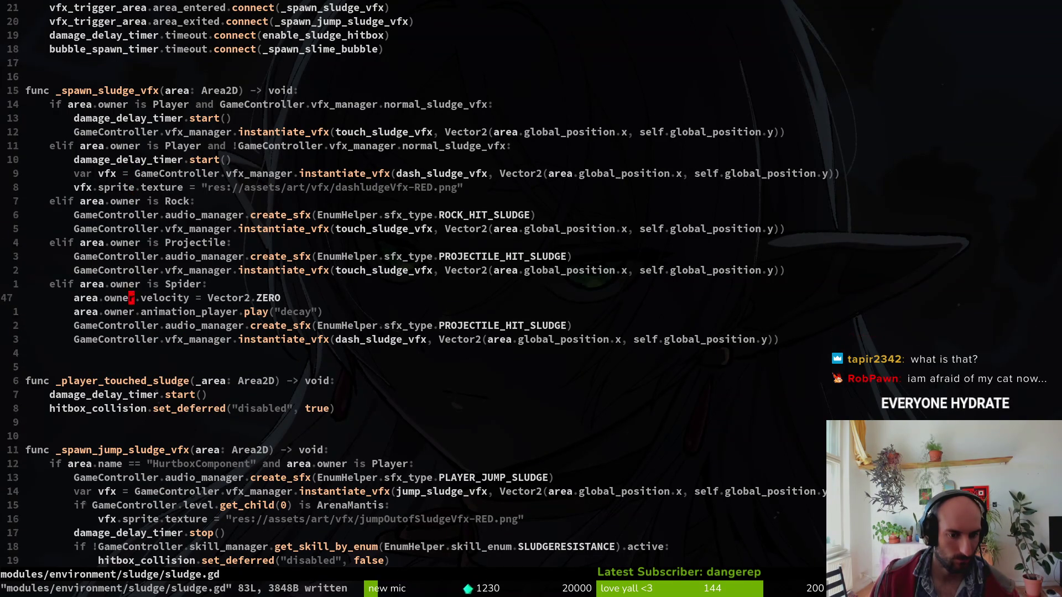
pyautogui.hotkey('alt', 'Tab')
pyautogui.hotkey('alt', 'Tab')
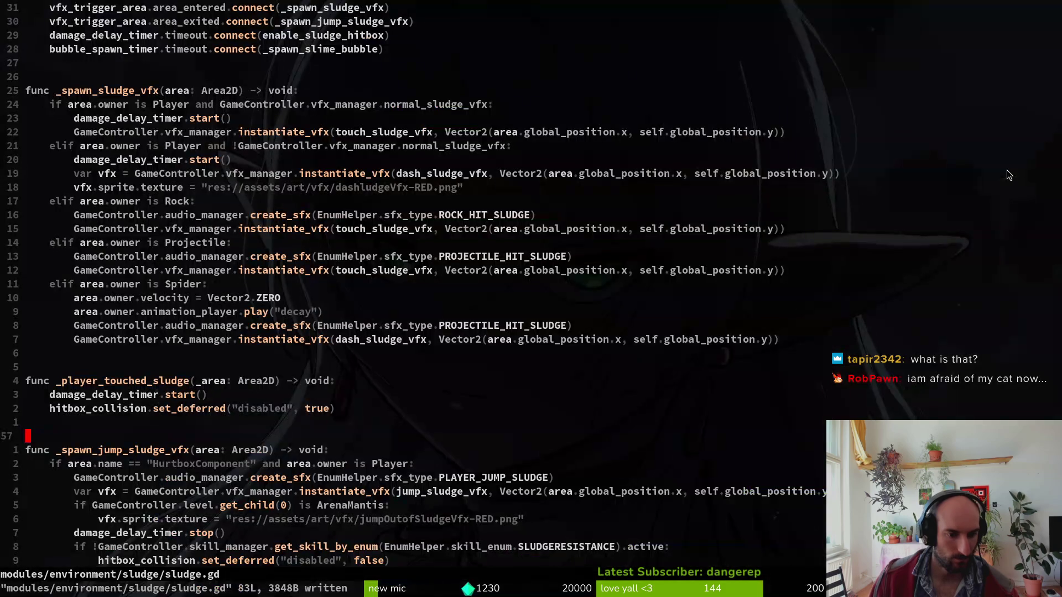
# Step: Review sludge.gd from the top down to the _spawn_sludge_vfx branches and save
pyautogui.press('g')
pyautogui.press('g')
pyautogui.press('$')
pyautogui.press('j')
pyautogui.press('j')
pyautogui.press('j')
pyautogui.press('j')
pyautogui.hotkey('shift', 'v')
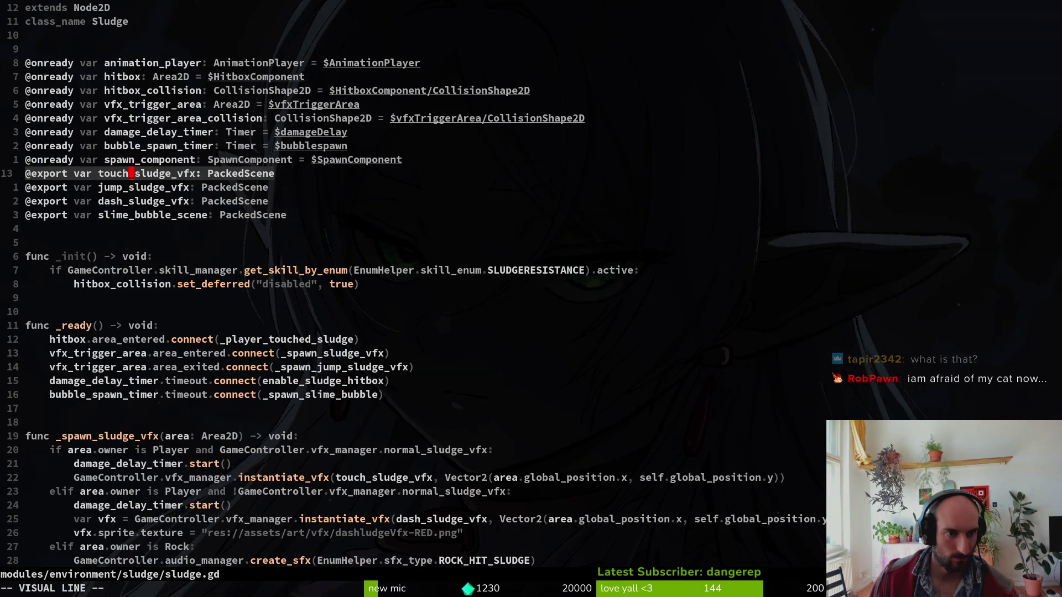
pyautogui.press('Escape')
pyautogui.hotkey('ctrl', 'd')
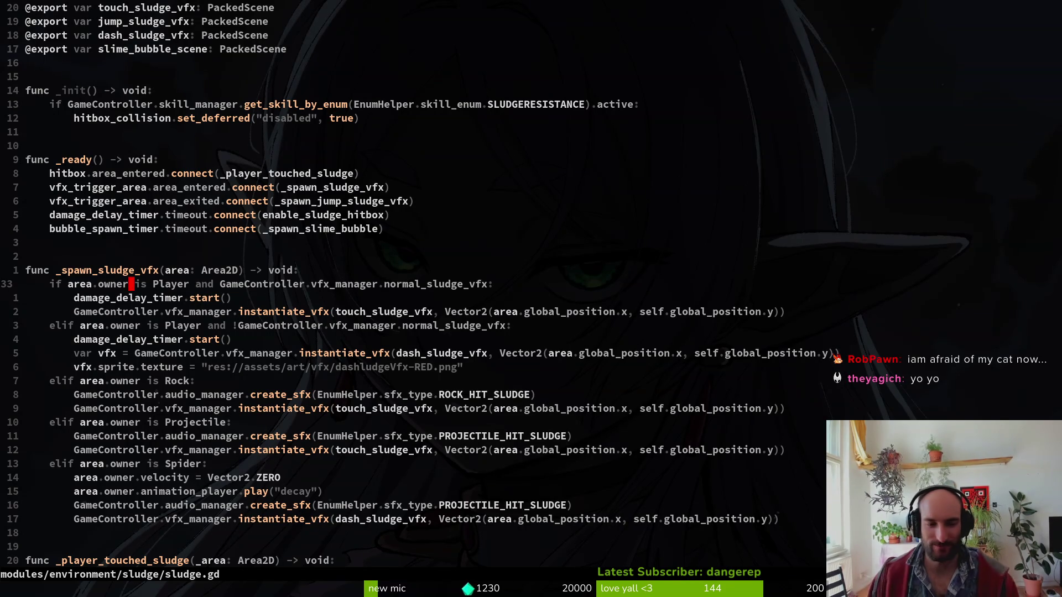
pyautogui.hotkey('ctrl', 's')
pyautogui.click(332, 367)
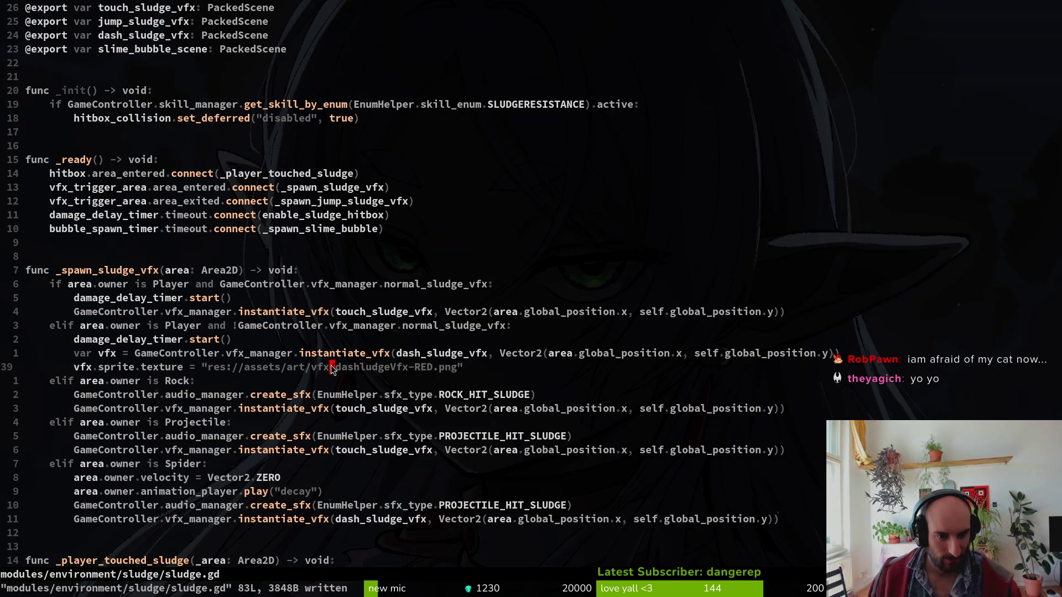
# Step: Prefix the touch_sludge_vfx instantiate line with 'var vfx =' and save with :w
pyautogui.press('j')
pyautogui.press('j')
pyautogui.press('j')
pyautogui.press('k')
pyautogui.press('k')
pyautogui.press('k')
pyautogui.press('k')
pyautogui.press('k')
pyautogui.press('k')
pyautogui.press('0')
pyautogui.write('w')
pyautogui.write('ivar vfx')
pyautogui.press('Escape')
pyautogui.write('wi=')
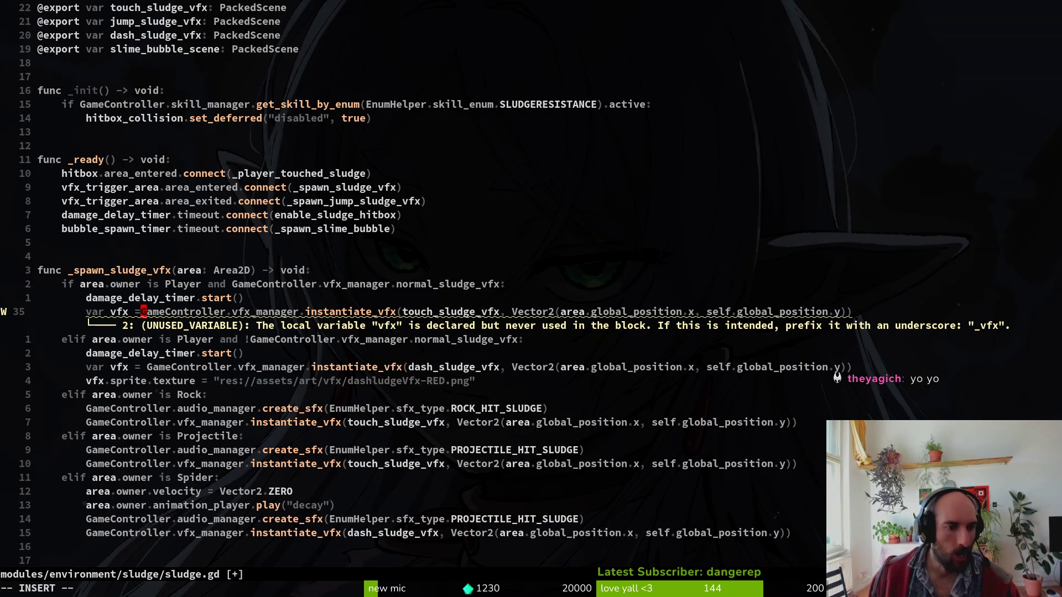
pyautogui.press('Escape')
pyautogui.write(':w')
pyautogui.press('Return')
# Step: Paste the red texture assignment under the touch, Rock, Projectile and Spider spawns, then save
pyautogui.press('j')
pyautogui.press('j')
pyautogui.press('j')
pyautogui.press('y')
pyautogui.press('y')
pyautogui.press('k')
pyautogui.press('k')
pyautogui.press('k')
pyautogui.press('P')
pyautogui.press('j')
pyautogui.press('j')
pyautogui.press('j')
pyautogui.press('p')
pyautogui.press('j')
pyautogui.press('j')
pyautogui.press('j')
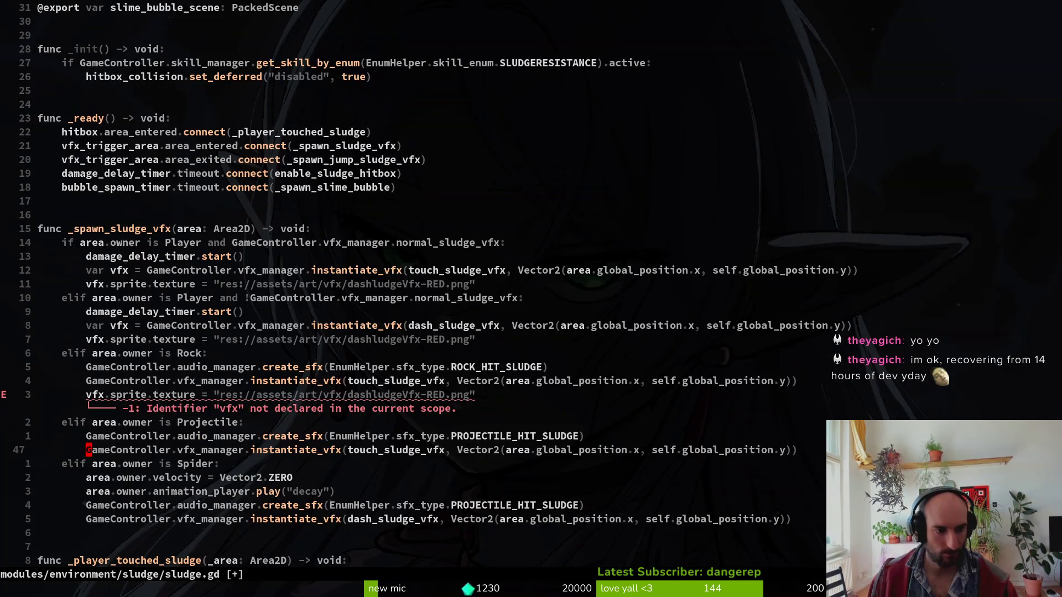
pyautogui.press('p')
pyautogui.press('j')
pyautogui.press('j')
pyautogui.press('j')
pyautogui.write('p')
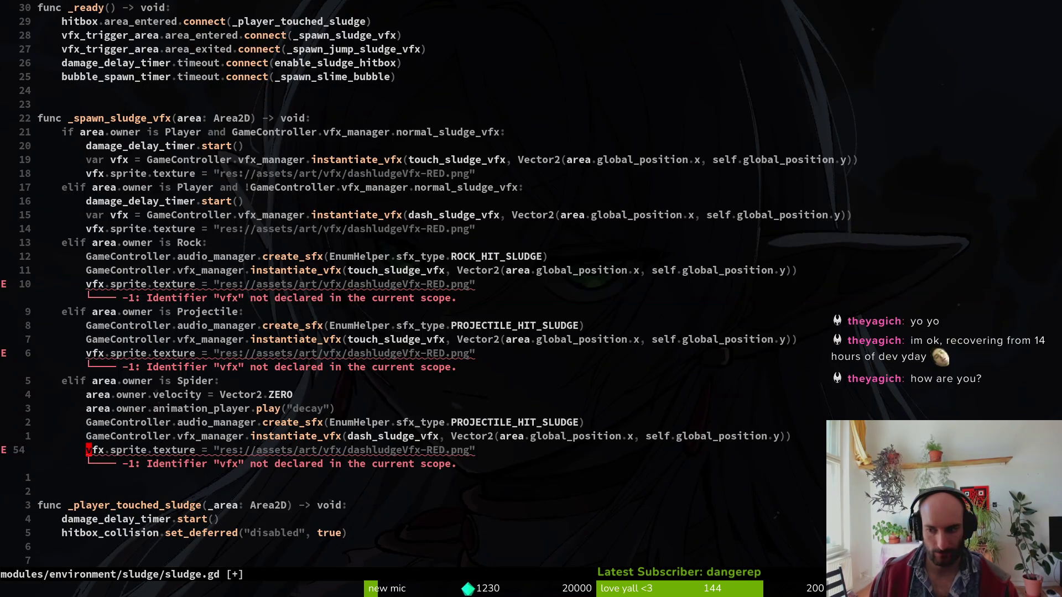
pyautogui.write(':w')
pyautogui.press('Return')
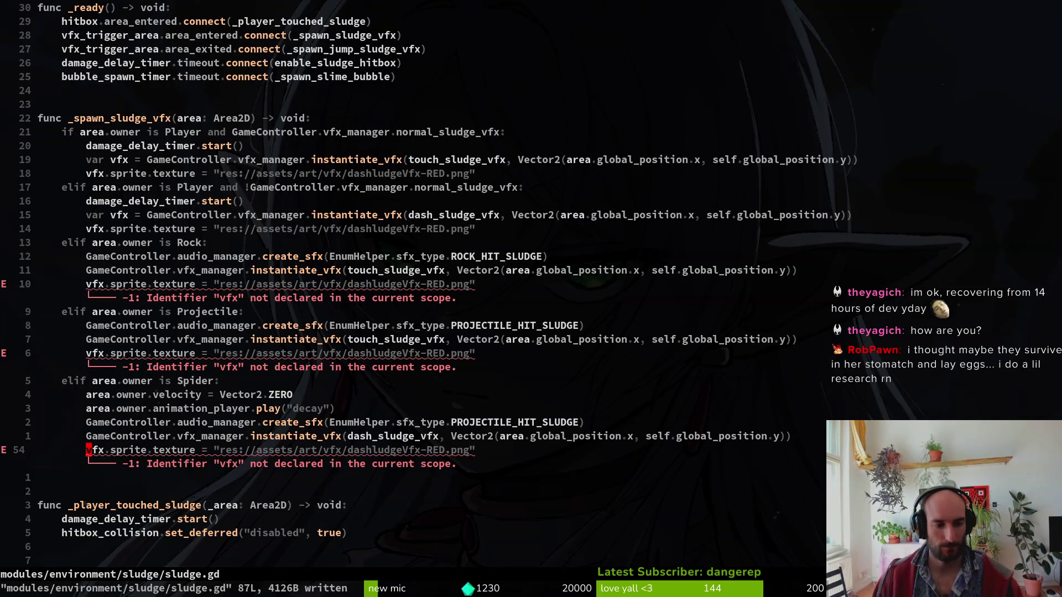
# Step: Prefix the Spider branch instantiate line with 'var vfx =' and save
pyautogui.press('k')
pyautogui.write('I')
pyautogui.write('var vfx ')
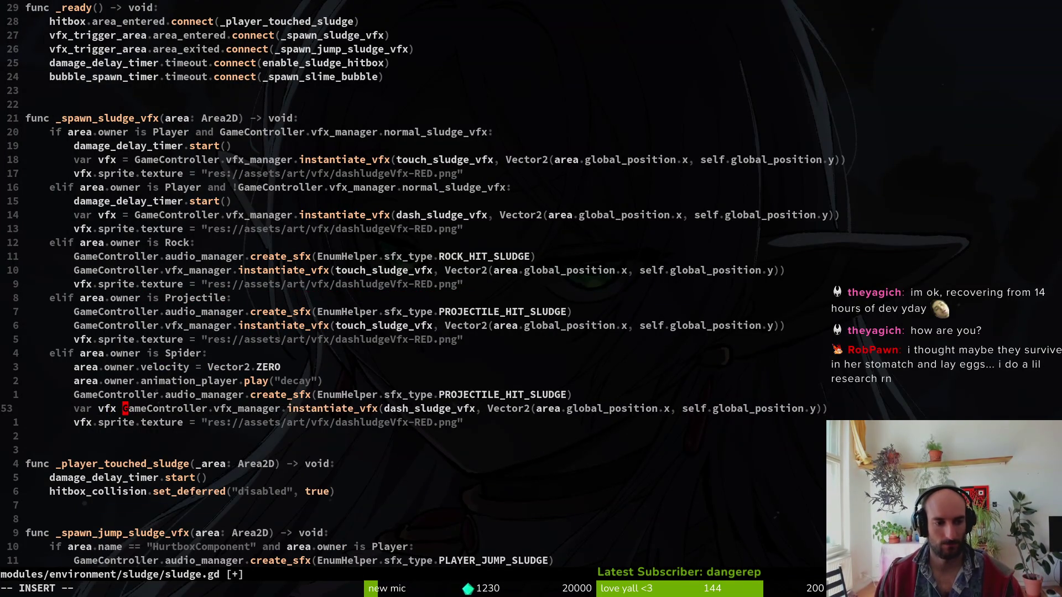
pyautogui.write('=')
pyautogui.press('Escape')
pyautogui.write(':w')
pyautogui.press('Return')
pyautogui.press('j')
pyautogui.press('l')
pyautogui.press('l')
pyautogui.press('w')
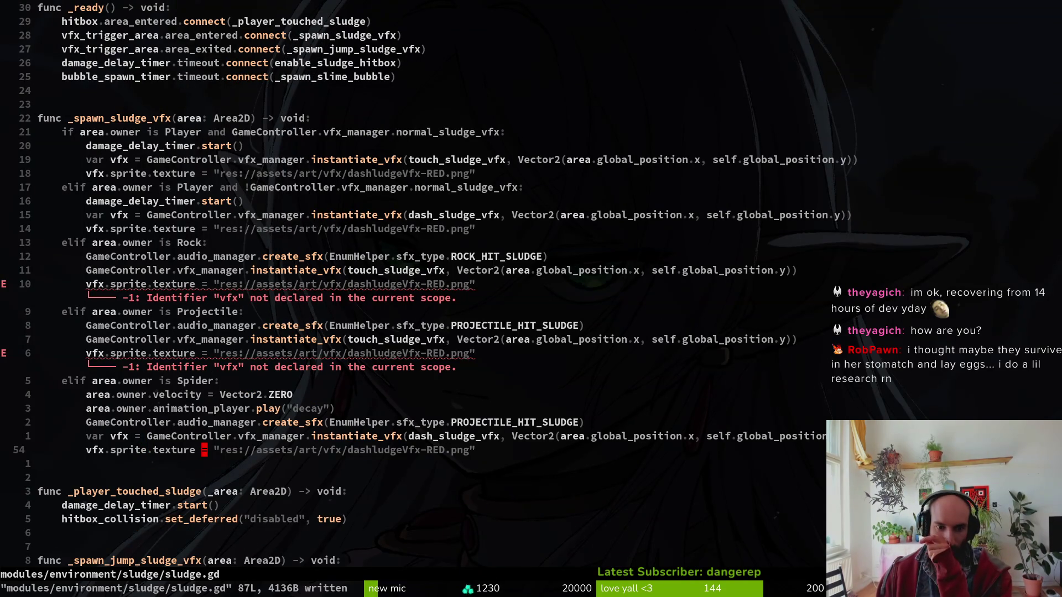
# Step: Add 'var vfx =' to the Projectile and Rock spawn lines and save
pyautogui.press('k')
pyautogui.press('k')
pyautogui.press('k')
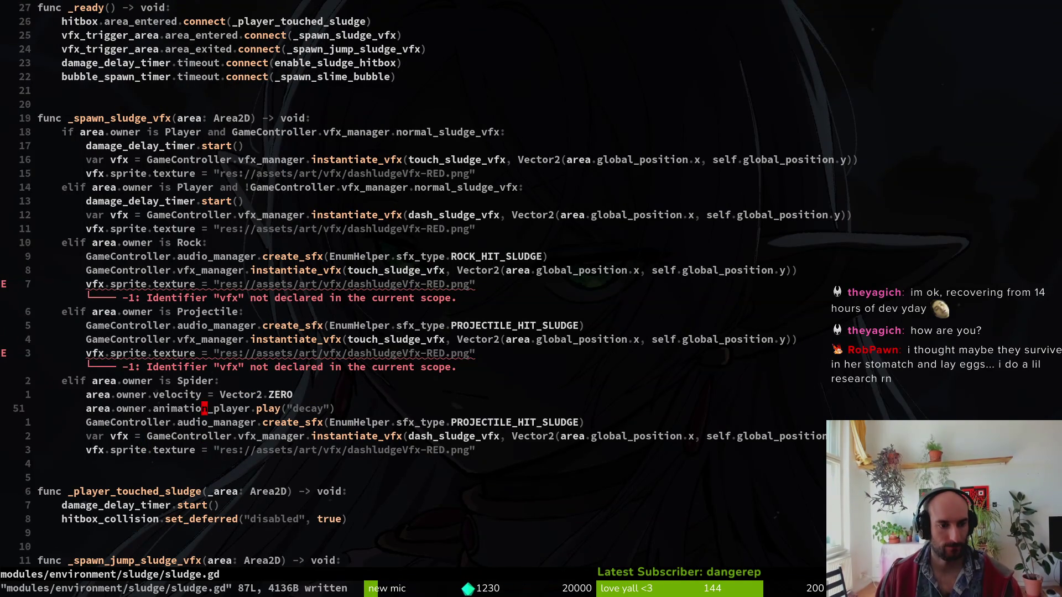
pyautogui.press('k')
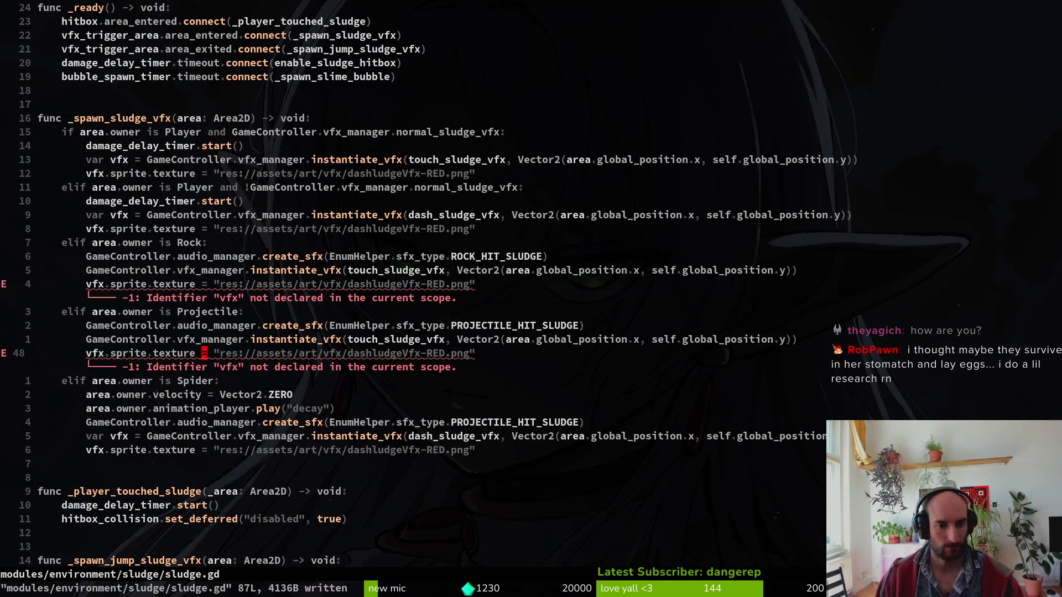
pyautogui.press('b')
pyautogui.press('b')
pyautogui.press('b')
pyautogui.write('kIvar vfx =')
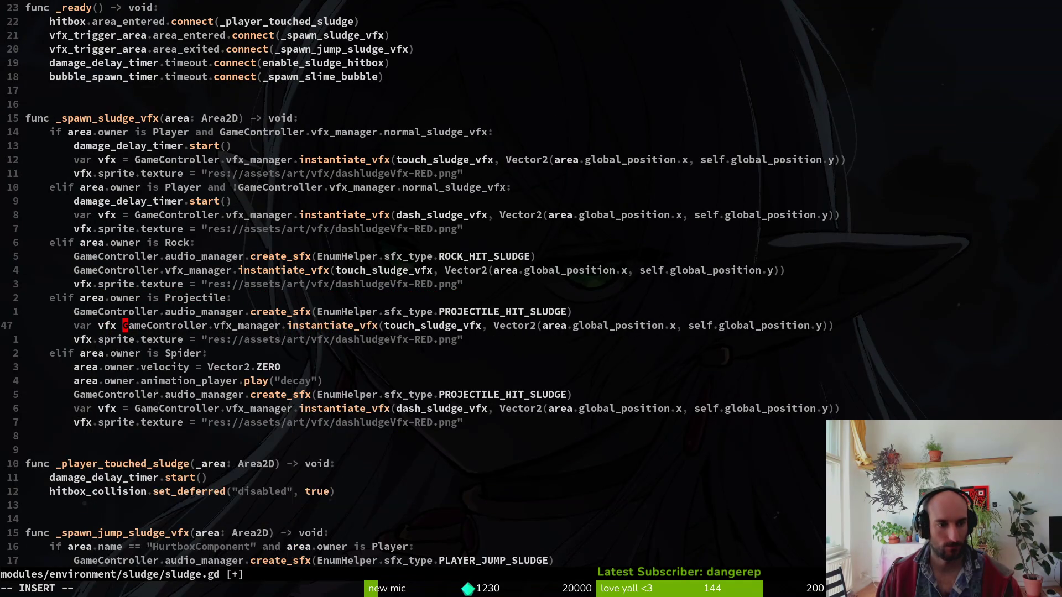
pyautogui.press('Escape')
pyautogui.press('k')
pyautogui.press('k')
pyautogui.press('k')
pyautogui.press('k')
pyautogui.press('^')
pyautogui.write('ivar vfx =')
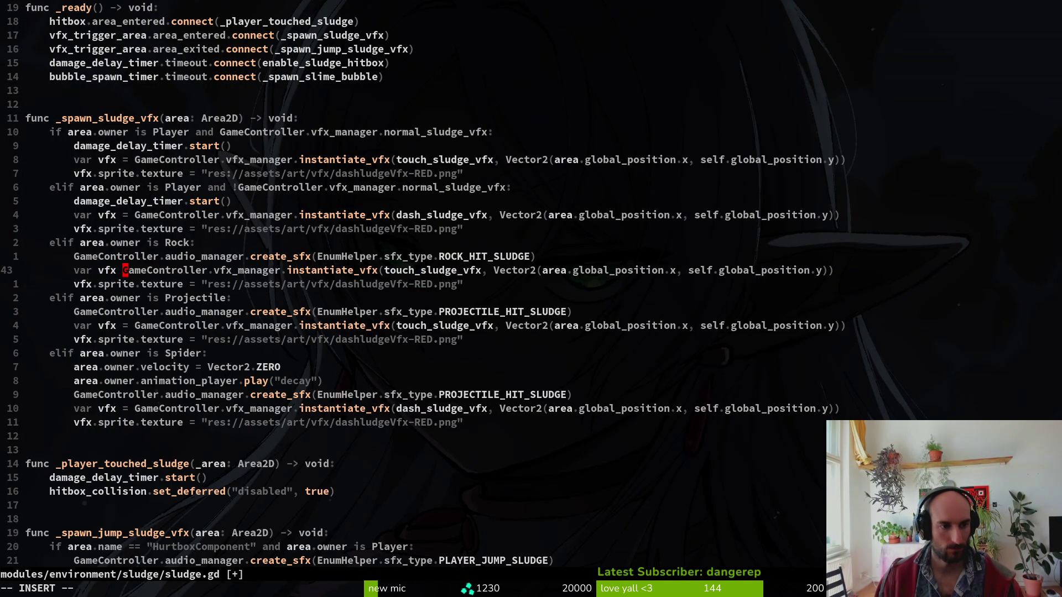
pyautogui.press('Escape')
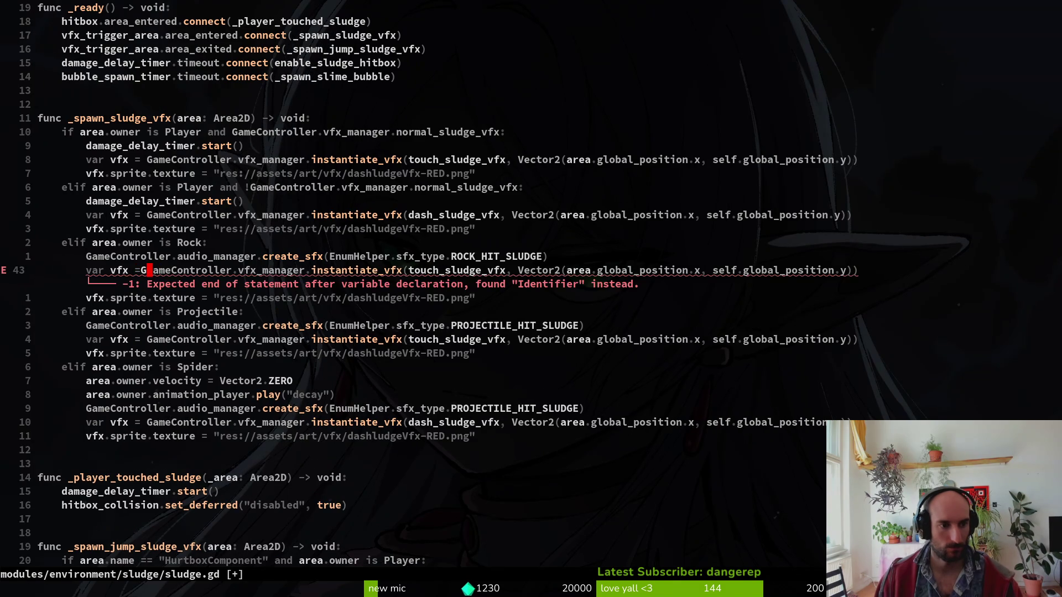
pyautogui.write(':w')
pyautogui.press('Return')
# Step: Delete the stray space in GameController and save the corrected script
pyautogui.write('hi')
pyautogui.press('Escape')
pyautogui.press('l')
pyautogui.press('l')
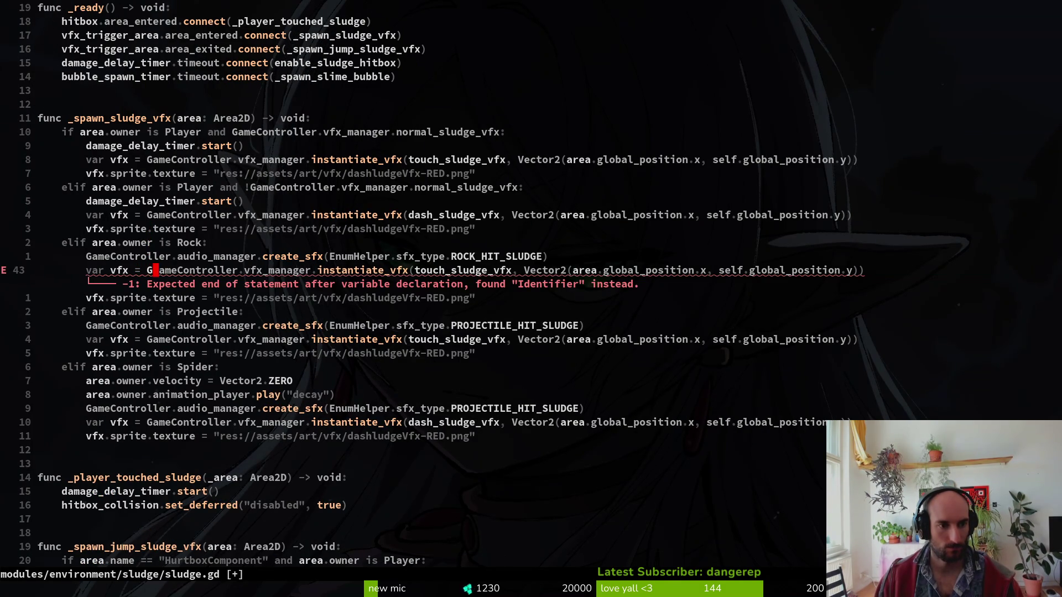
pyautogui.write('x:w')
pyautogui.press('Return')
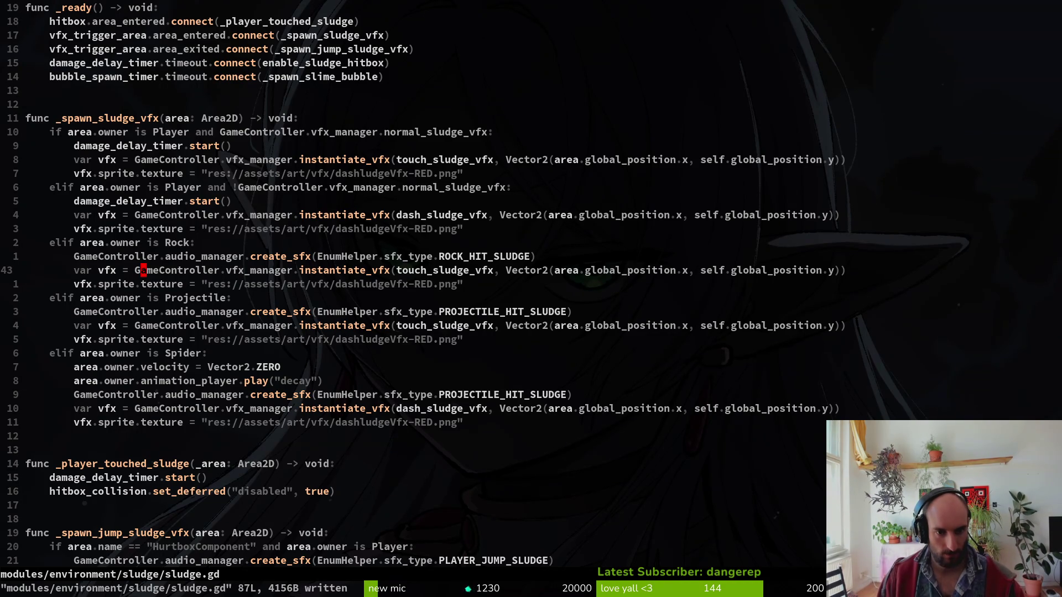
# Step: In Aseprite, bring up the File > Open browser for the vfx images
pyautogui.hotkey('alt', 'Tab')
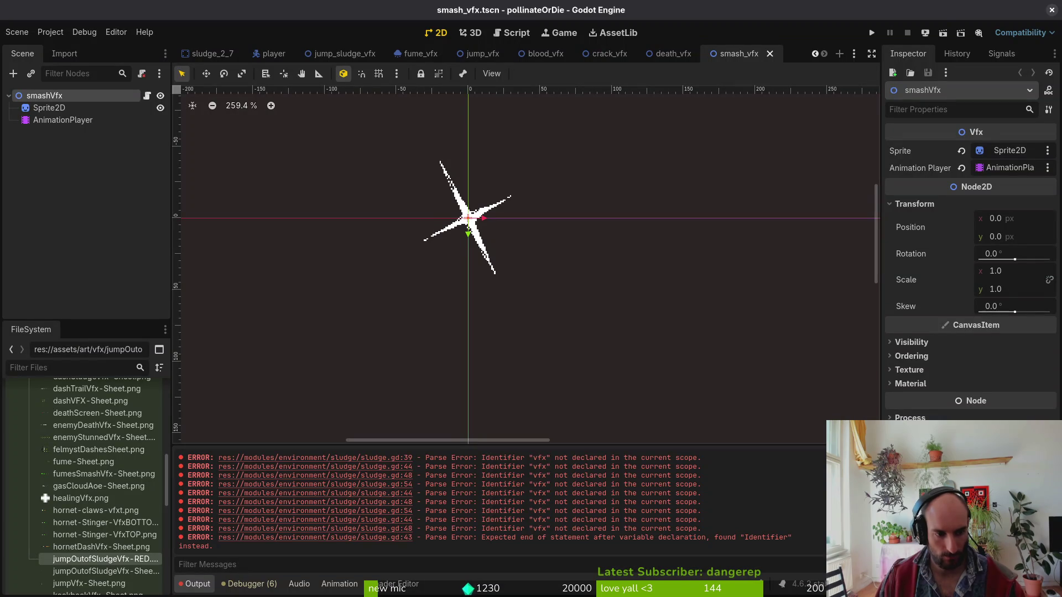
pyautogui.hotkey('alt', 'Tab')
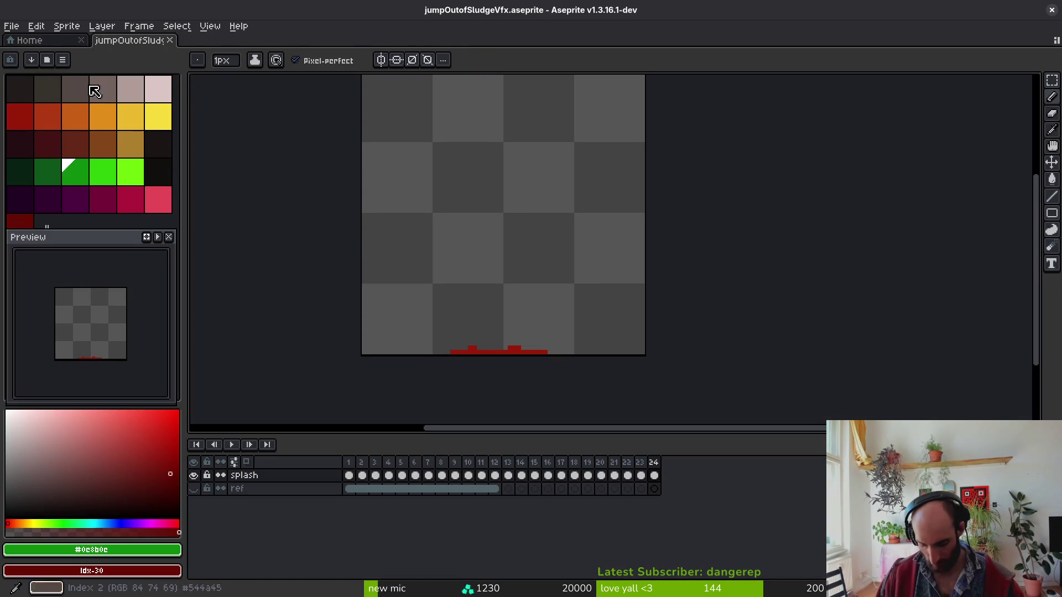
pyautogui.click(11, 26)
pyautogui.click(33, 55)
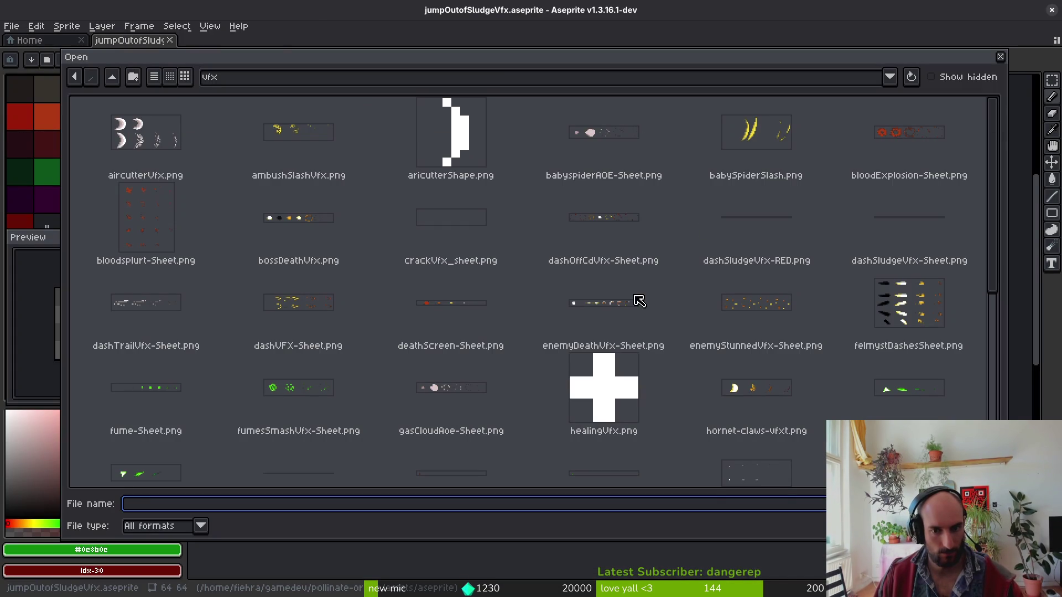